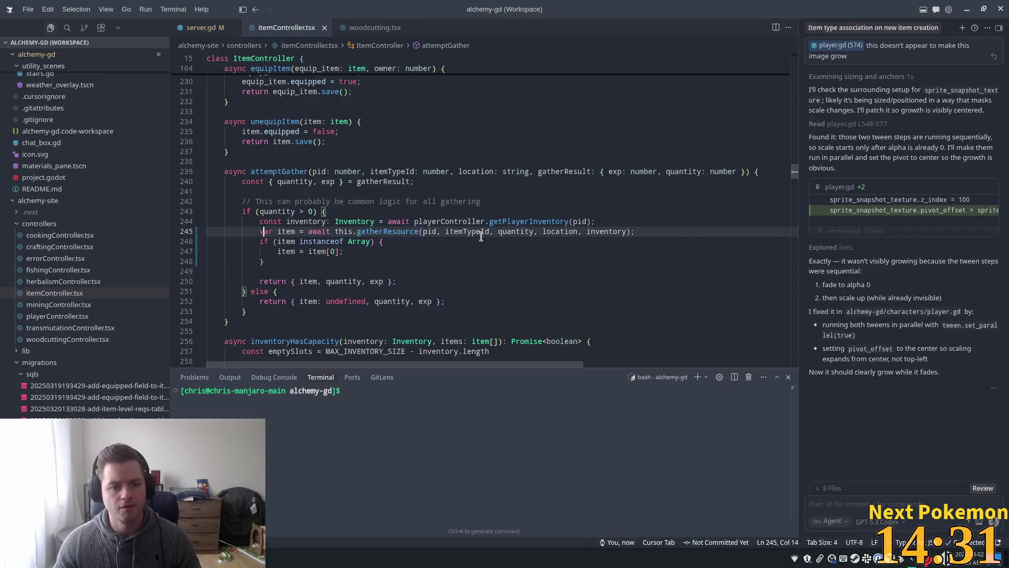
Save itemController.tsx and begin a '// Gather resource can return an array because' comment above the array check
key(ctrl+s)
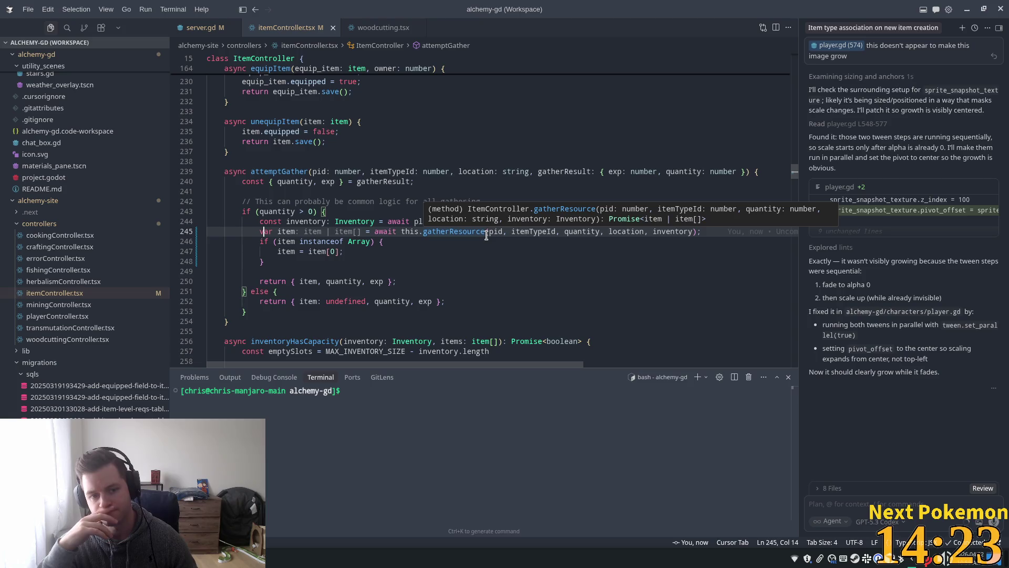
click(506, 260)
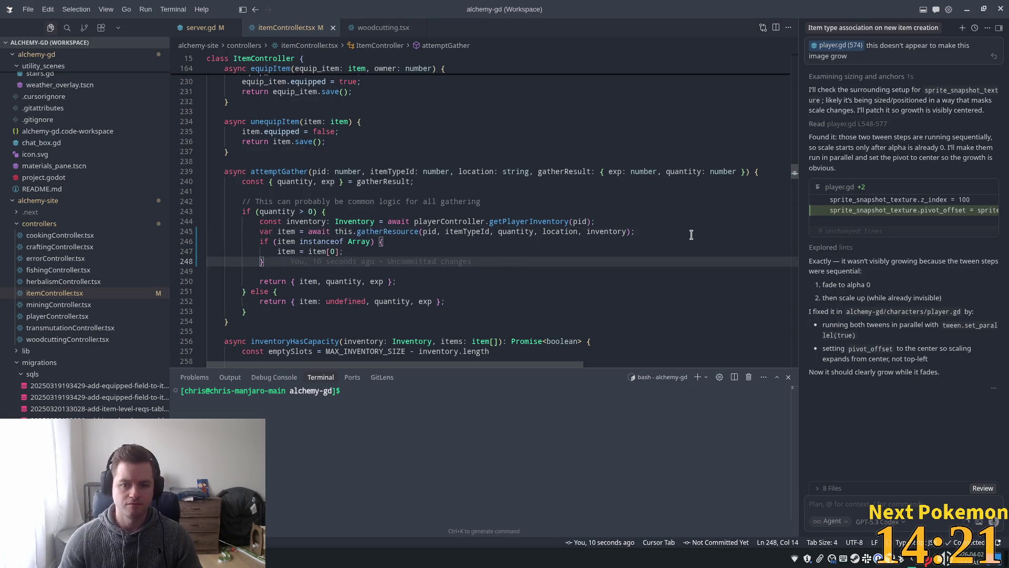
click(690, 232)
key(Return)
key(Return)
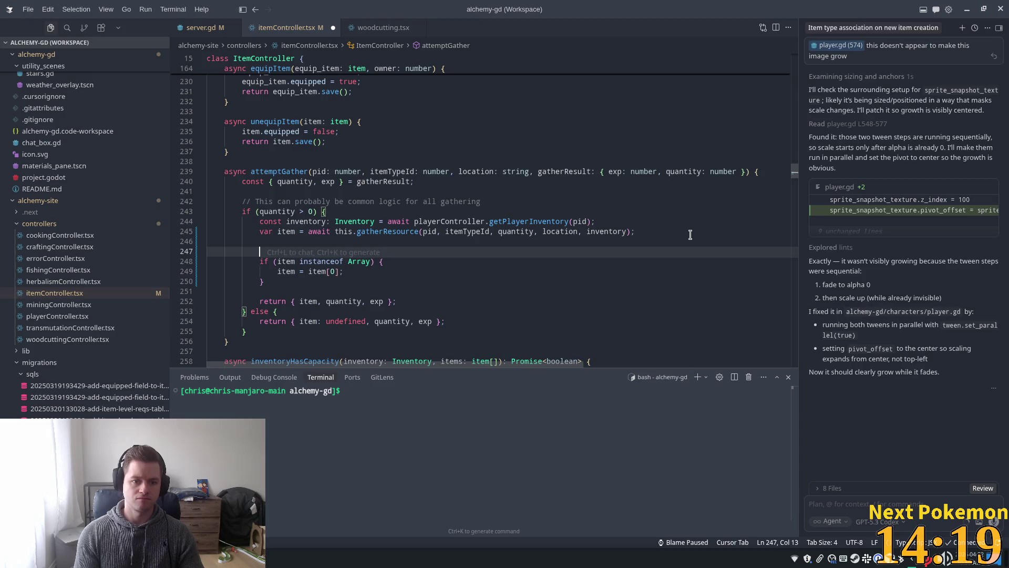
text(i)
key(BackSpace)
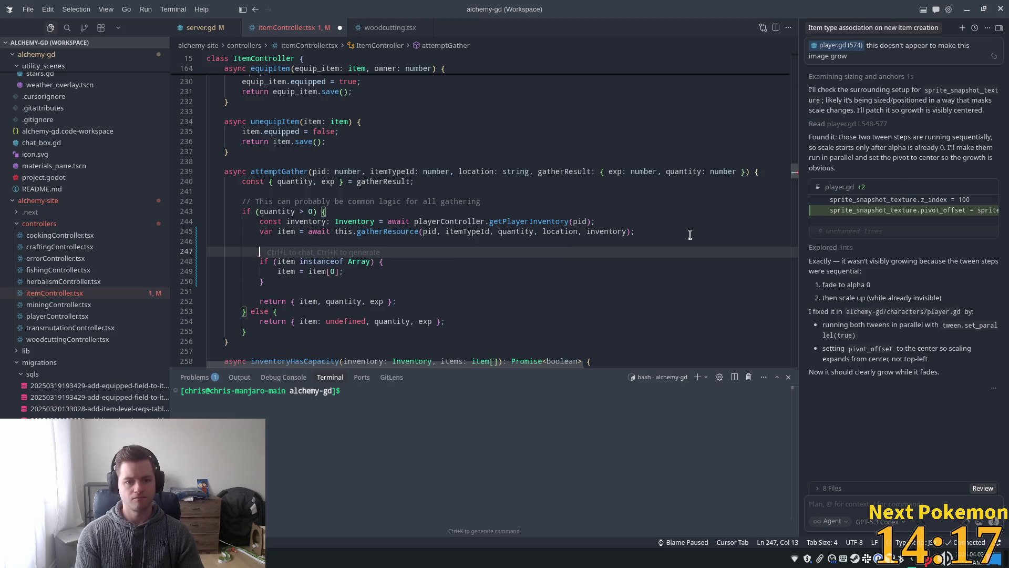
text(Gather )
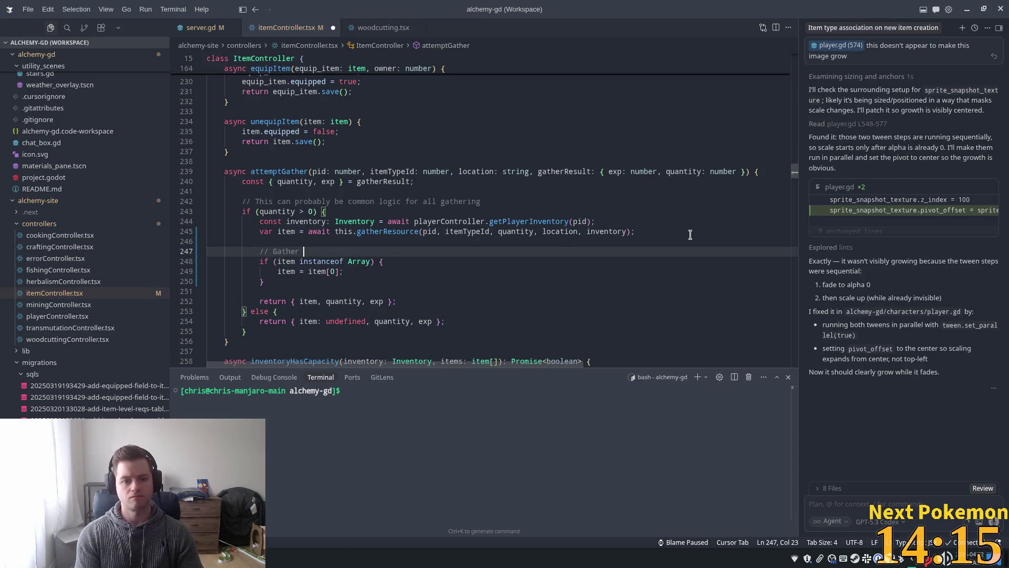
text(su)
text(ource )
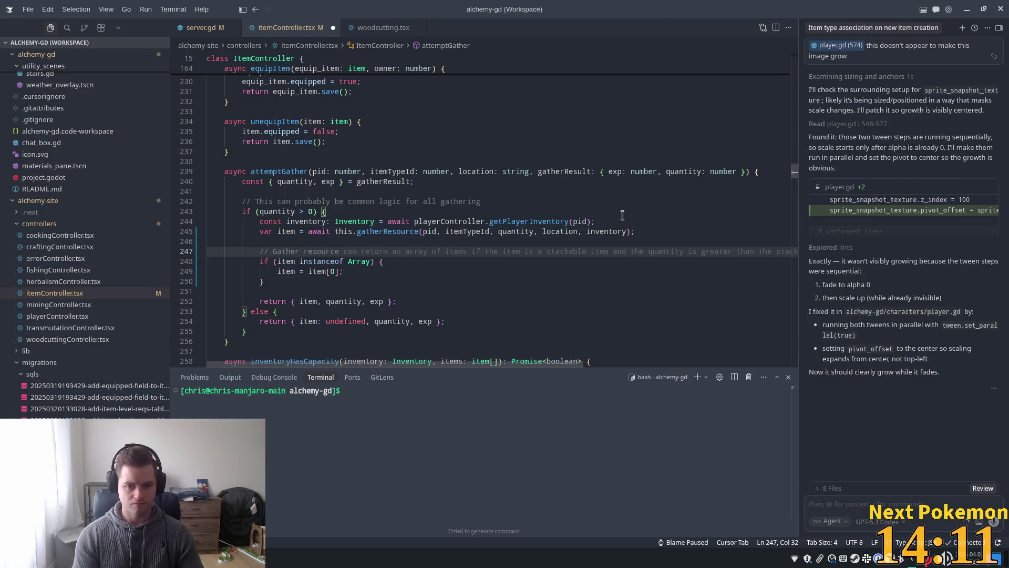
text(can)
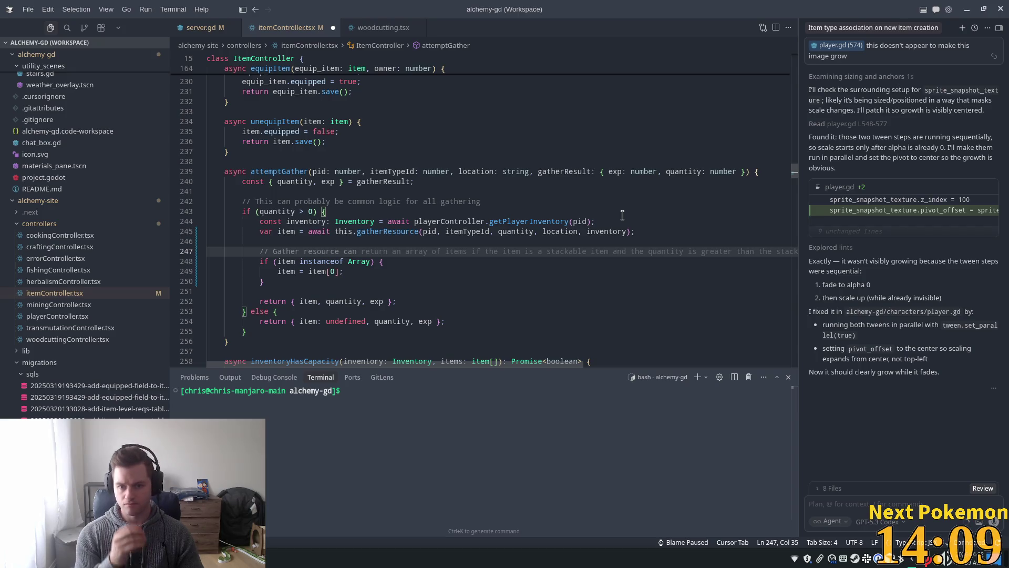
text( rn a)
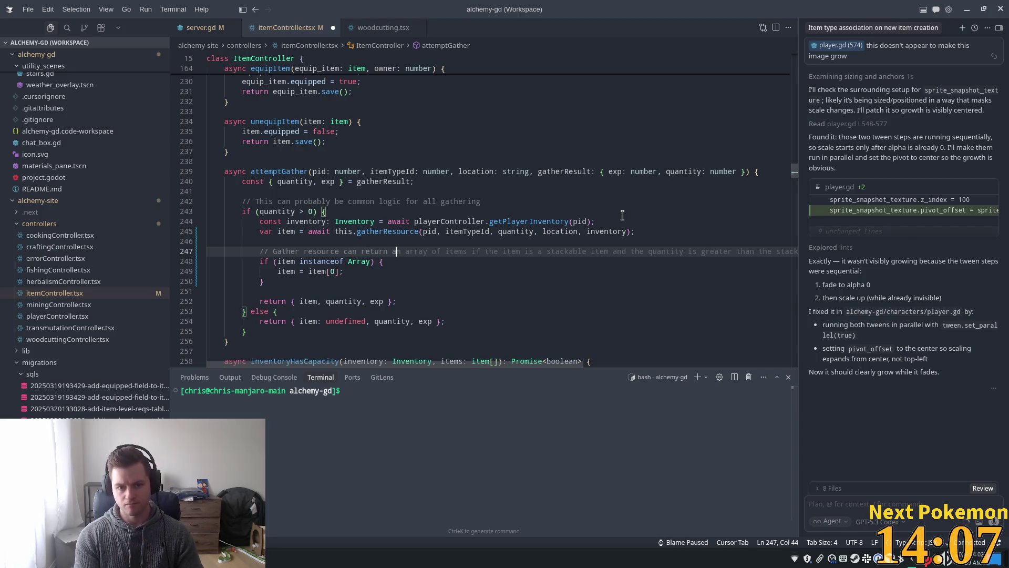
text(array because)
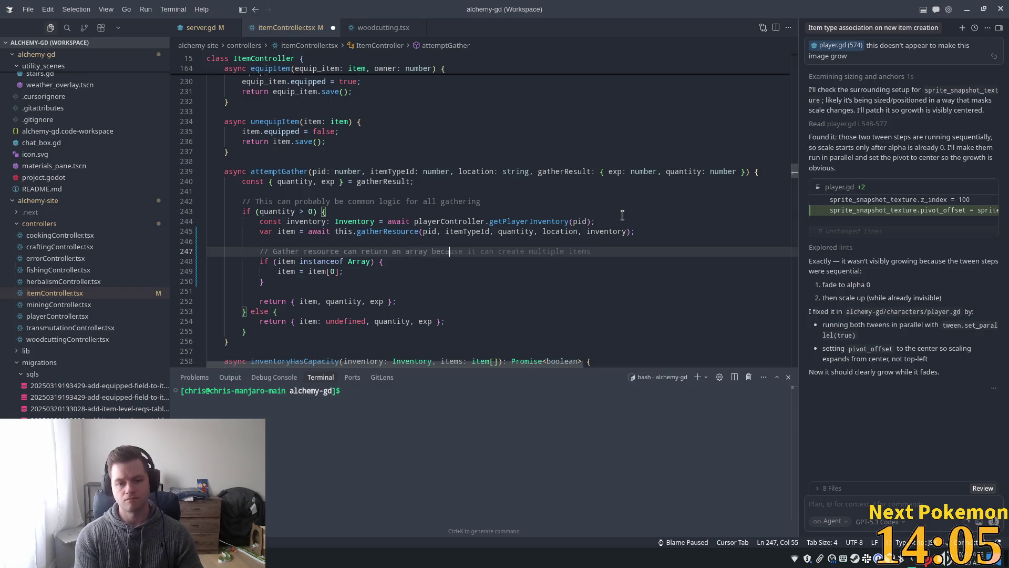
ctrl+click(402, 232)
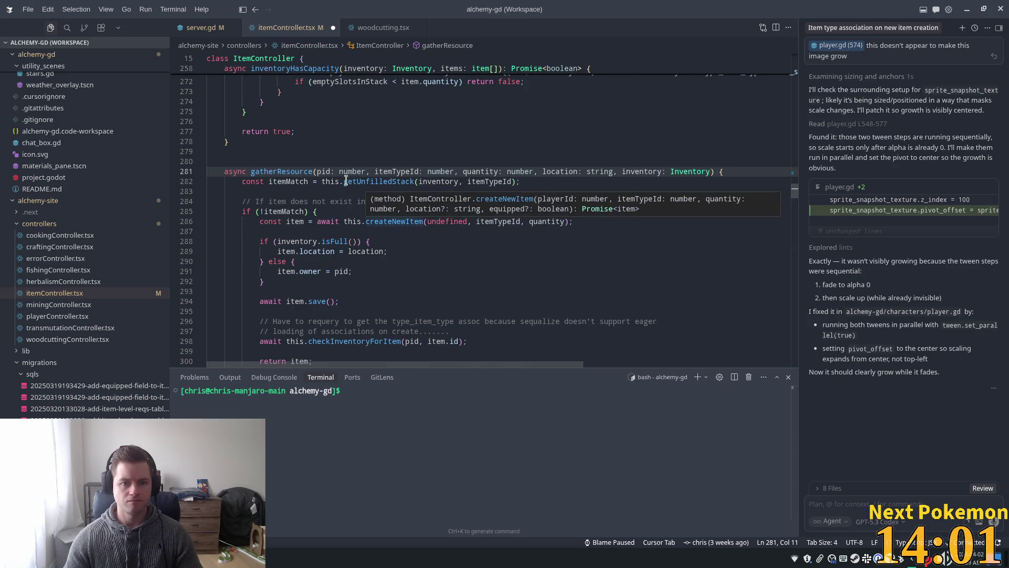
scroll(512, 147, down, 4)
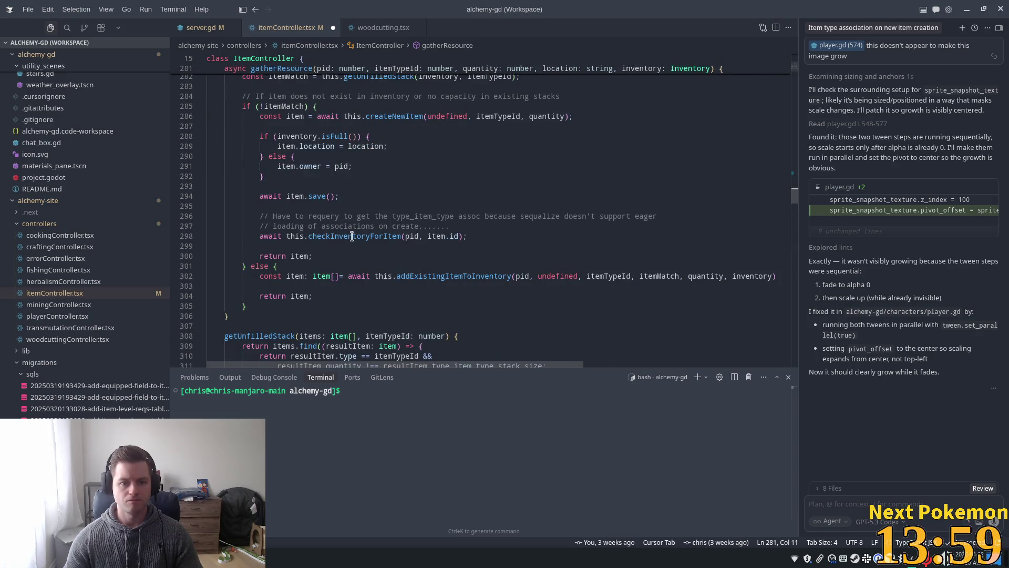
click(416, 126)
scroll(452, 189, up, 5)
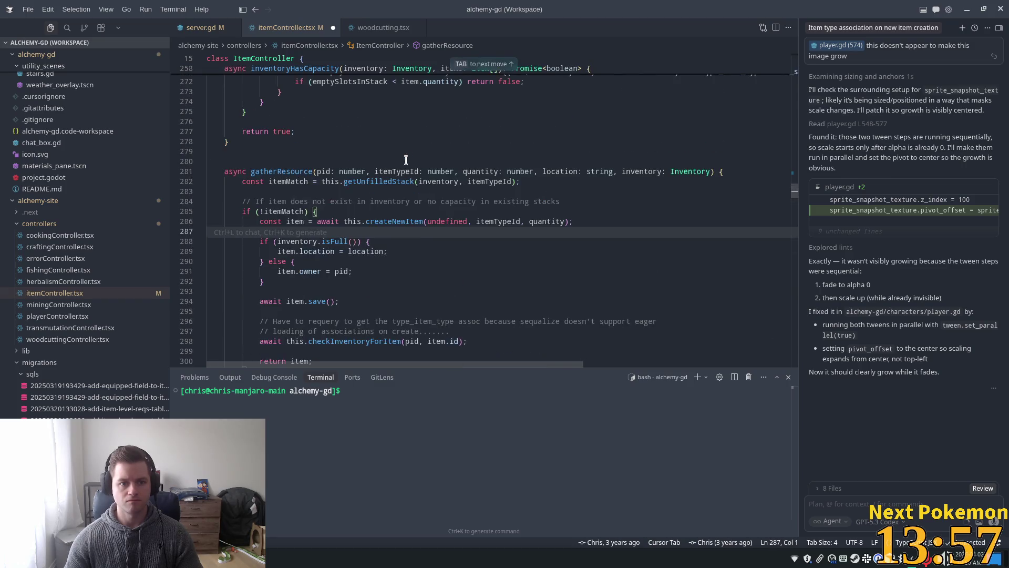
scroll(489, 252, down, 7)
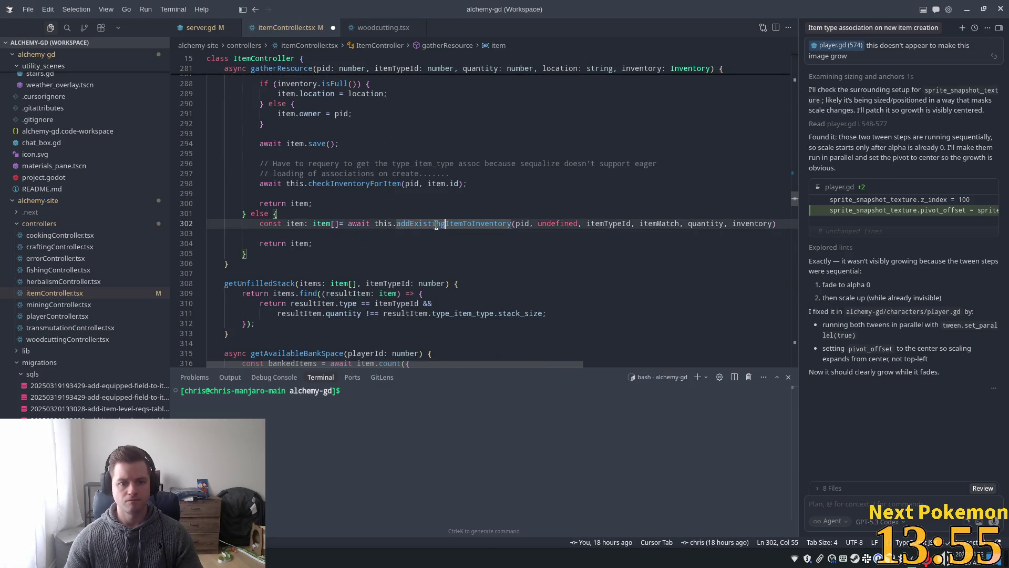
ctrl+click(433, 224)
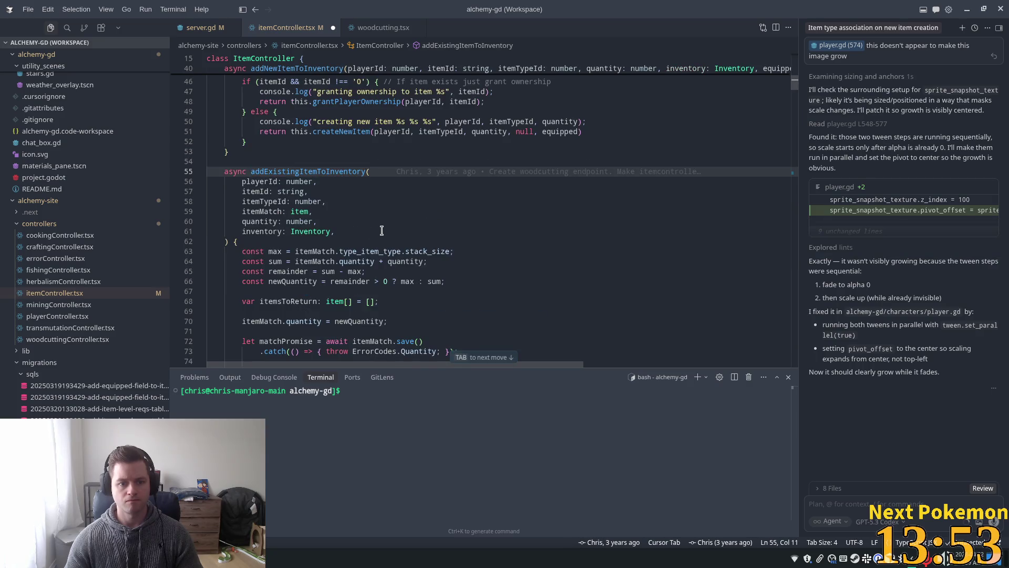
scroll(369, 234, down, 2)
click(289, 258)
click(299, 250)
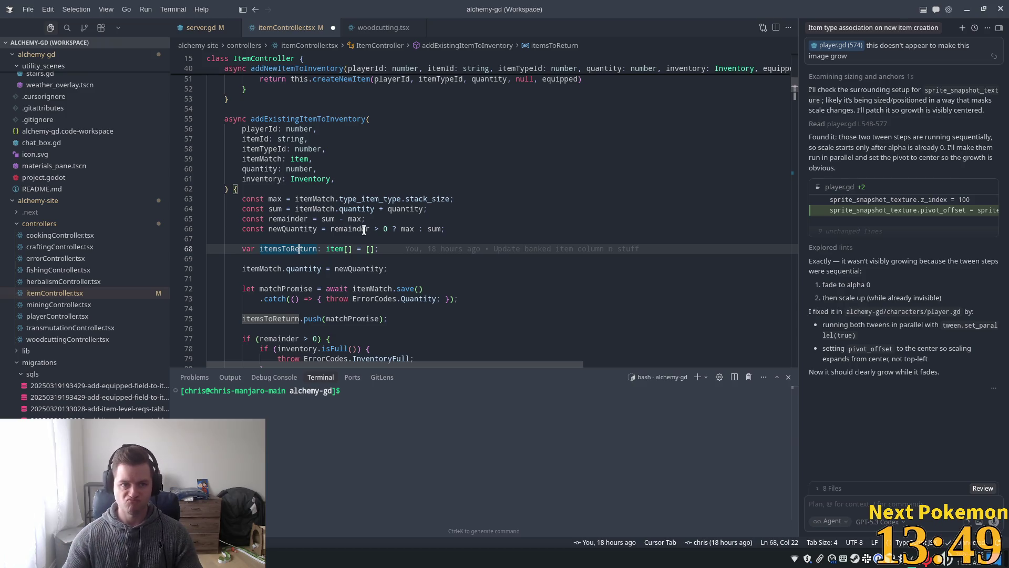
click(209, 32)
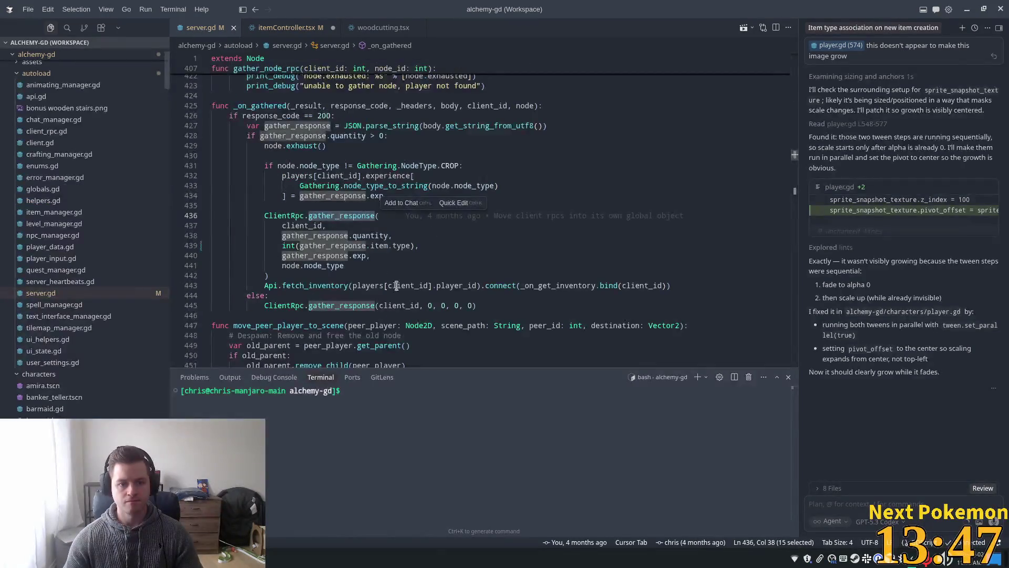
click(288, 31)
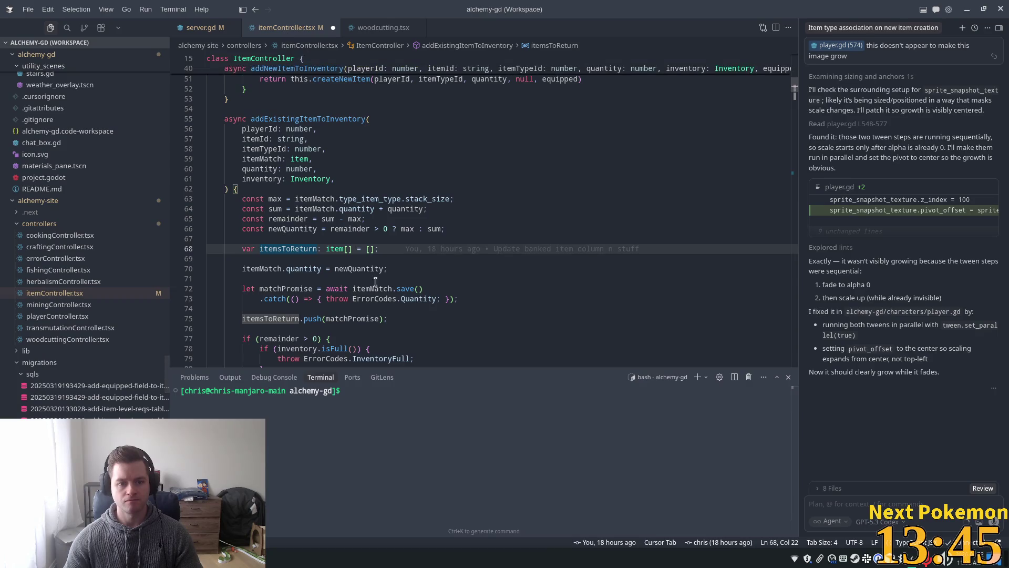
click(384, 31)
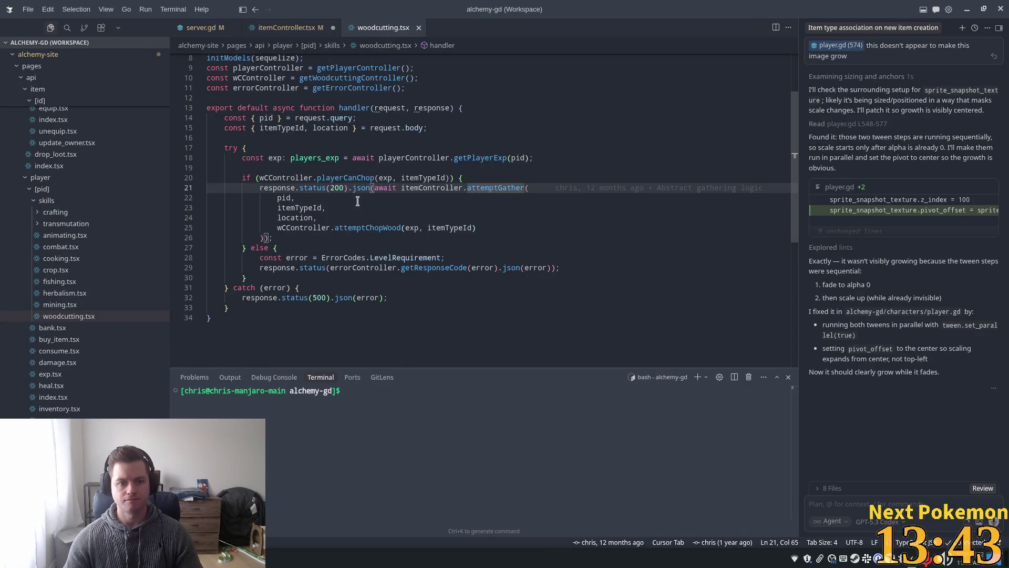
ctrl+click(487, 188)
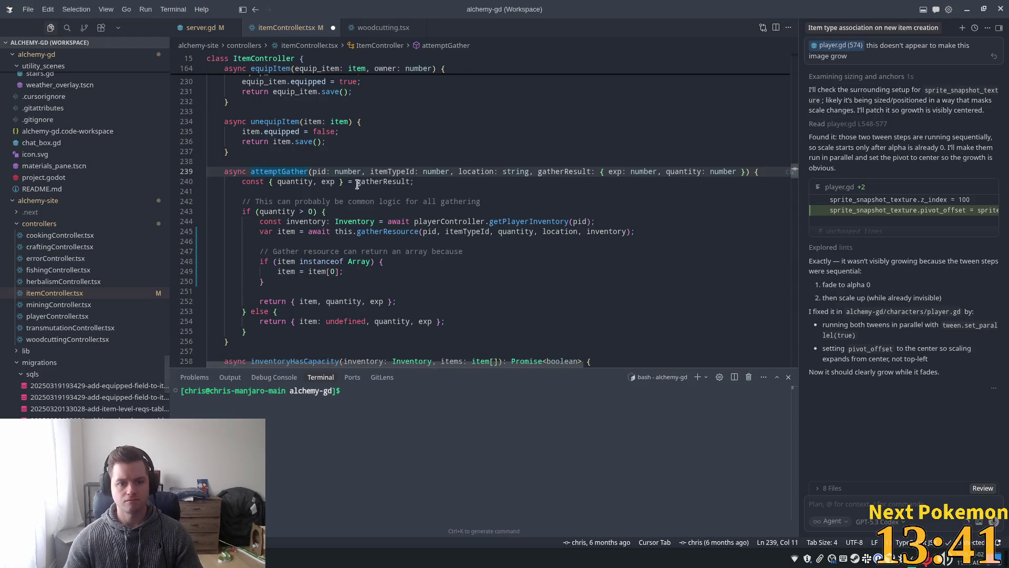
scroll(363, 252, down, 3)
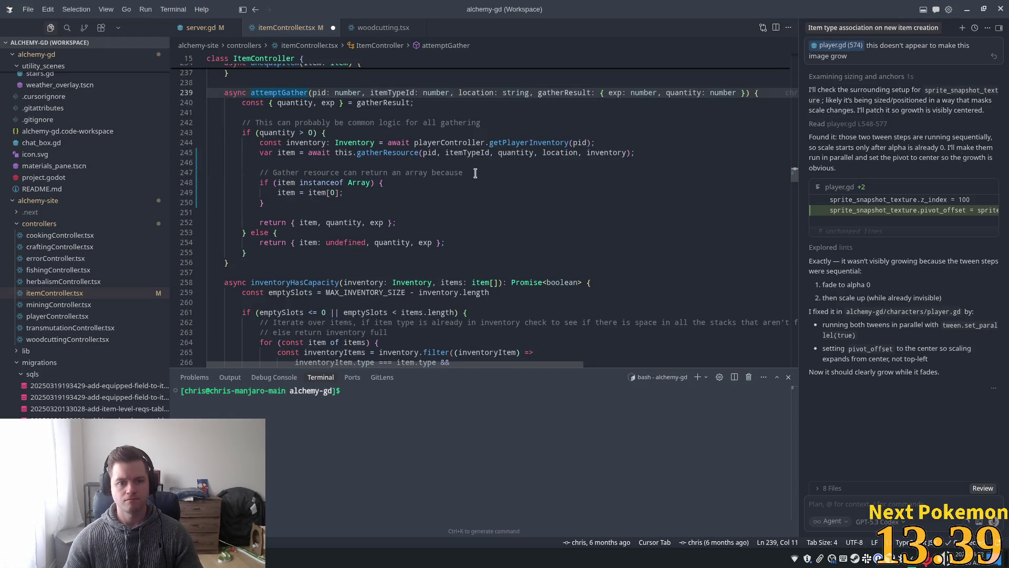
Reword the line 247 comment to say gathering may return an array but only ever of one item
click(498, 173)
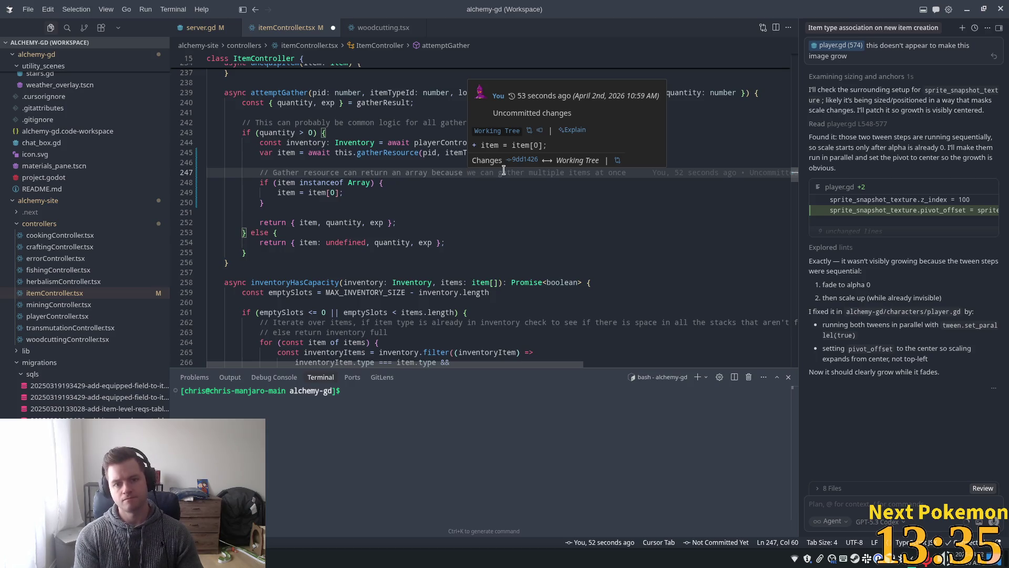
text(it)
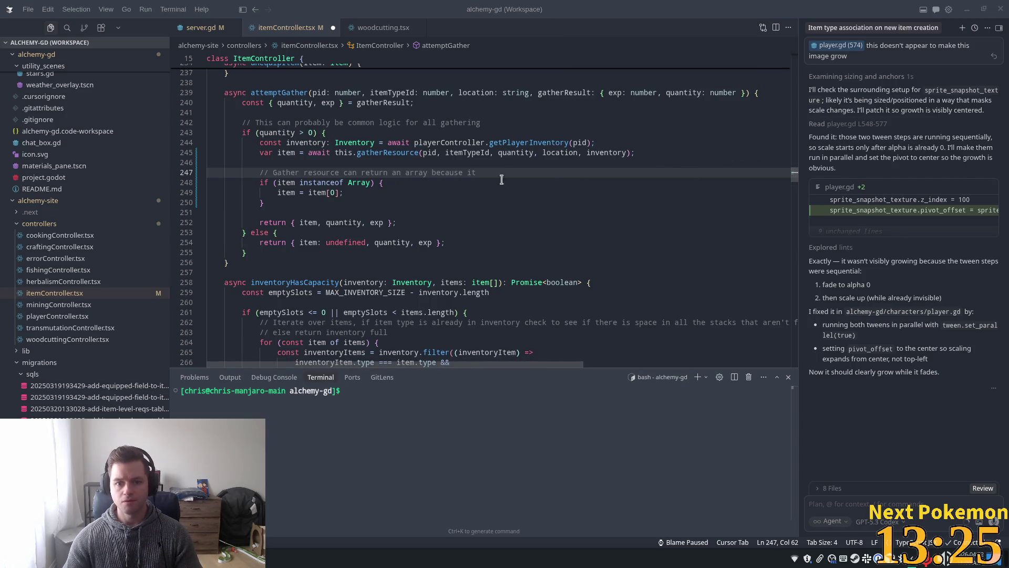
click(481, 174)
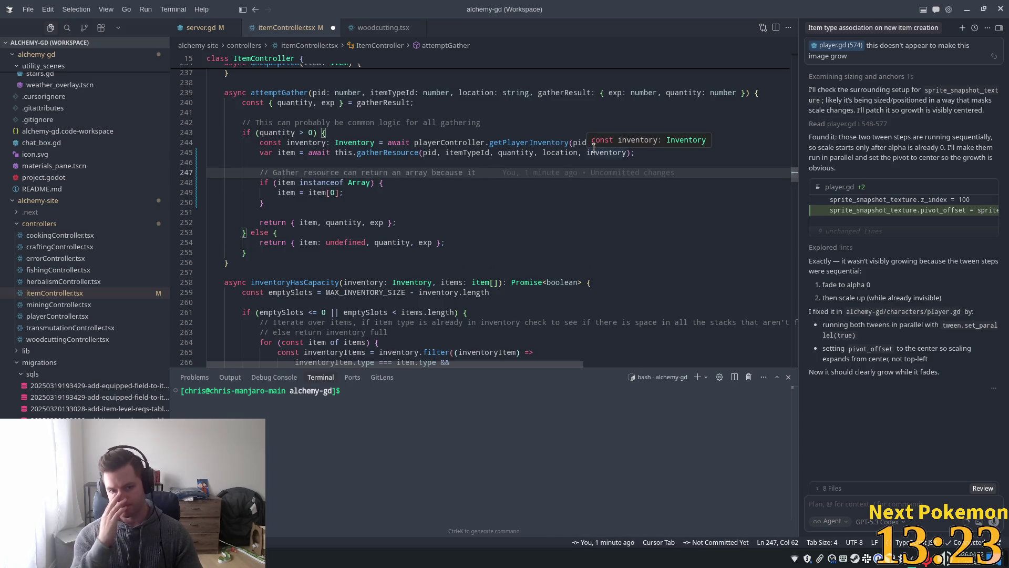
key(ctrl+shift+Left)
key(ctrl+shift+Left)
key(ctrl+shift+Left)
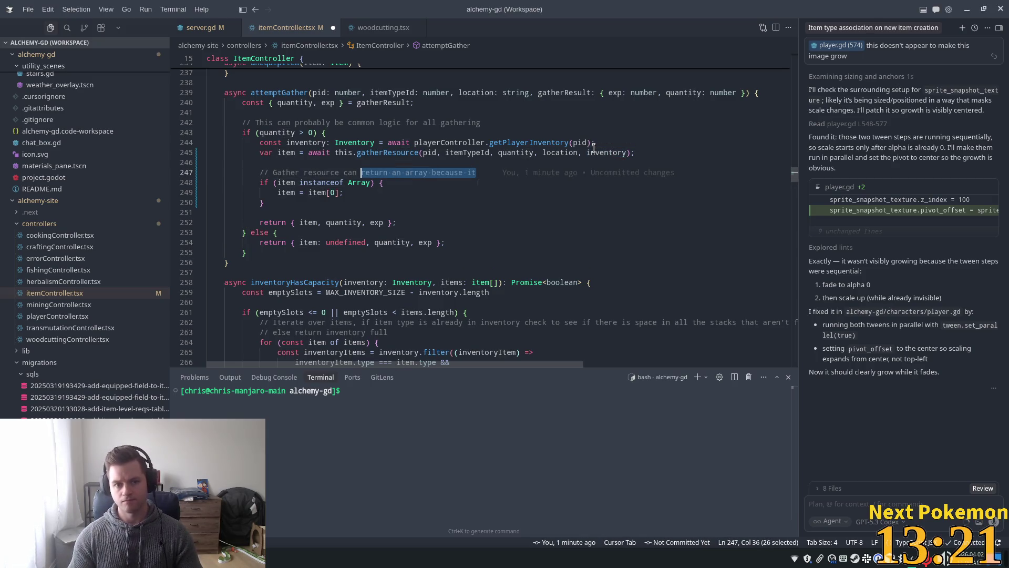
text(ma)
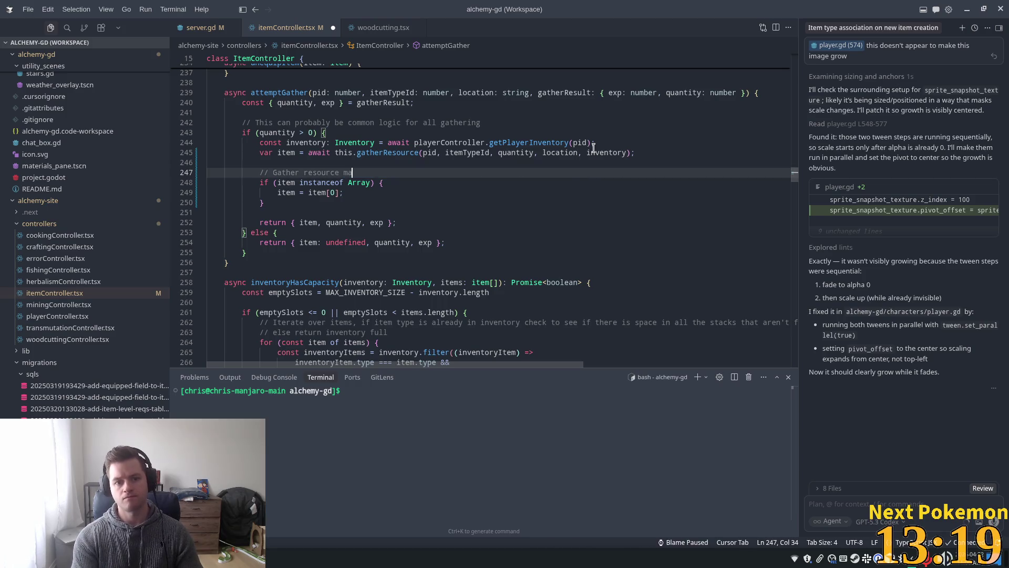
text(y )
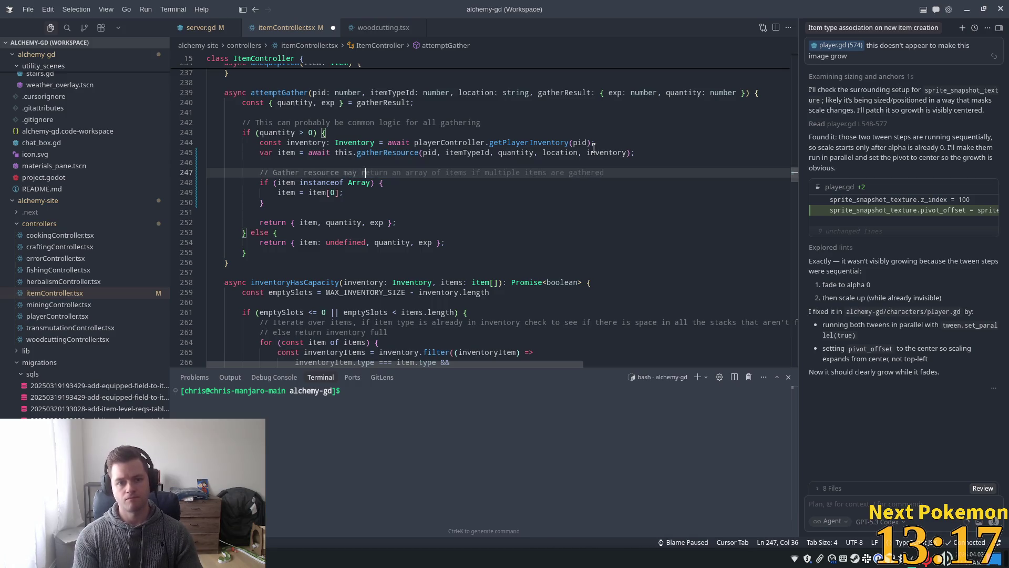
text(return an array)
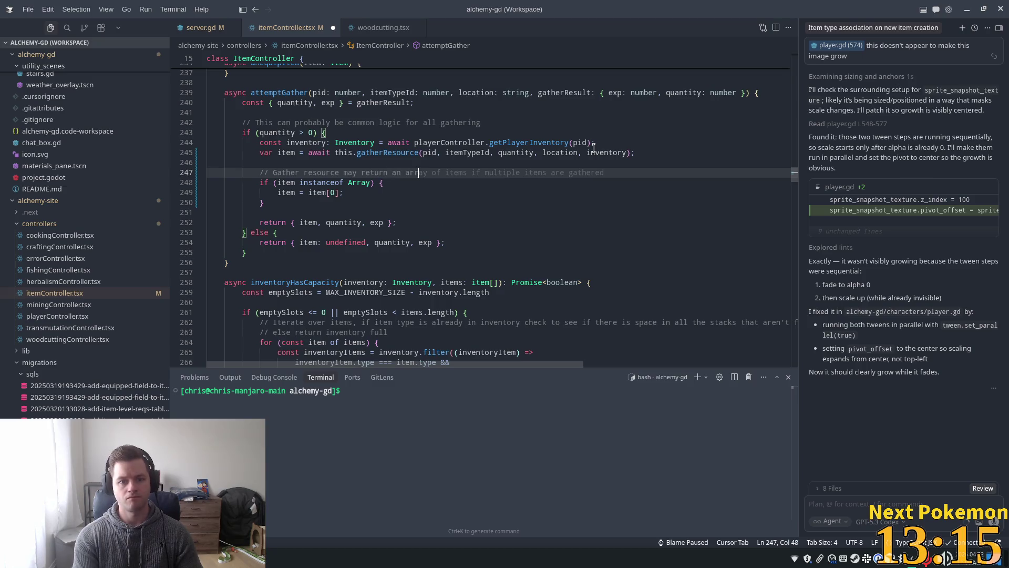
text( but on)
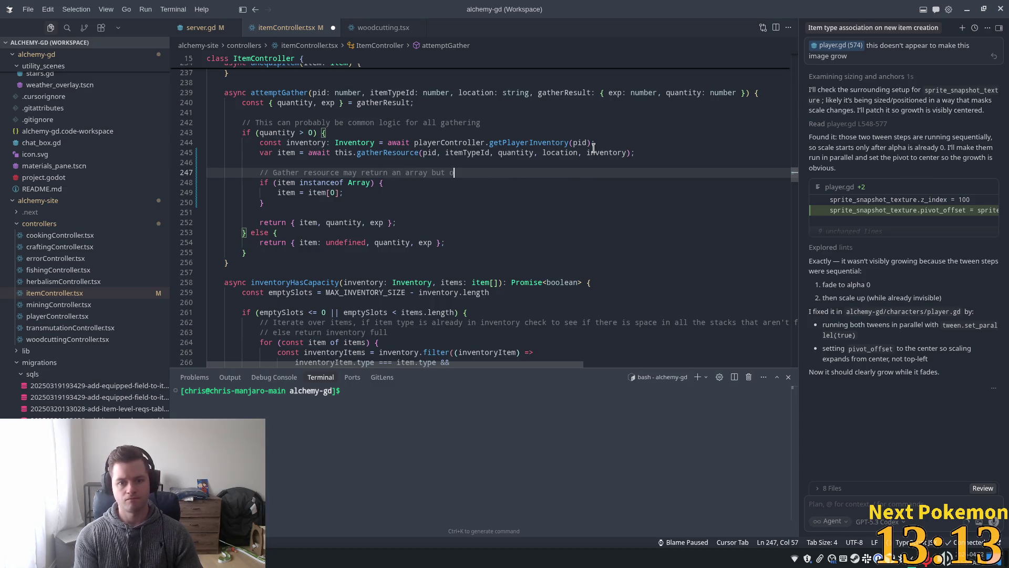
text(ly ever of)
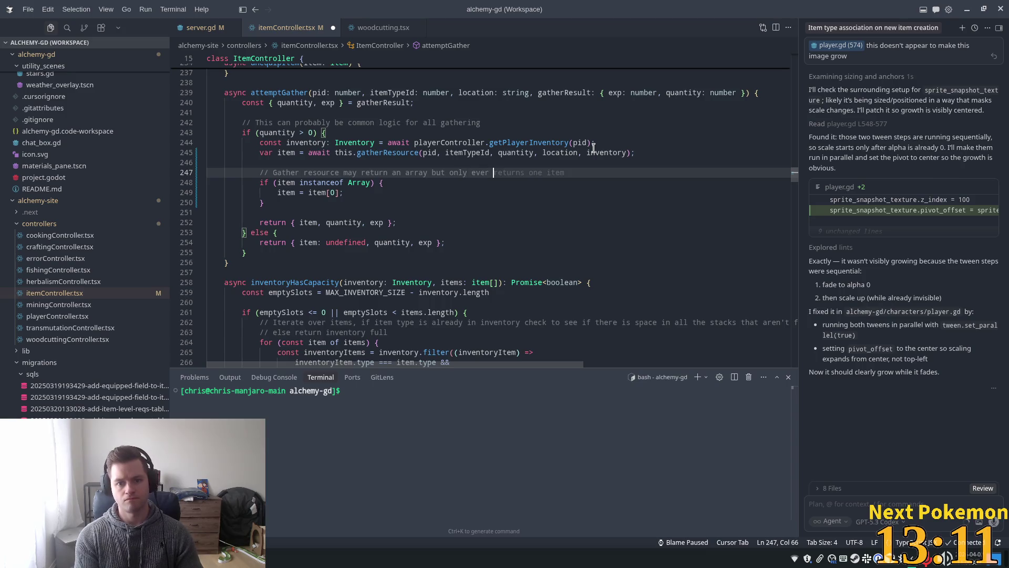
text( one)
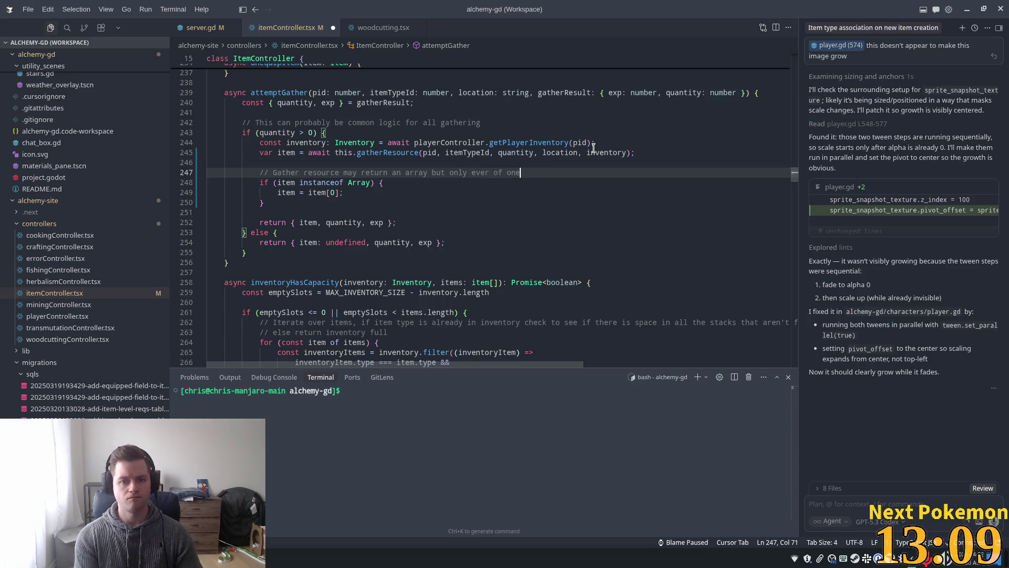
key(BackSpace)
key(BackSpace)
text(fo)
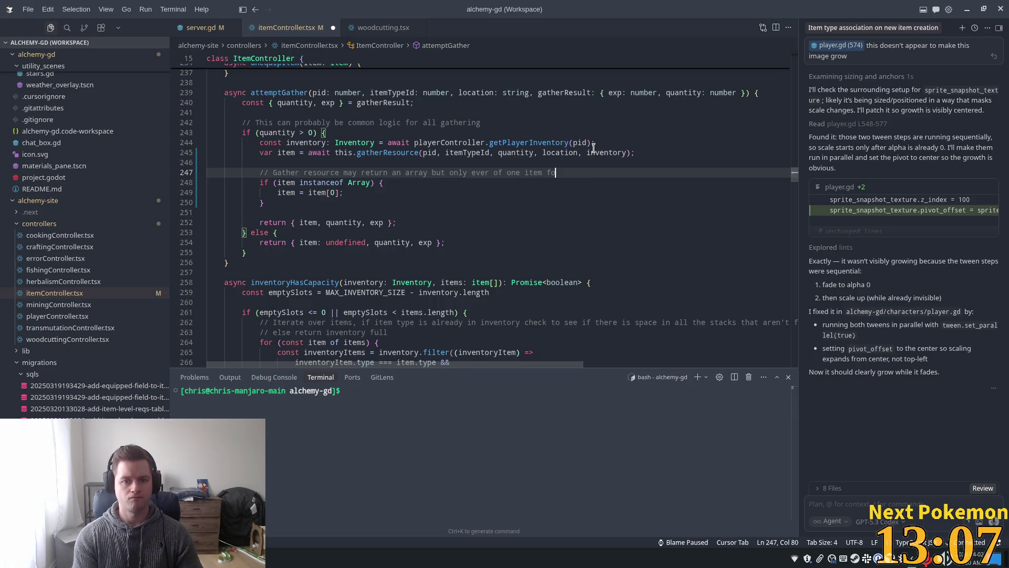
text(r gather)
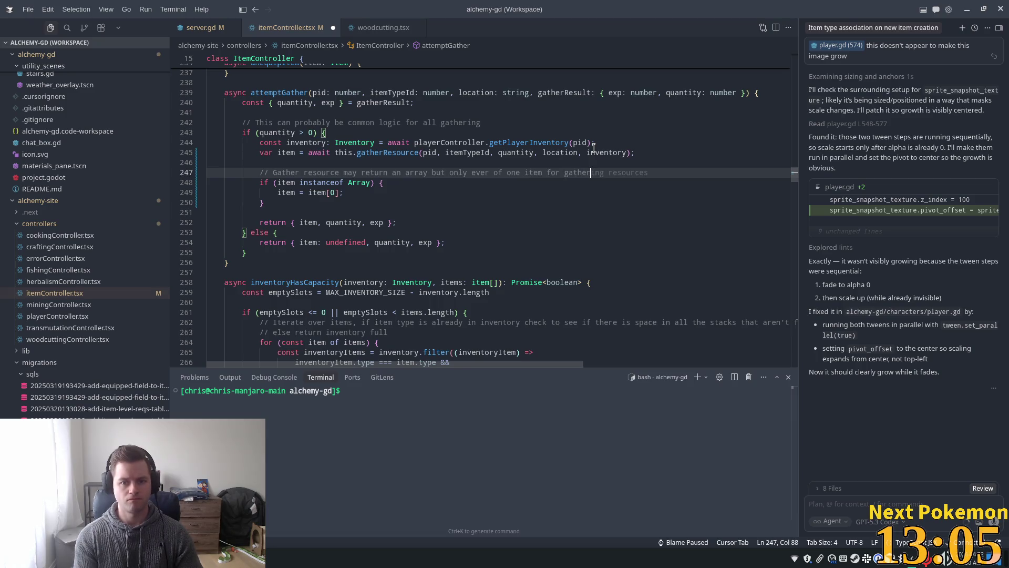
key(Tab)
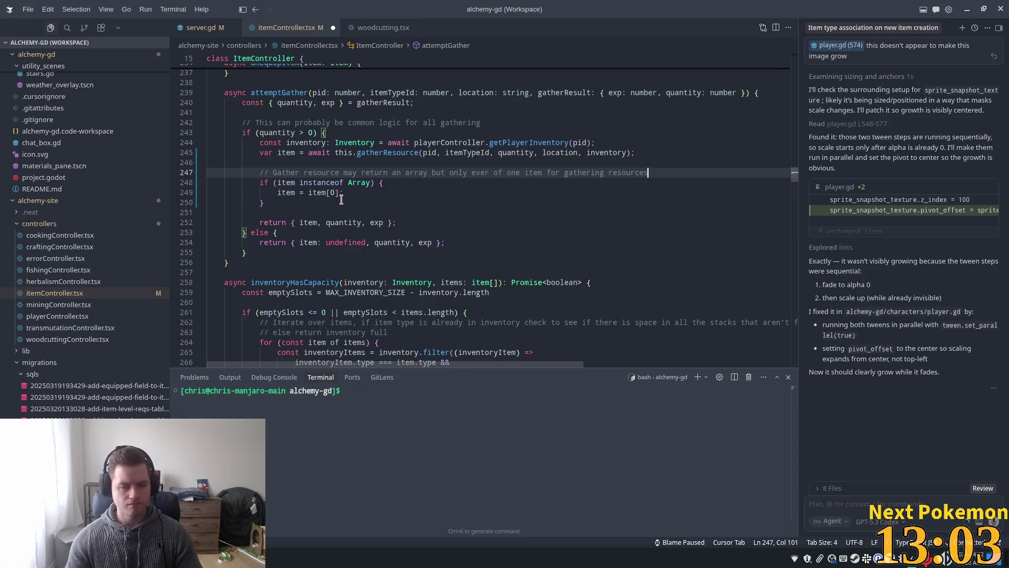
click(341, 200)
Save the file, then restart the Godot debug game so fresh instances open in Fields of Ouros
key(ctrl+s)
click(448, 152)
key(alt+Tab)
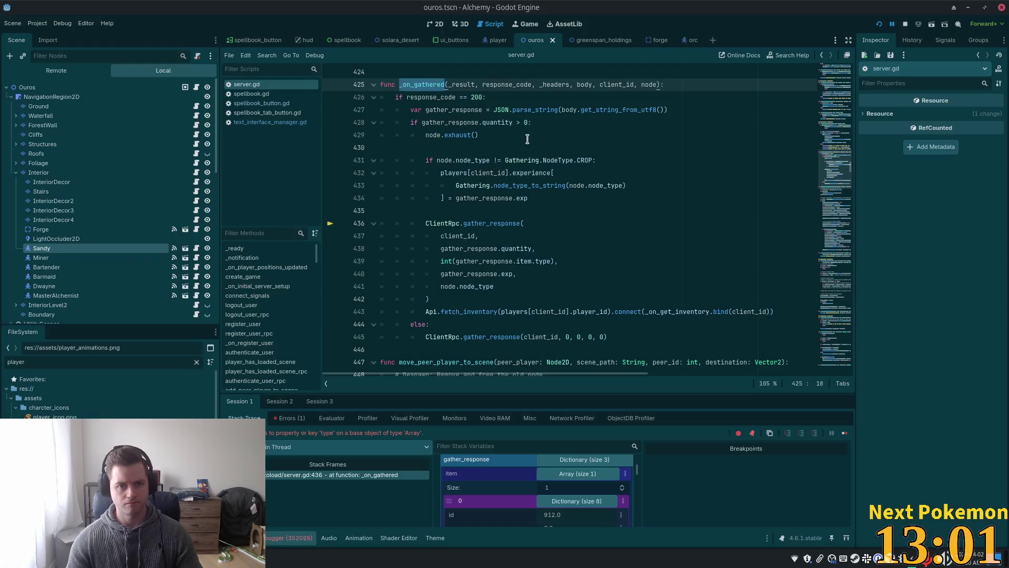
click(878, 23)
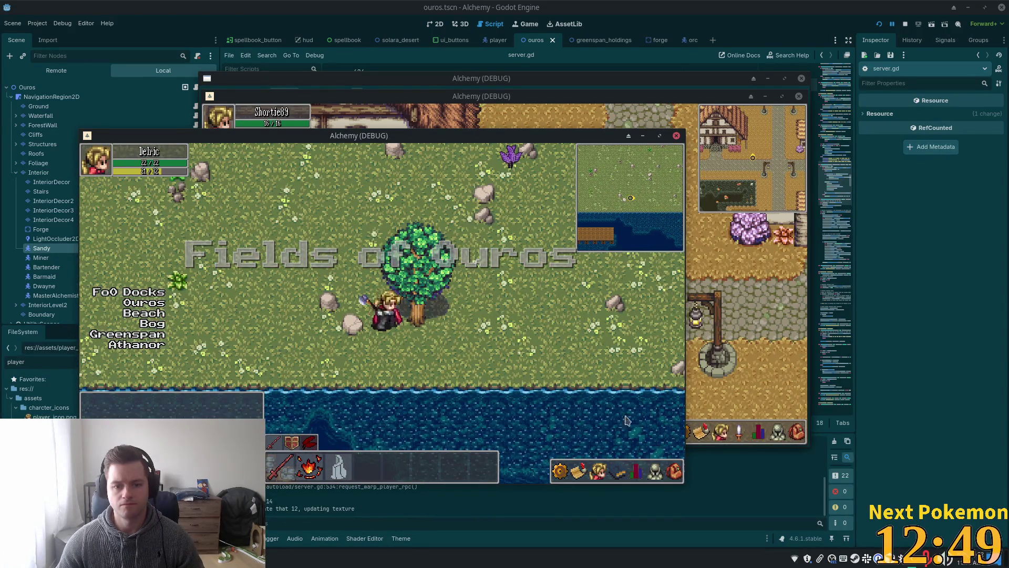
Walk up to the Maple Tree, chop it, and check the inventory for wood
click(673, 472)
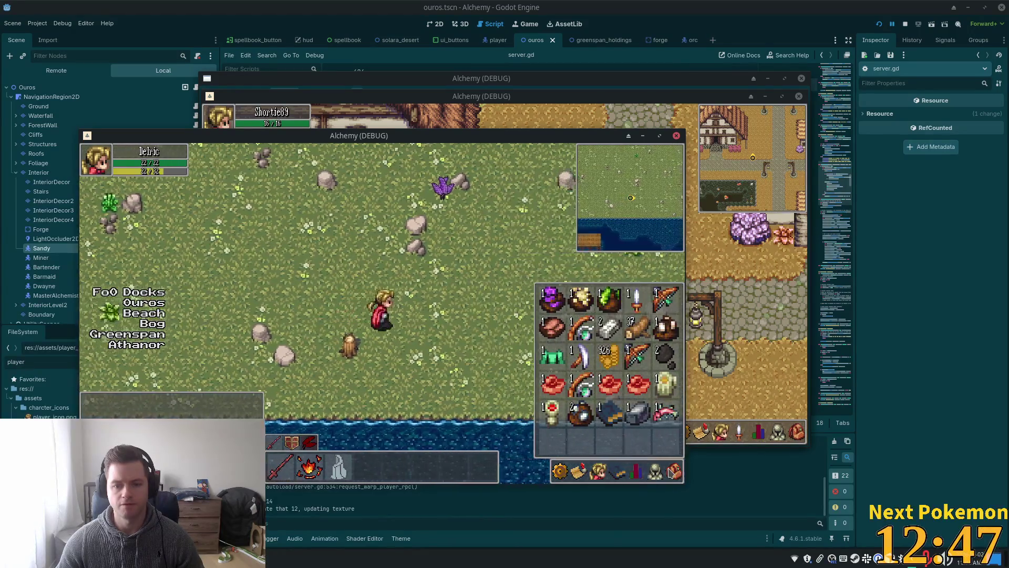
click(673, 472)
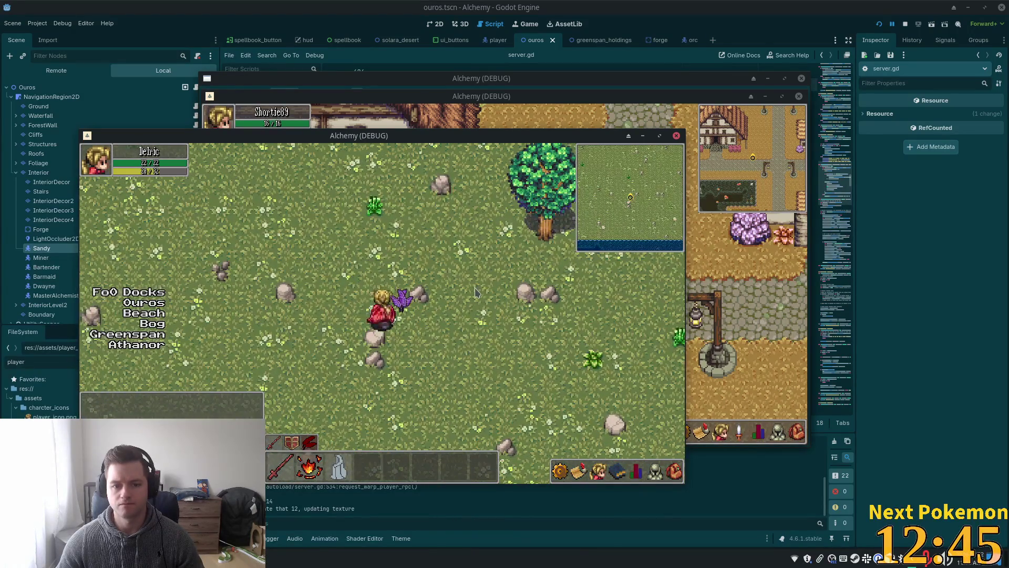
key(d)
key(w)
click(674, 472)
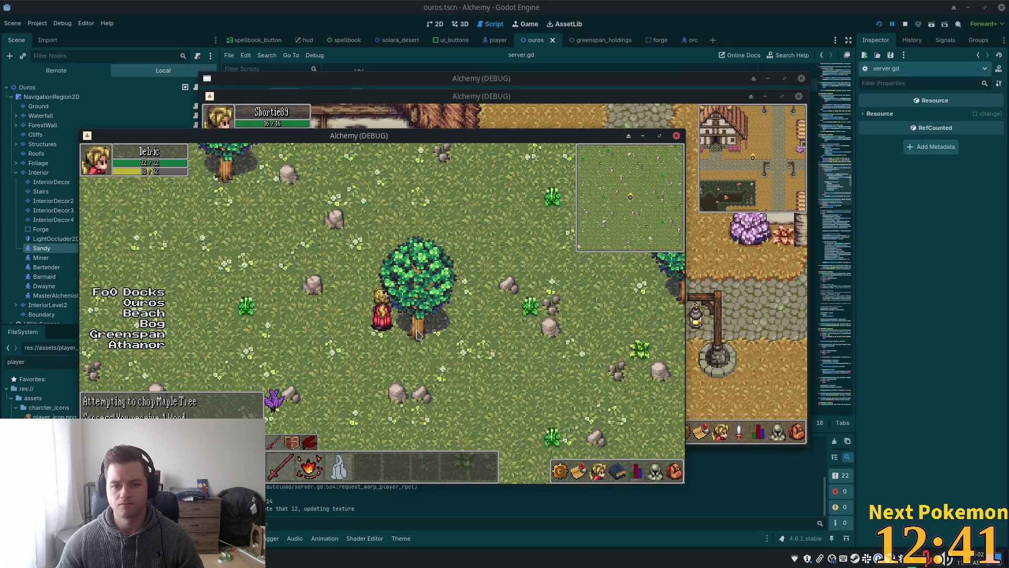
click(676, 472)
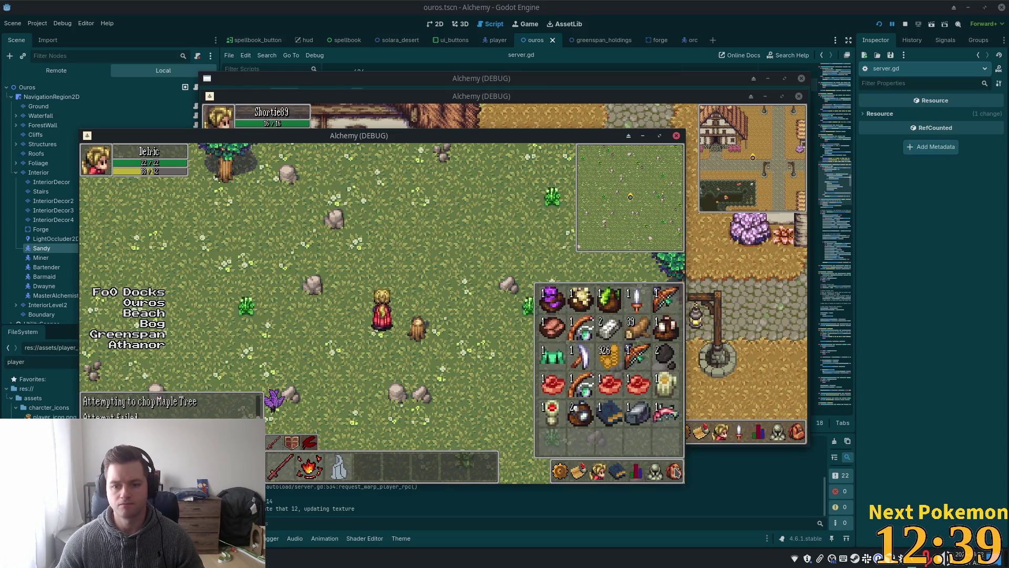
Walk left and up to the Moonwhisper plant and try to gather it
key(Left)
key(i)
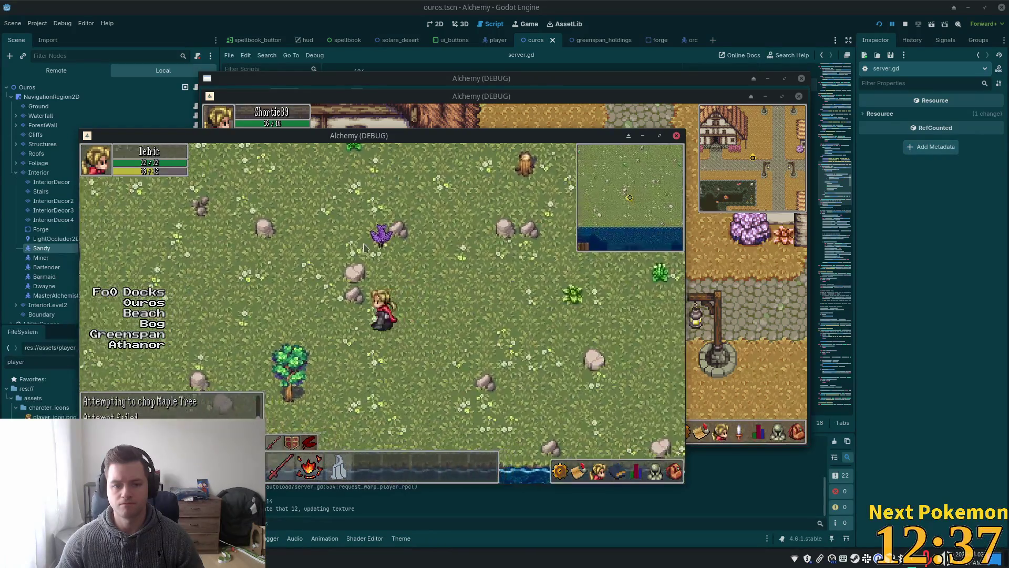
key(Left)
key(Up)
click(401, 298)
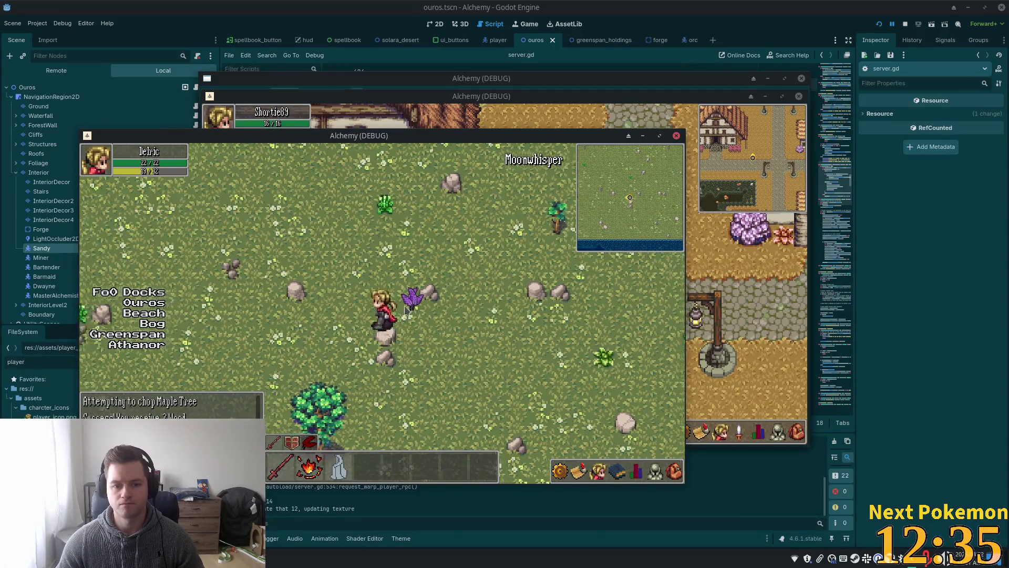
Walk the character down onto the docks and along the lower pier
key(Left)
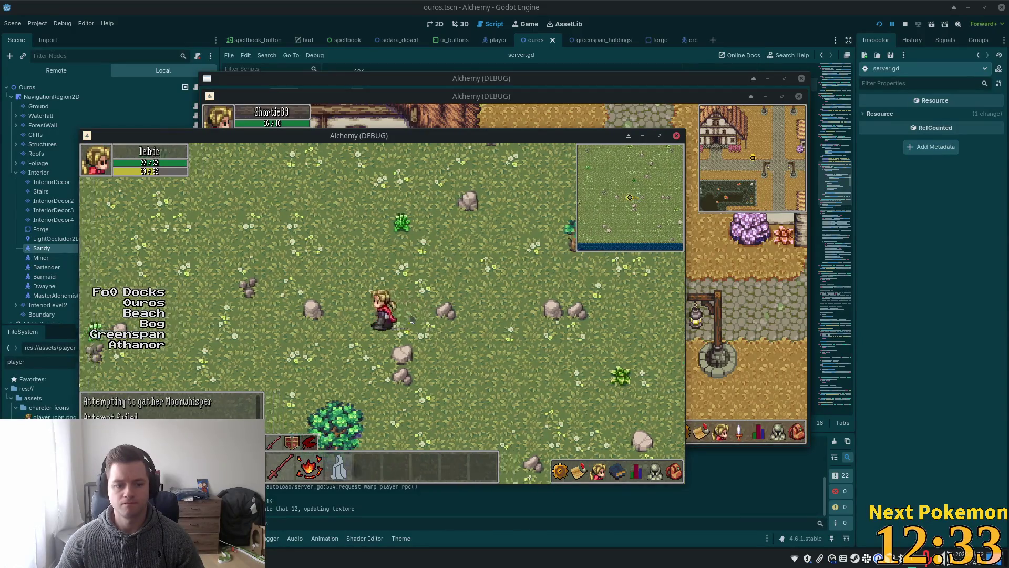
key(Down)
click(674, 471)
key(Left)
key(Down)
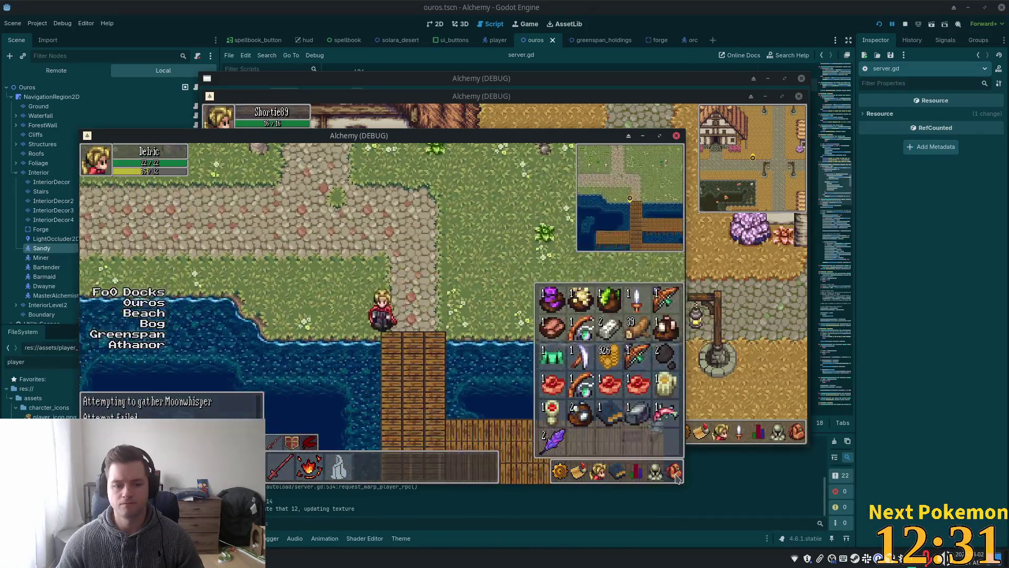
key(Down)
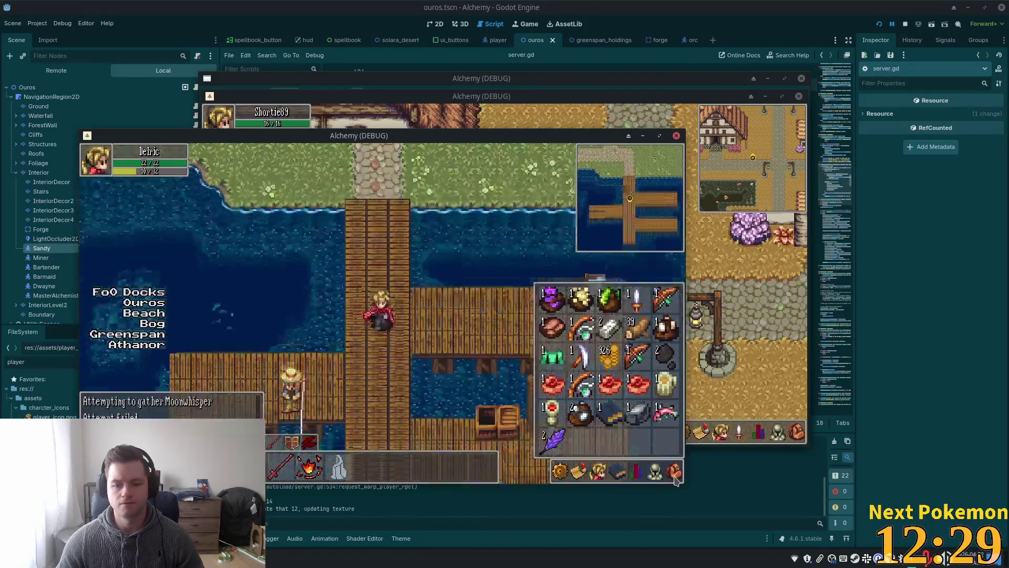
click(674, 473)
key(Right)
click(671, 475)
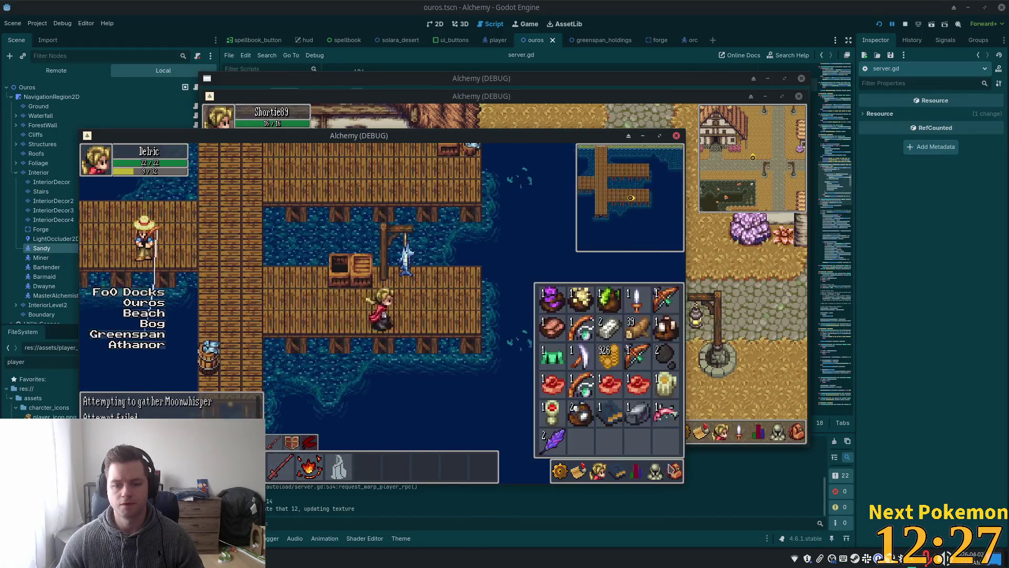
click(672, 475)
Check the Fishing Rod in the inventory, then cast repeatedly at the ripples for Salmon
click(672, 474)
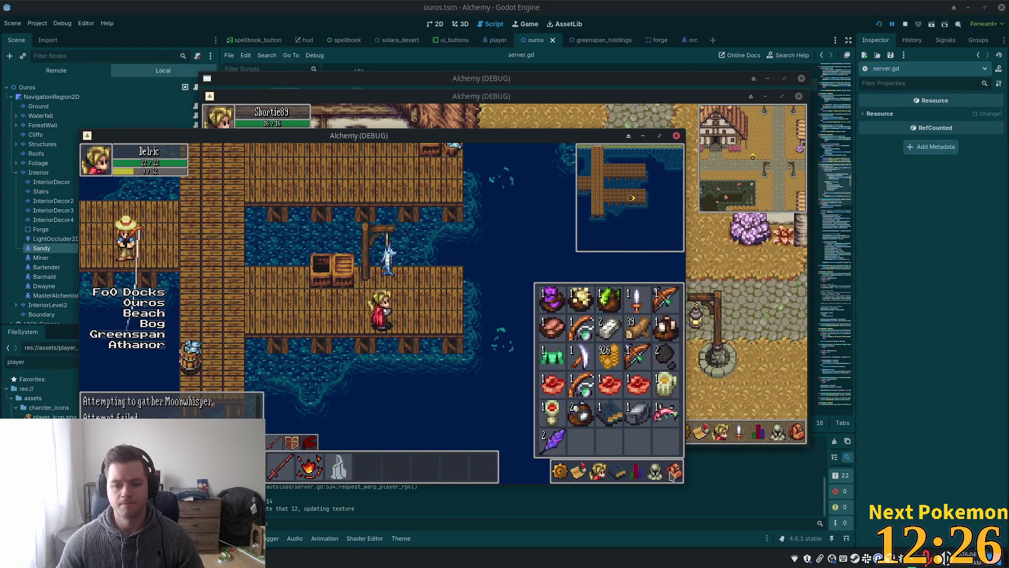
click(584, 331)
key(Right)
click(459, 350)
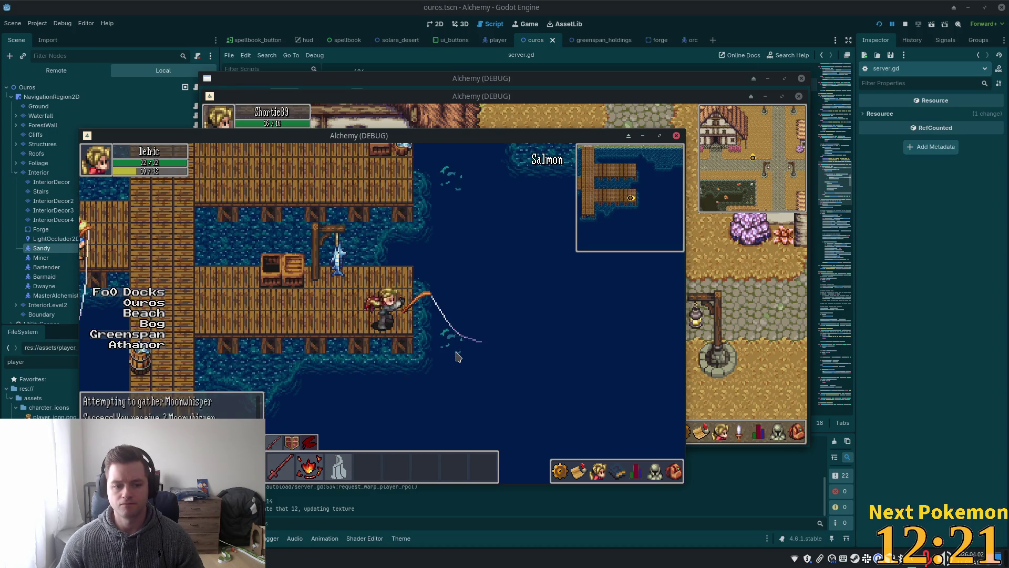
click(478, 349)
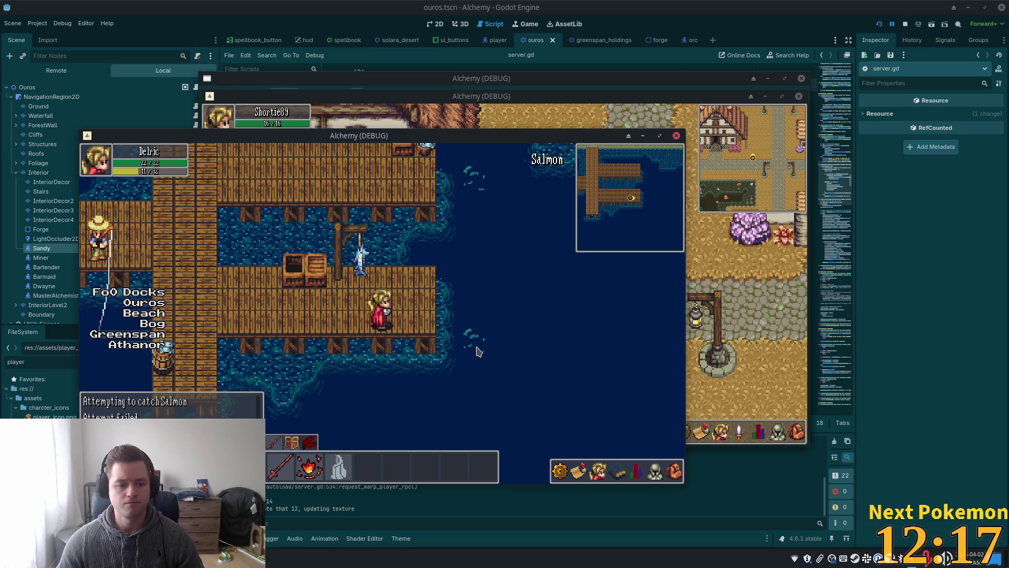
click(479, 351)
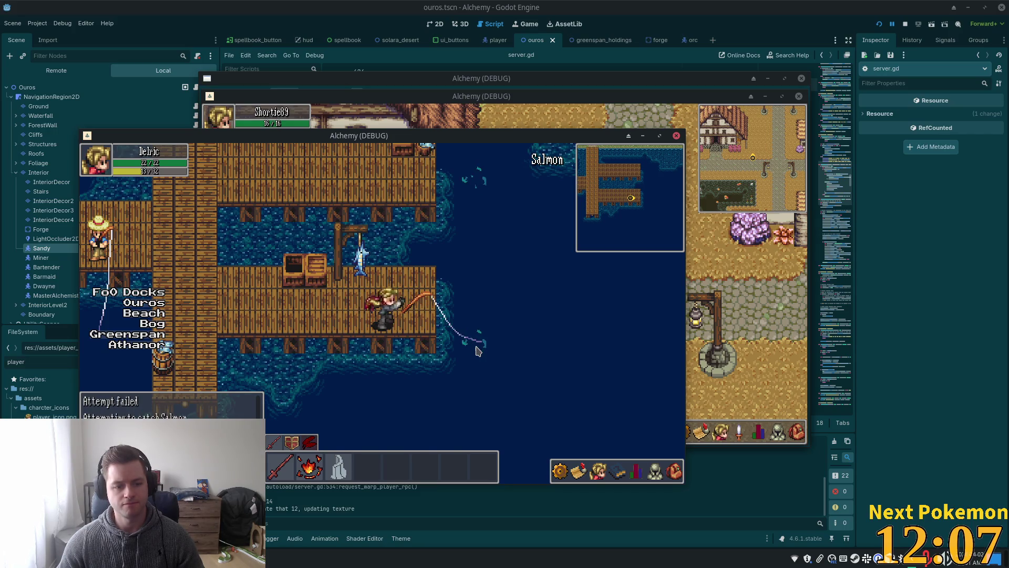
click(674, 472)
click(530, 389)
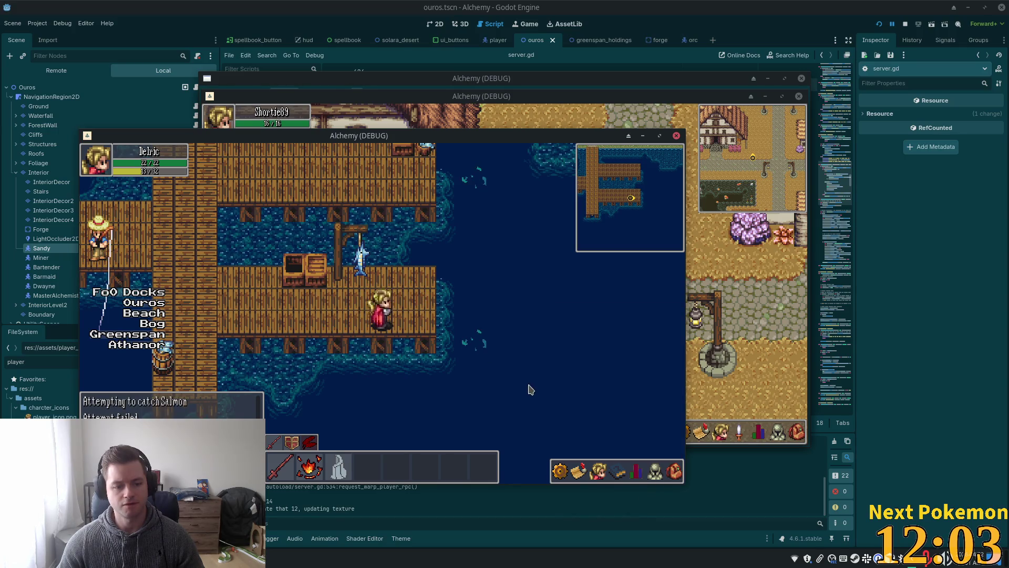
click(675, 471)
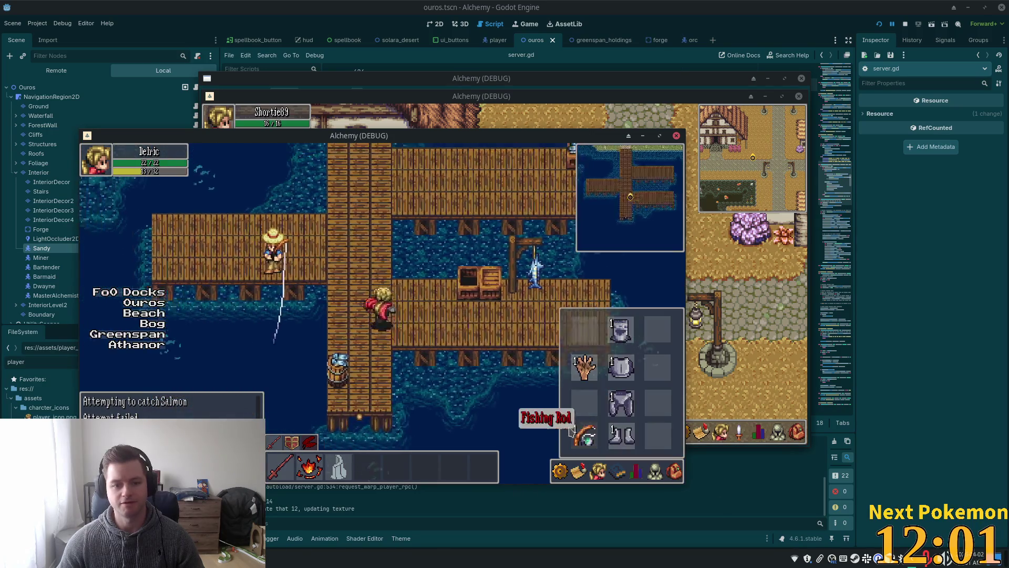
Inspect the equipped Fishing Rod and drop the Salmon onto the ground
click(678, 480)
click(597, 471)
click(597, 472)
click(674, 471)
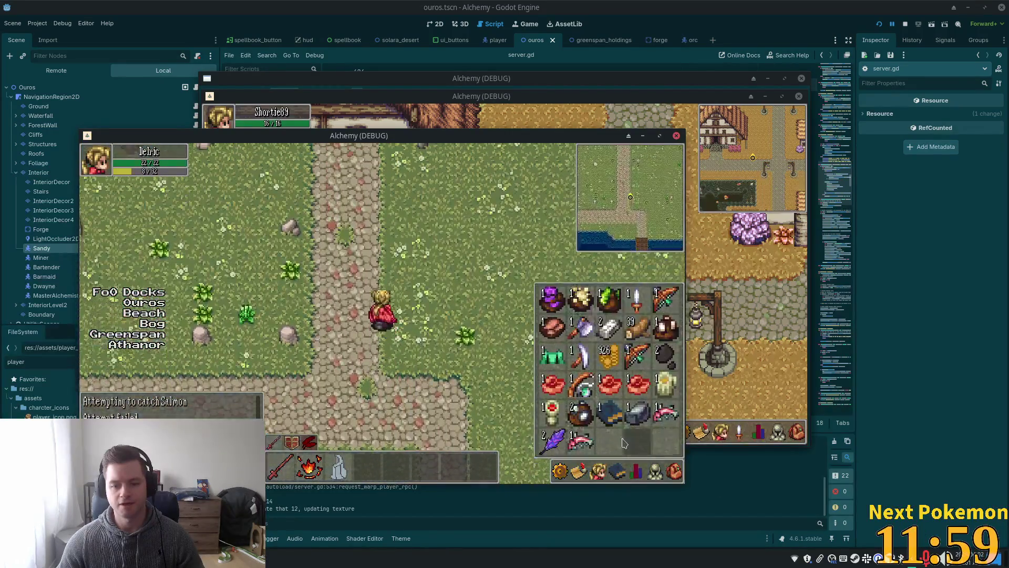
drag(587, 445, 415, 347)
click(616, 471)
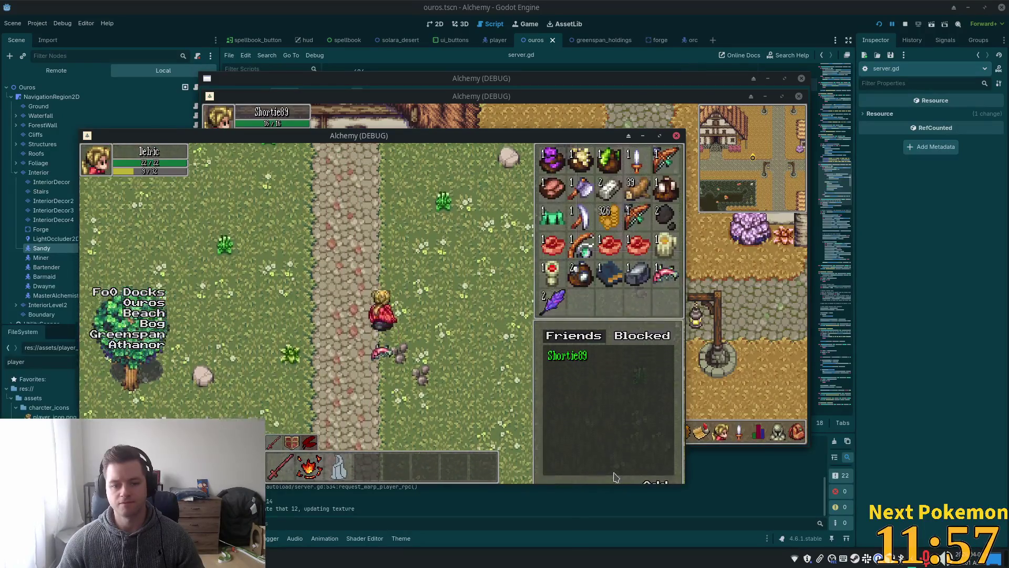
click(674, 471)
Warp to Ouros town and walk west across the bridge into the rocky quarry
key(i)
key(w)
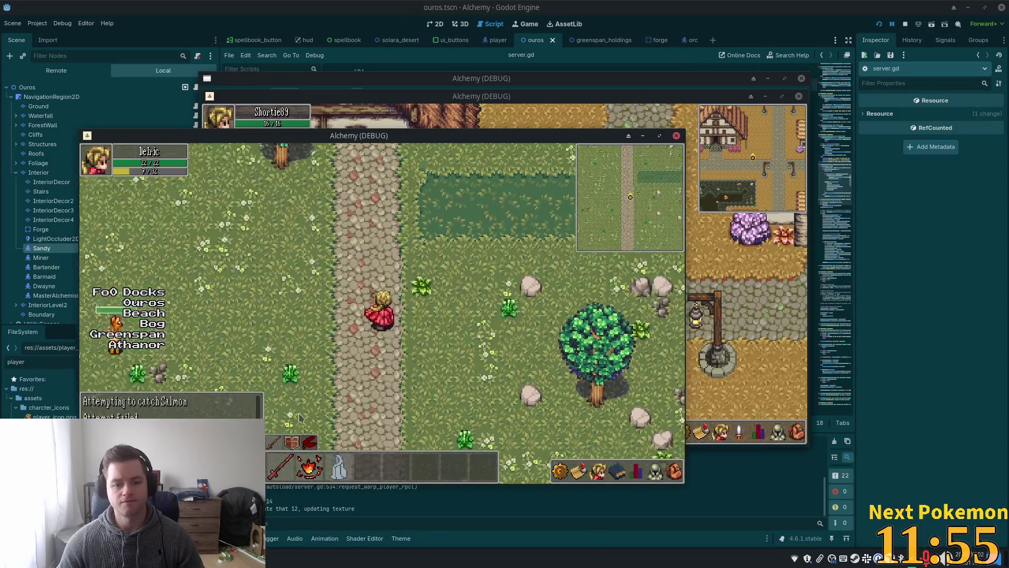
click(144, 302)
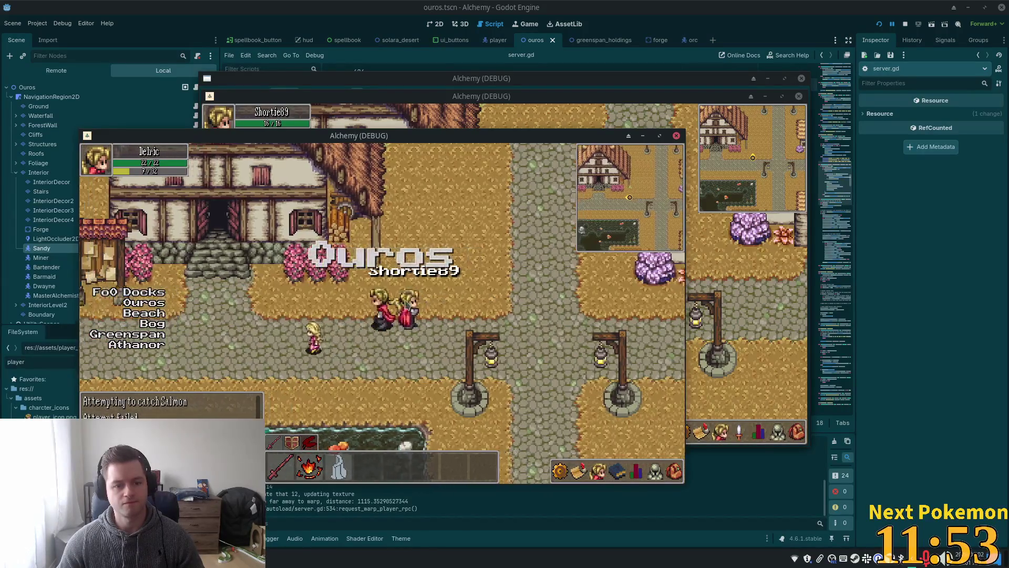
key(a)
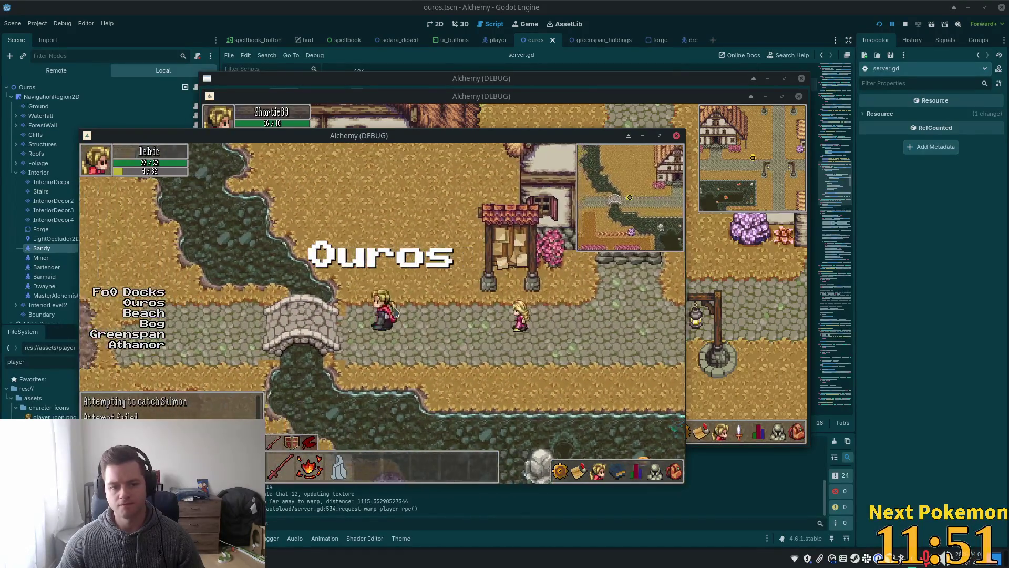
key(w)
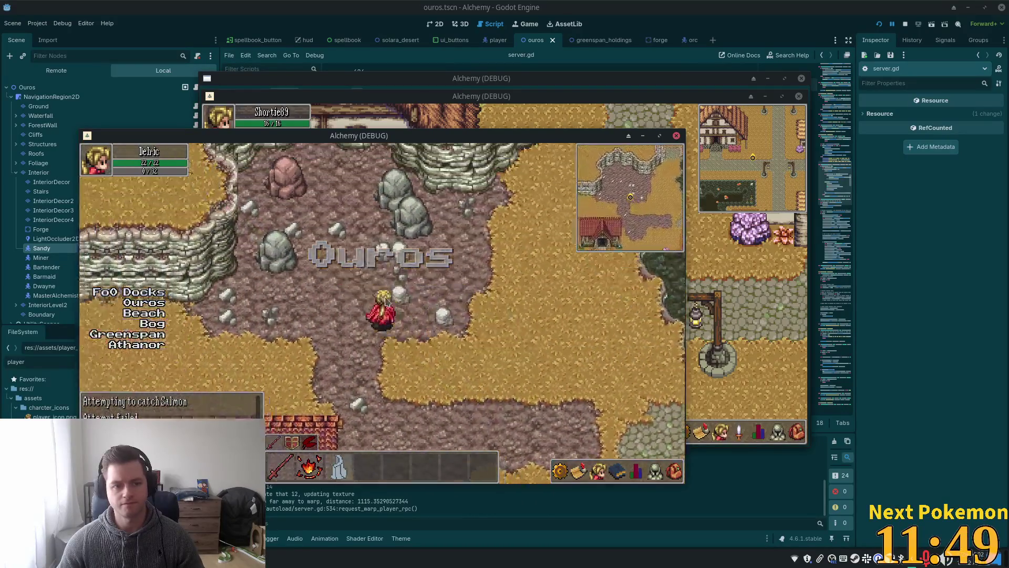
click(675, 472)
click(432, 334)
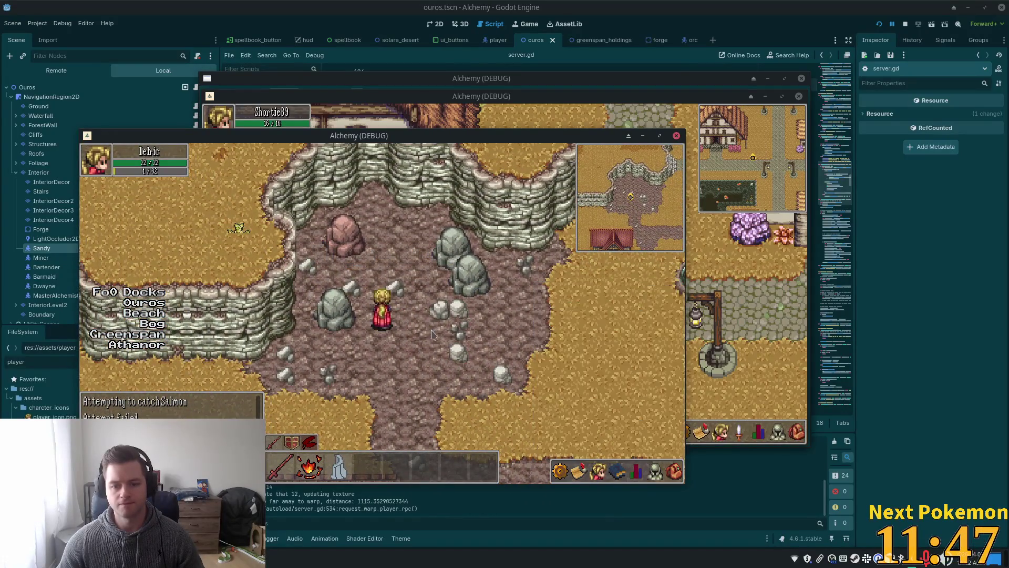
Move among the rocks and mine the grey Stone Deposit
key(w)
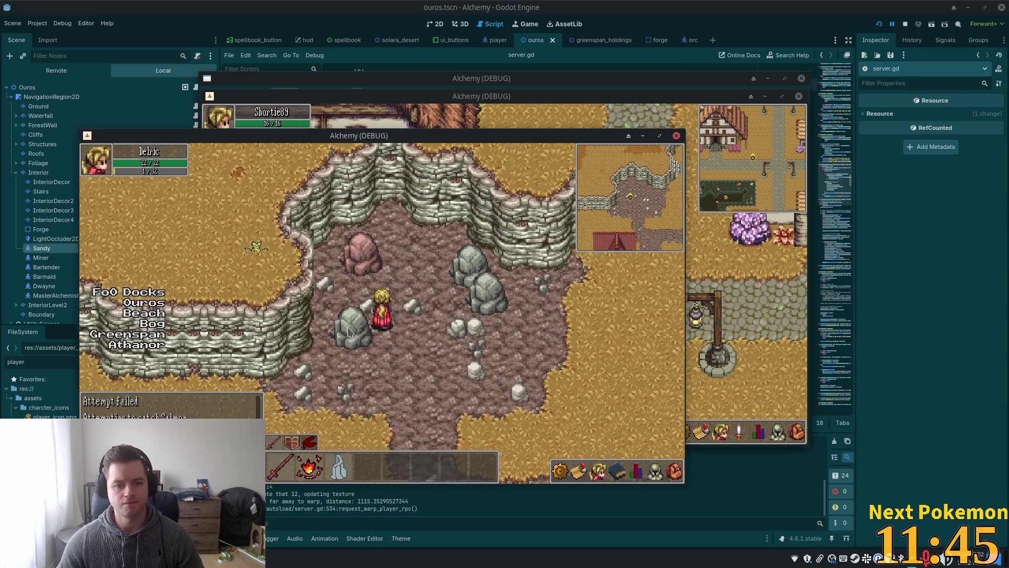
click(357, 343)
key(s)
key(d)
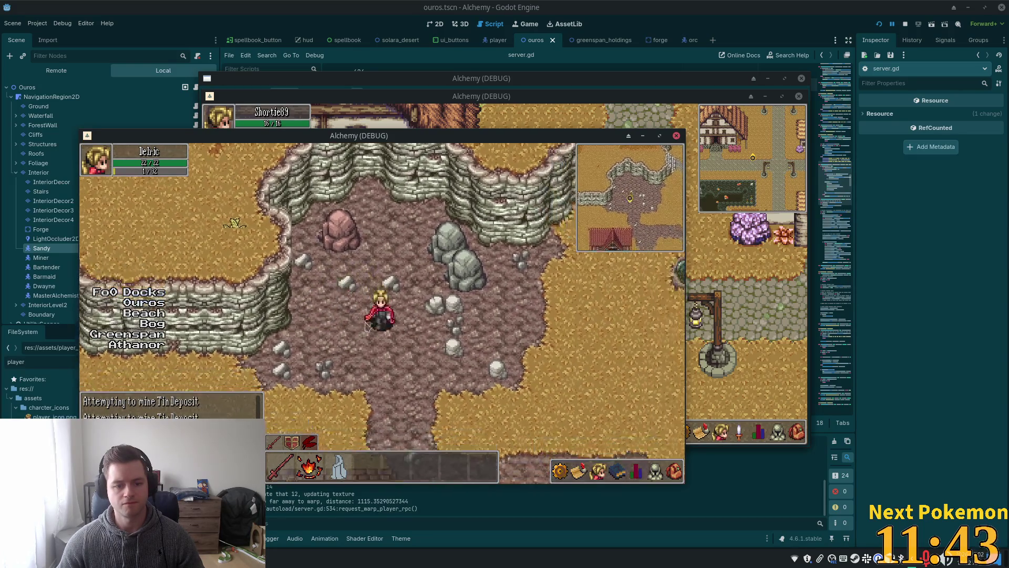
key(w)
key(d)
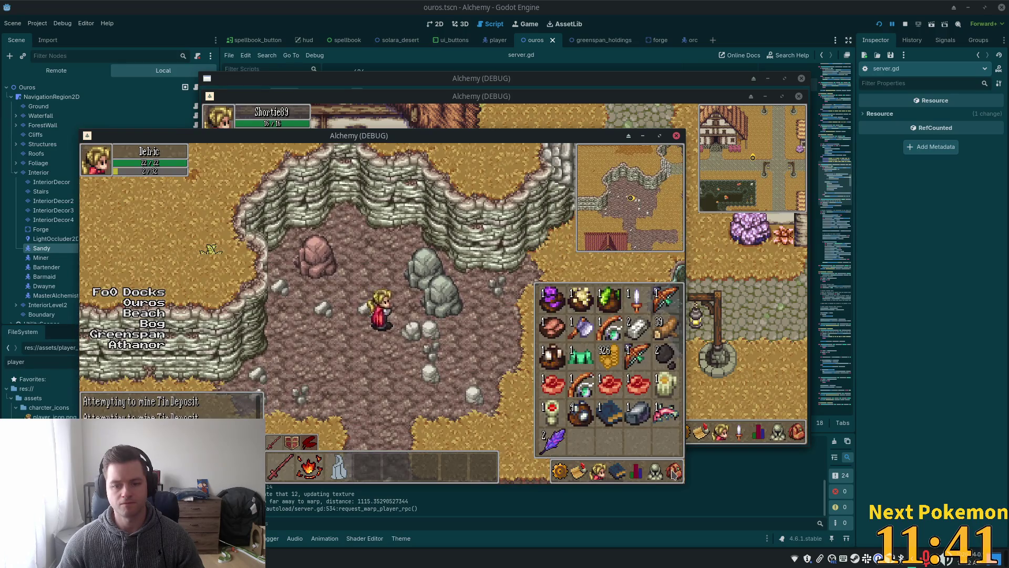
key(d)
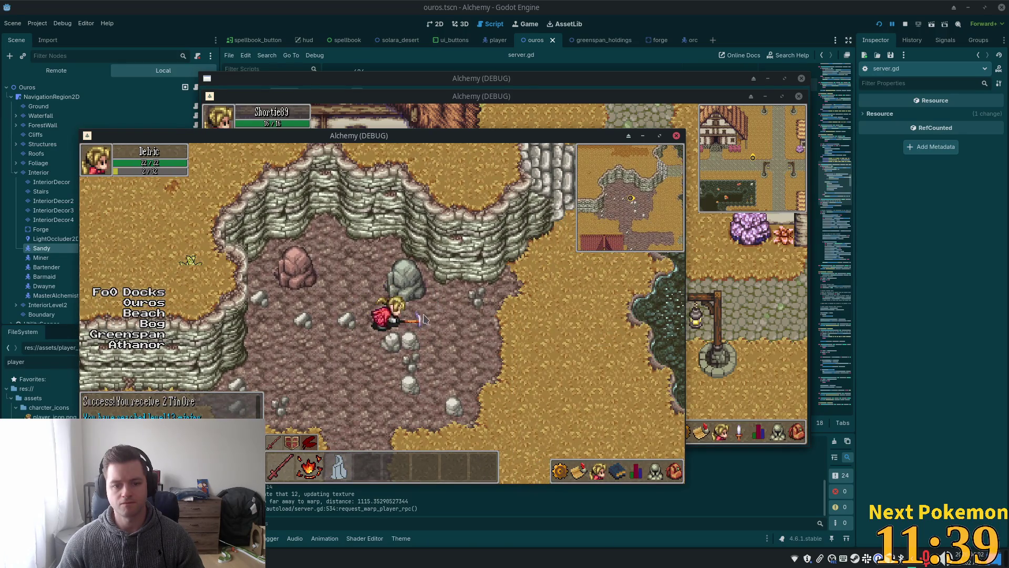
click(409, 299)
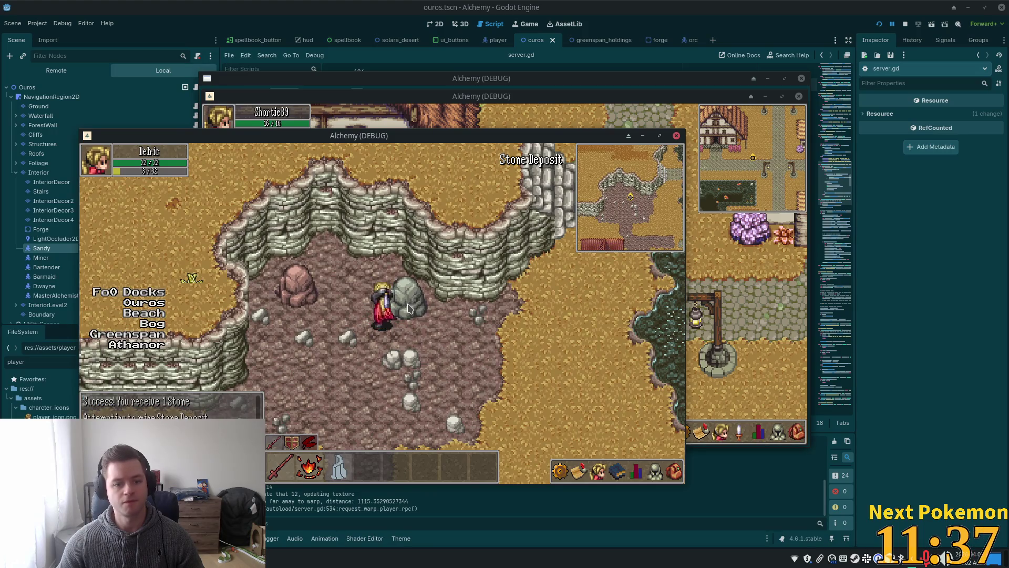
click(330, 298)
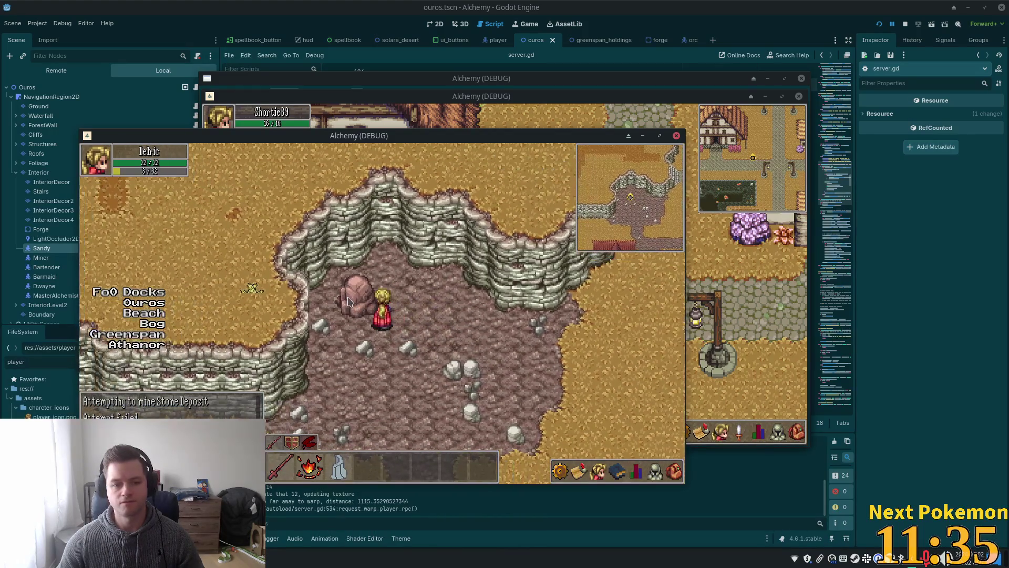
click(547, 400)
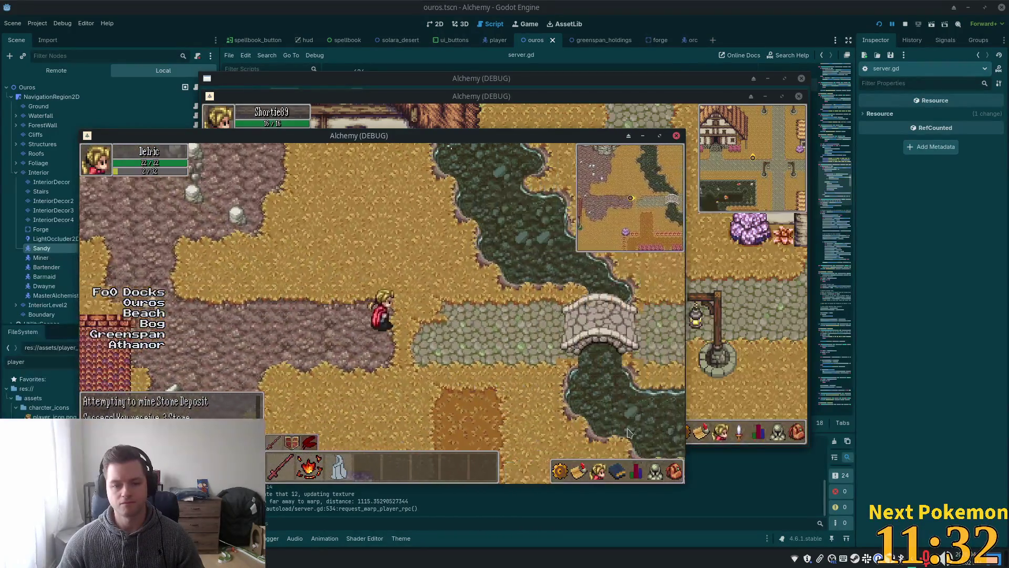
Check the inventory for stone and mine the Stone Deposit again
click(674, 472)
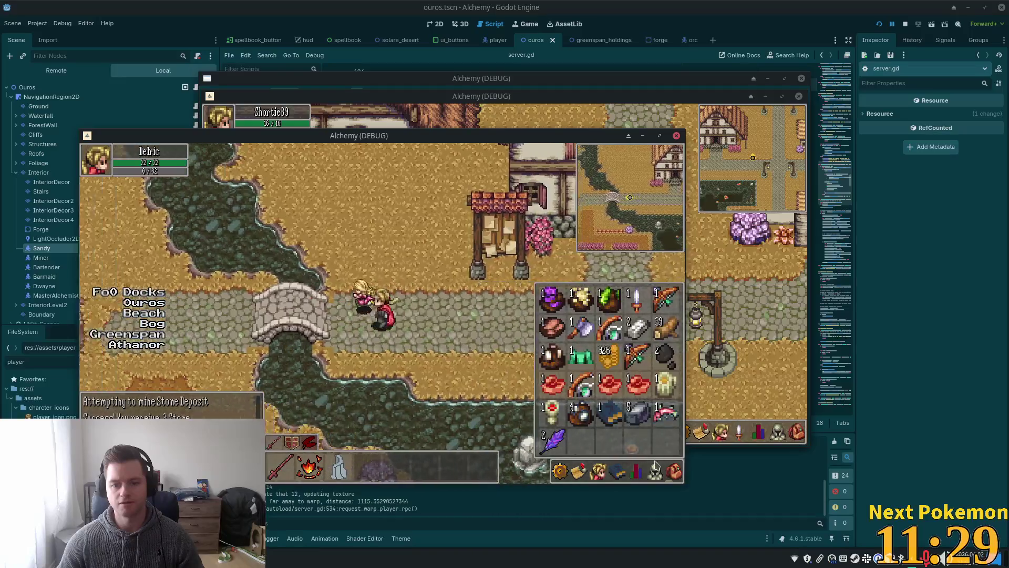
click(675, 469)
click(675, 462)
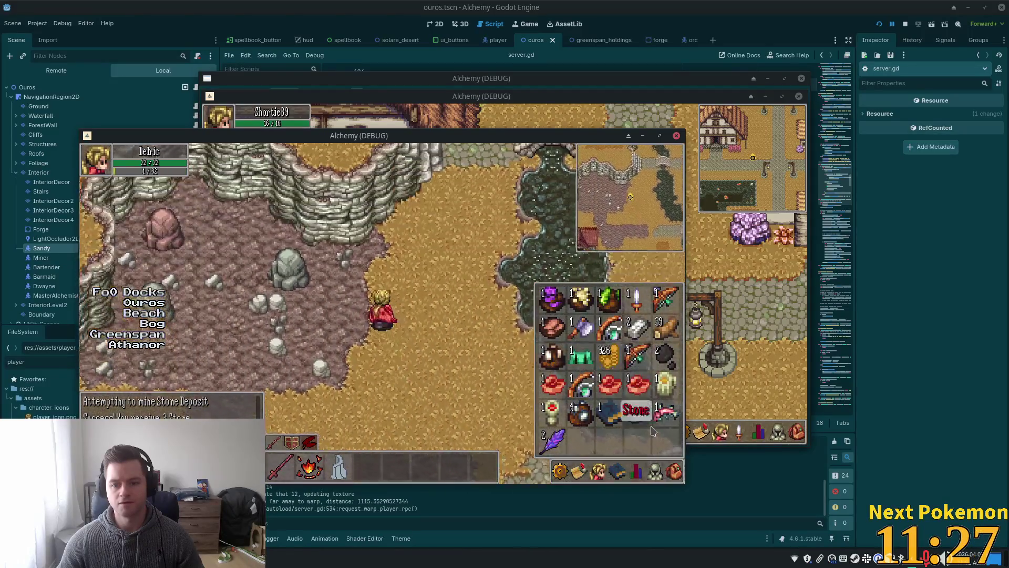
click(426, 307)
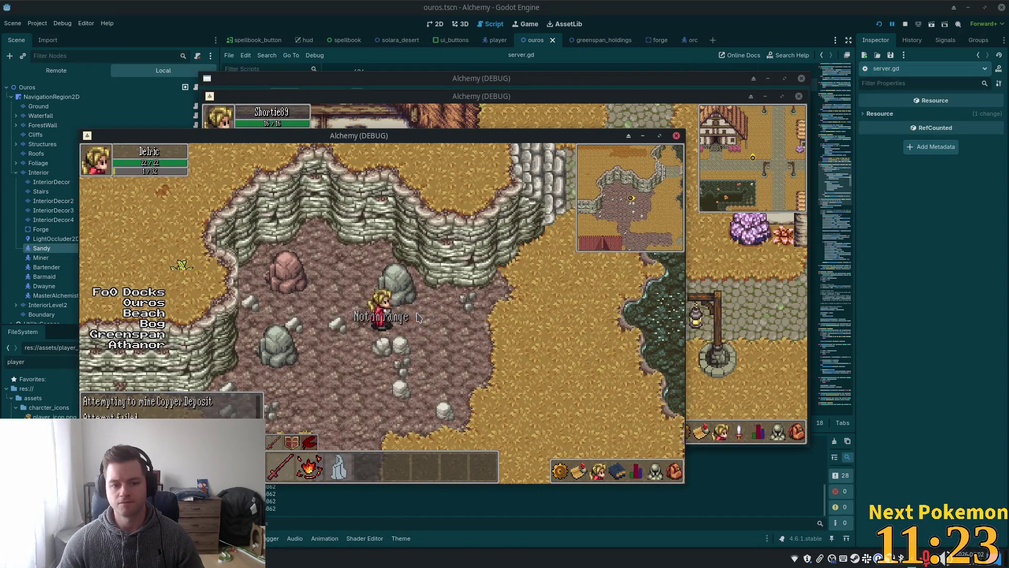
click(673, 472)
click(673, 473)
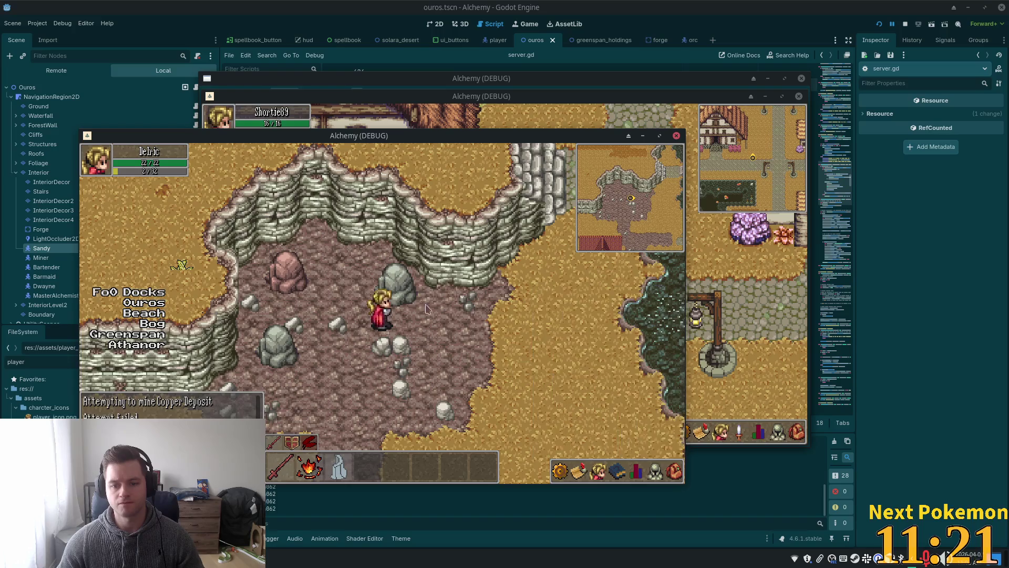
click(401, 299)
Walk up beside the pink rock and repeatedly try mining the Copper Deposit
key(i)
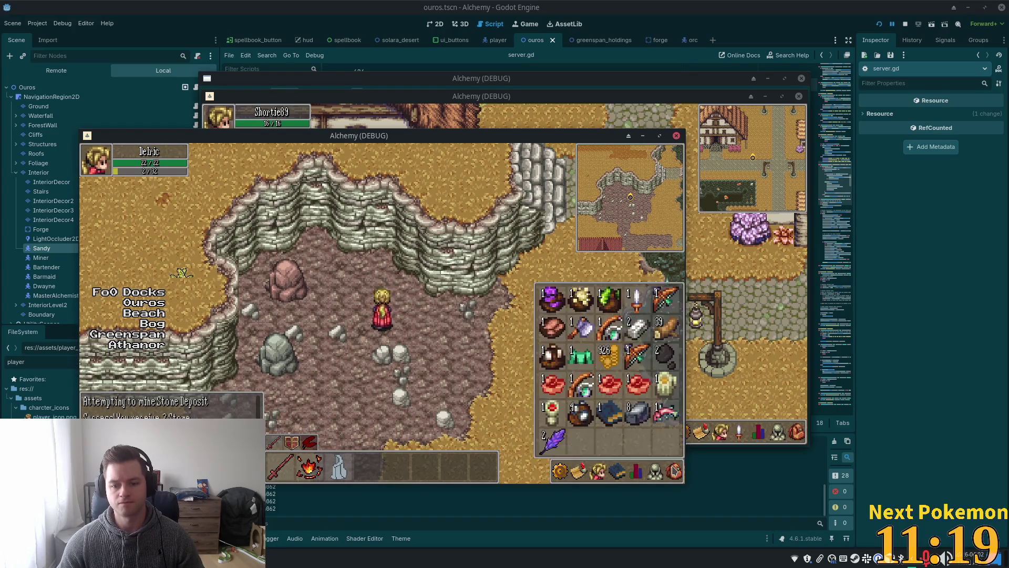
click(287, 281)
click(360, 298)
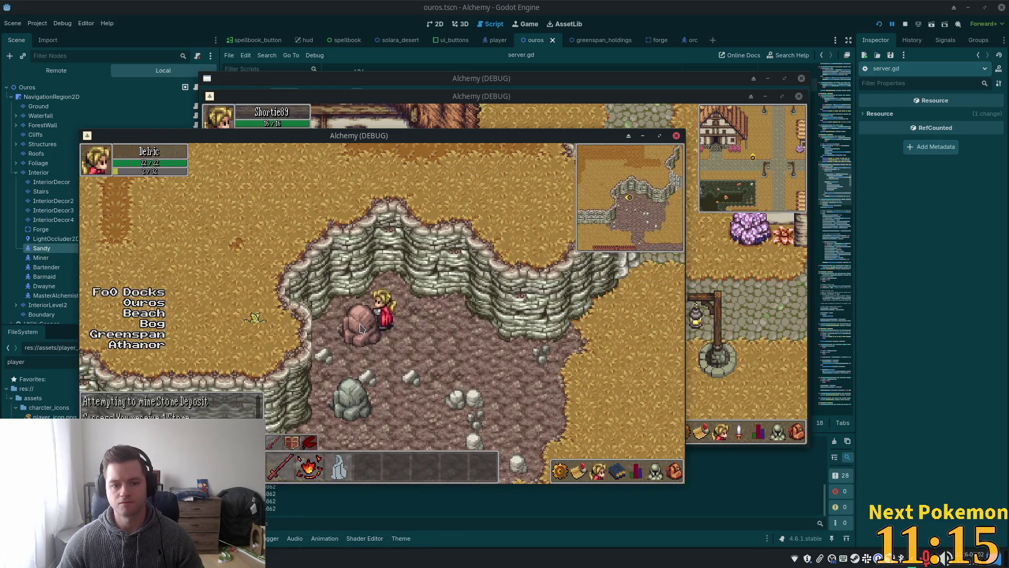
click(360, 327)
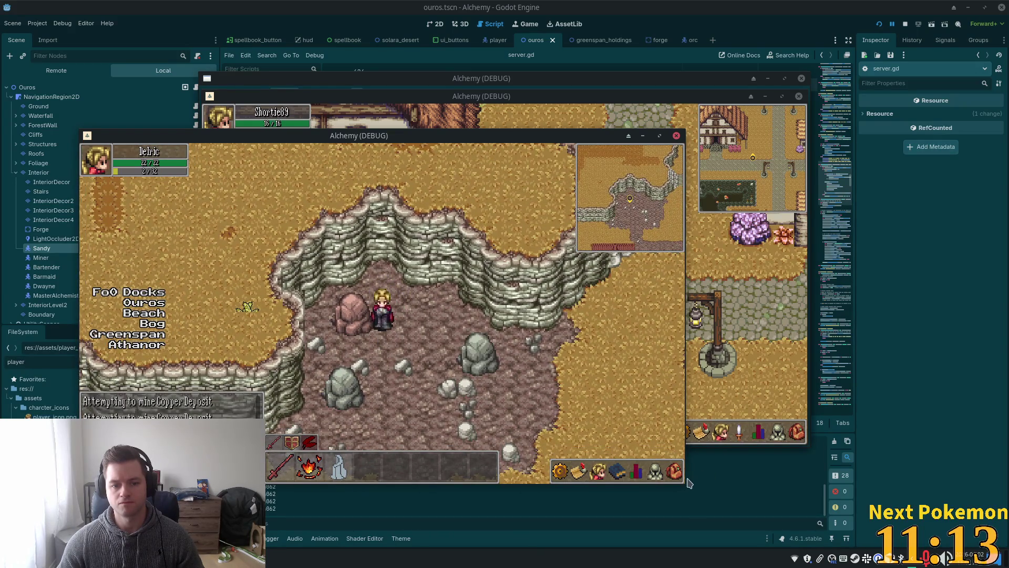
click(674, 470)
click(674, 470)
click(354, 332)
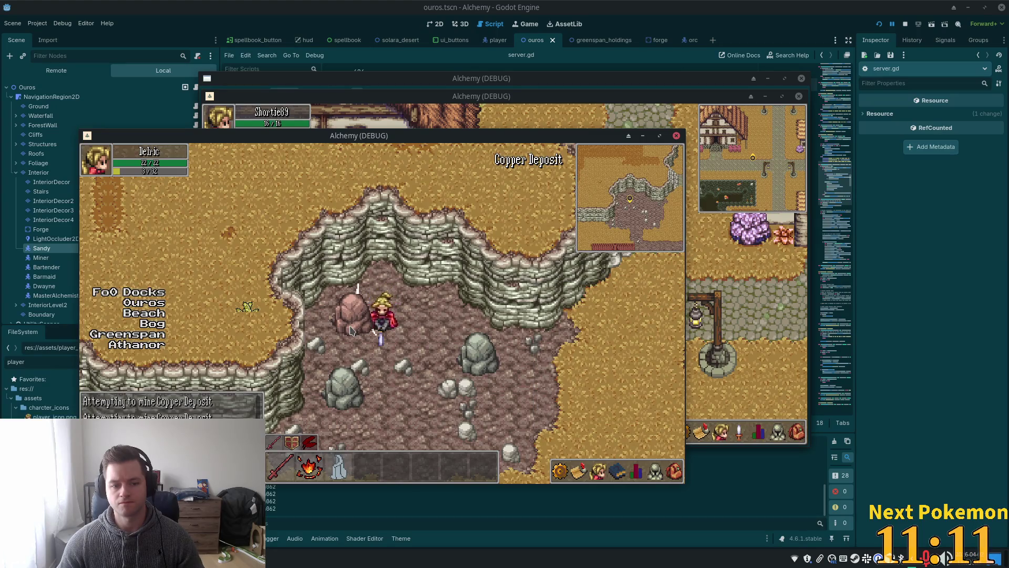
Walk the character back into town to the Ouros bank
key(i)
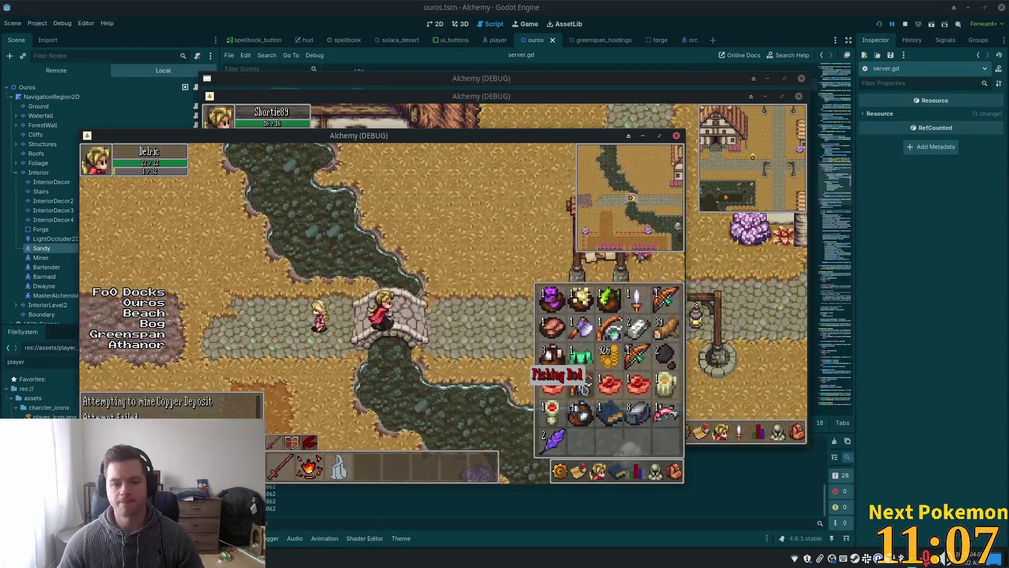
key(i)
click(569, 361)
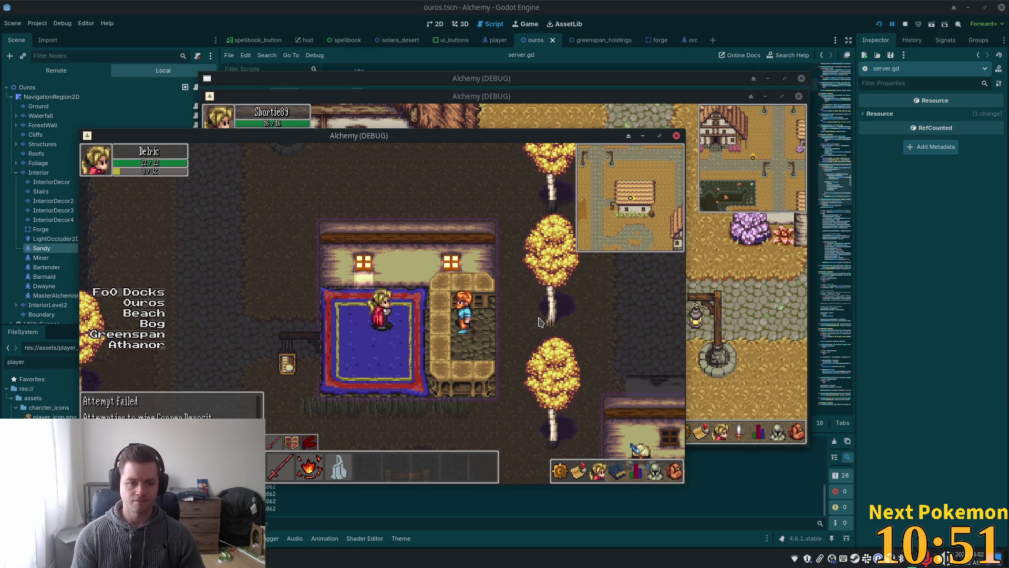
Reply 'nah' in chat, step out of and back into the house, then stop all game instances
text(nah)
key(Return)
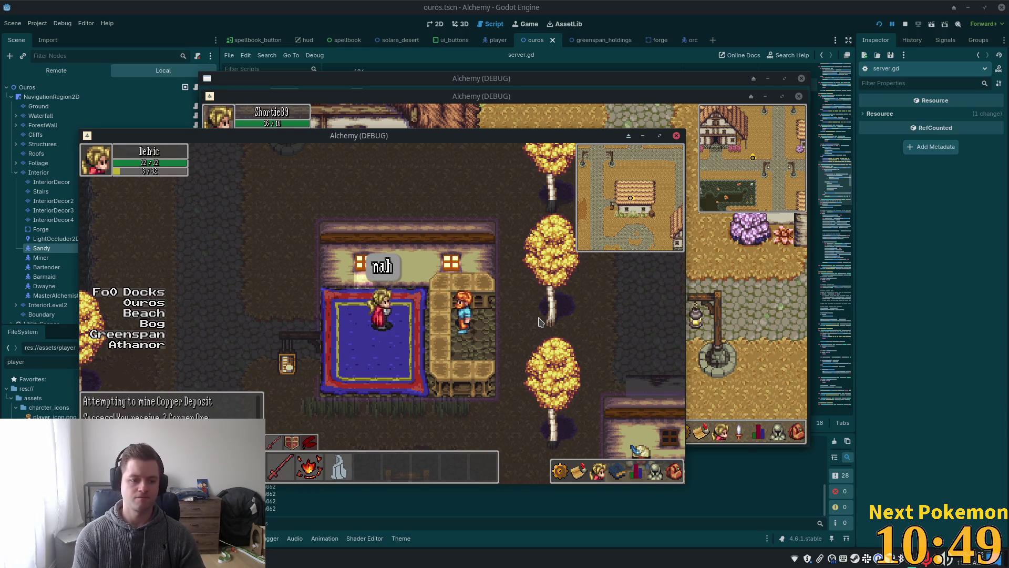
key(Down)
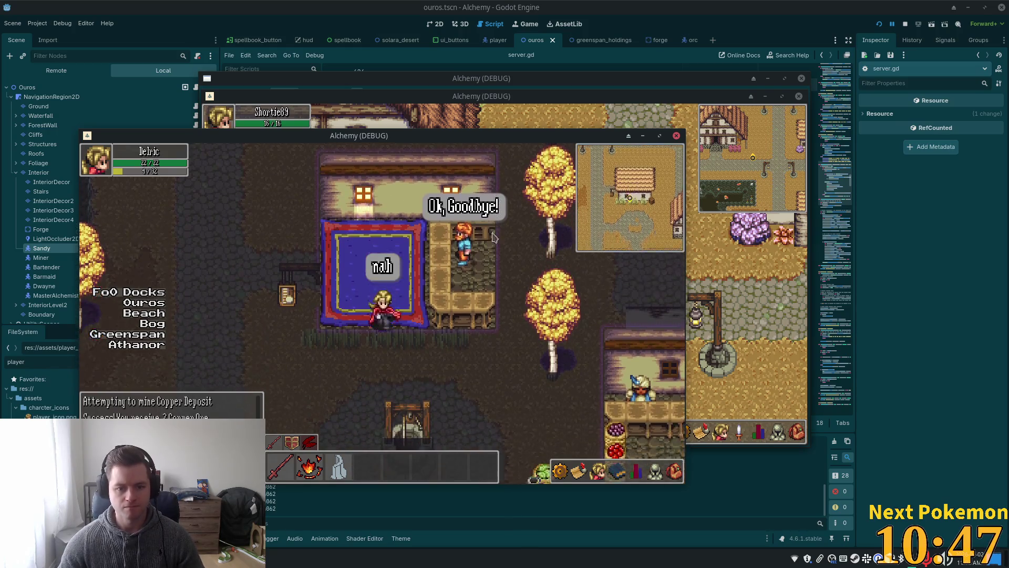
key(Right)
key(Left)
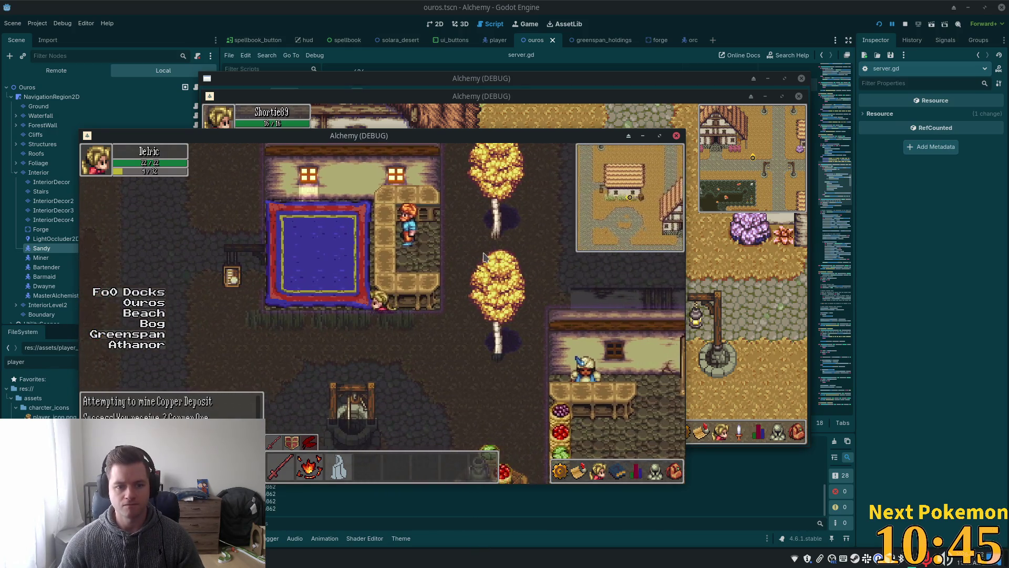
key(Left)
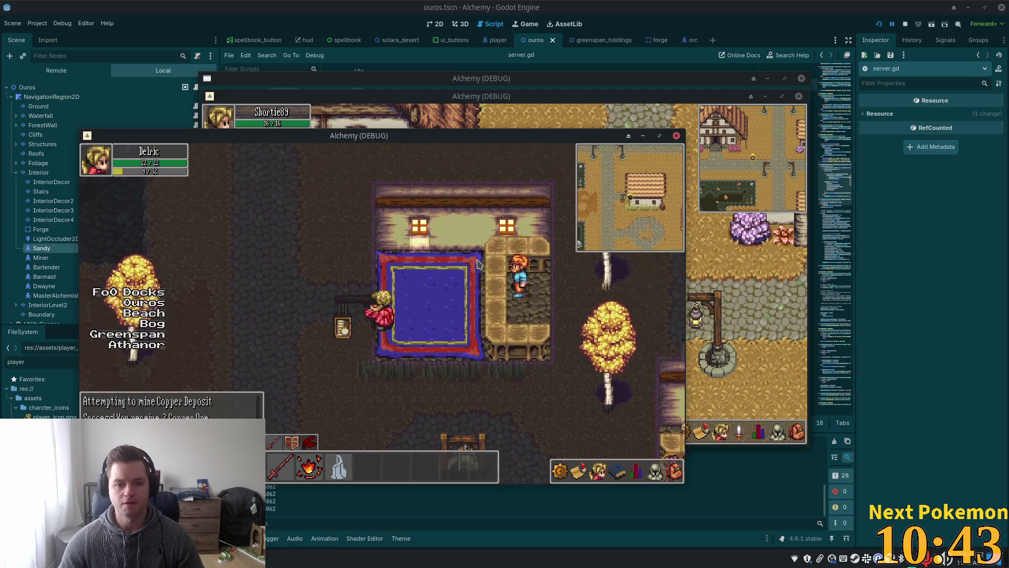
key(Right)
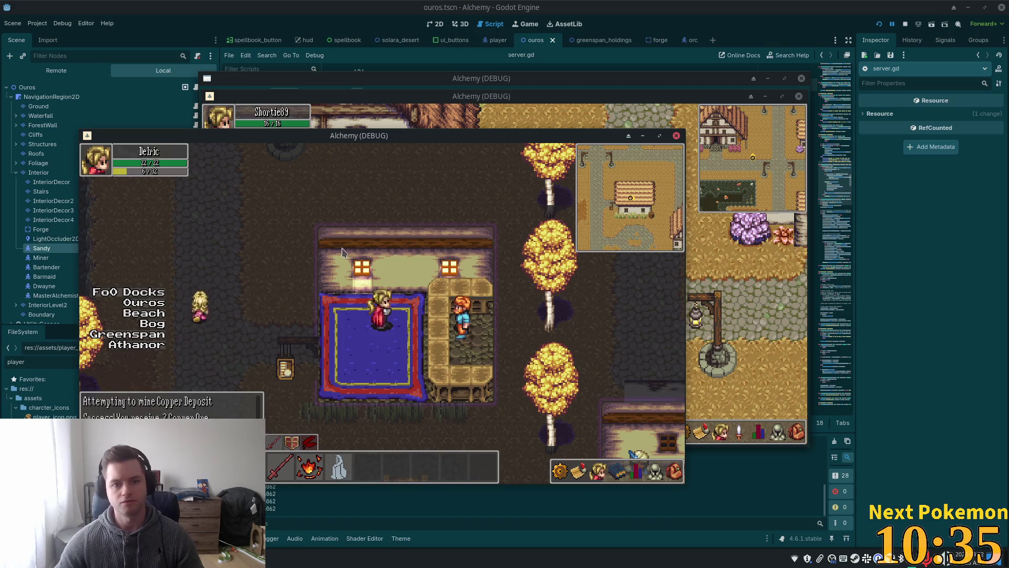
key(F8)
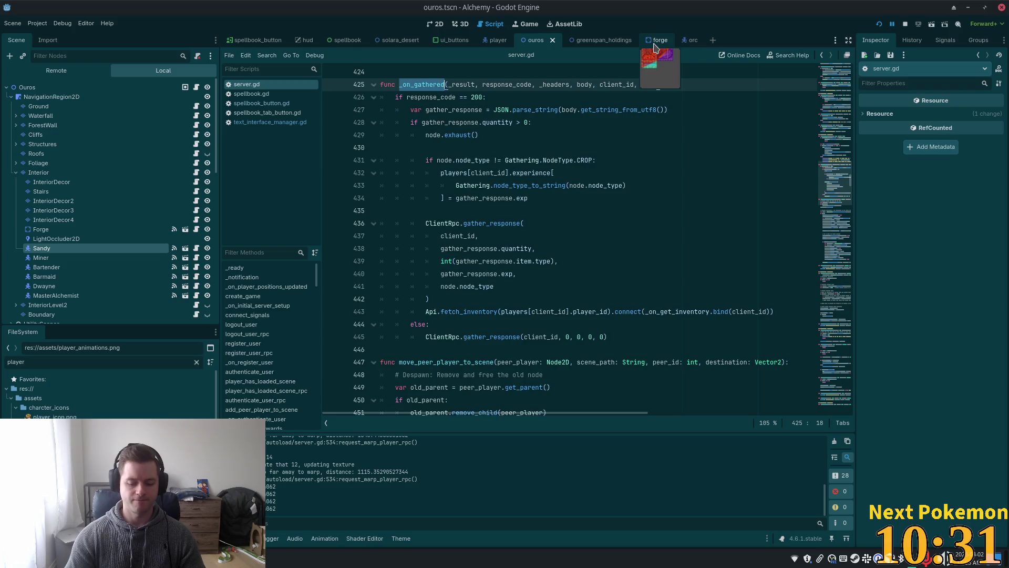
Search Quick Open for 'ouros', dismiss it, and view the Ouros scene in the 2D workspace
key(shift+alt+o)
text(ouros)
key(Down)
key(Return)
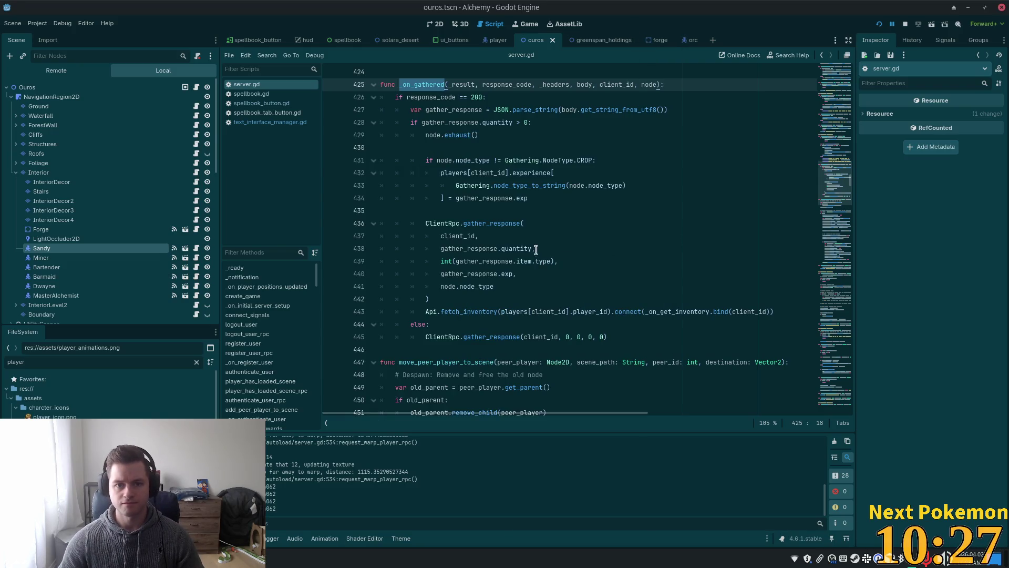
click(435, 24)
scroll(617, 334, down, 4)
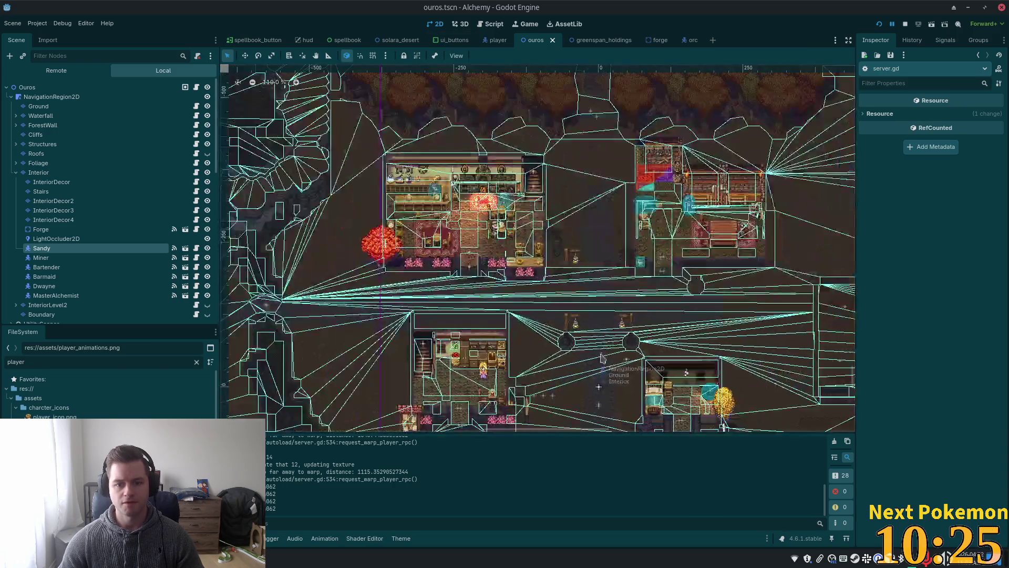
scroll(484, 366, up, 4)
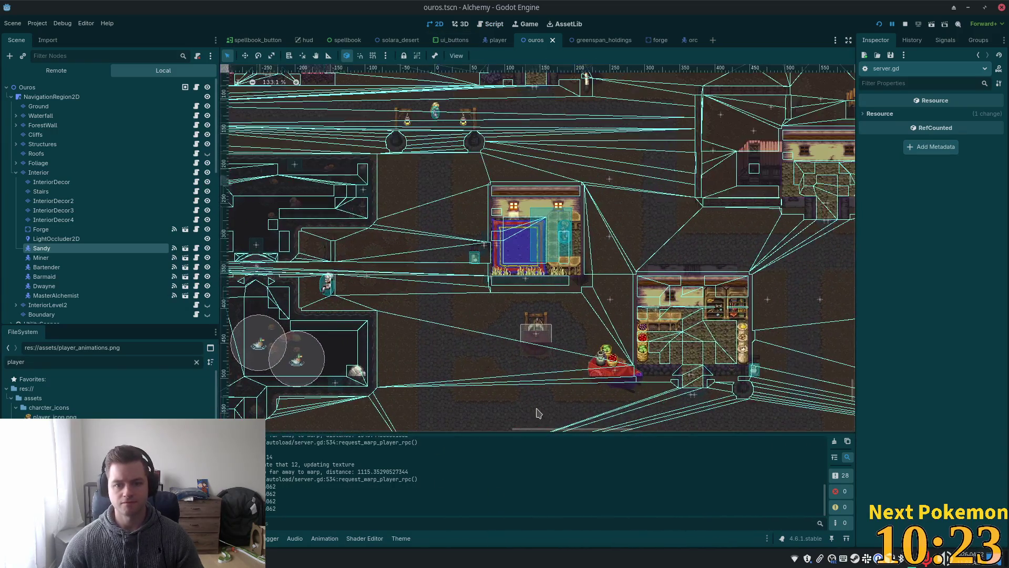
scroll(515, 295, up, 4)
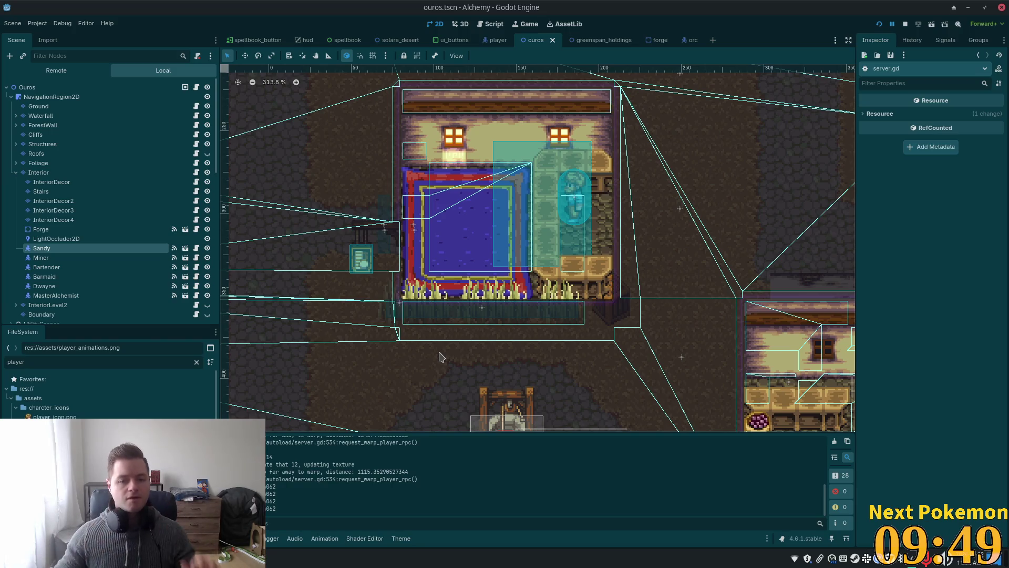
scroll(418, 291, down, 2)
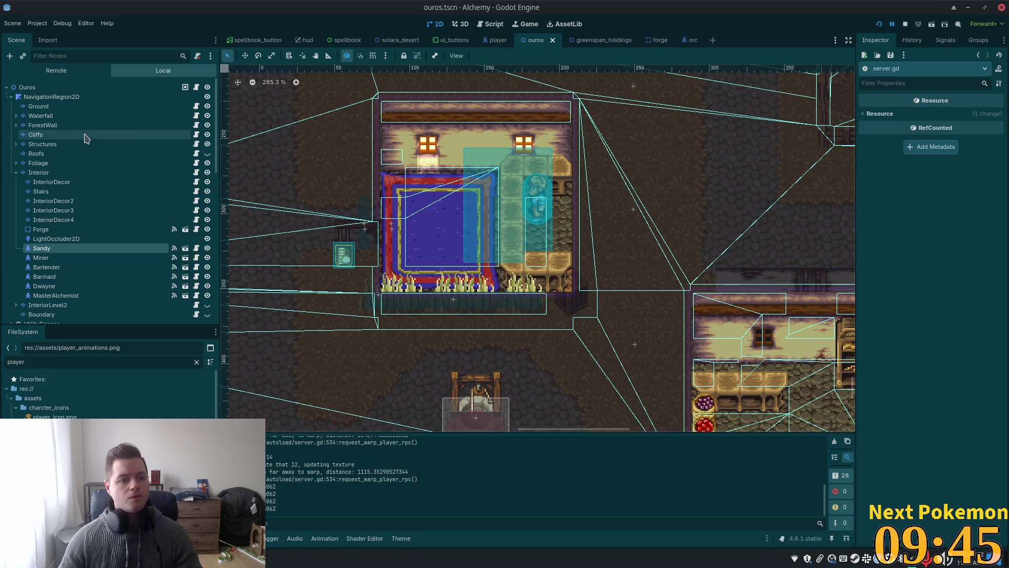
On the Interior tile layer, select a block of tiles around the house and shift it
click(24, 173)
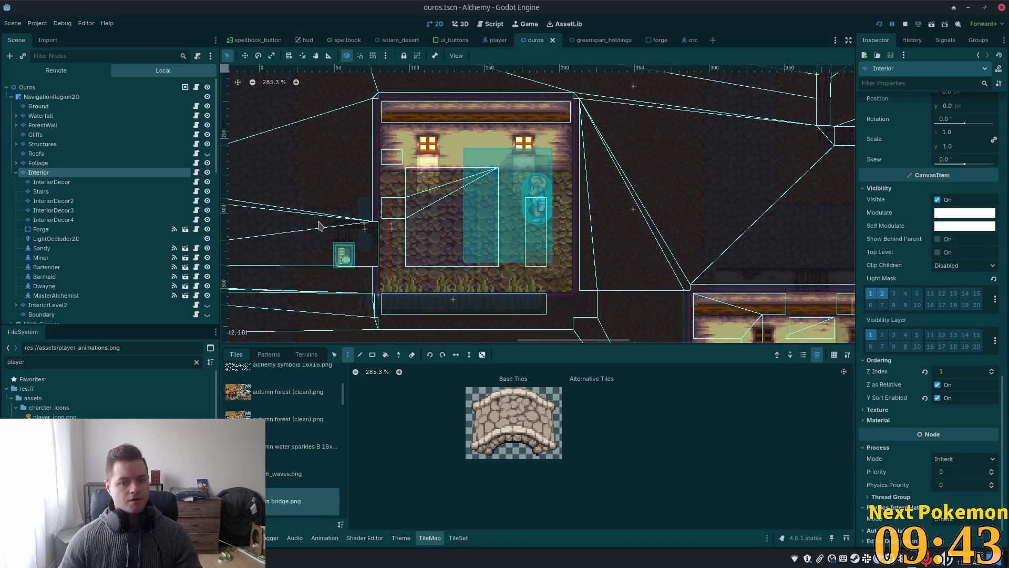
scroll(331, 263, down, 3)
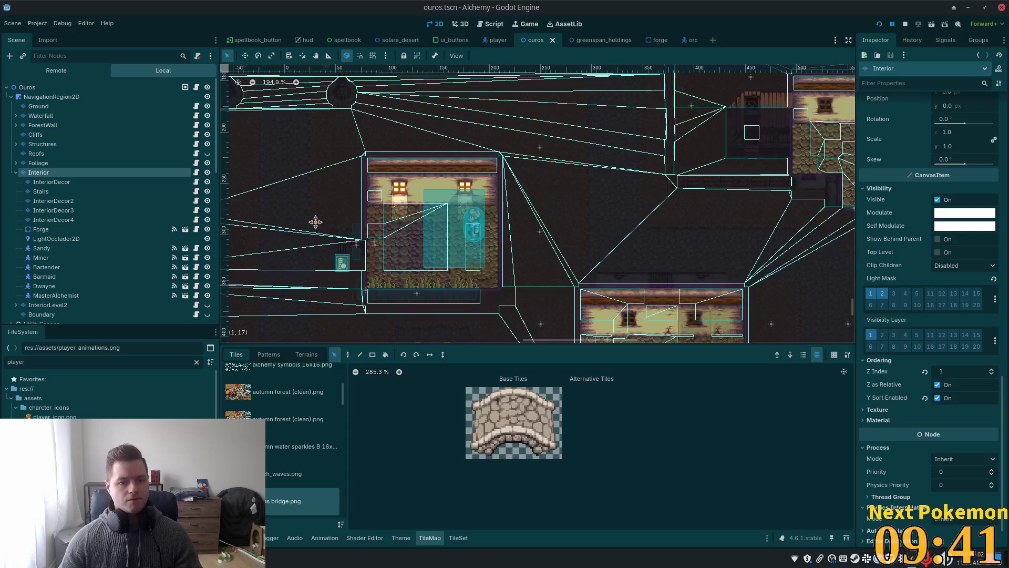
scroll(316, 221, down, 1)
mouse_move(373, 154)
mouse_down()
mouse_move(509, 301)
mouse_move(543, 312)
mouse_up()
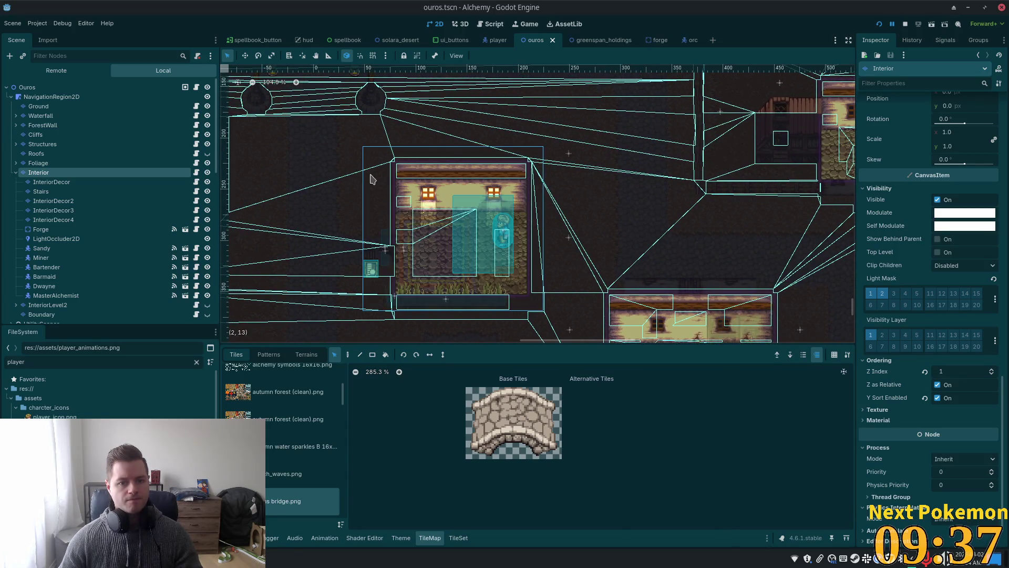
drag(371, 179, 374, 169)
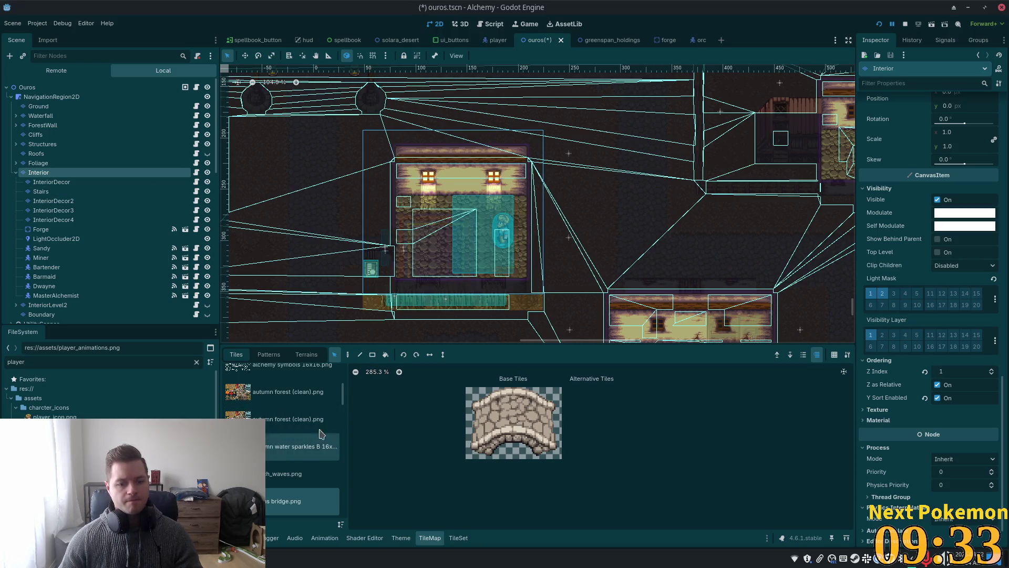
scroll(344, 389, up, 1)
drag(344, 389, 345, 445)
scroll(331, 452, down, 3)
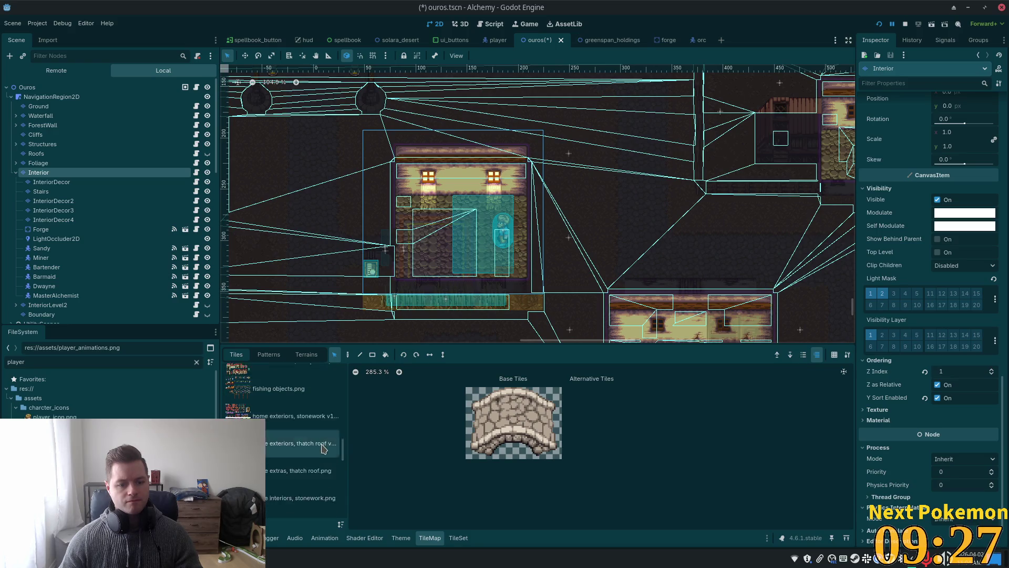
Paint dark stonework.png tiles over the teal strip below the house and save ouros.tscn
click(291, 484)
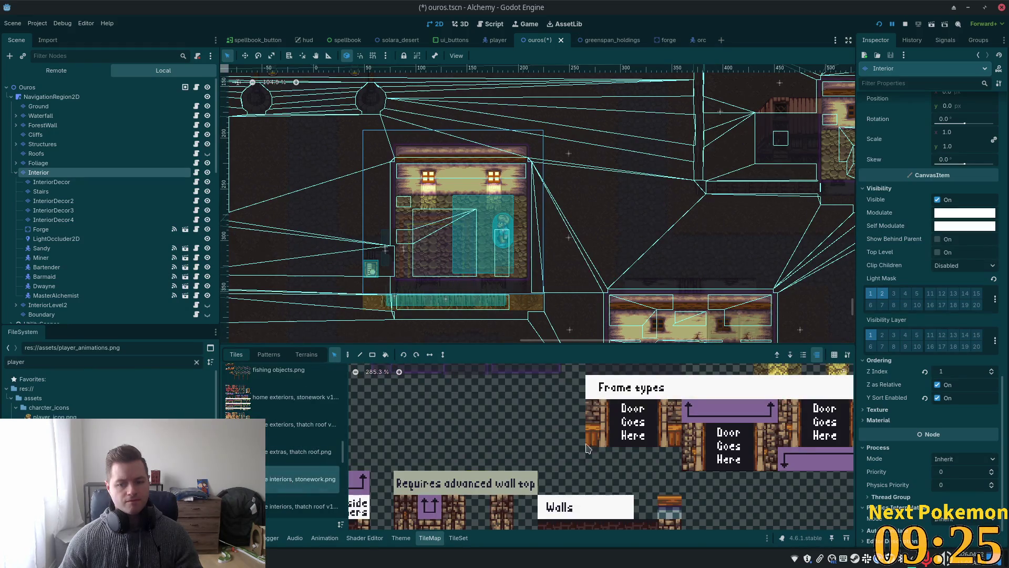
scroll(415, 415, up, 5)
scroll(415, 415, left, 5)
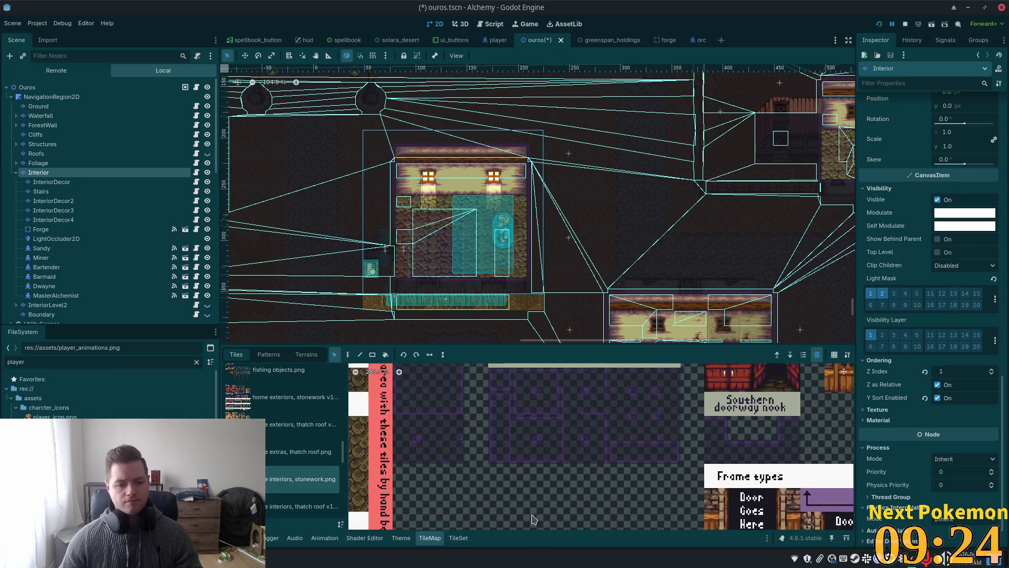
click(435, 400)
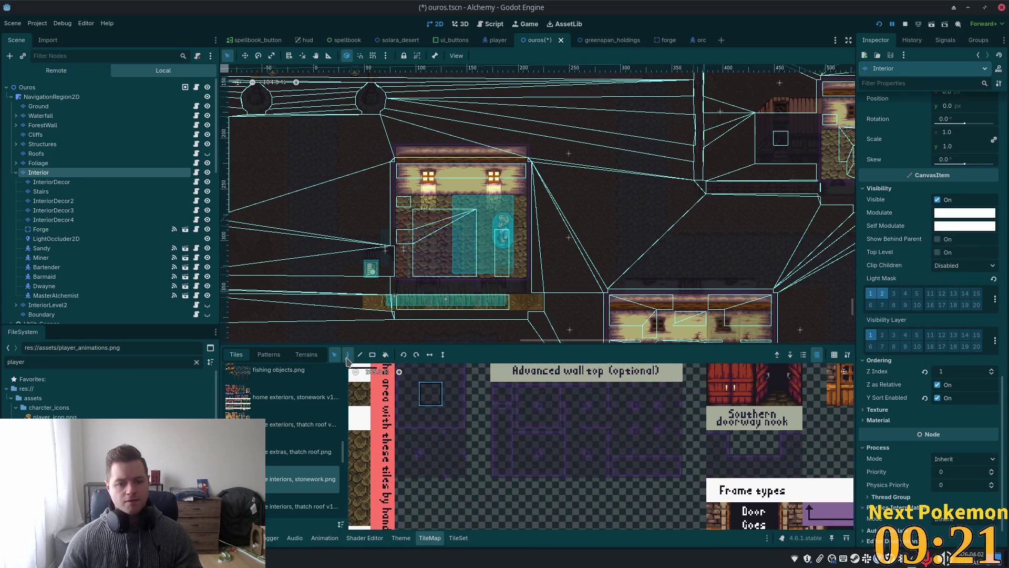
drag(367, 311, 466, 302)
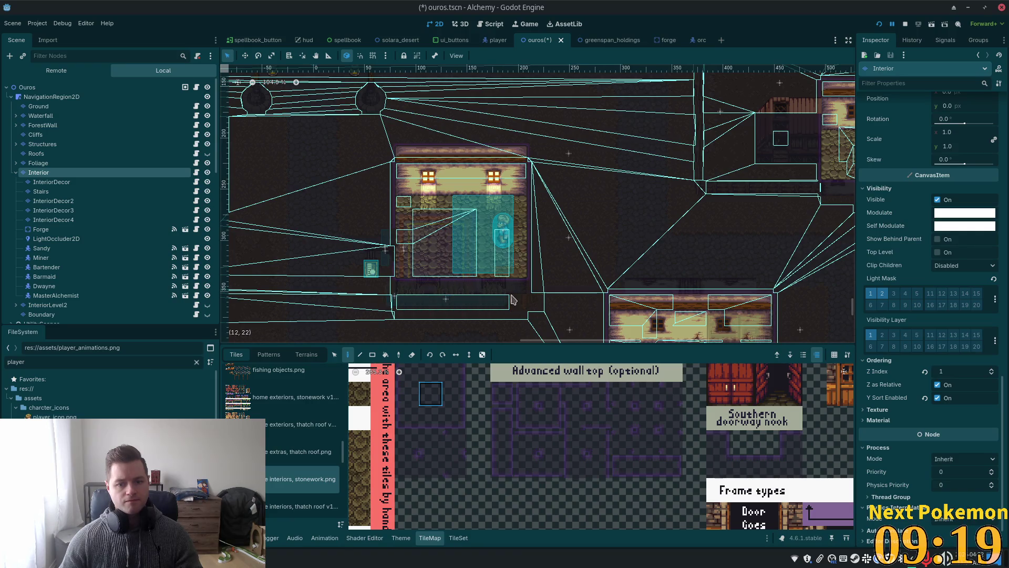
scroll(314, 246, up, 4)
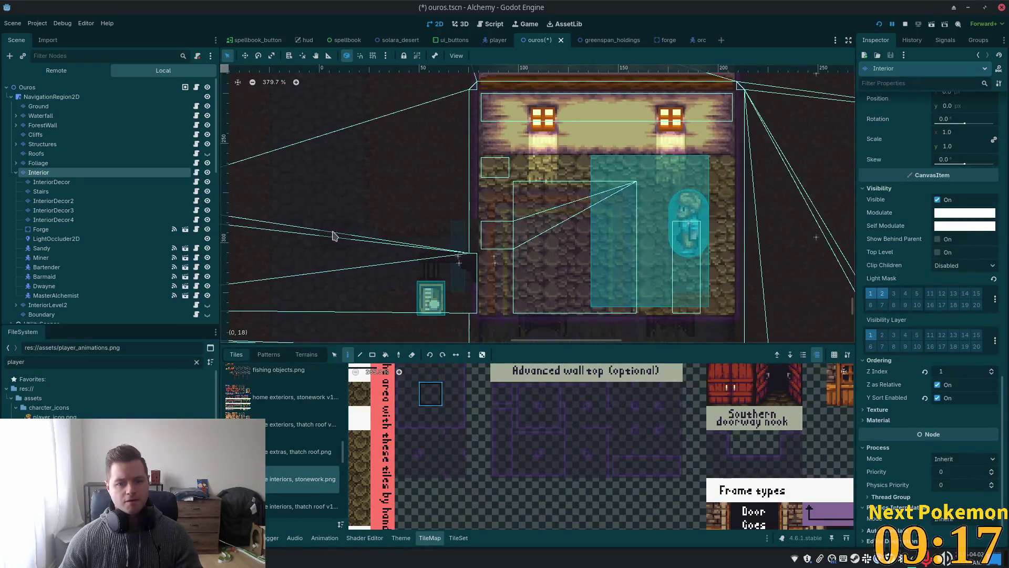
scroll(297, 207, up, 3)
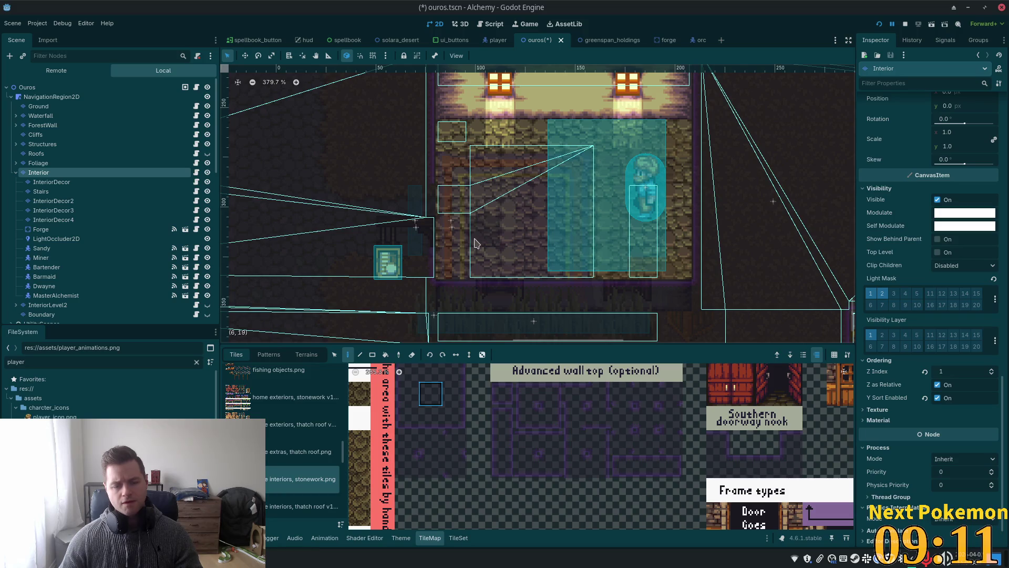
key(ctrl+s)
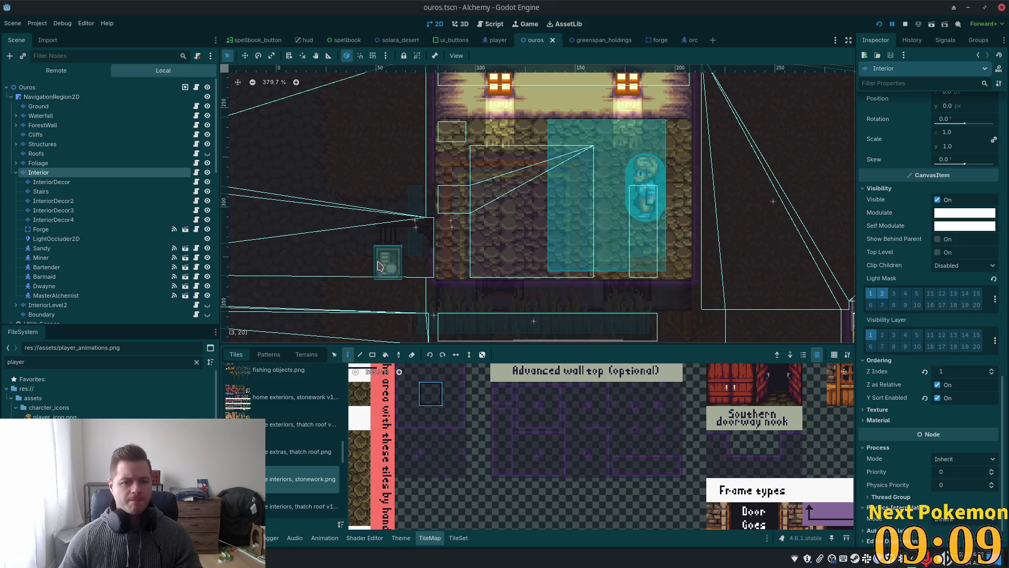
On the Ground layer, move a 3x3 block of tiles beside the house up one tile
click(105, 106)
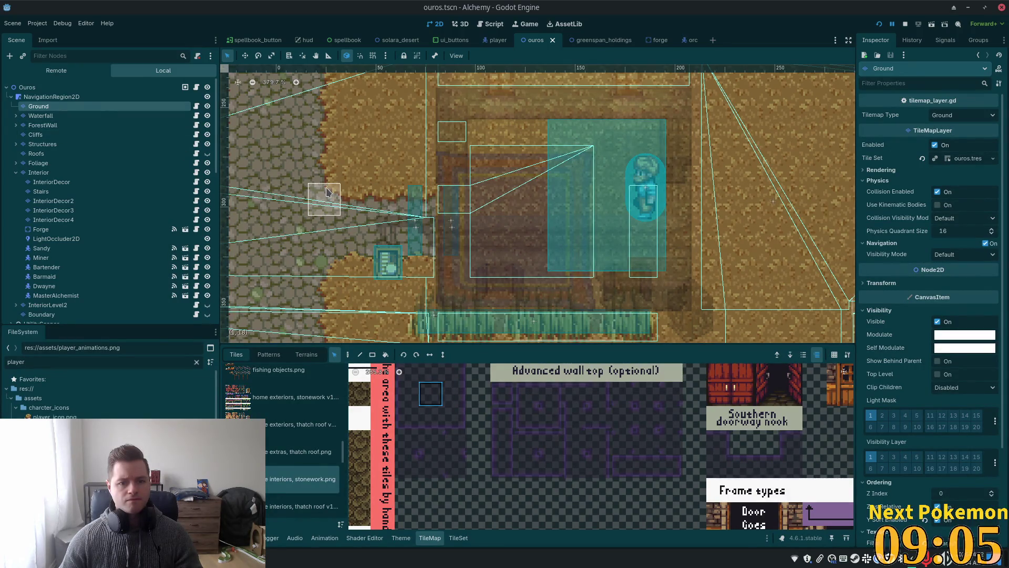
mouse_move(326, 191)
mouse_down()
mouse_move(374, 267)
mouse_move(444, 268)
mouse_up()
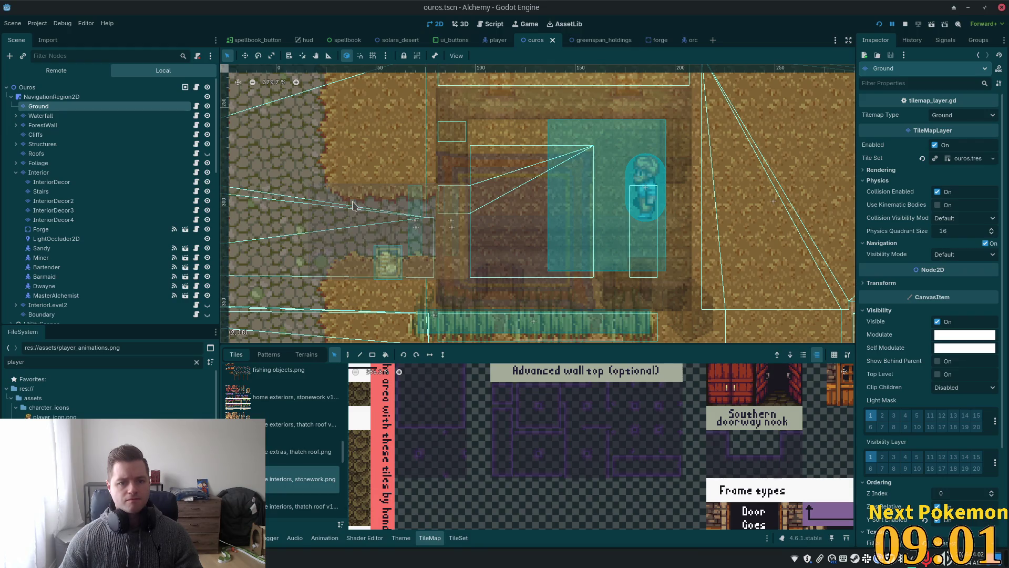
drag(355, 196, 356, 184)
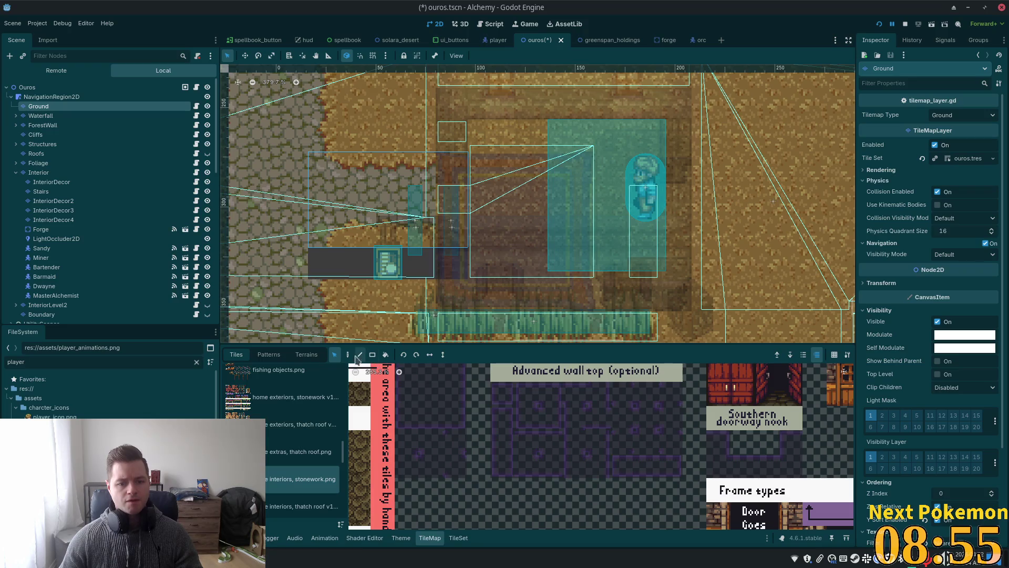
scroll(356, 305, down, 2)
scroll(336, 284, up, 1)
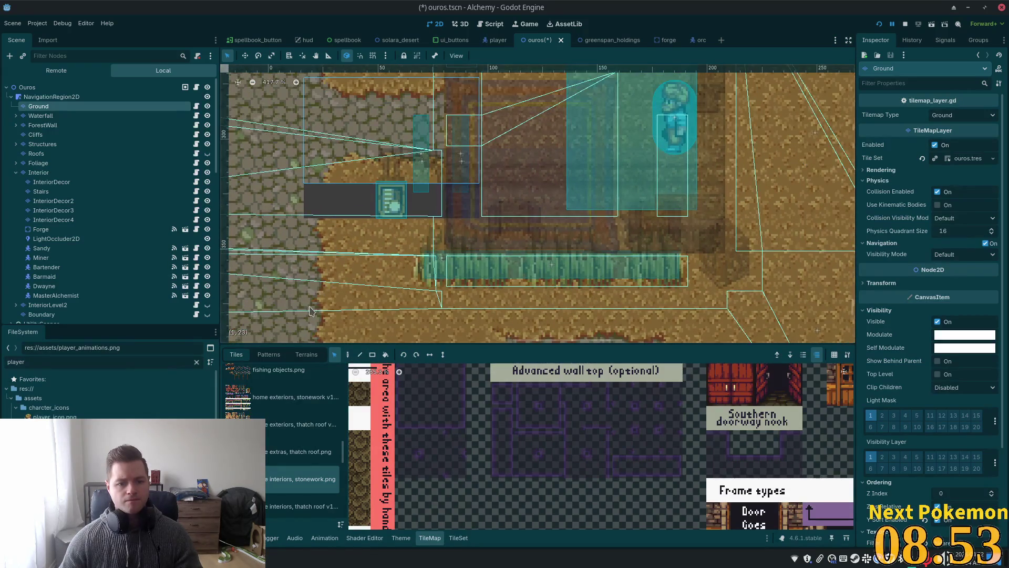
Select the row of four Ground tiles beneath the house and save ouros.tscn
drag(310, 310, 428, 310)
click(347, 355)
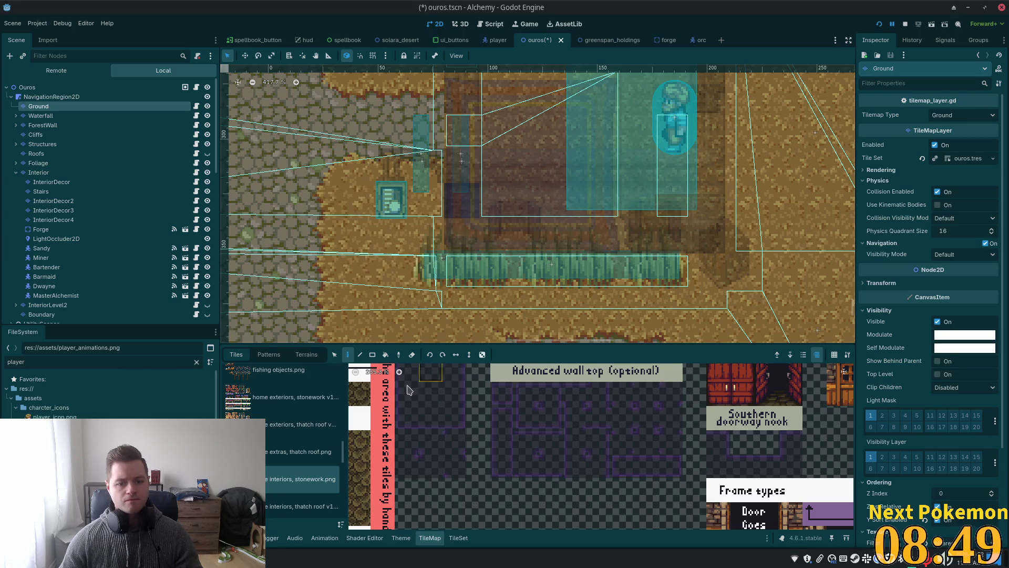
click(348, 355)
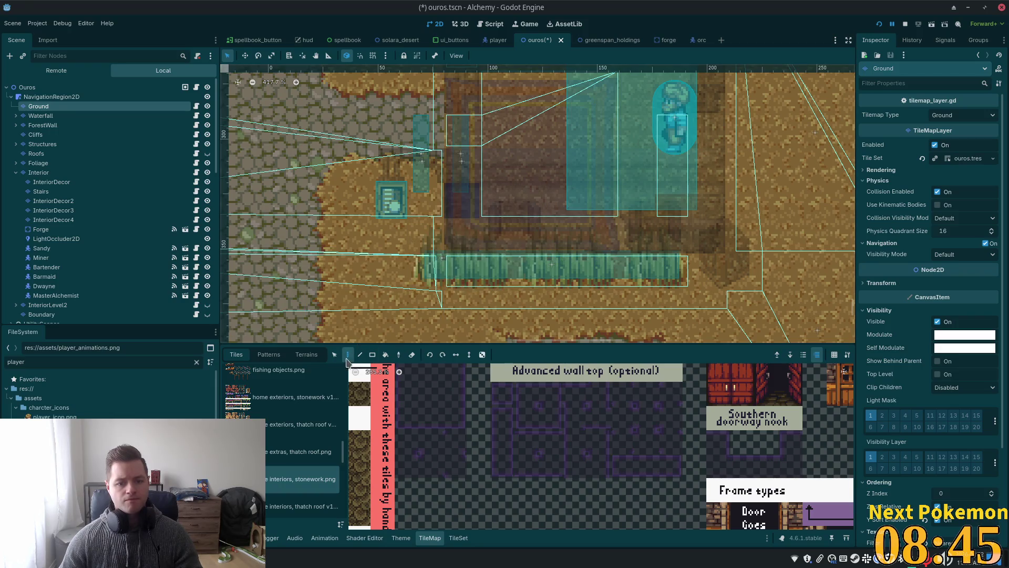
click(334, 354)
drag(315, 310, 412, 301)
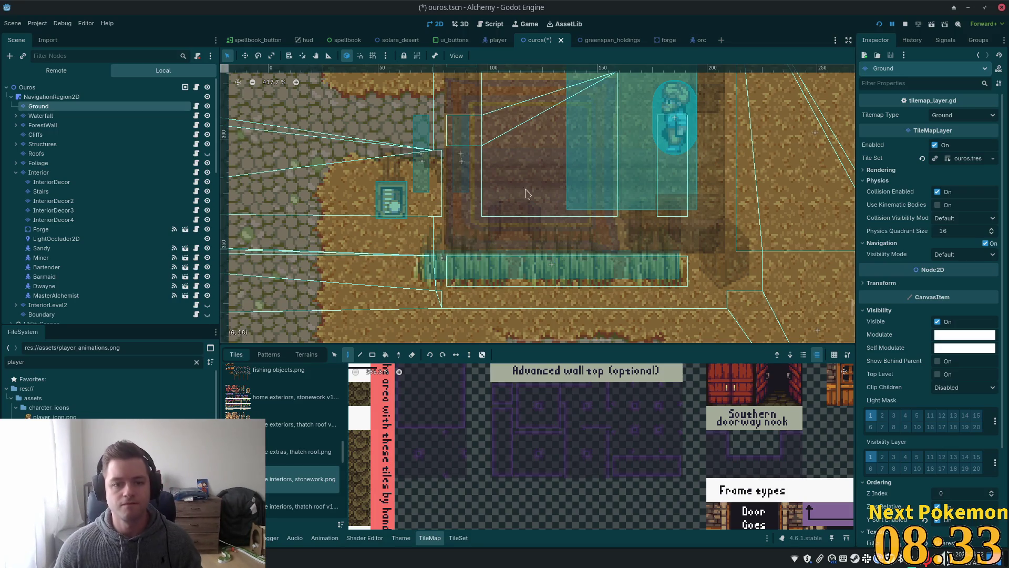
key(ctrl+s)
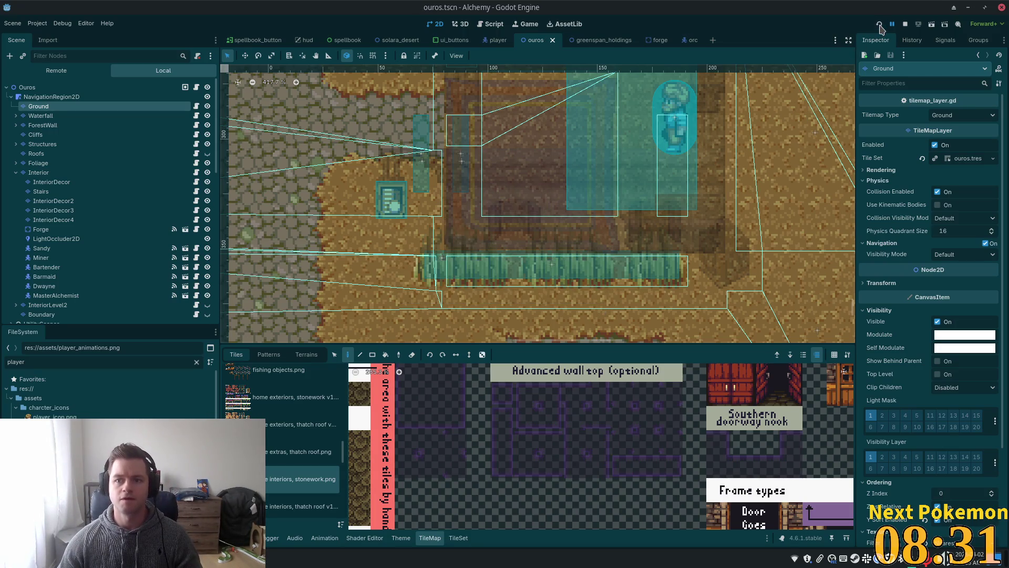
Run Ouros and walk the player south-east and into the house
click(879, 24)
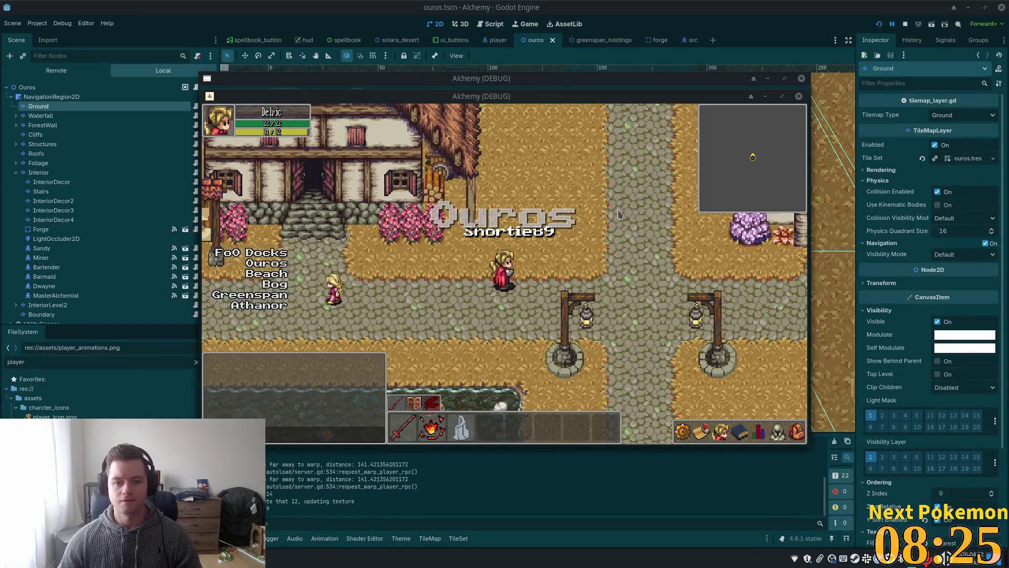
key(s)
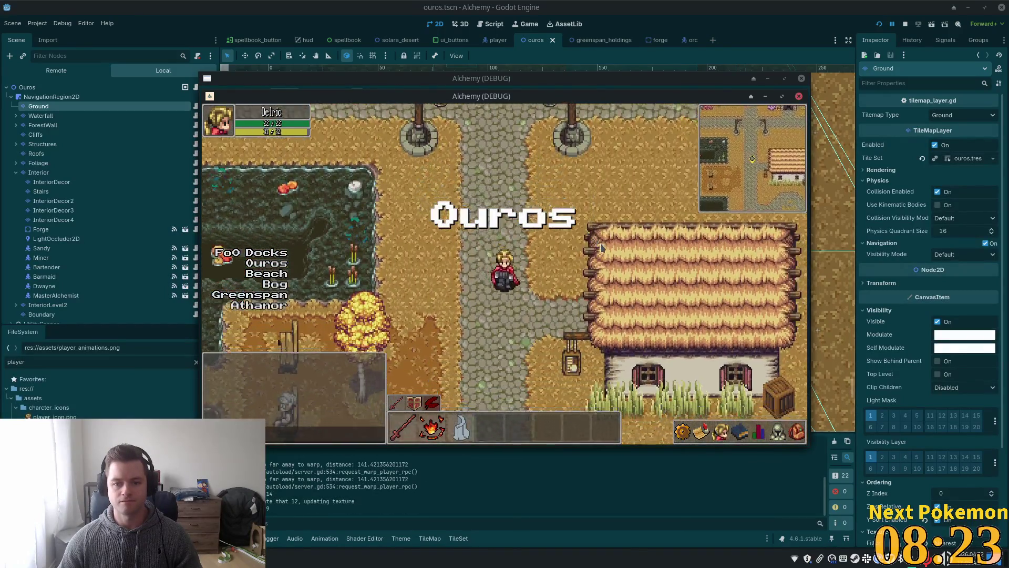
key(d)
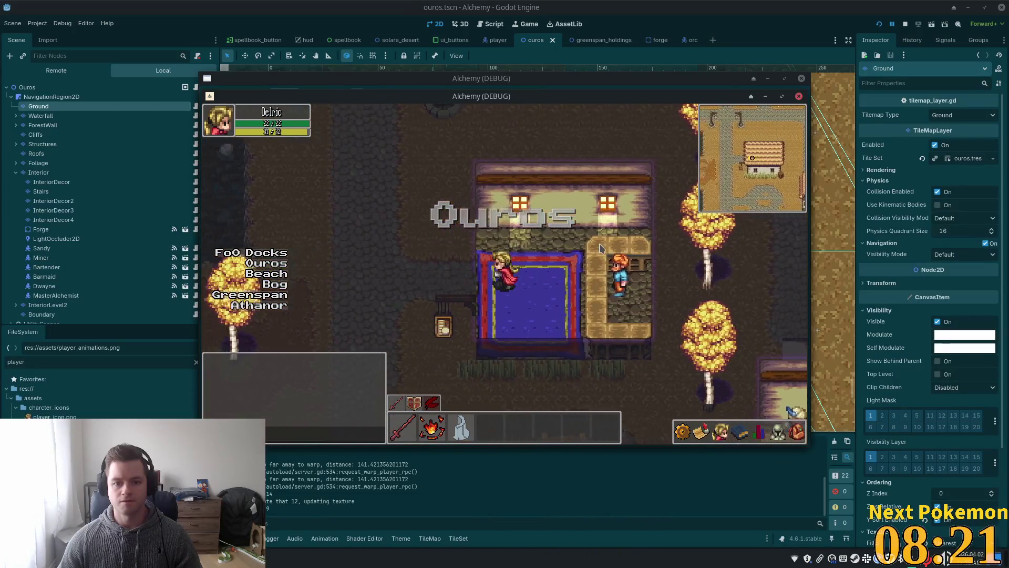
key(d)
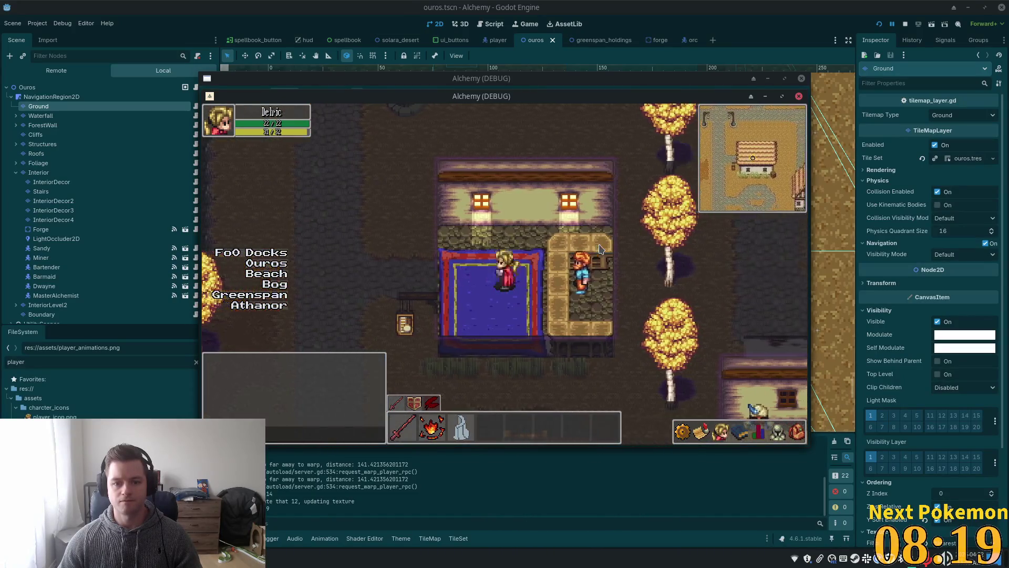
key(d)
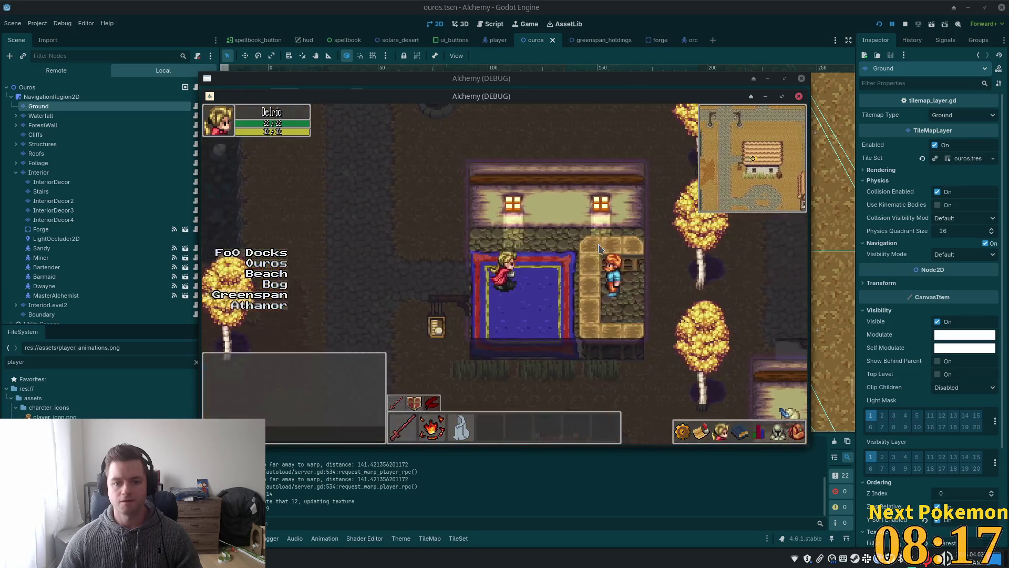
Walk around inside, step out and back into the house, then stop the game with F8
key(w)
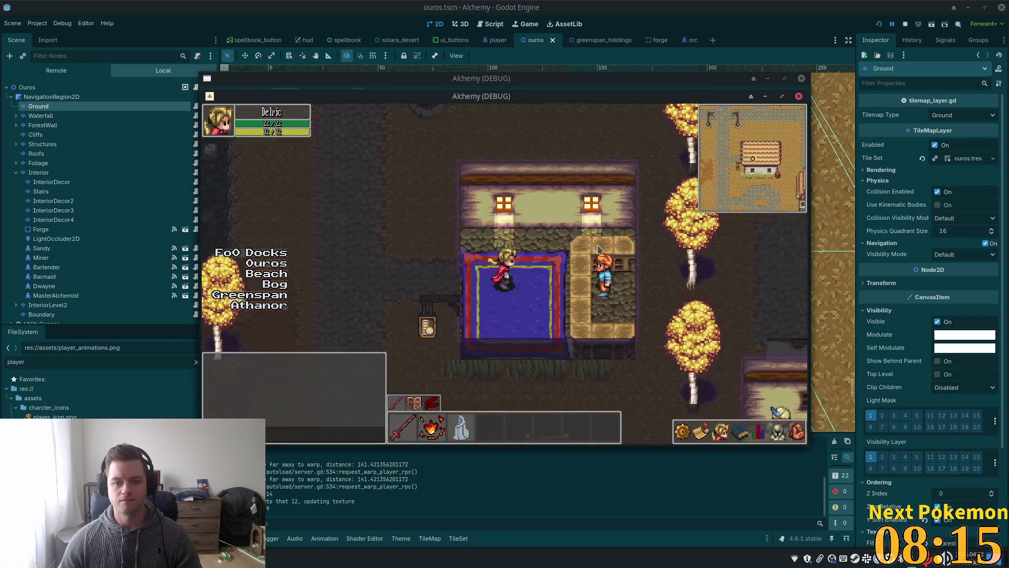
key(a)
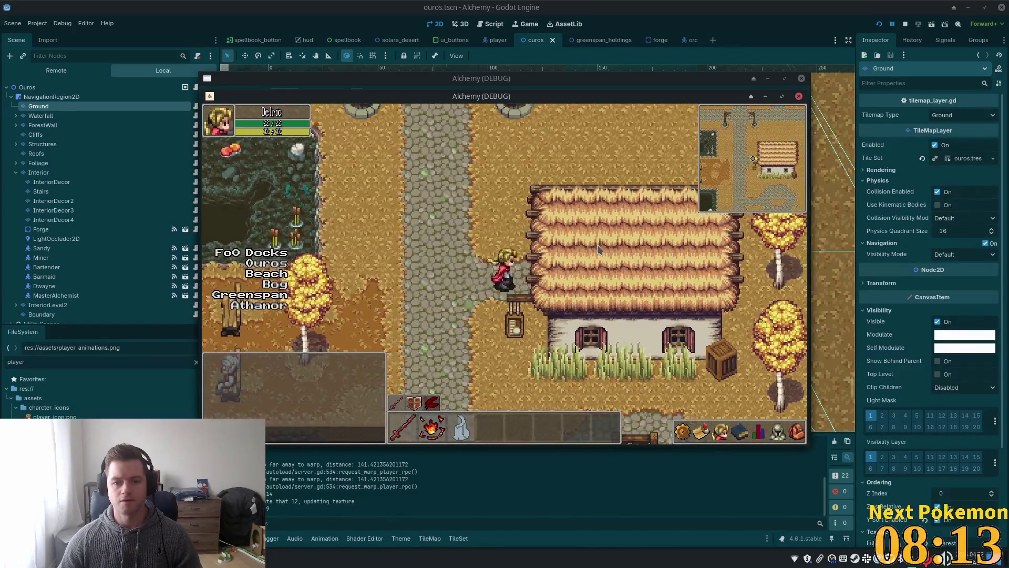
key(a)
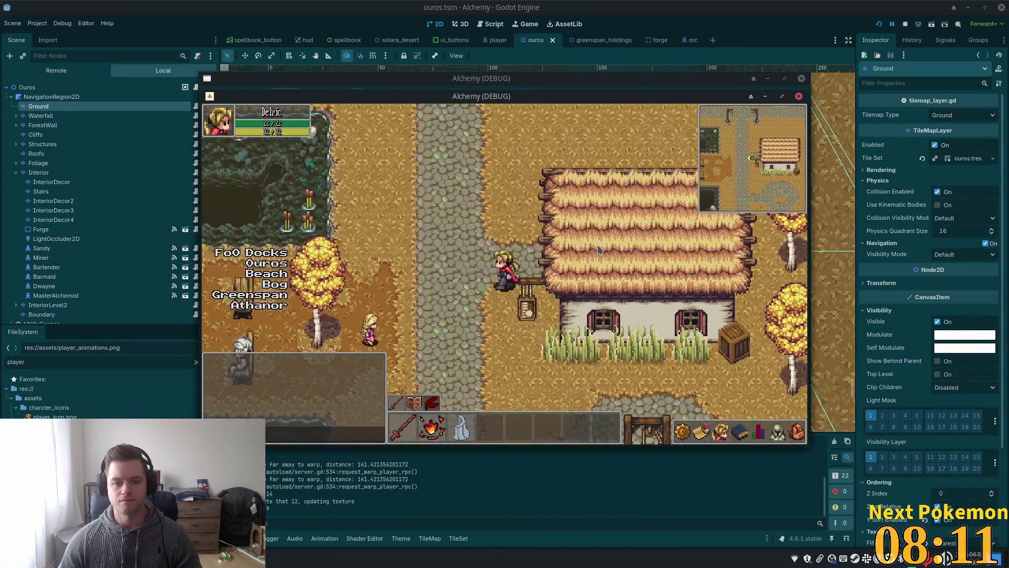
key(d)
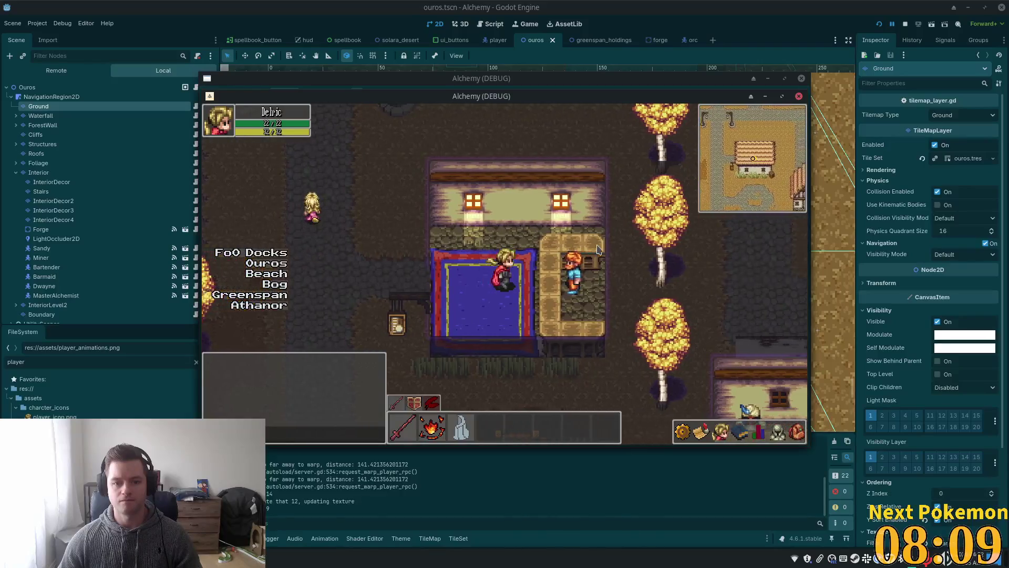
key(a)
key(s)
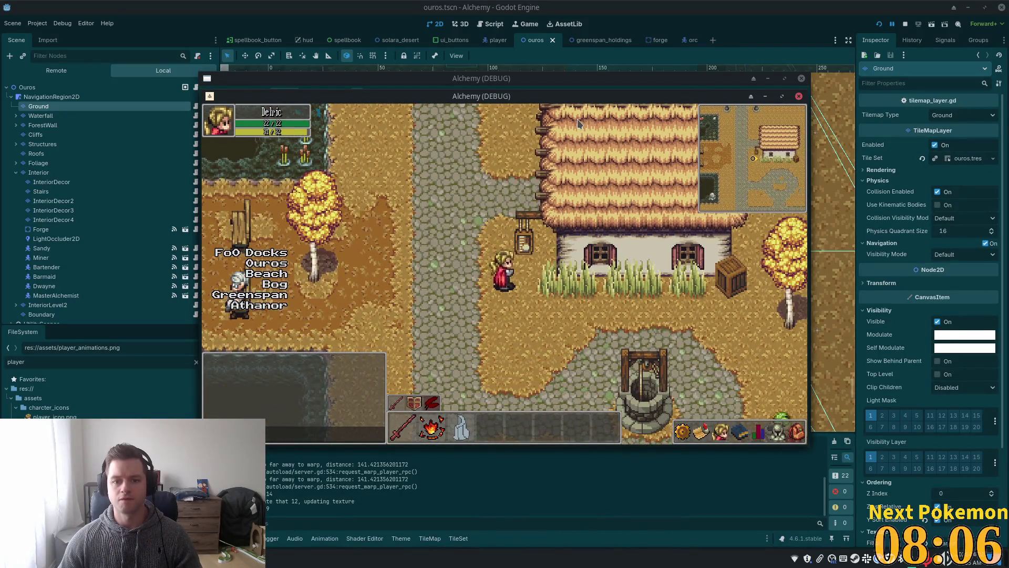
key(d)
key(w)
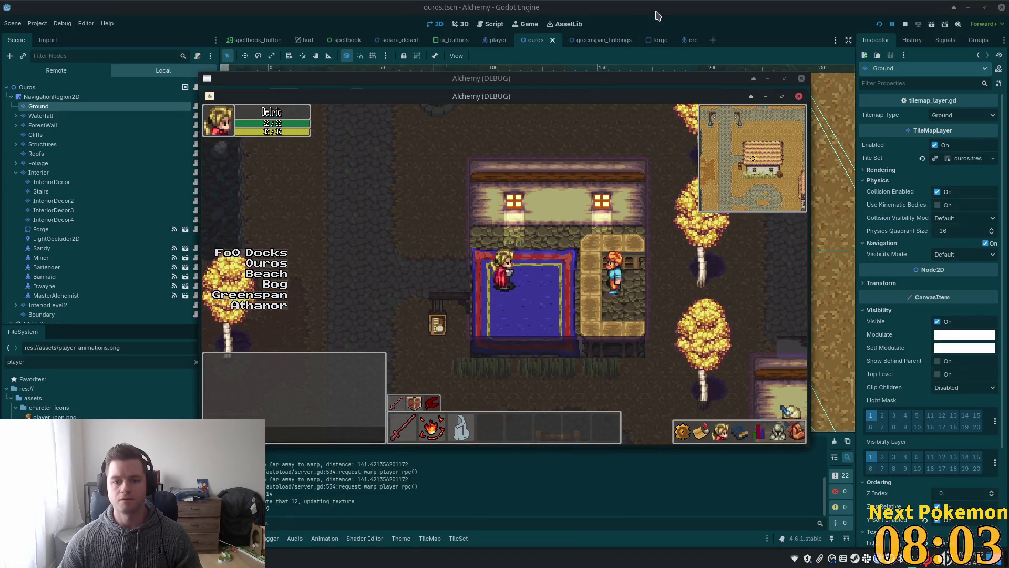
key(F8)
scroll(452, 270, down, 3)
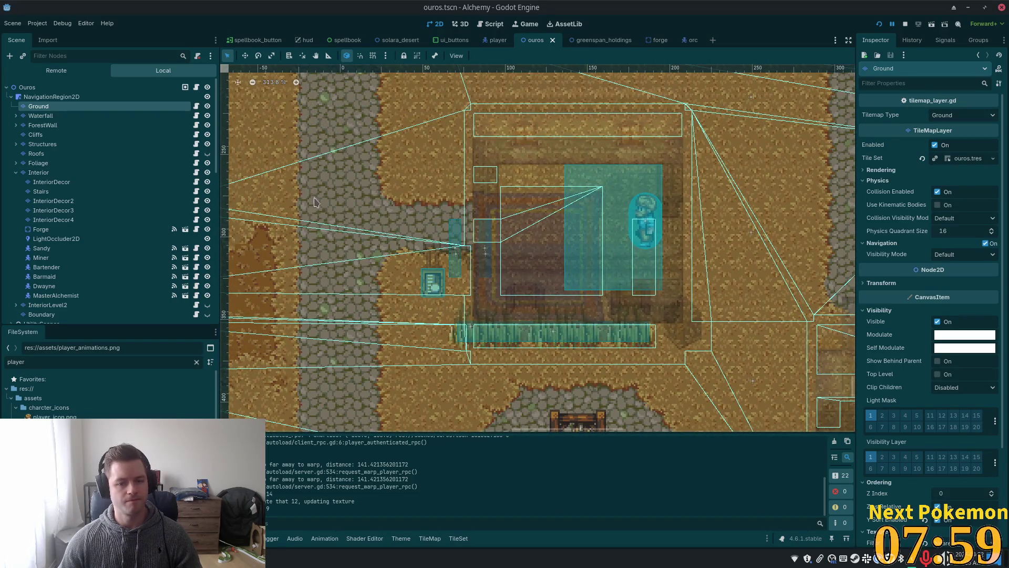
Select BankExit and BankEnter together and nudge both doorway areas up 2 pixels
scroll(279, 180, up, 3)
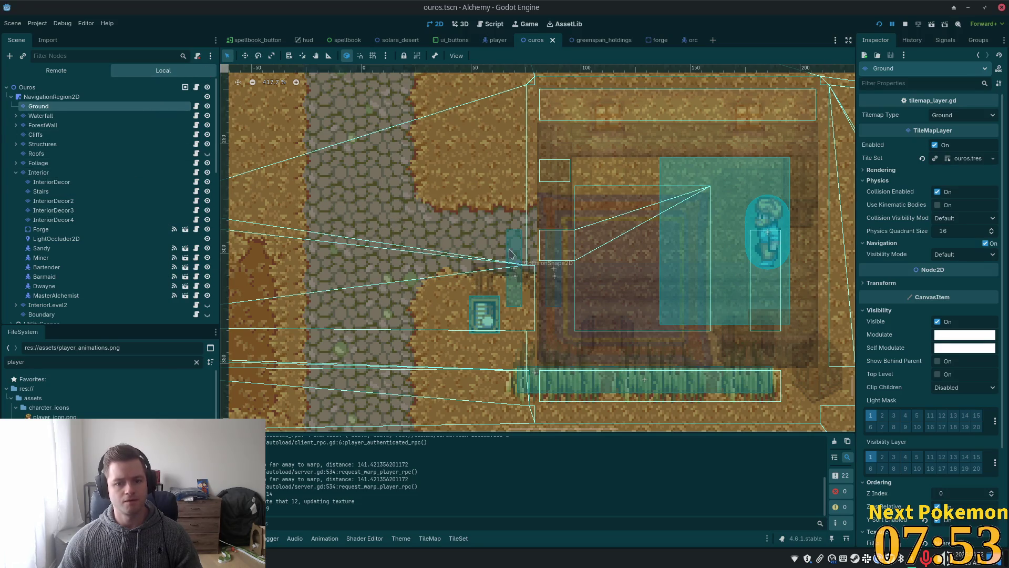
click(514, 279)
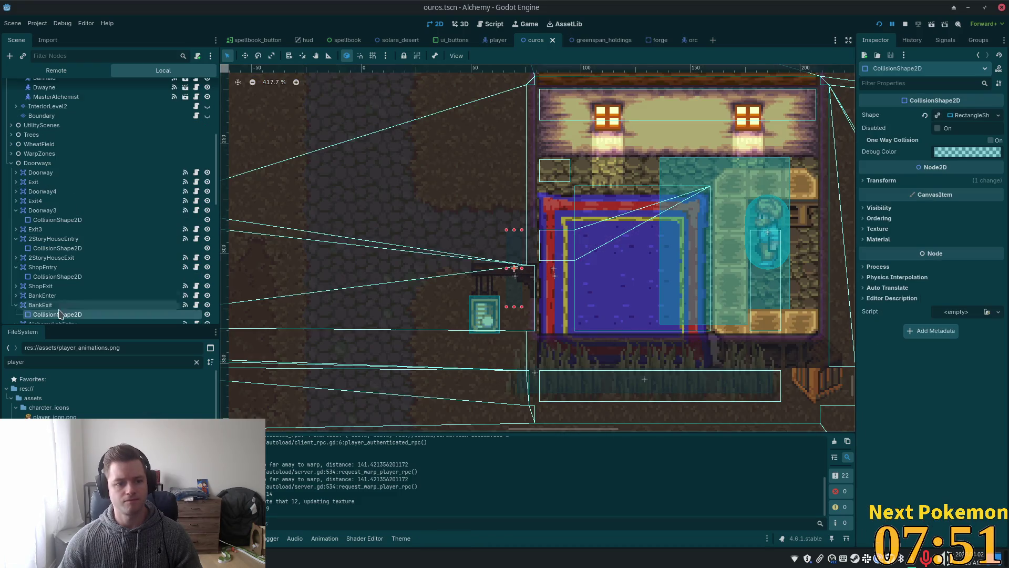
scroll(44, 210, down, 5)
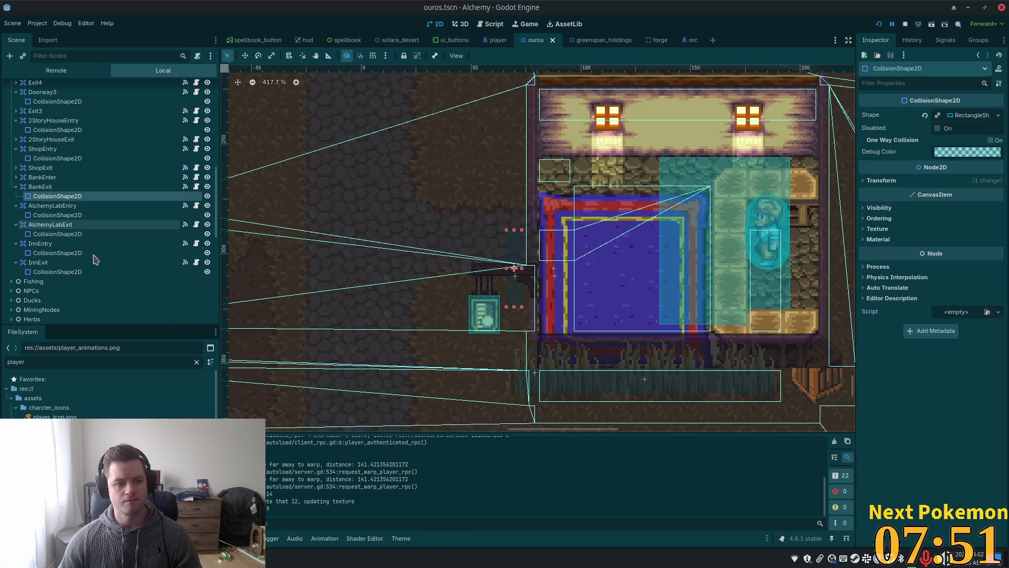
click(40, 188)
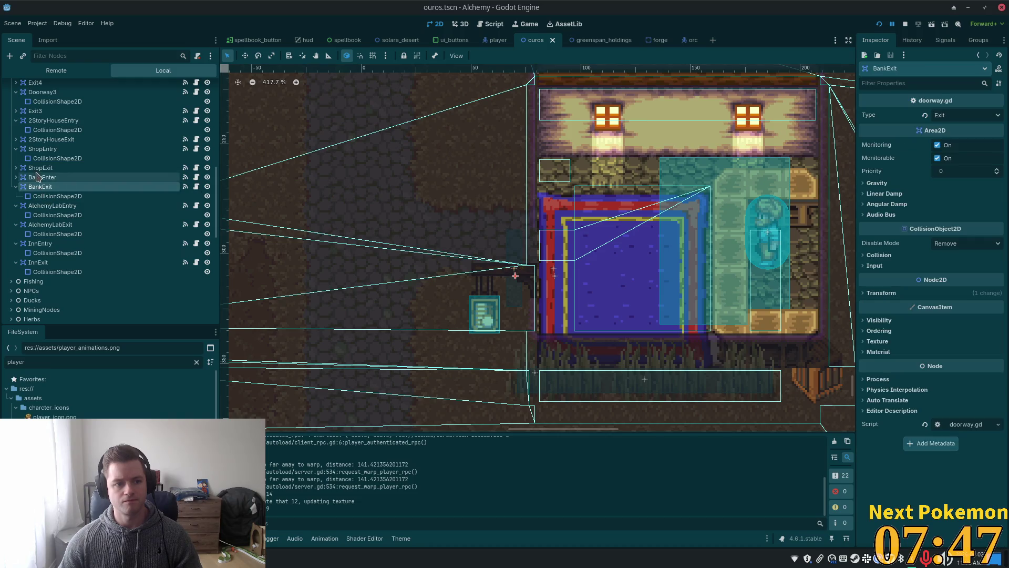
ctrl+click(38, 178)
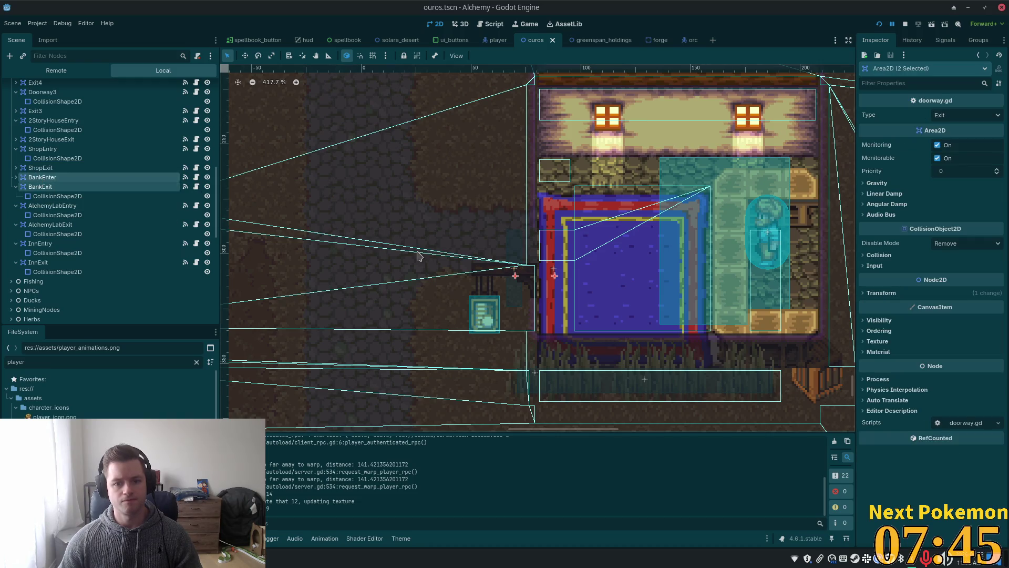
click(246, 56)
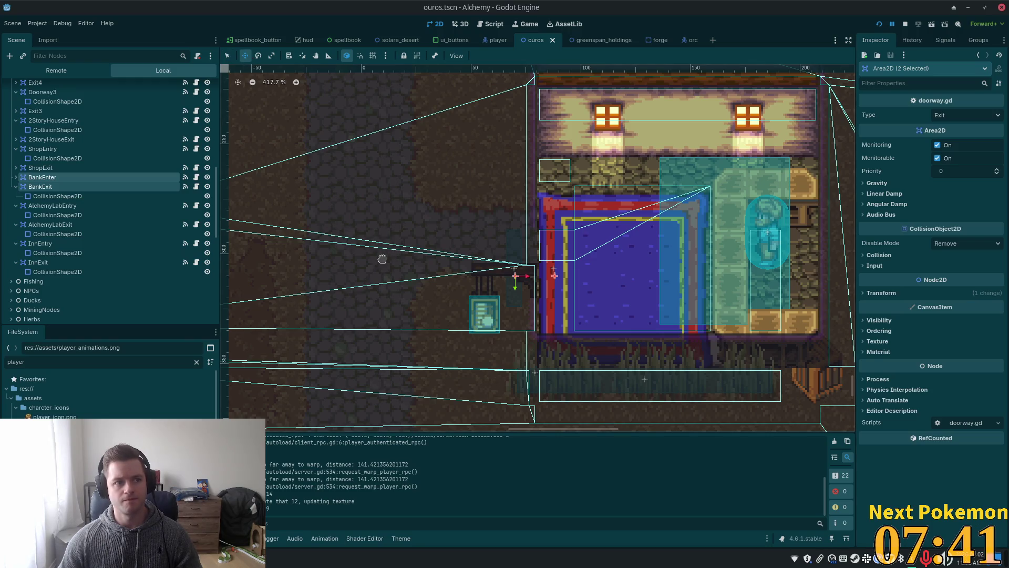
drag(382, 259, 378, 239)
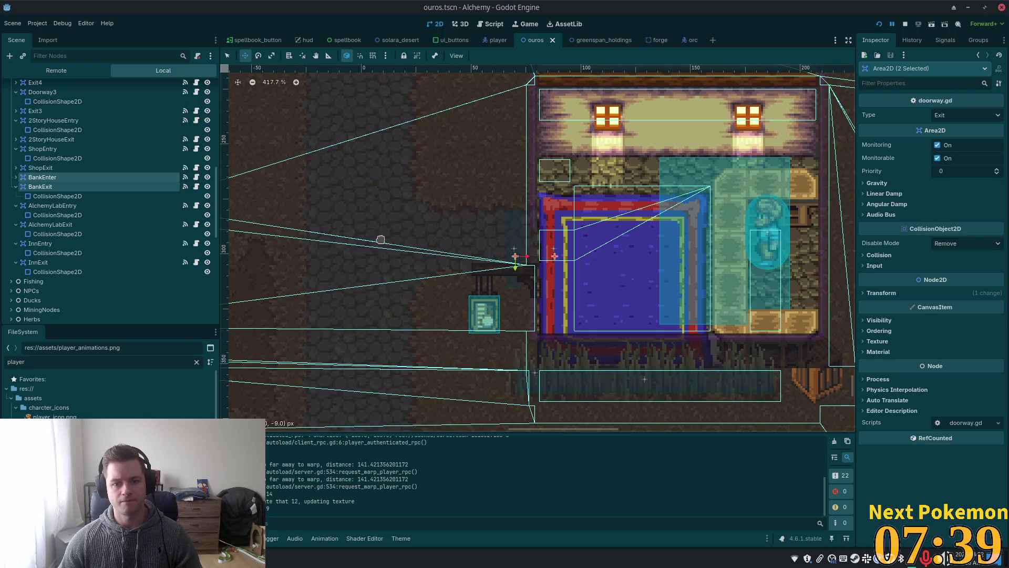
Select Structures and hide the Interior layer to reveal the house exterior
scroll(157, 197, up, 10)
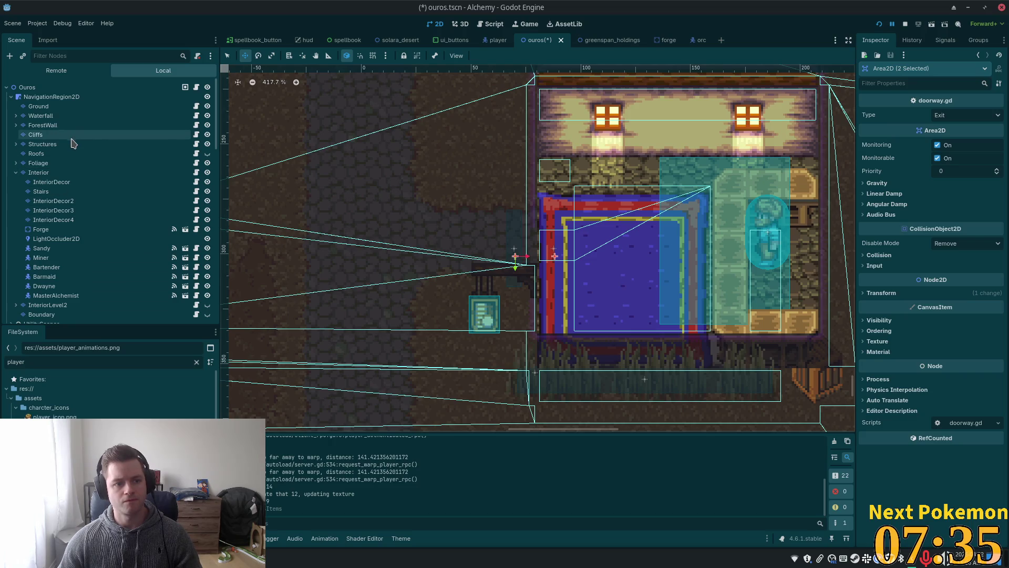
click(73, 144)
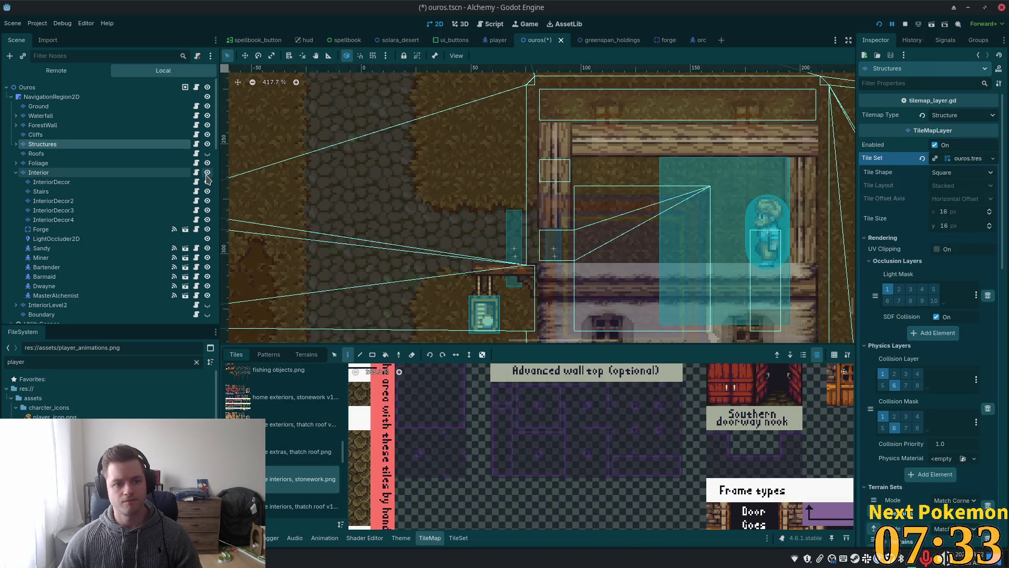
click(207, 172)
Inspect the doorways around the house exterior and save ouros.tscn
scroll(489, 252, down, 3)
scroll(489, 252, right, 4)
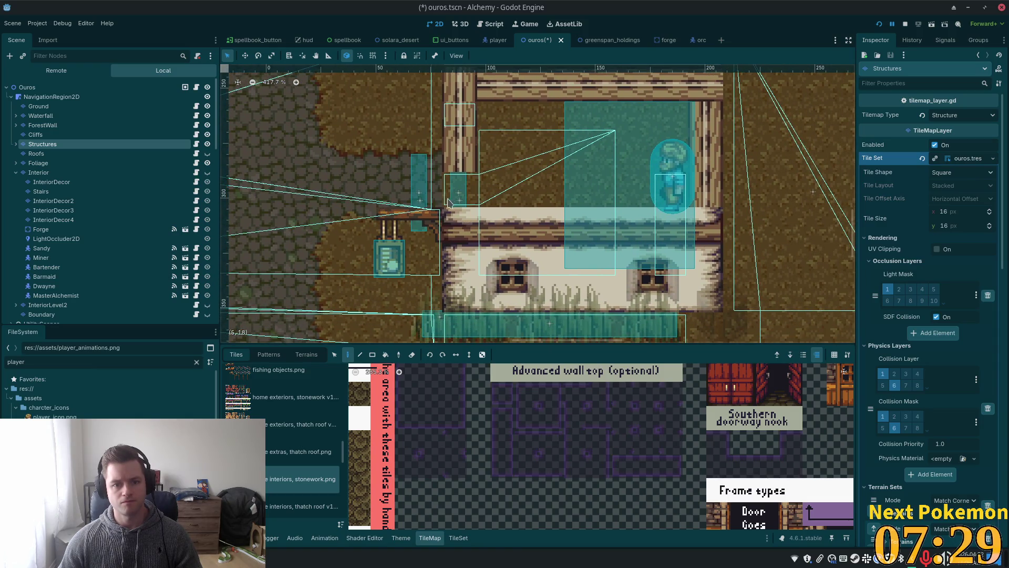
scroll(421, 210, up, 4)
scroll(412, 205, down, 8)
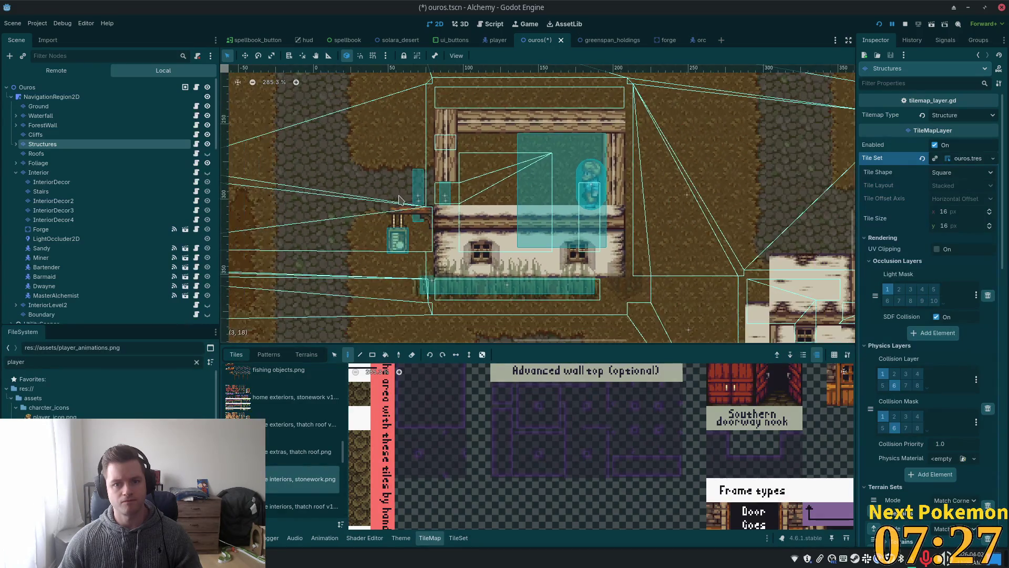
scroll(394, 198, up, 2)
scroll(420, 205, up, 2)
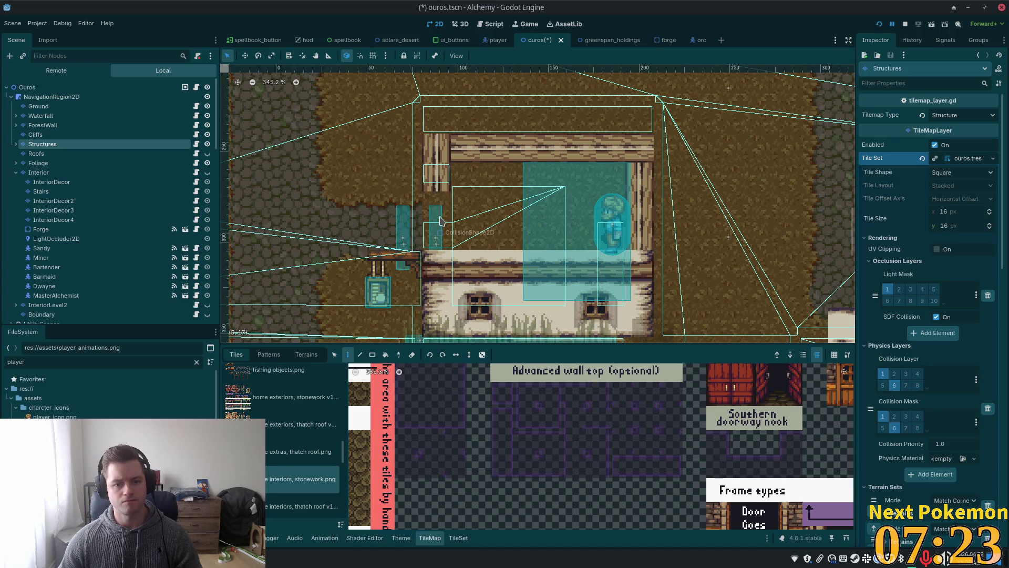
scroll(393, 231, up, 3)
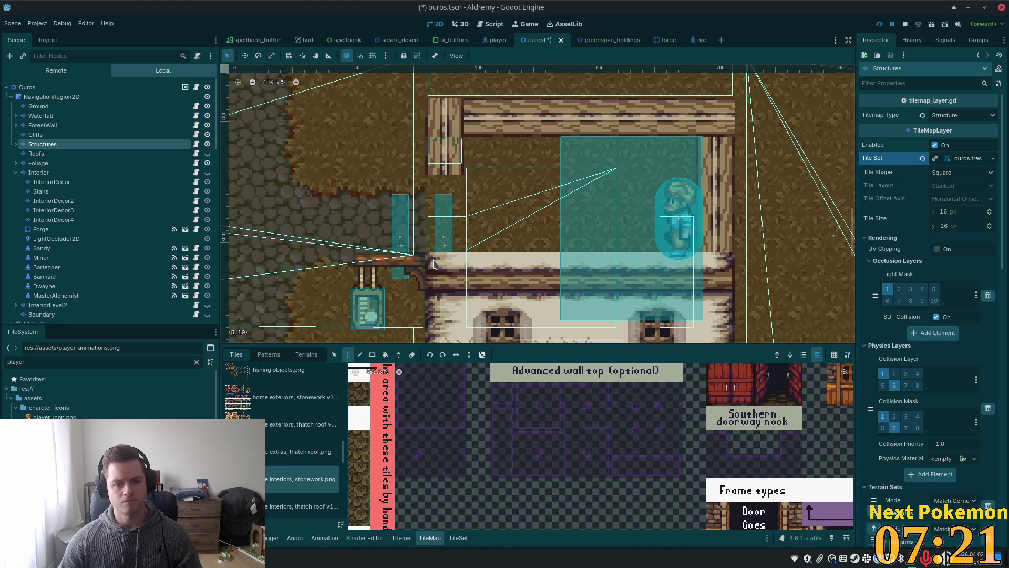
scroll(390, 253, down, 2)
key(ctrl+s)
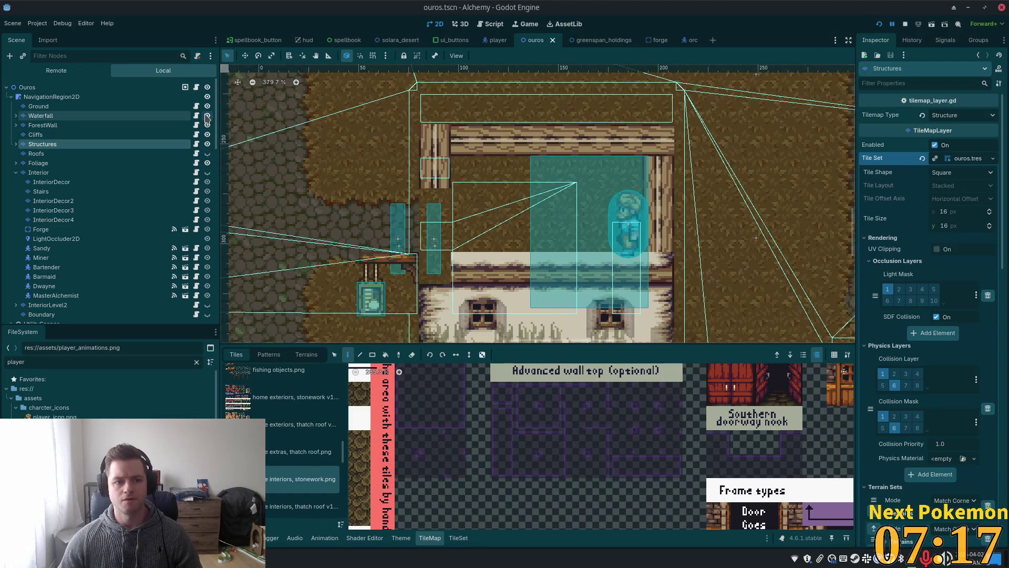
Show the Roofs layer from the Ouros root, zoom in, and select the Structures layer
click(87, 87)
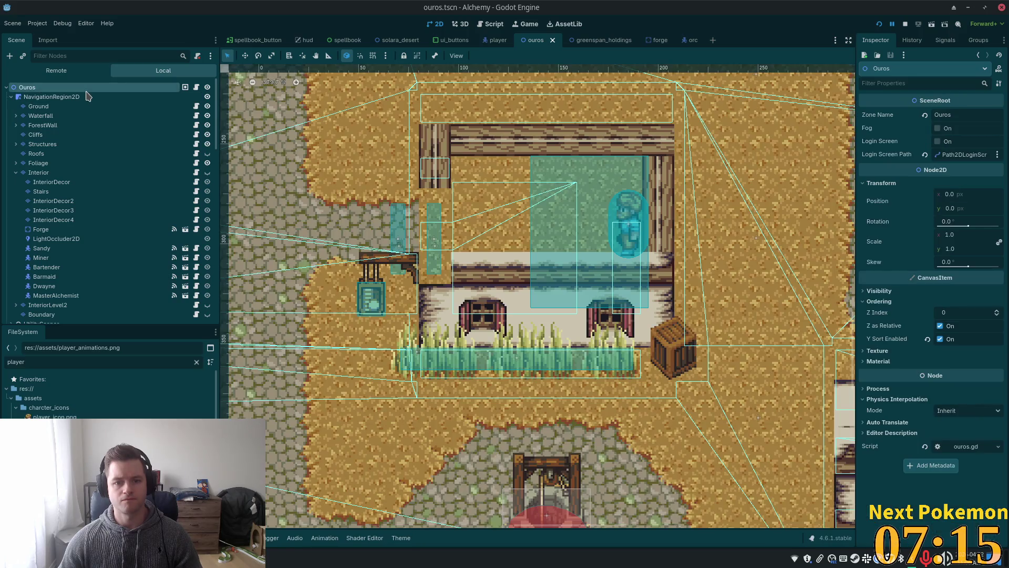
click(207, 153)
scroll(390, 314, up, 4)
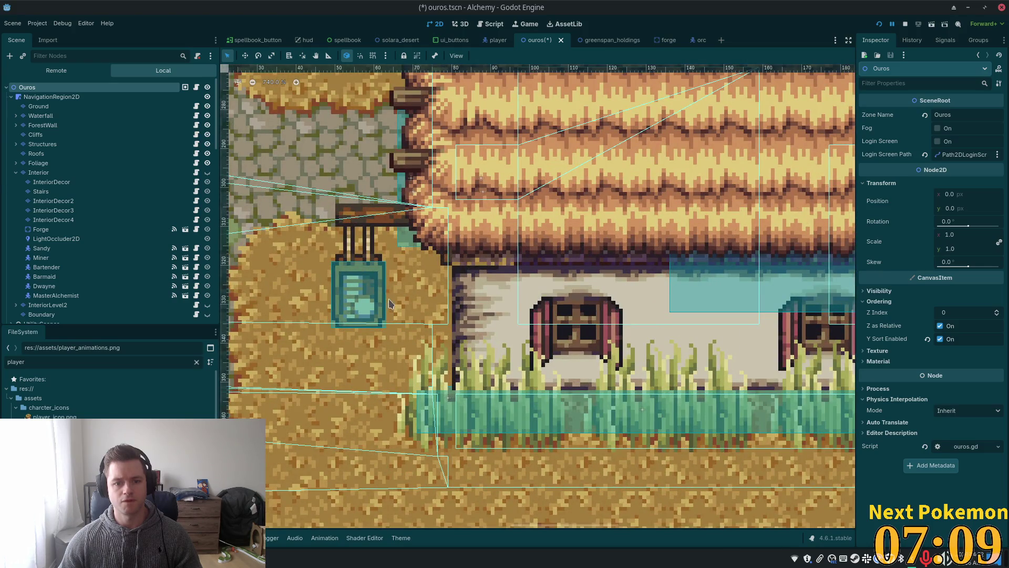
click(47, 144)
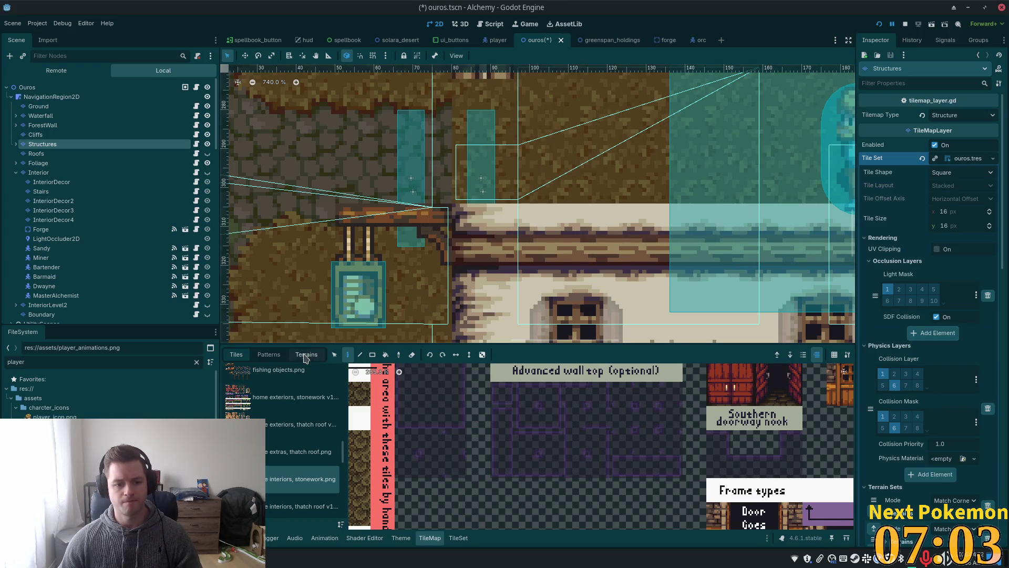
Browse the thatch-roof exteriors atlas with the Select tool, then bring up the TileSet editor
click(334, 354)
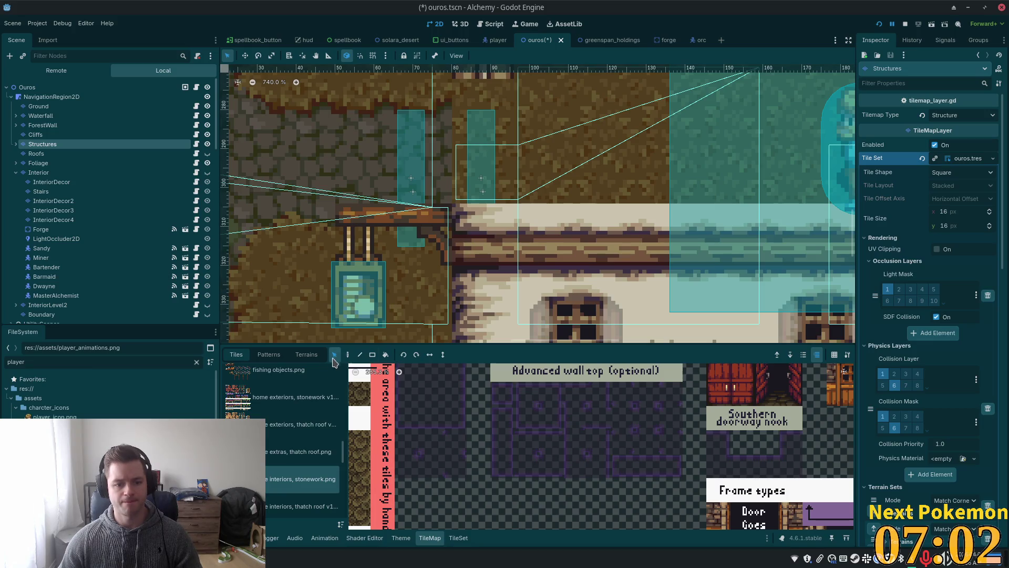
click(302, 424)
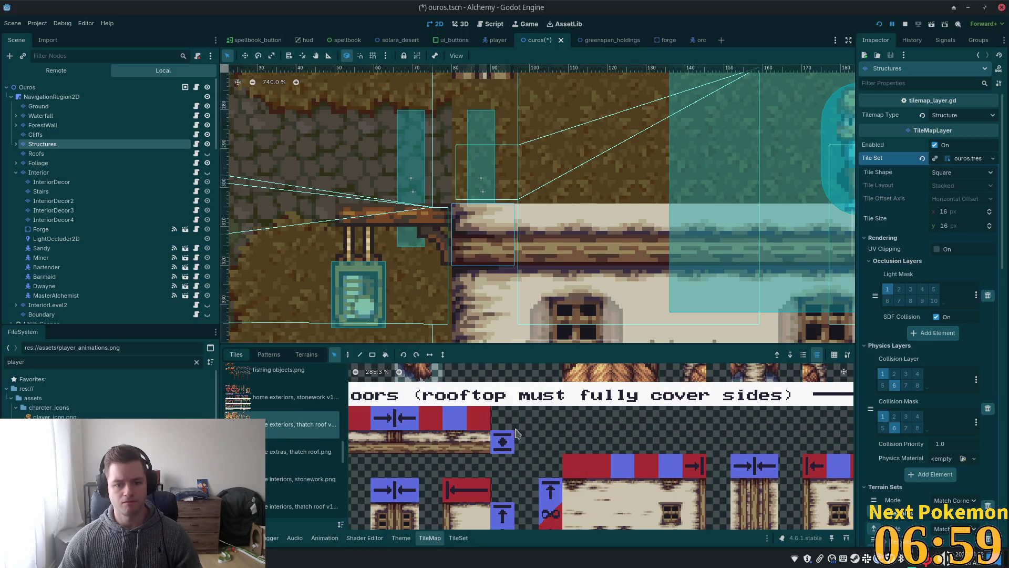
scroll(516, 446, down, 5)
scroll(515, 446, down, 2)
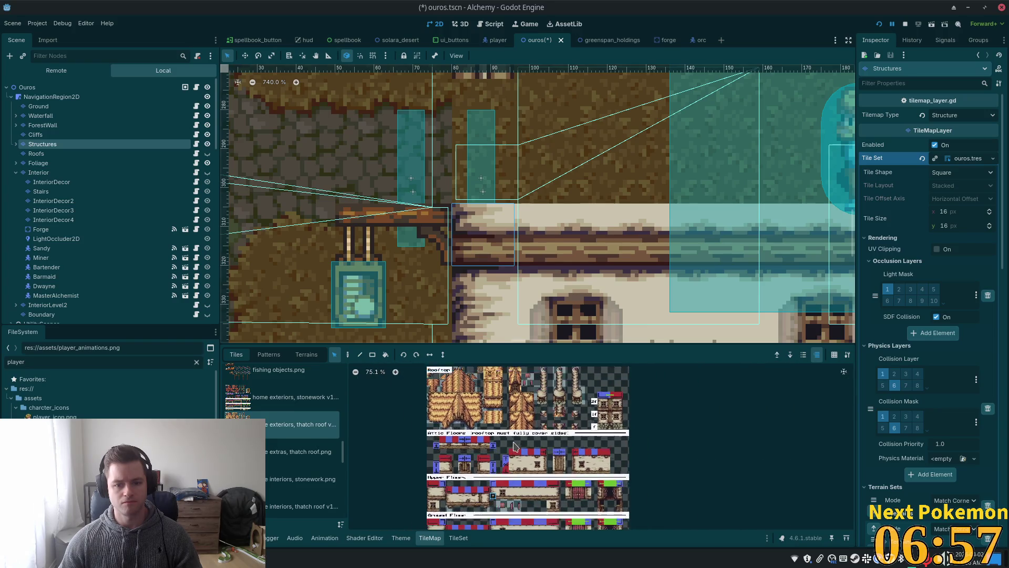
scroll(520, 444, up, 3)
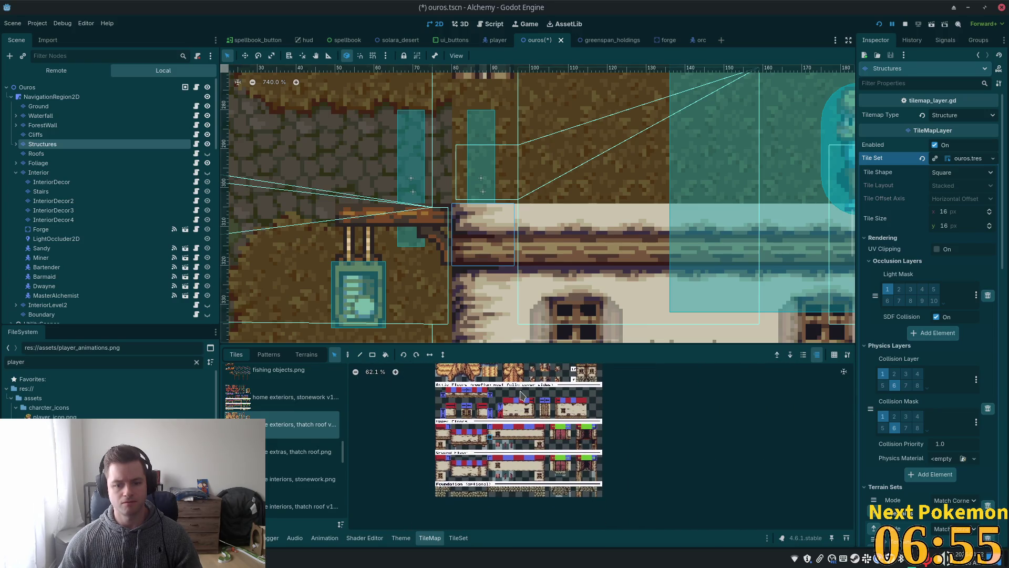
scroll(505, 433, up, 6)
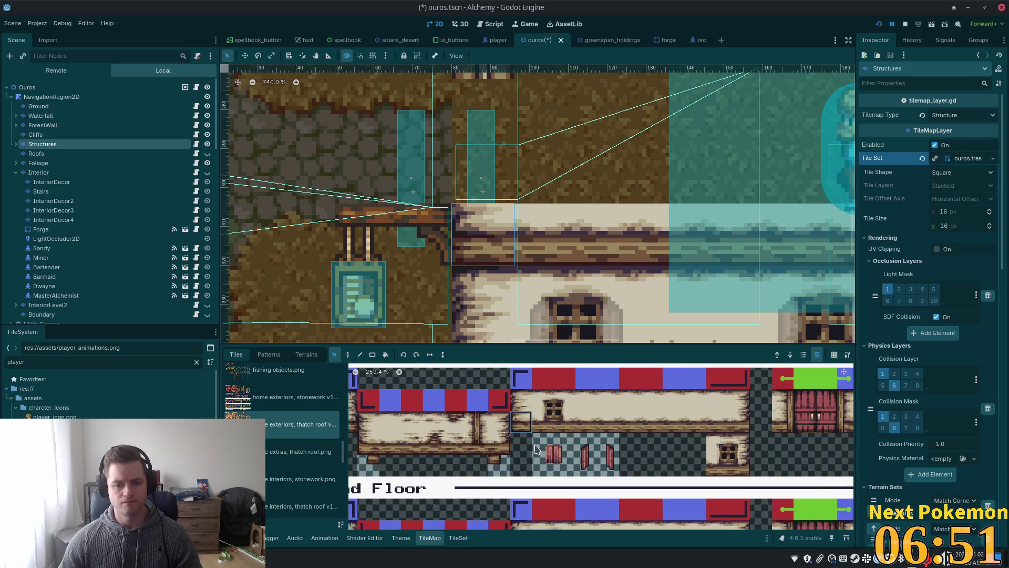
scroll(546, 452, up, 1)
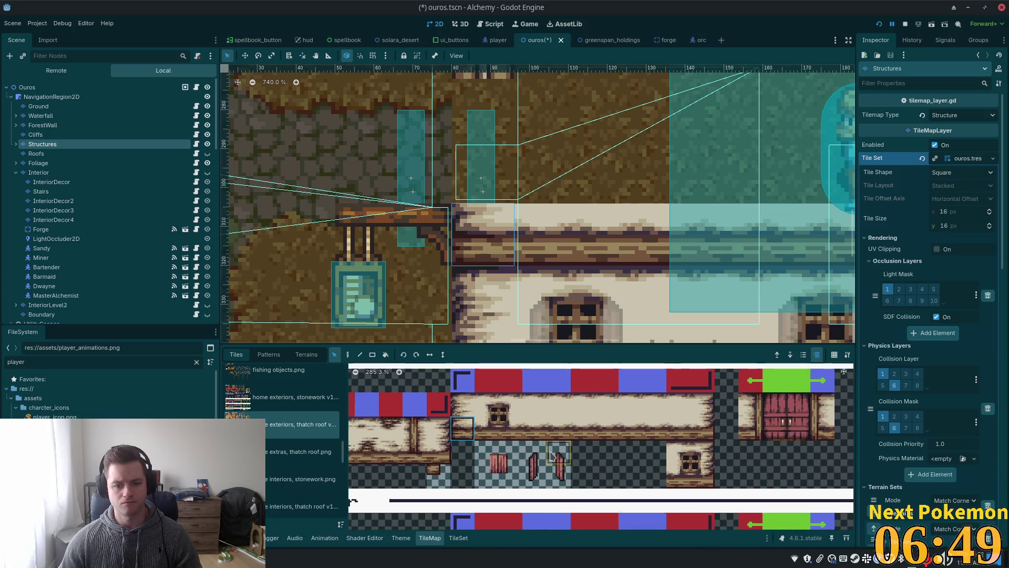
click(458, 538)
scroll(548, 482, down, 3)
In the TileSet editor, inspect the atlas tile at coordinates (10, 20) and its neighbours
scroll(549, 482, down, 5)
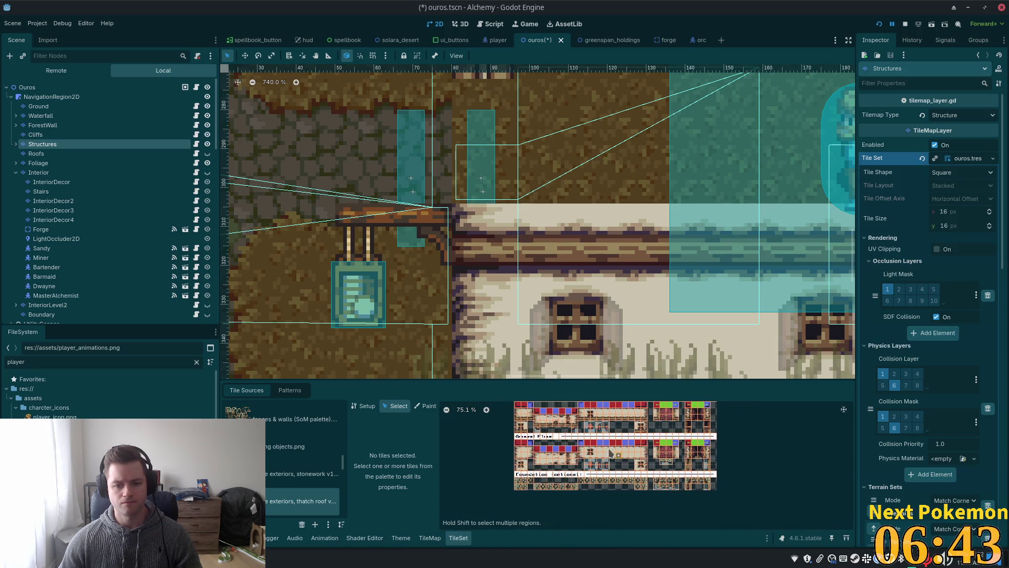
scroll(596, 440, up, 4)
click(588, 455)
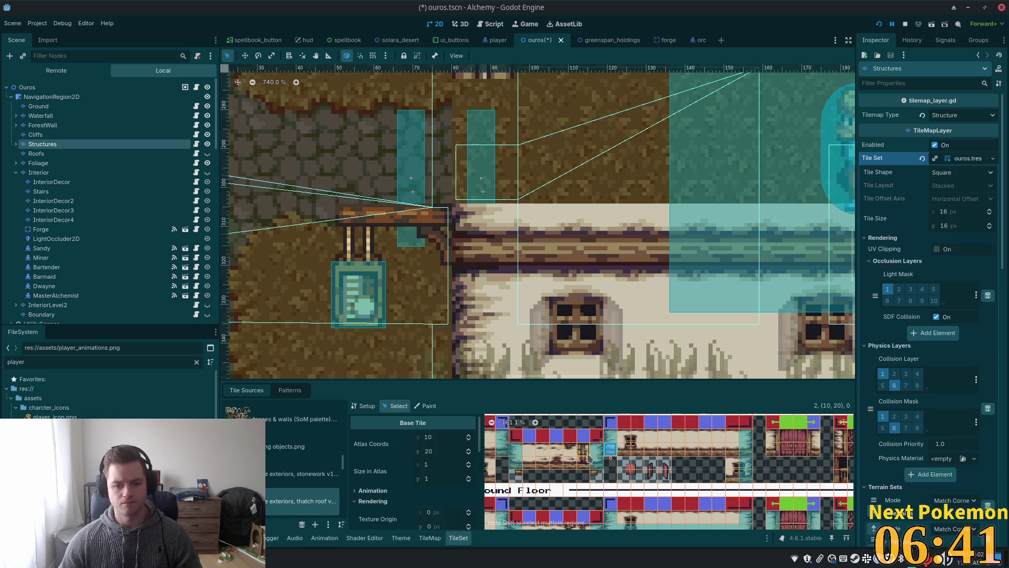
scroll(441, 484, down, 5)
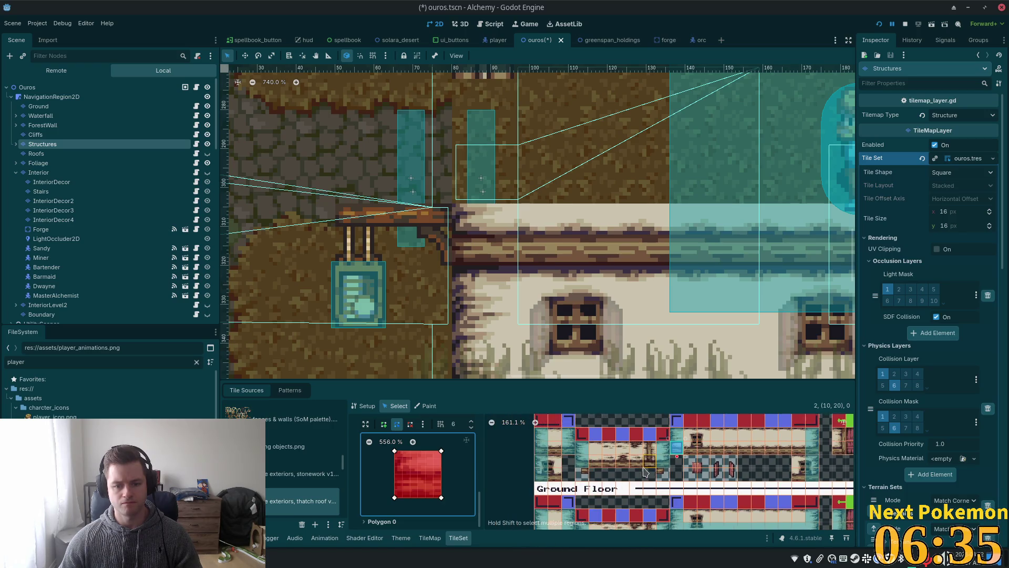
scroll(578, 475, right, 3)
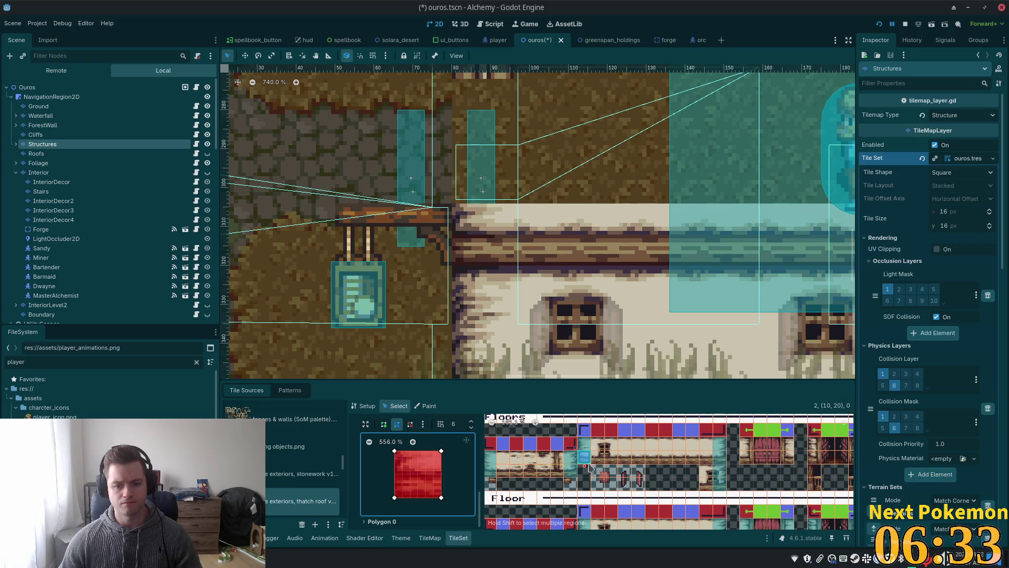
scroll(604, 475, down, 5)
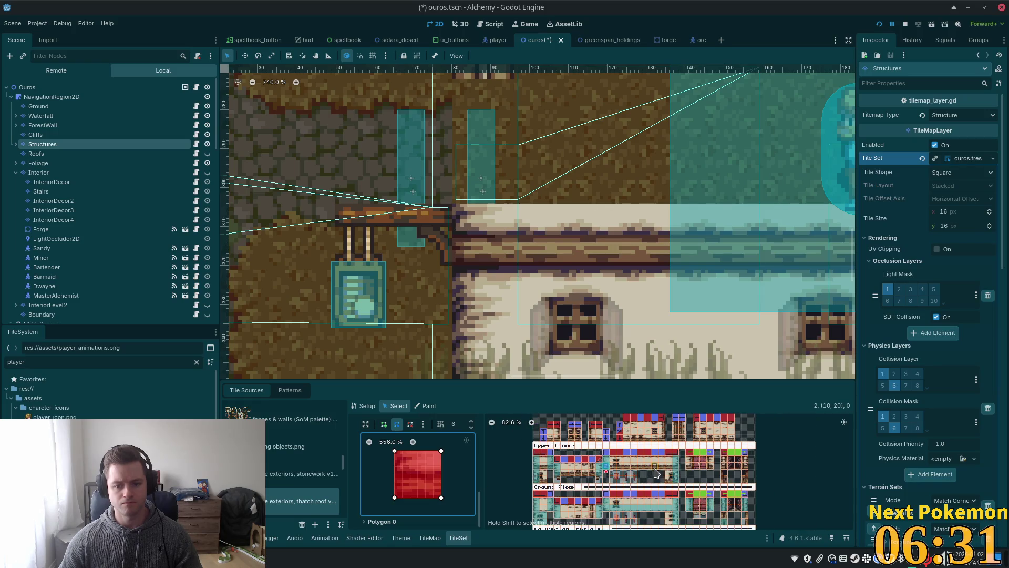
scroll(607, 491, down, 2)
scroll(631, 473, left, 2)
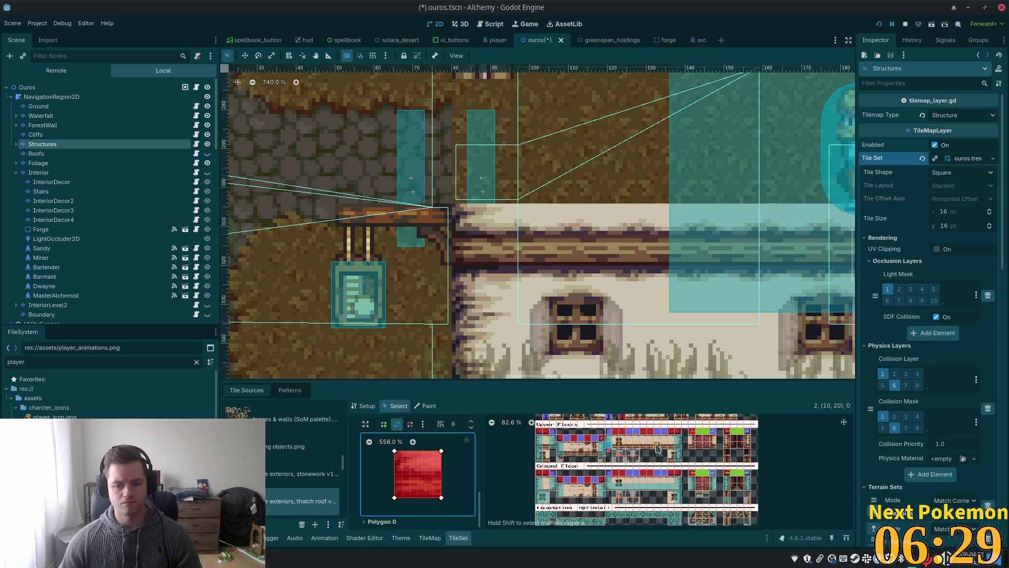
scroll(625, 446, up, 4)
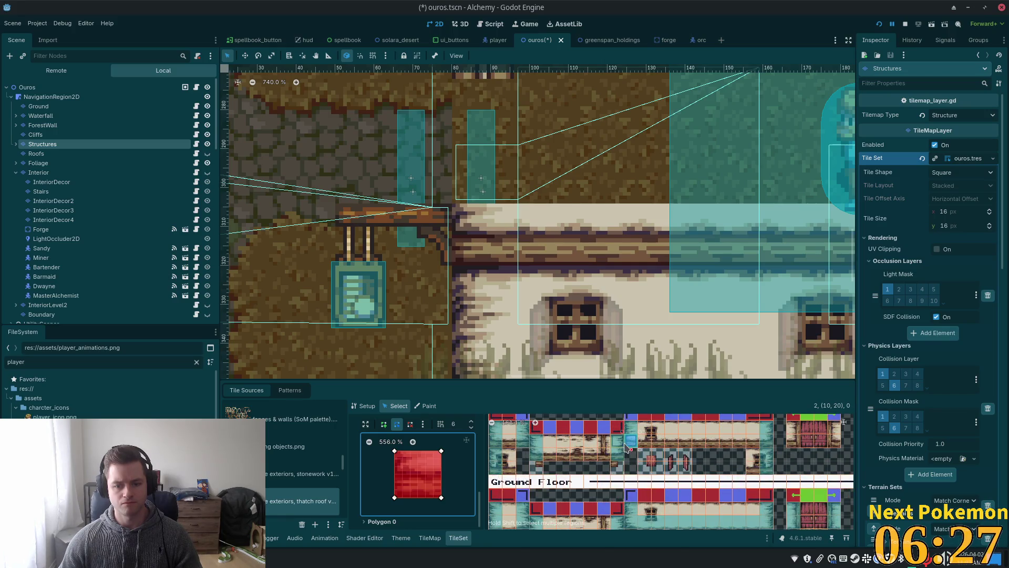
Check a beige wall tile, then return to TileMap painting with the alternative thatch-roof tile
click(675, 444)
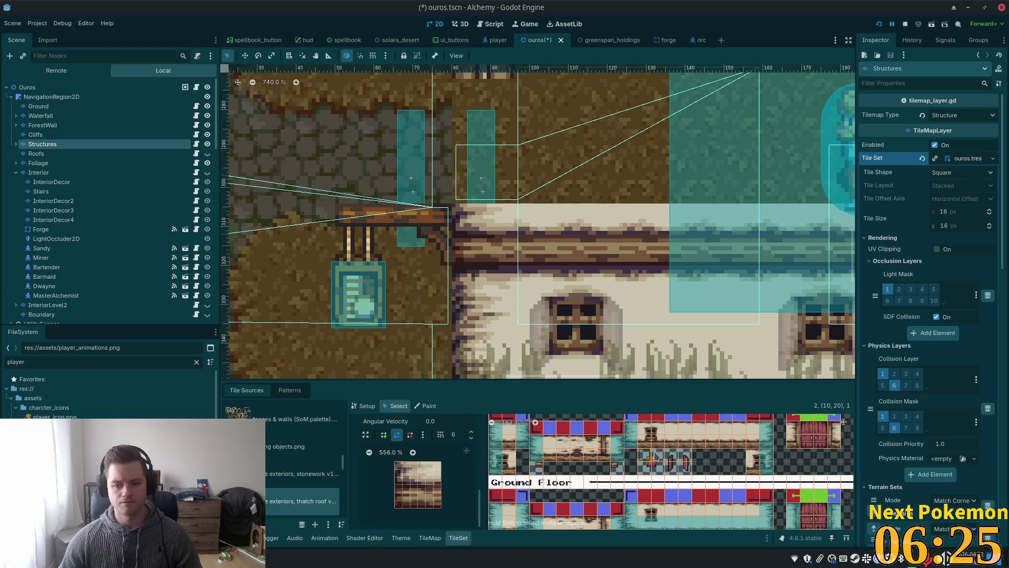
scroll(693, 448, down, 3)
scroll(657, 450, up, 3)
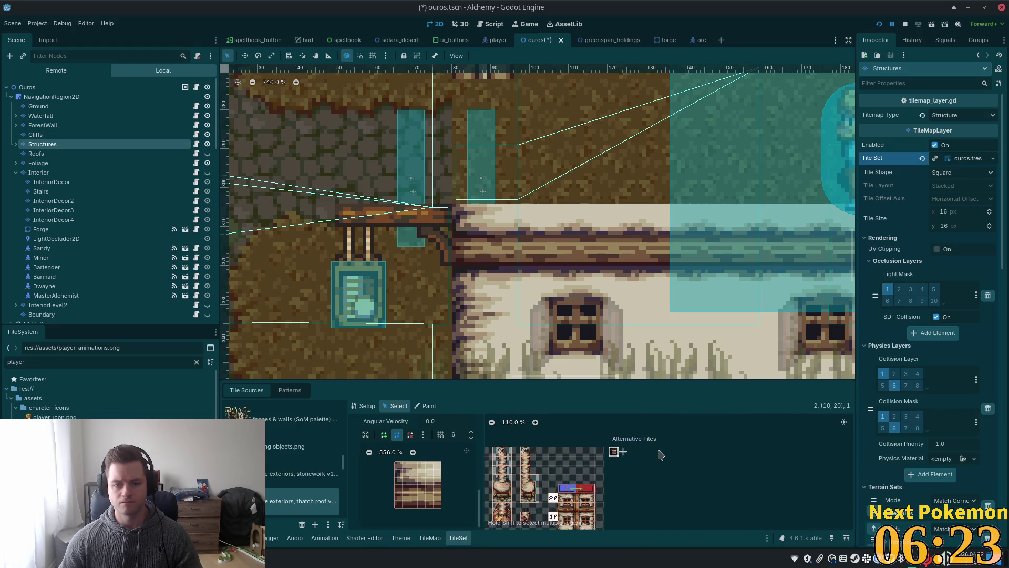
click(430, 538)
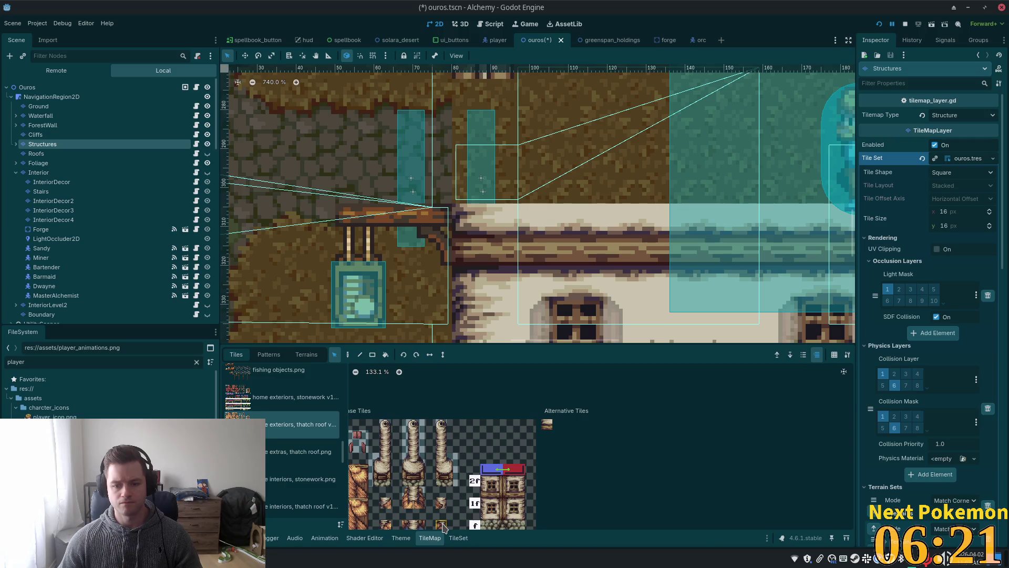
click(549, 427)
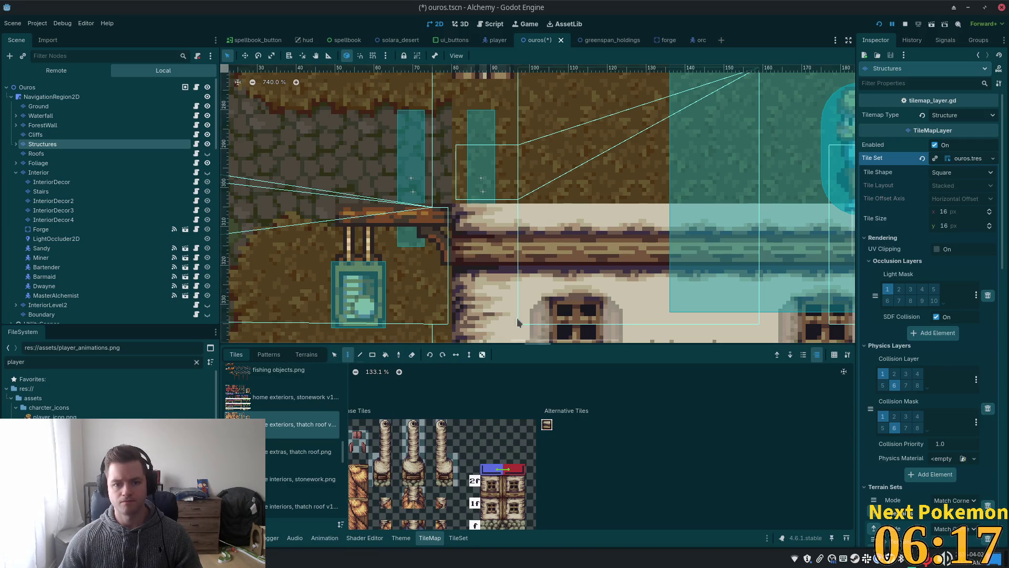
Save the Ouros scene and walk the player into the thatched house in the running game
key(ctrl+s)
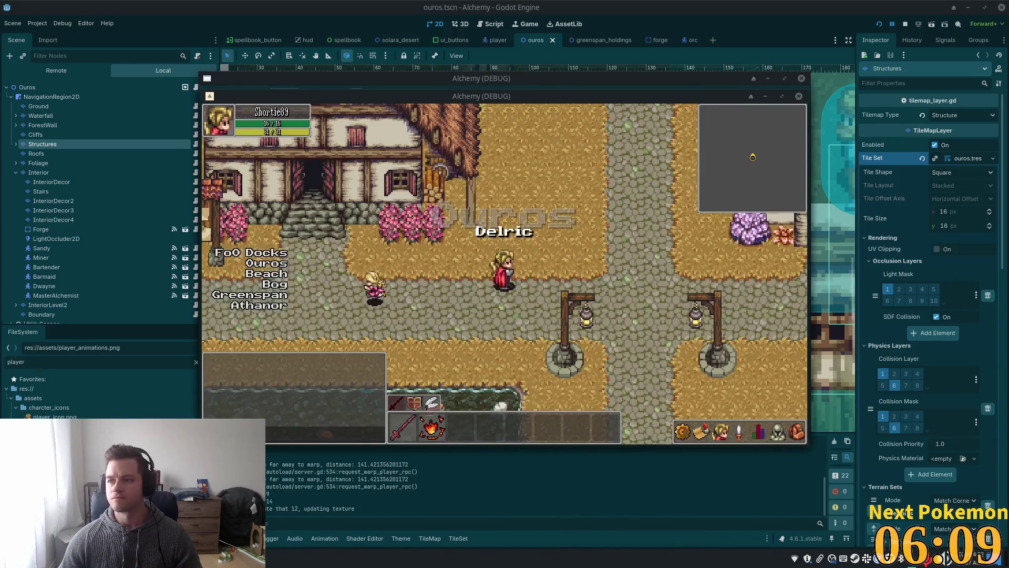
key(s)
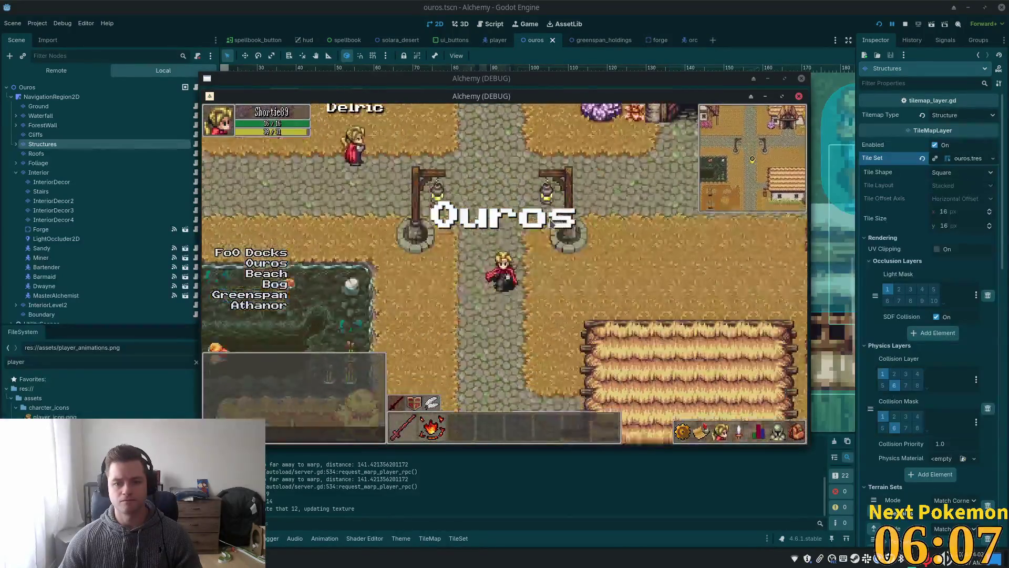
key(d)
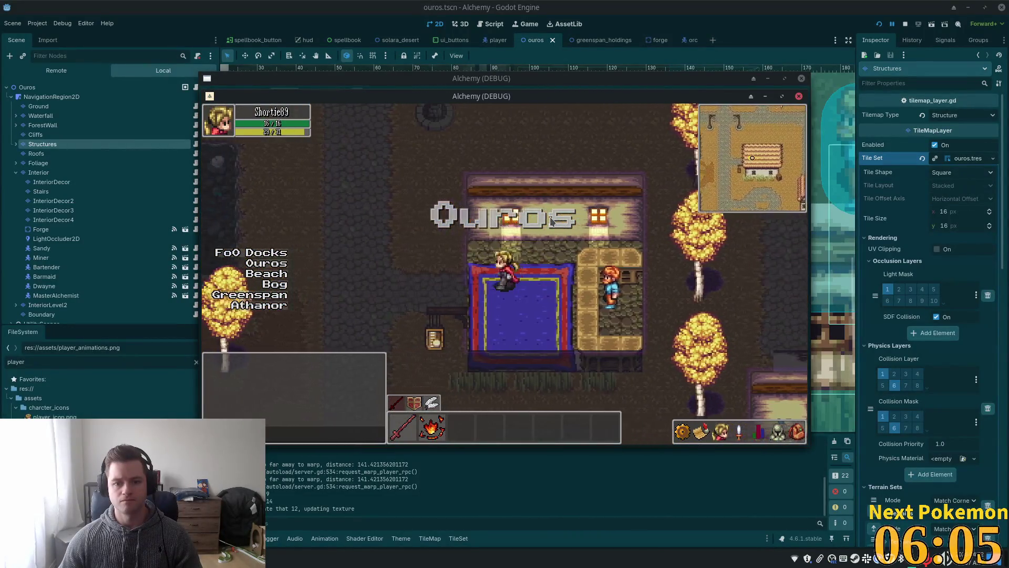
key(a)
key(d)
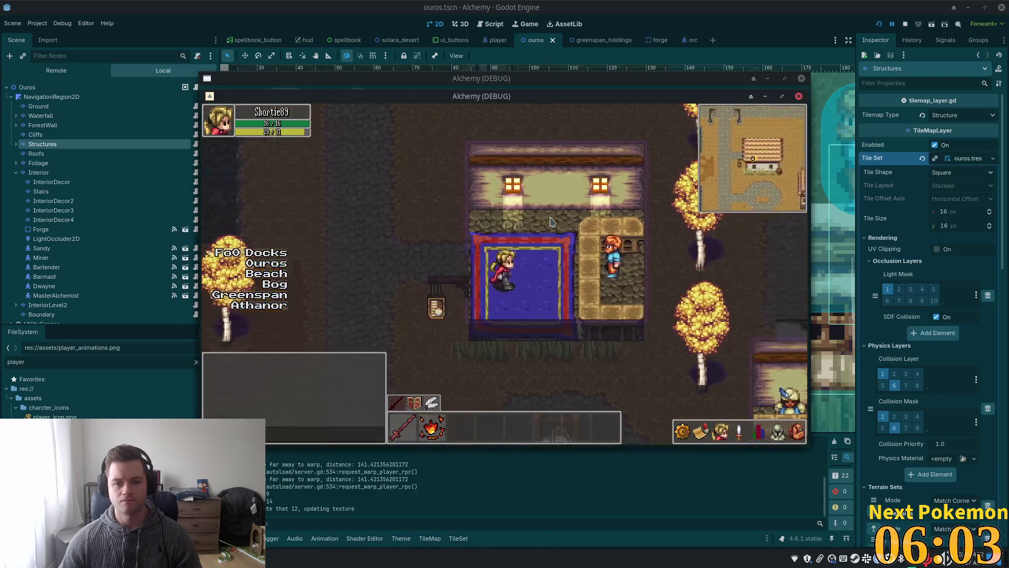
Repeatedly step out of and back into the house, then return to the editor
key(a)
key(d)
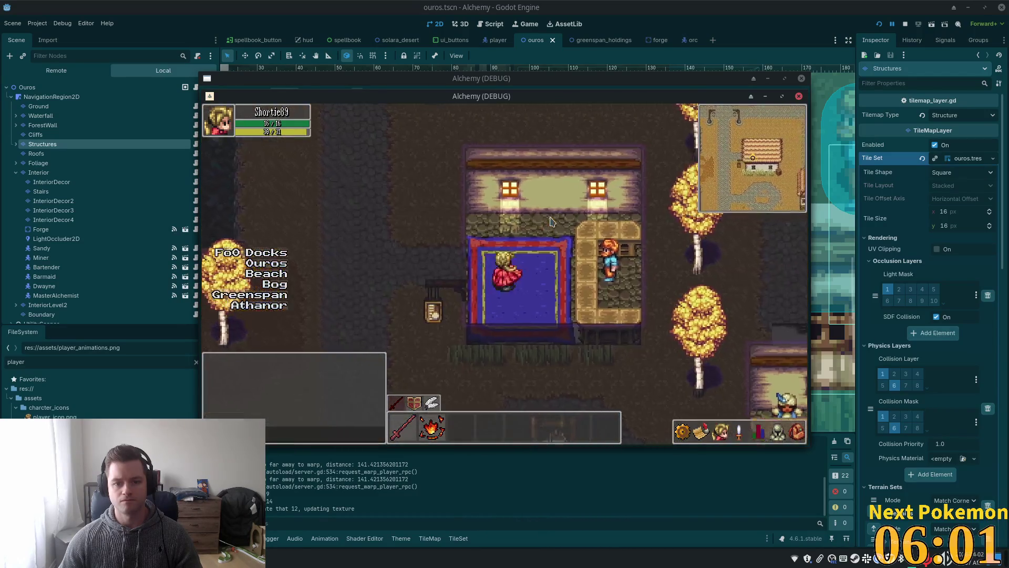
key(a)
key(d)
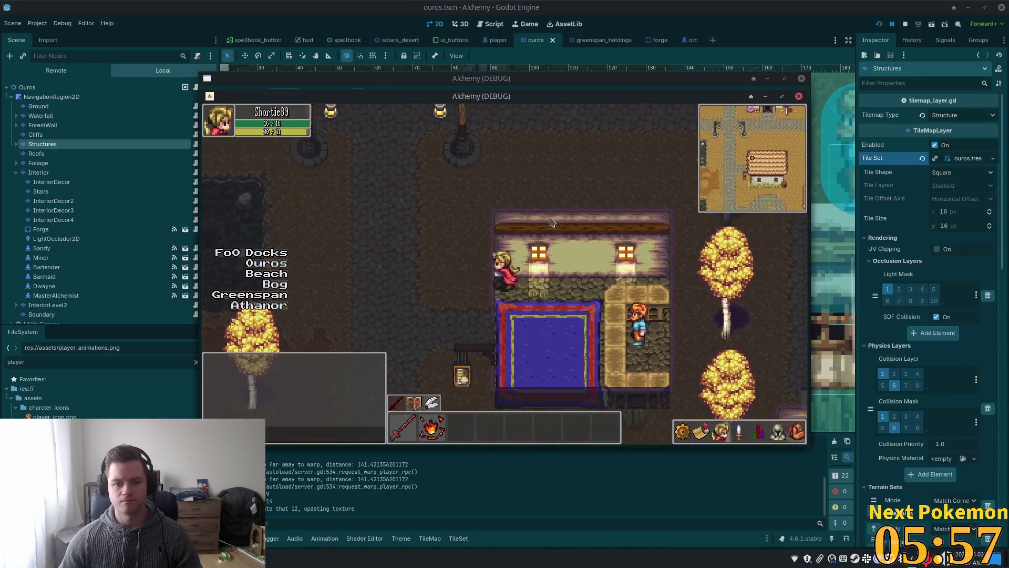
key(a)
key(d)
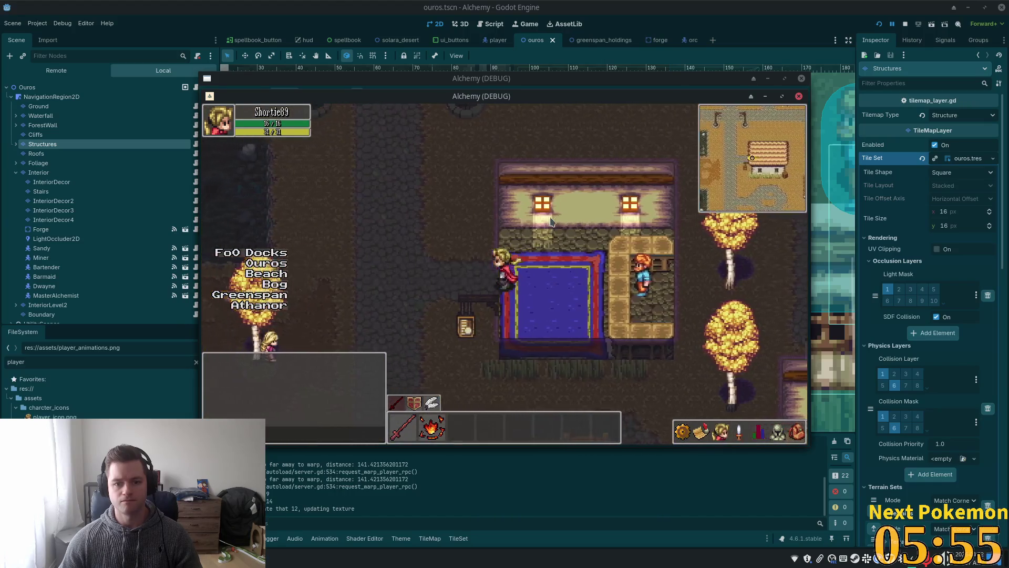
key(a)
key(d)
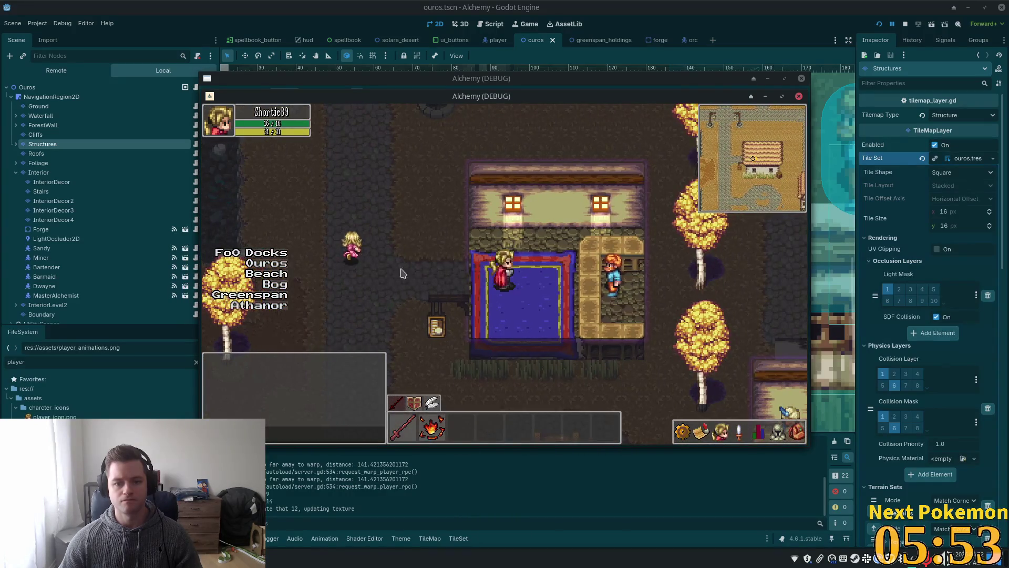
click(750, 5)
Select the Interior layer and paint the thatch-roof tile beside the house's left wall
scroll(526, 236, up, 5)
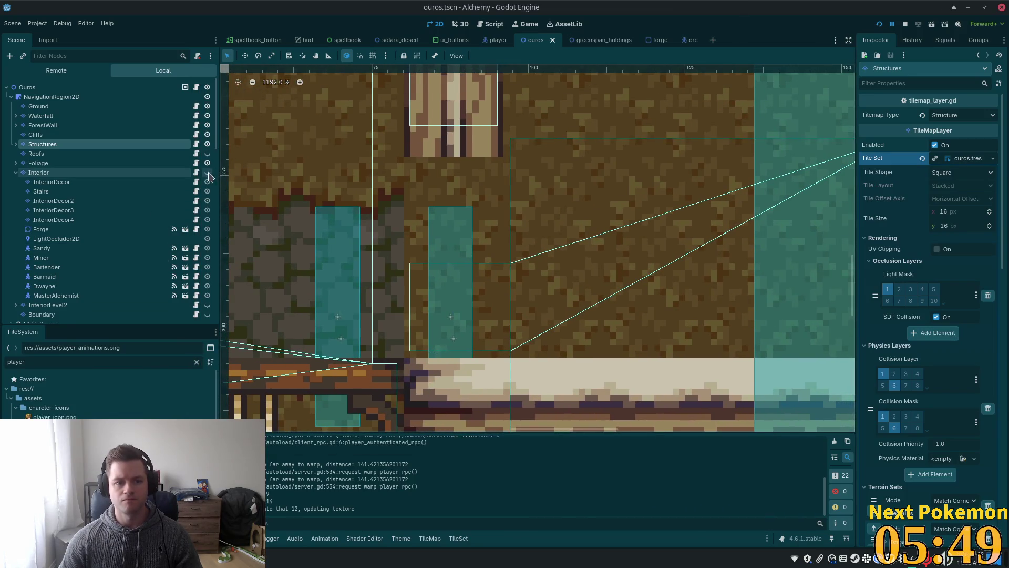
click(138, 182)
click(129, 172)
scroll(578, 232, down, 3)
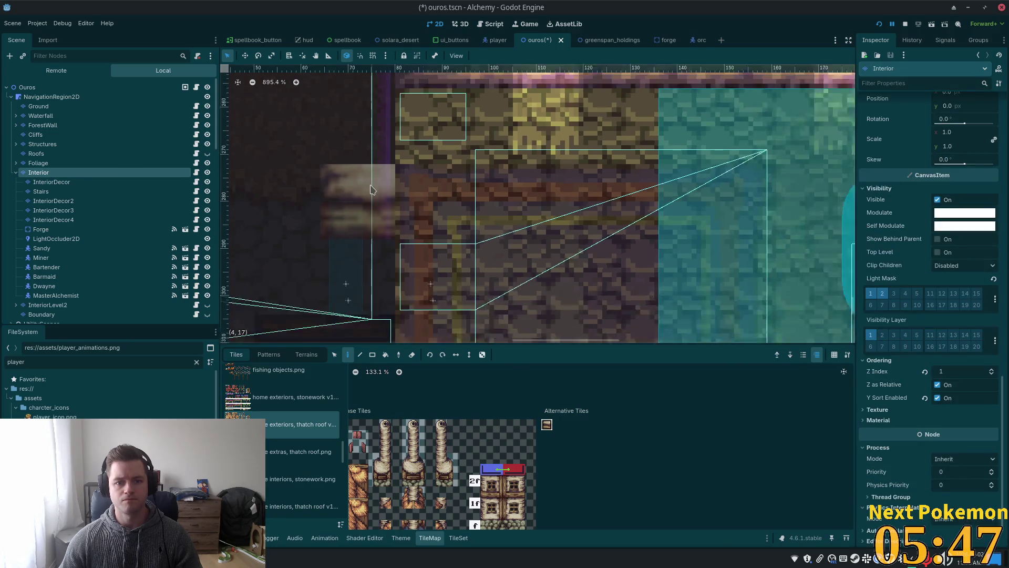
drag(578, 233, 599, 233)
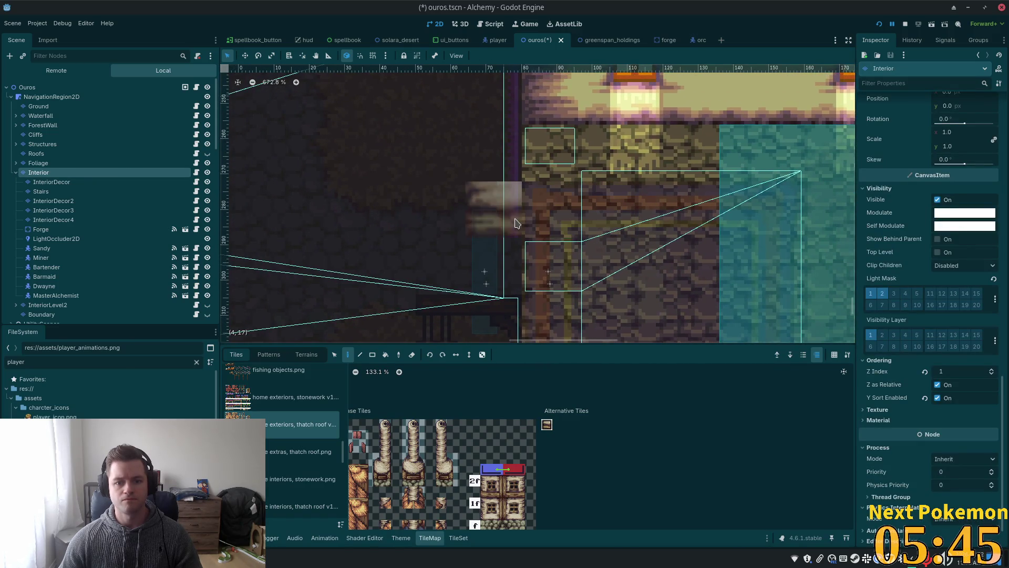
scroll(488, 256, up, 1)
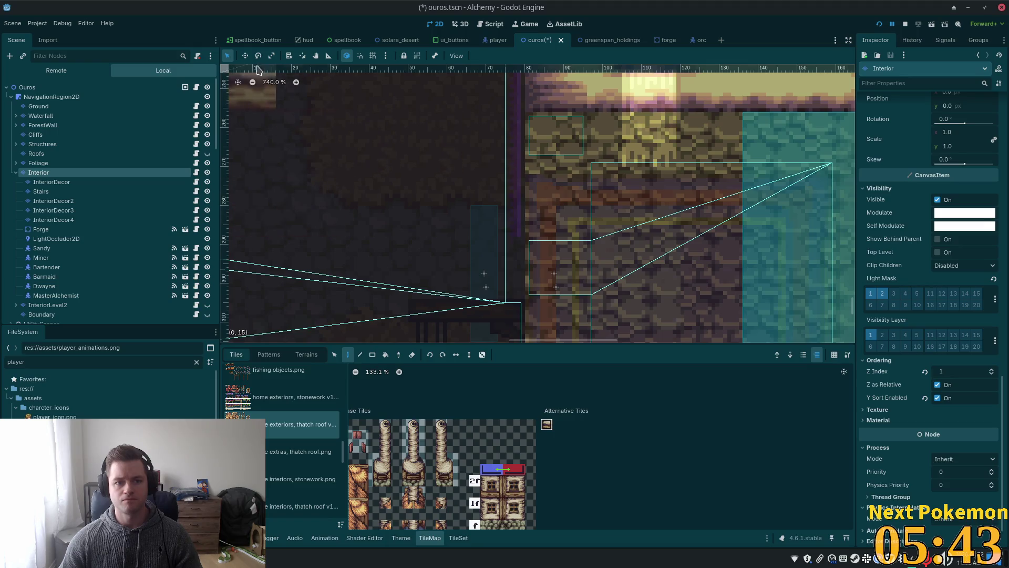
click(512, 217)
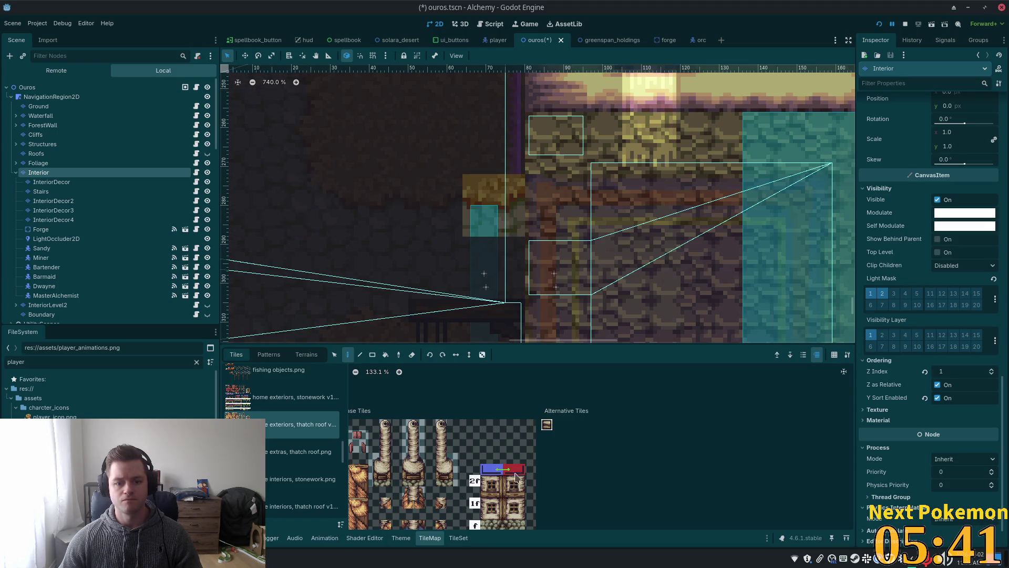
Switch to interiors, stonework.png, save, and paint a stonework tile along the wall edge
click(302, 479)
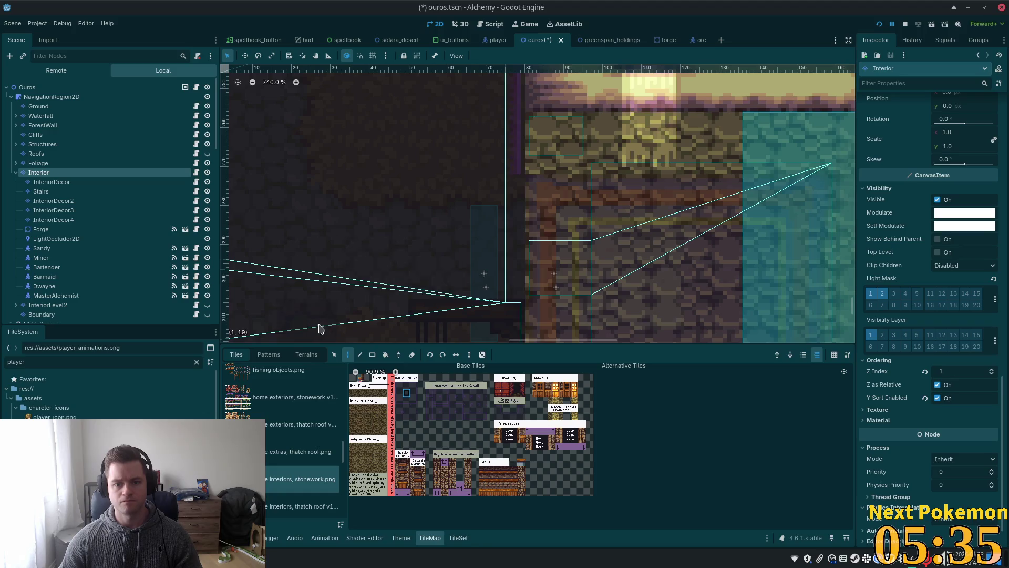
key(ctrl+s)
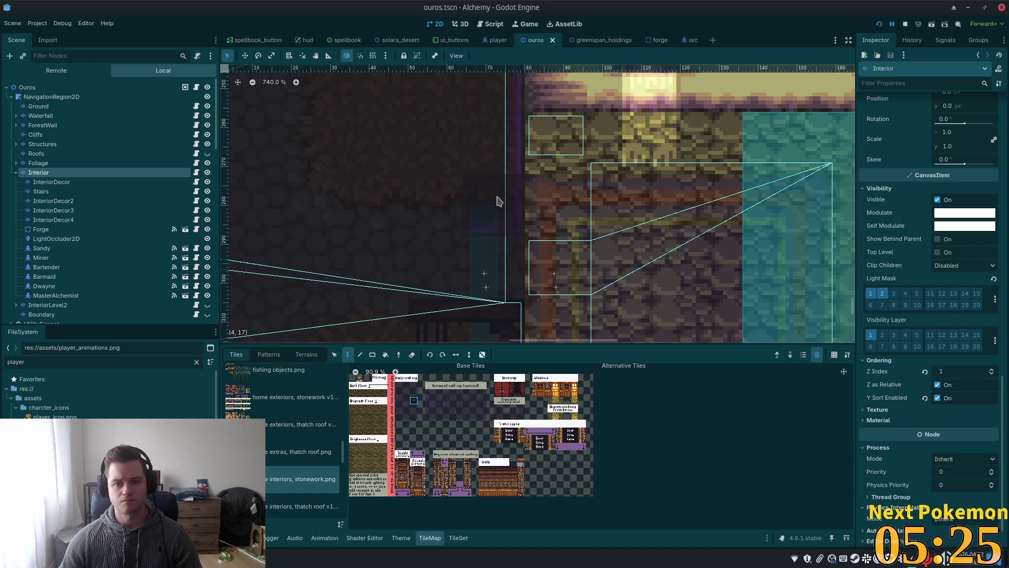
scroll(395, 423, up, 5)
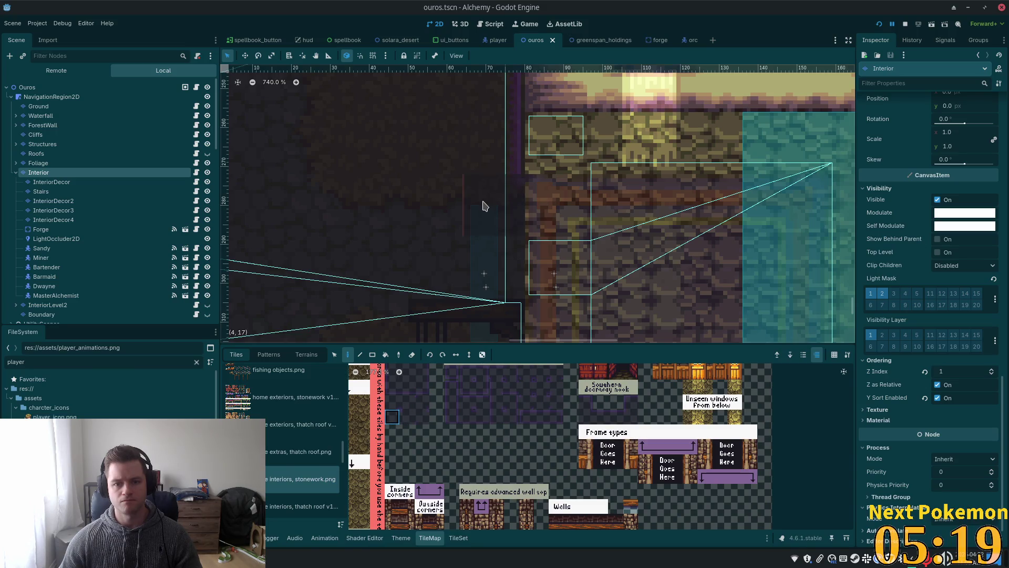
click(485, 206)
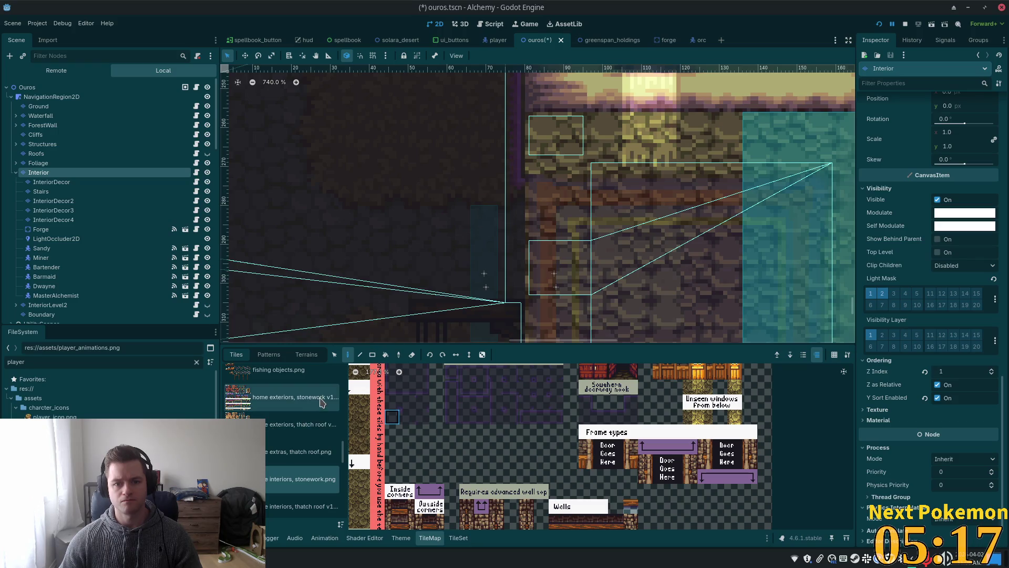
scroll(475, 426, up, 3)
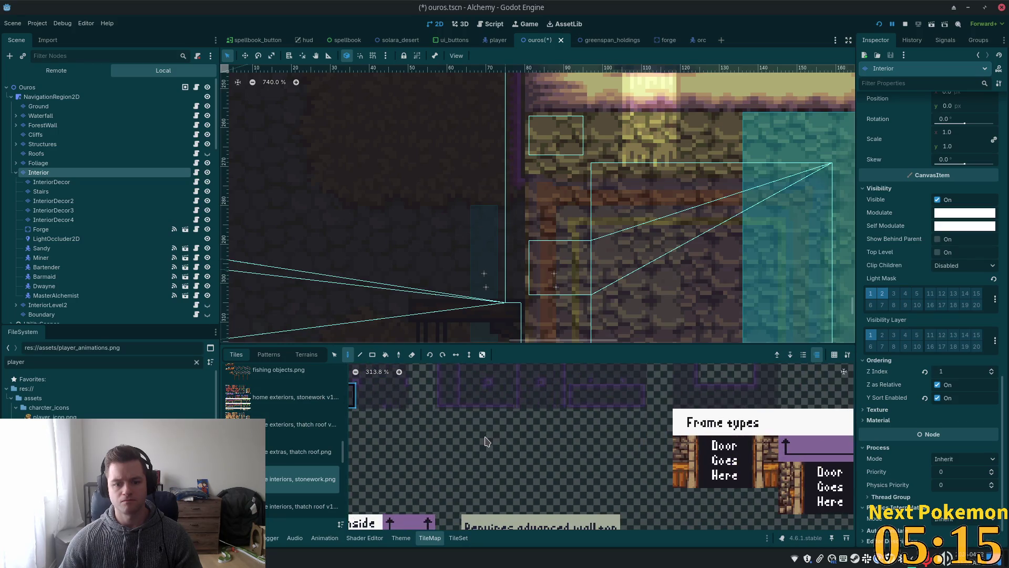
scroll(487, 441, down, 2)
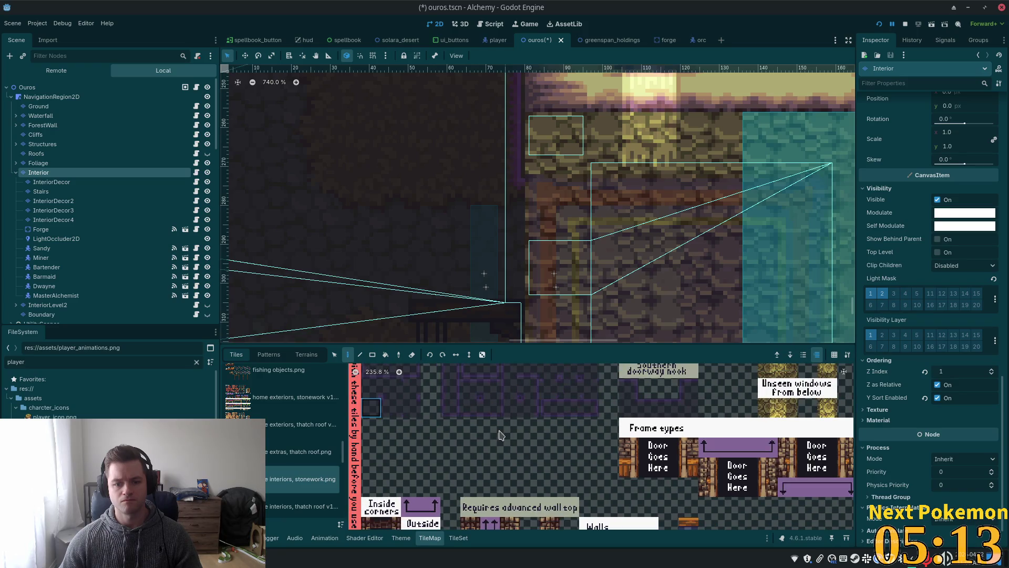
mouse_move(464, 256)
mouse_down()
mouse_move(423, 130)
mouse_move(425, 230)
mouse_up()
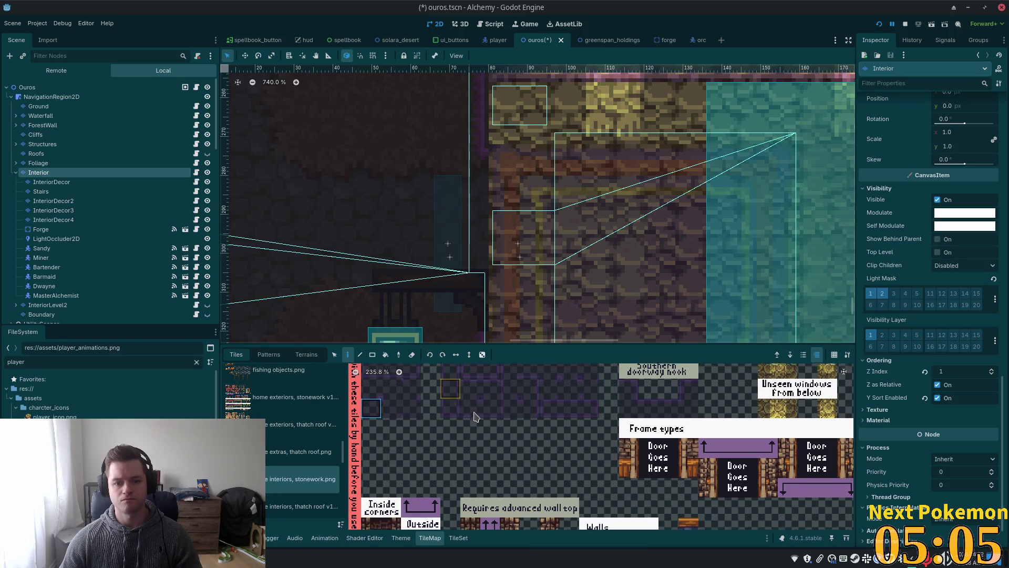
mouse_move(471, 408)
mouse_down()
mouse_move(515, 412)
mouse_move(512, 445)
mouse_up()
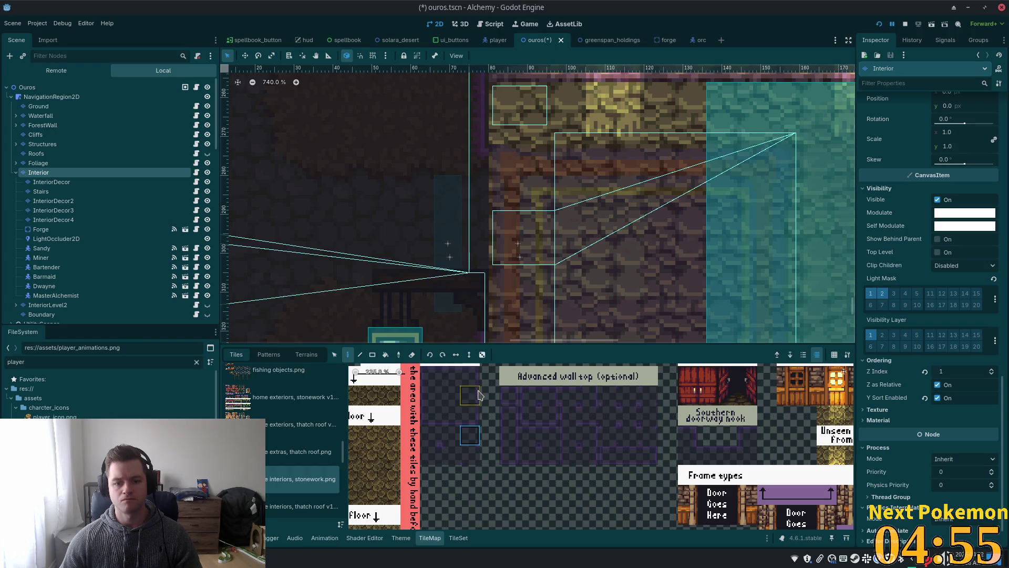
Save the scene and walk the player into and out of the thatched house several times
key(ctrl+s)
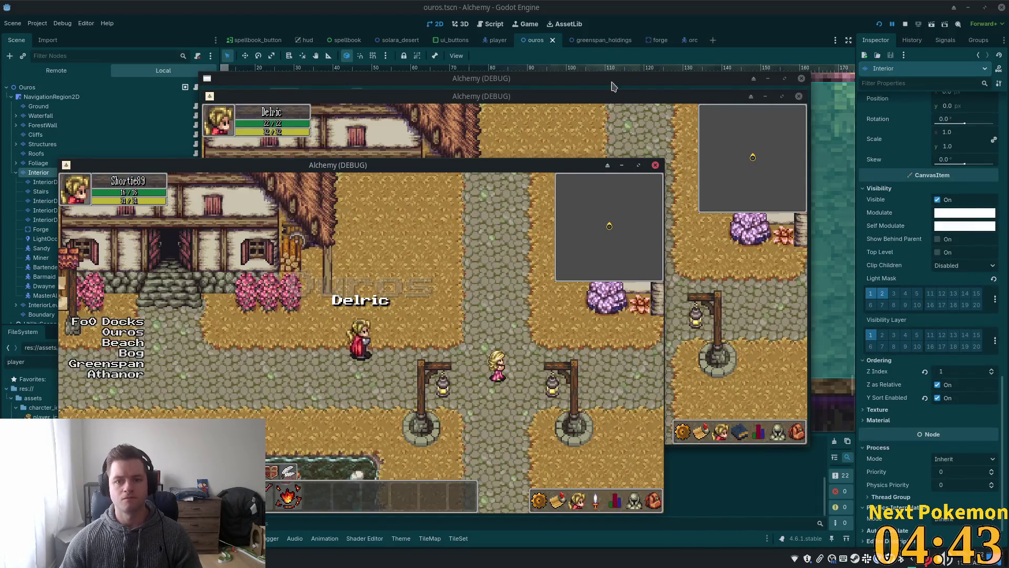
key(Down)
key(Right)
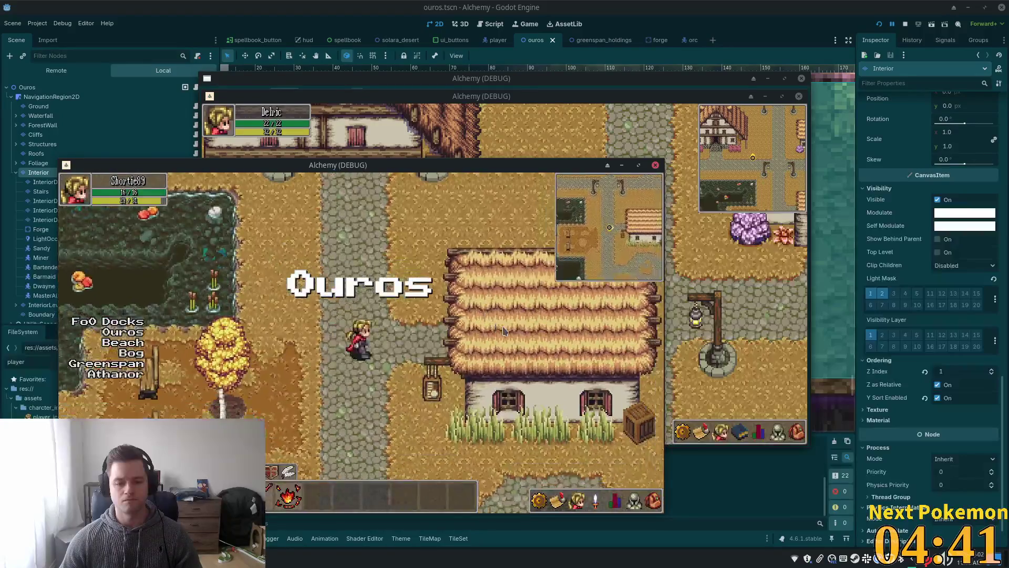
key(Right)
key(Left)
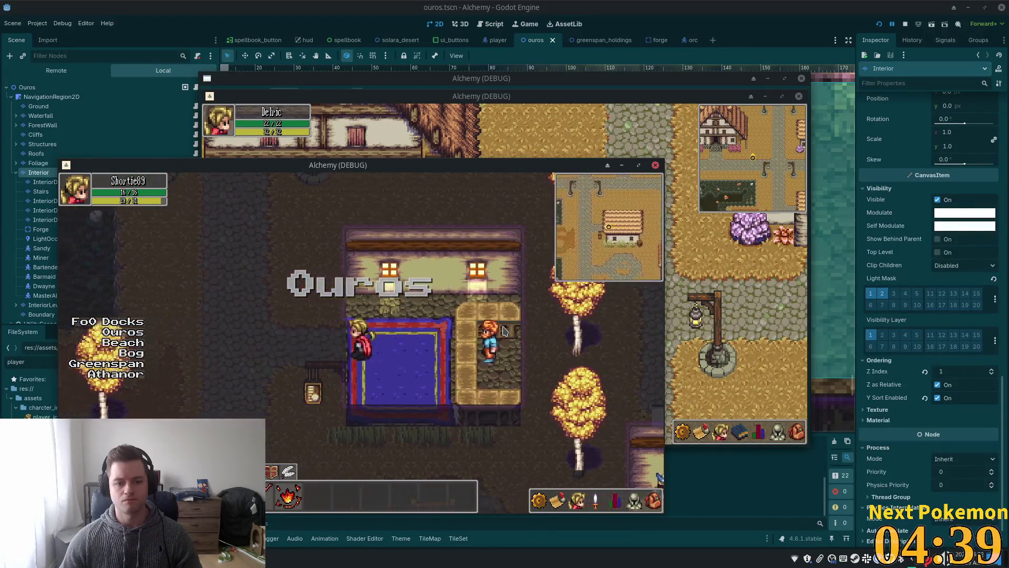
key(Right)
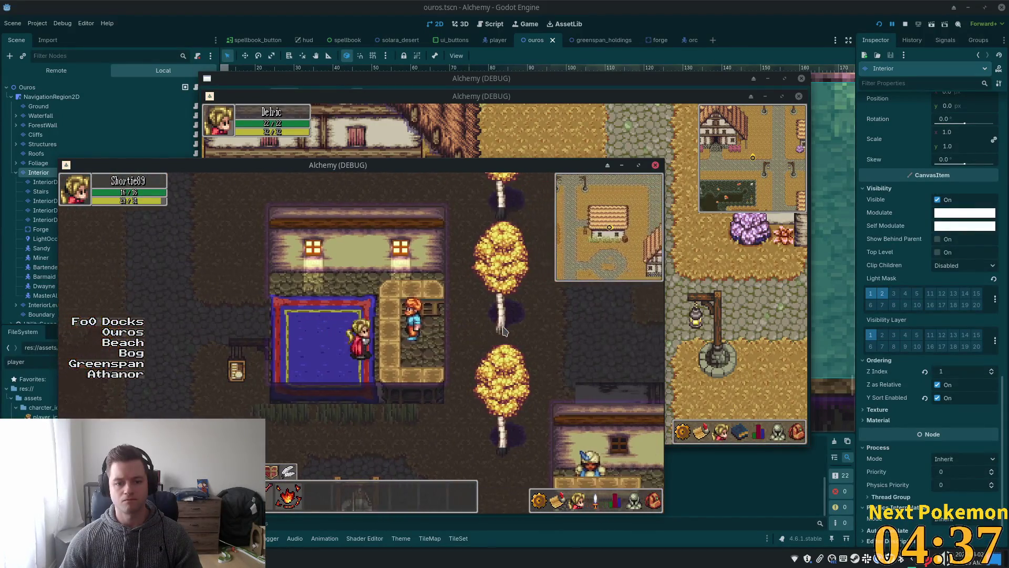
key(Left)
key(Left)
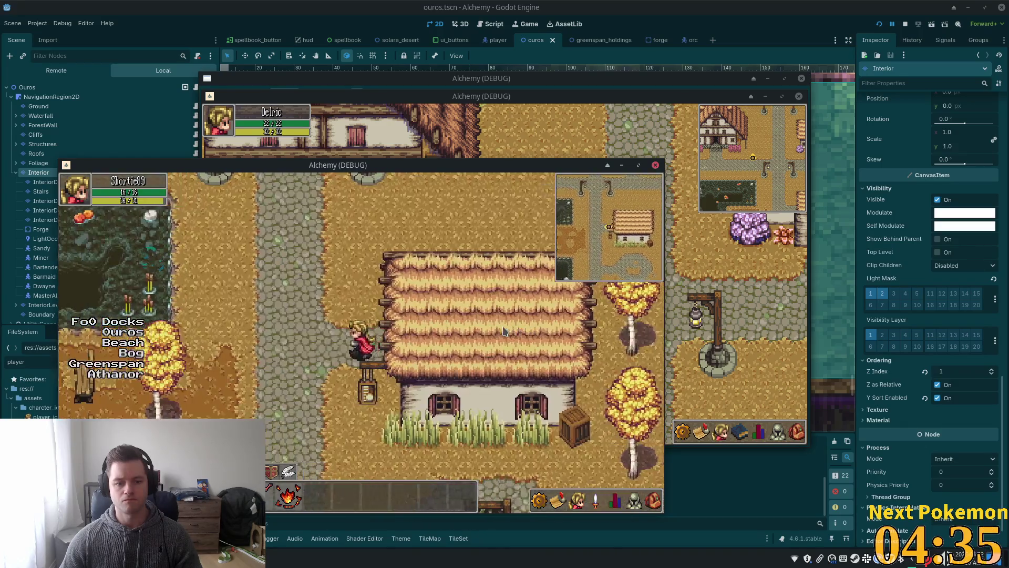
key(Right)
key(Left)
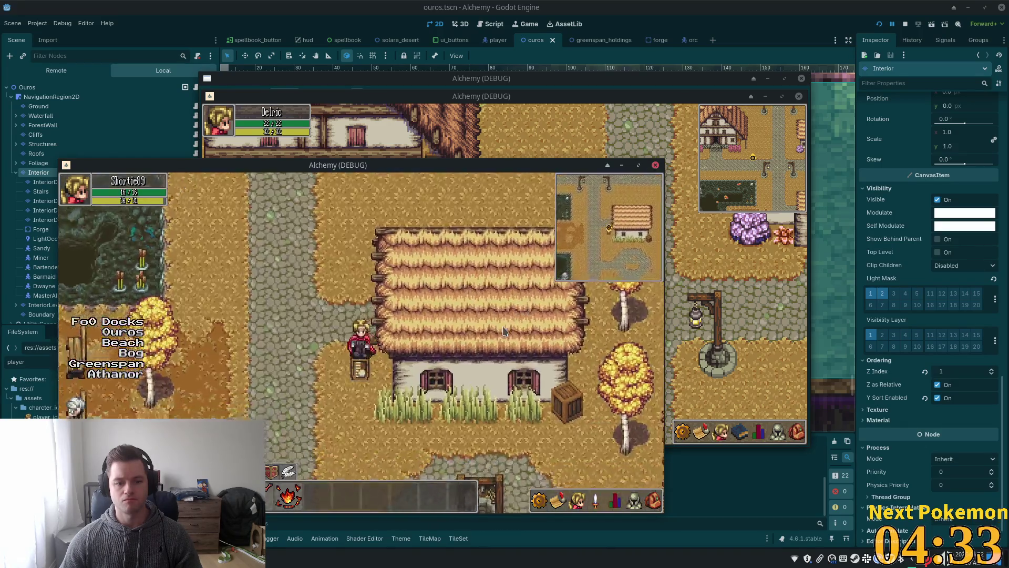
key(Right)
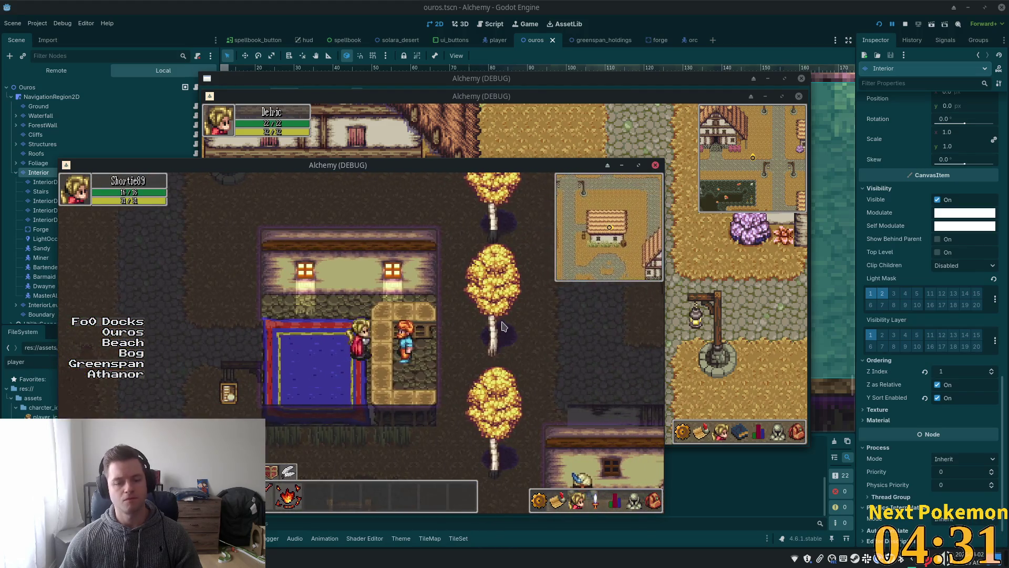
Walk out toward the well, return inside, and decline the banker's offer
key(Down)
key(Down)
key(Right)
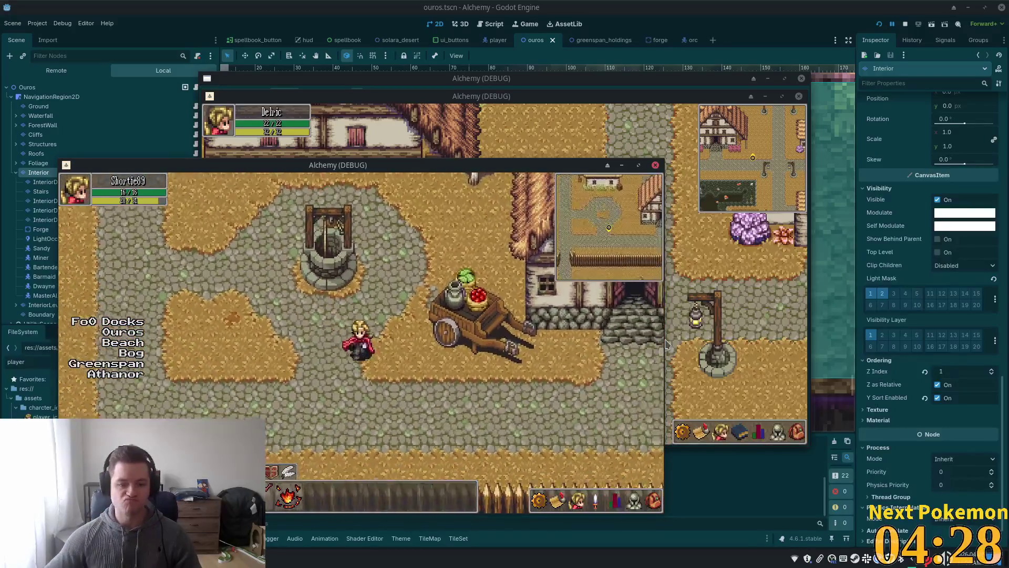
key(Down)
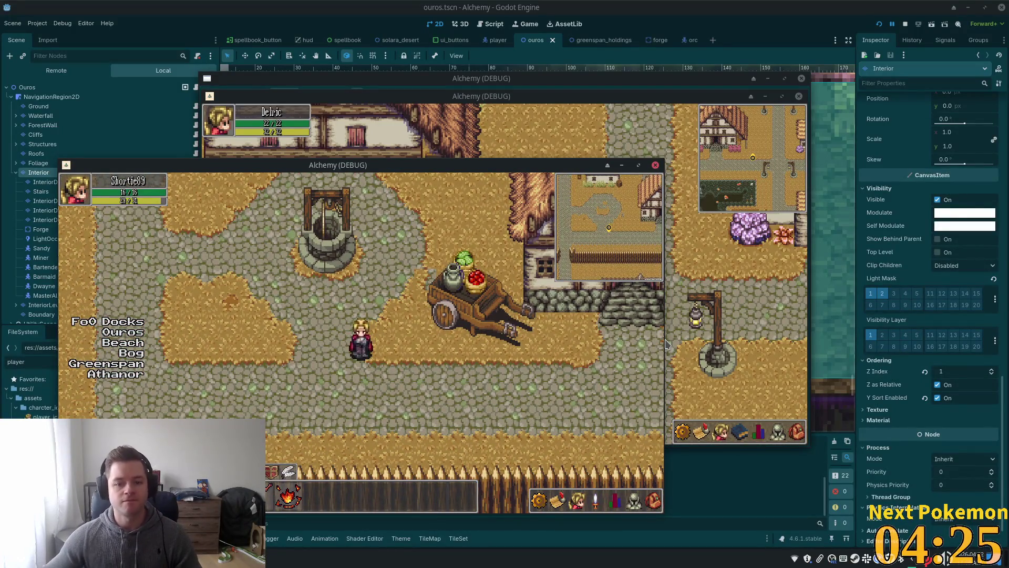
key(Up)
key(Left)
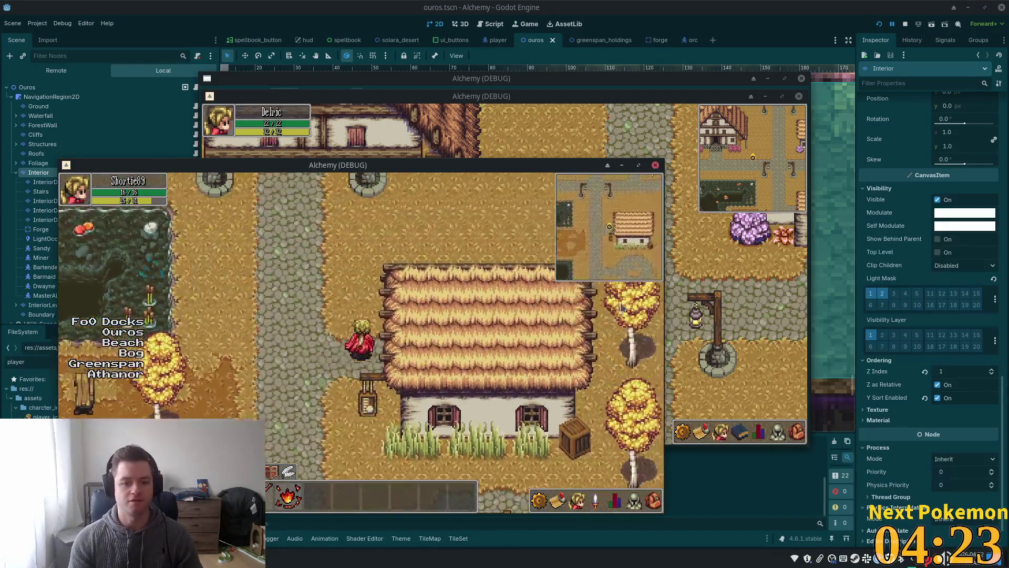
key(Right)
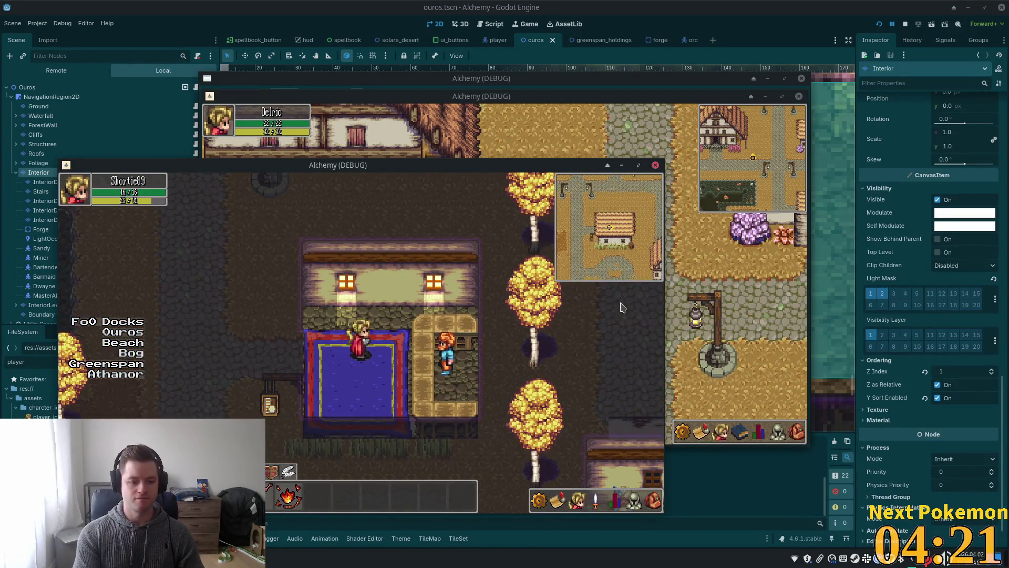
key(e)
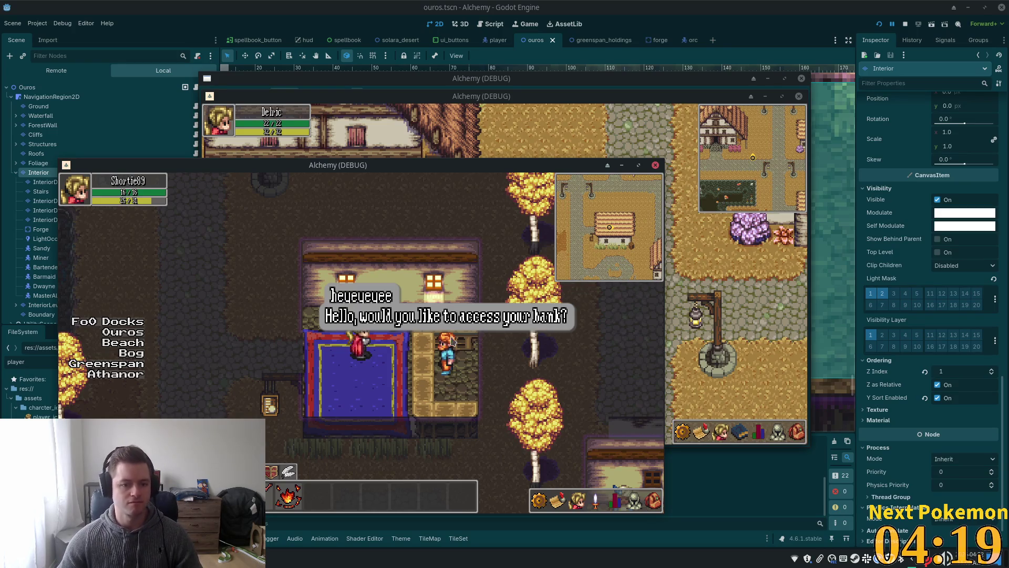
key(e)
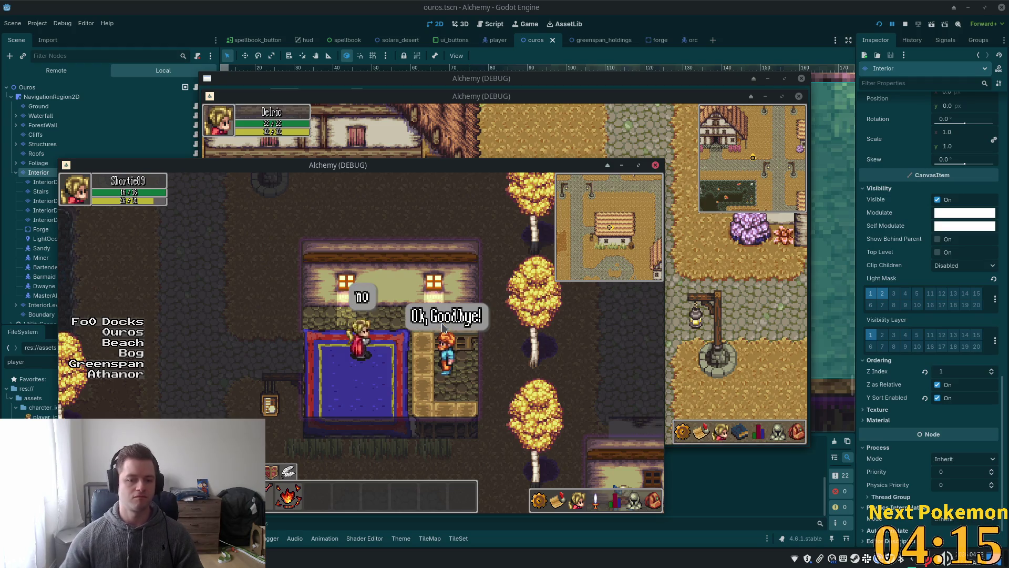
Leave the house, walk up the cobblestone road through town, and enter another house
key(Left)
key(Up)
key(Up)
key(Left)
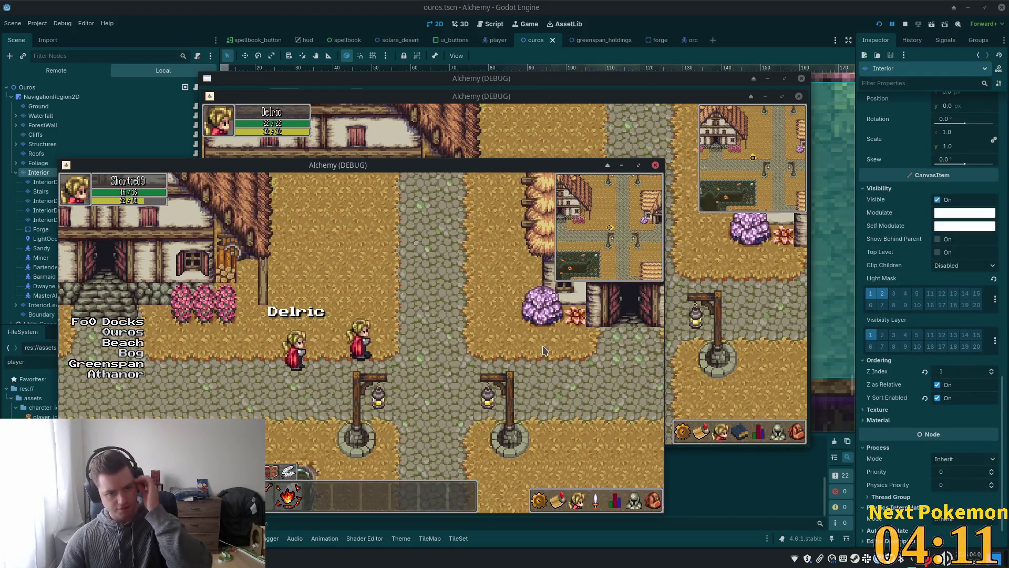
key(Up)
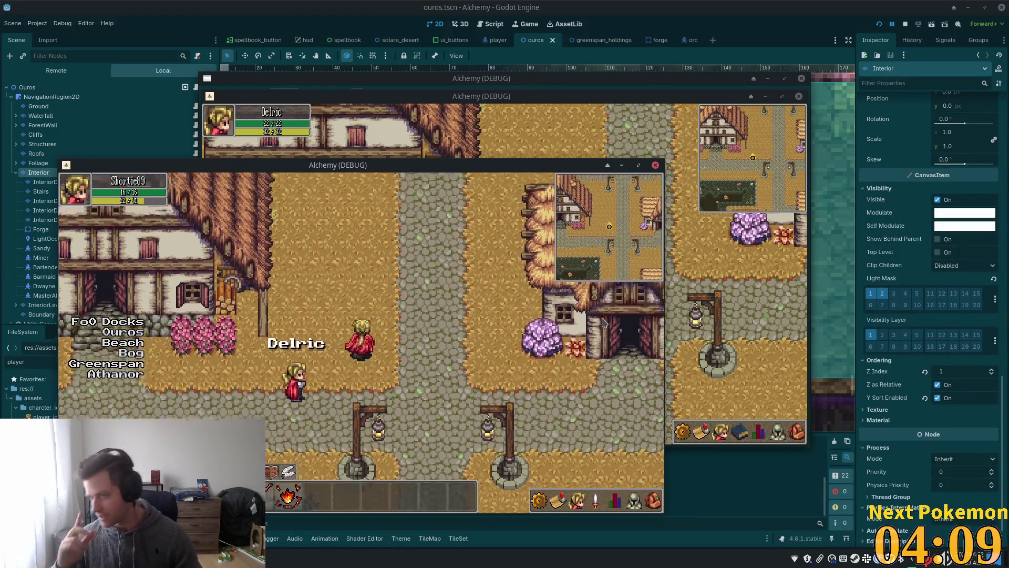
key(Right)
key(Up)
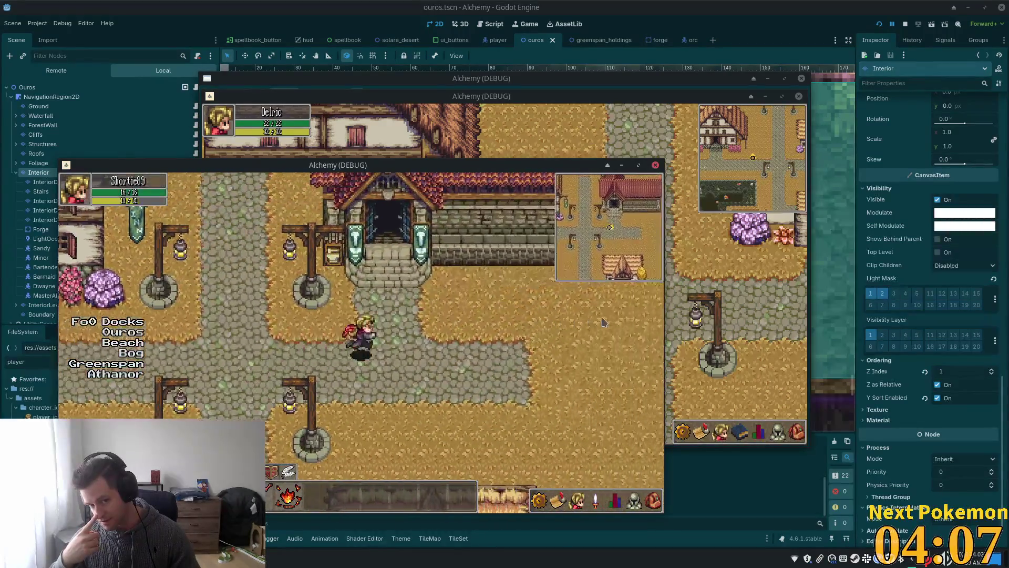
key(Down)
key(Left)
key(Up)
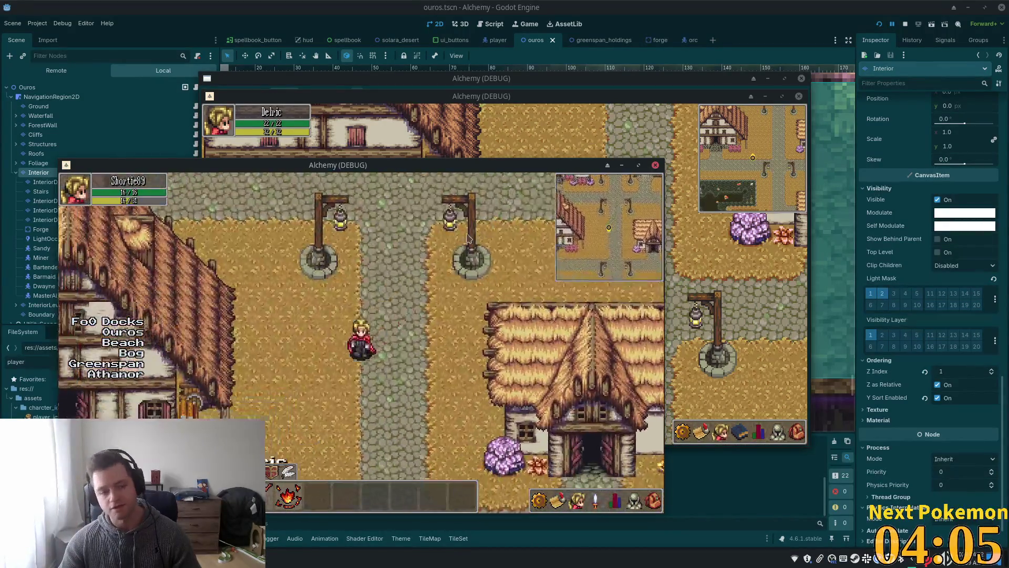
key(Left)
key(Up)
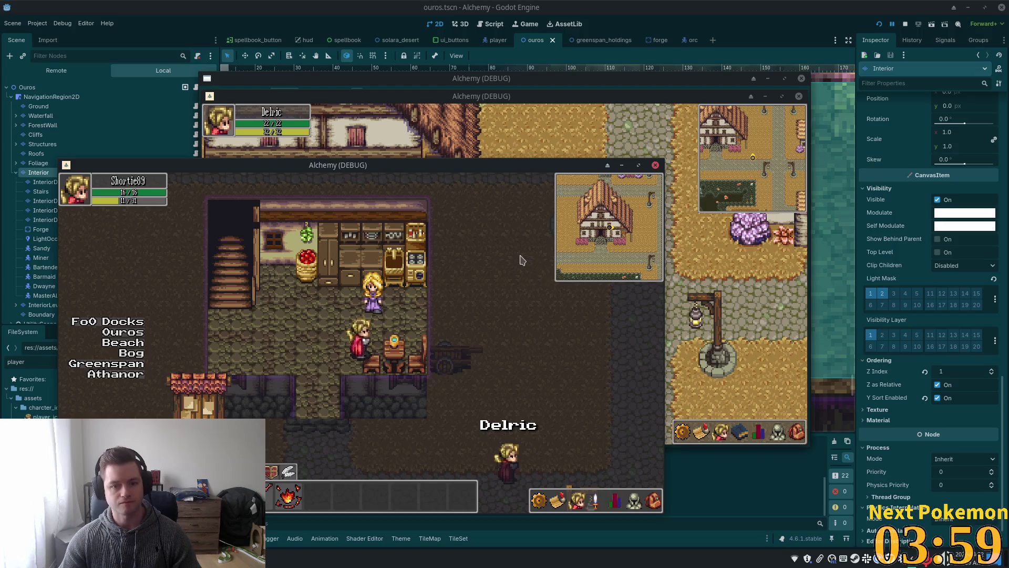
Move the second player's character, drag its window aside, then bring the first game and editor forward
click(715, 242)
key(Up)
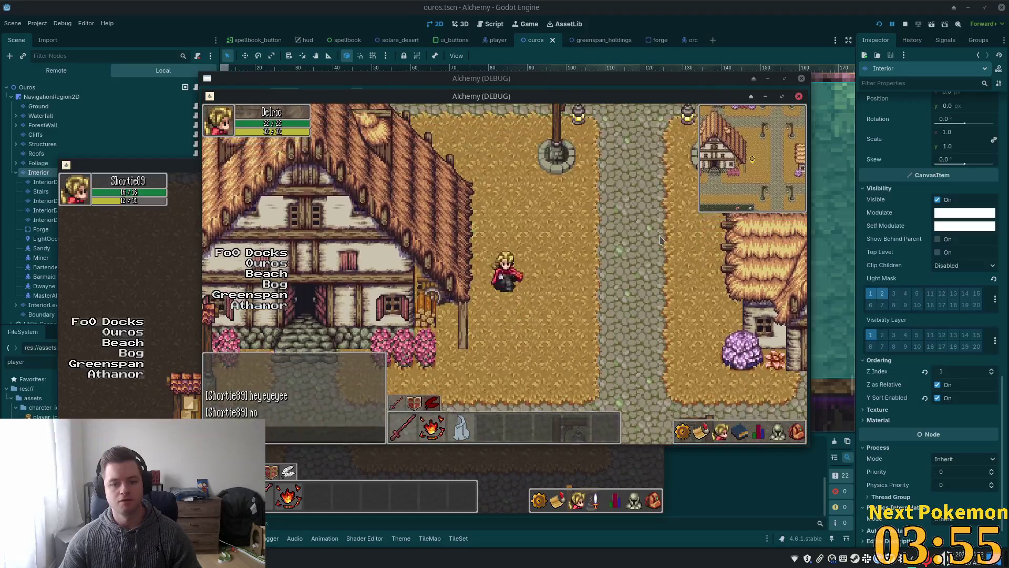
key(Down)
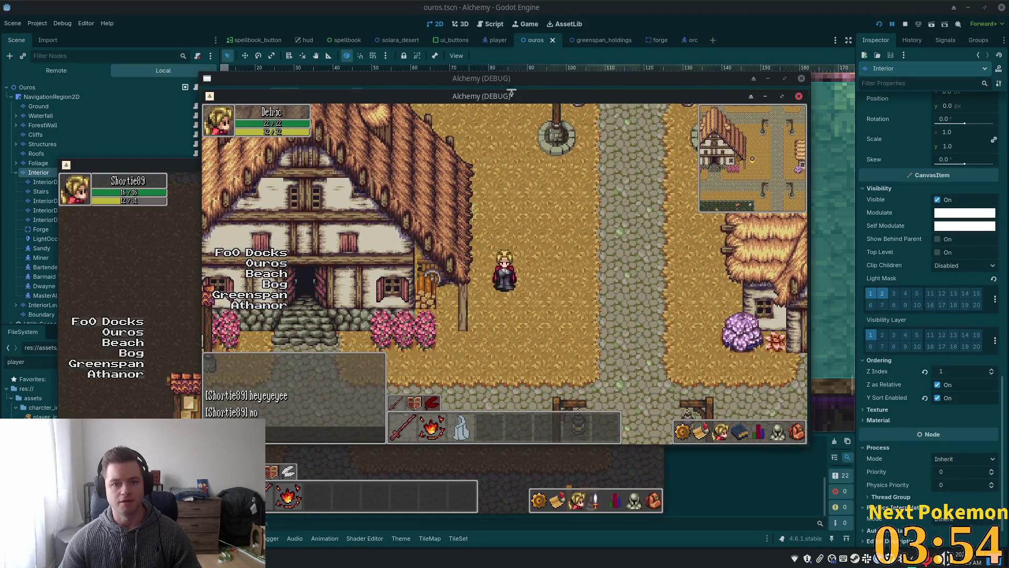
mouse_move(512, 93)
mouse_down()
mouse_move(677, 124)
mouse_move(778, 168)
mouse_move(694, 195)
mouse_up()
click(298, 293)
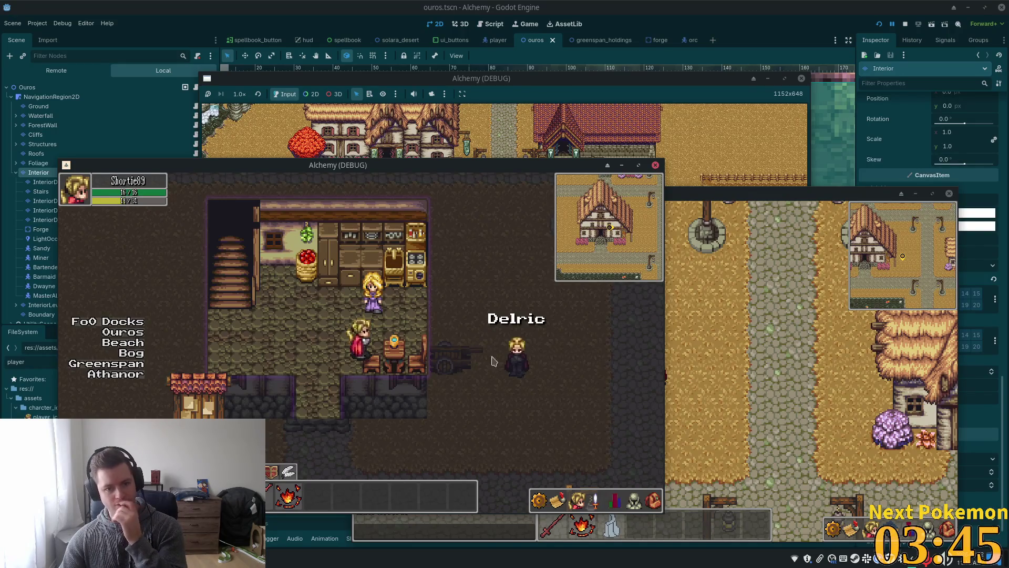
click(758, 7)
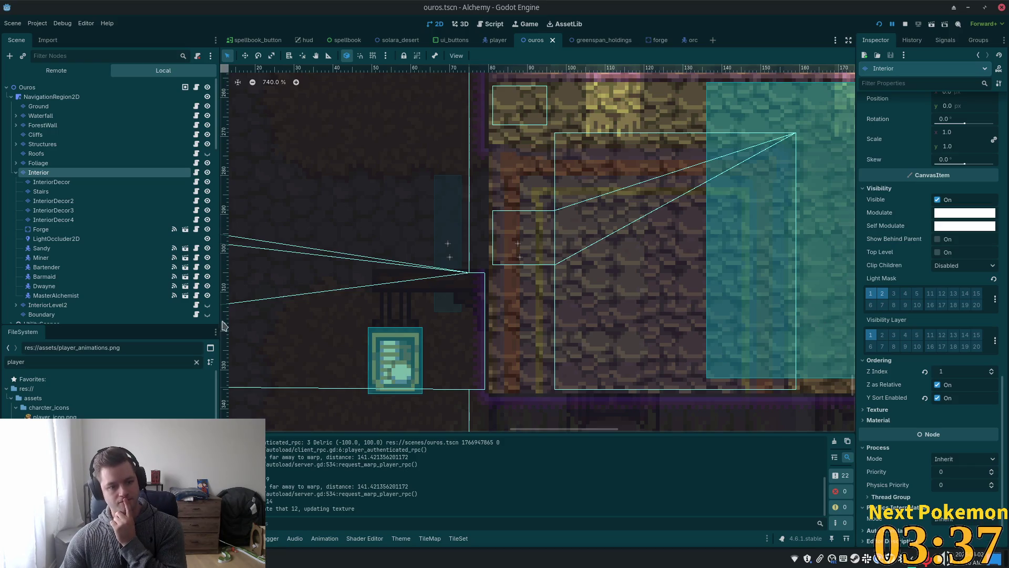
Expand InteriorLevel2's Rendering section, then select Interior and scroll to its Y Sort Origin field
click(132, 306)
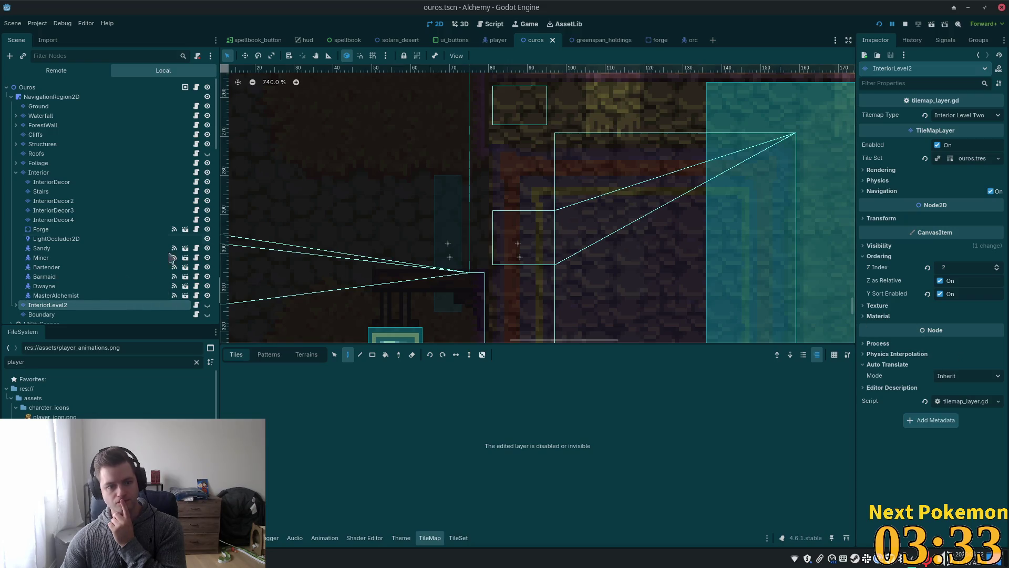
click(883, 168)
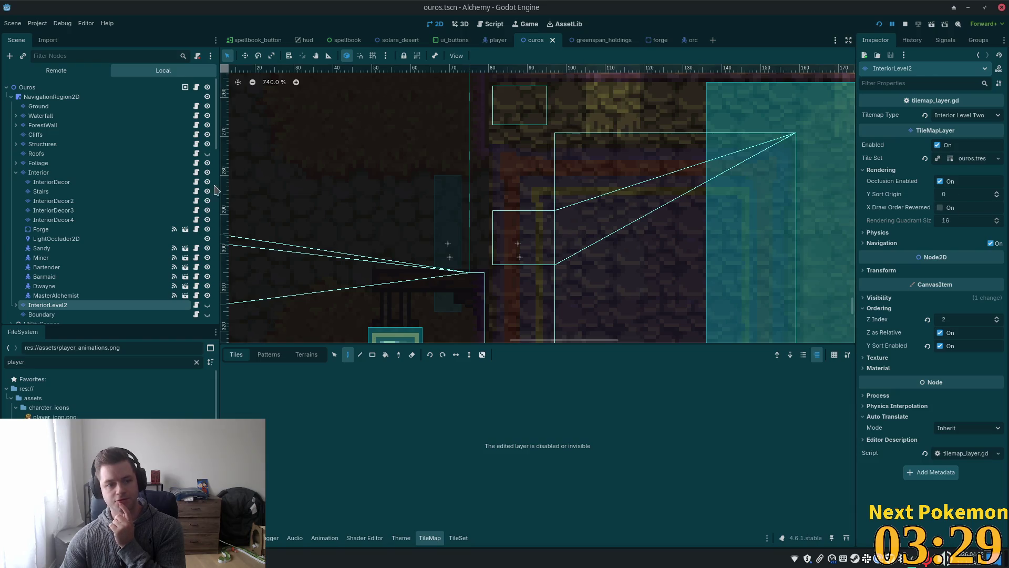
click(38, 172)
scroll(961, 260, down, 2)
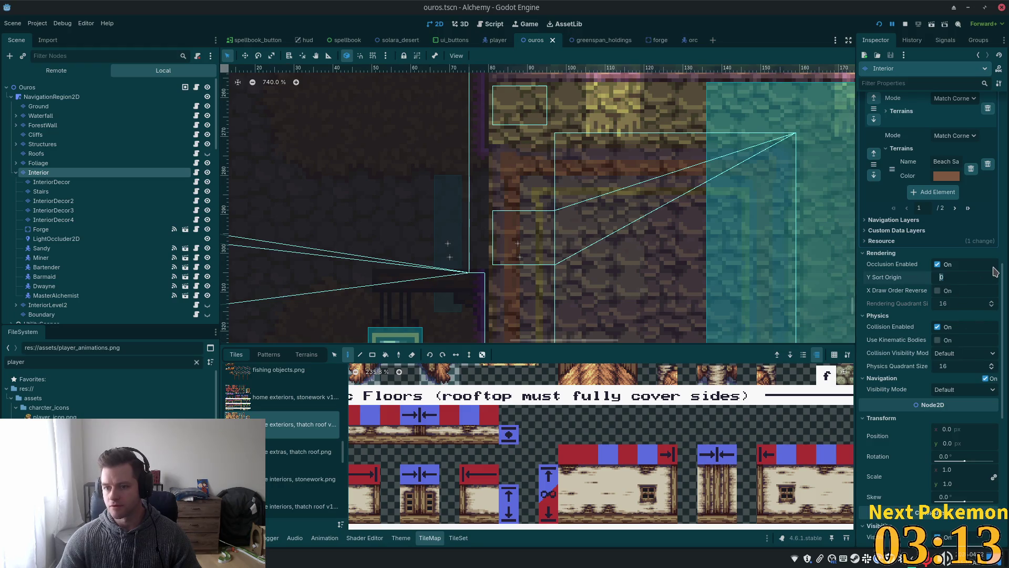
Set the Interior layer's Y Sort Origin to -20, then change it to 32
key(BackSpace)
key(Return)
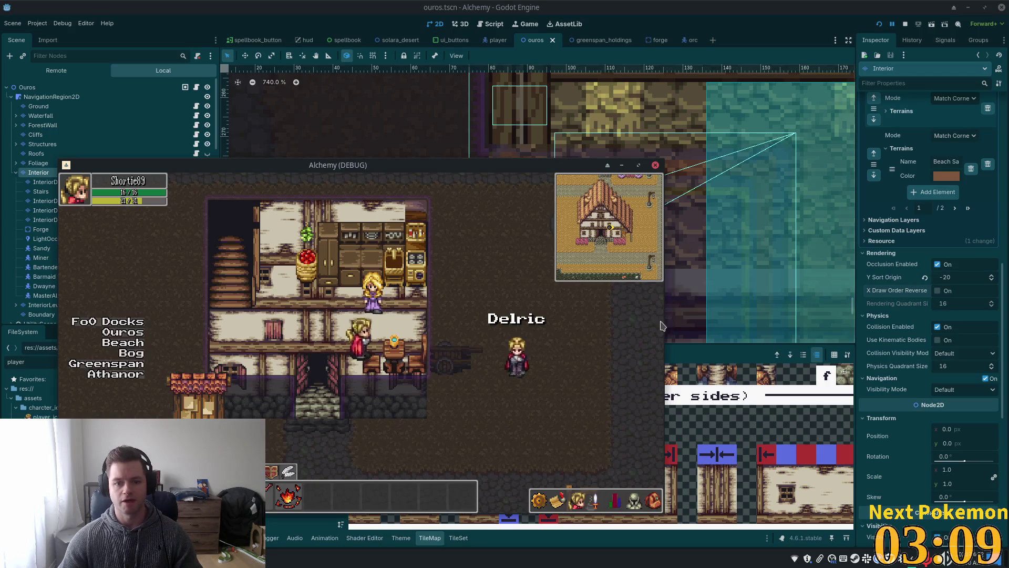
click(965, 279)
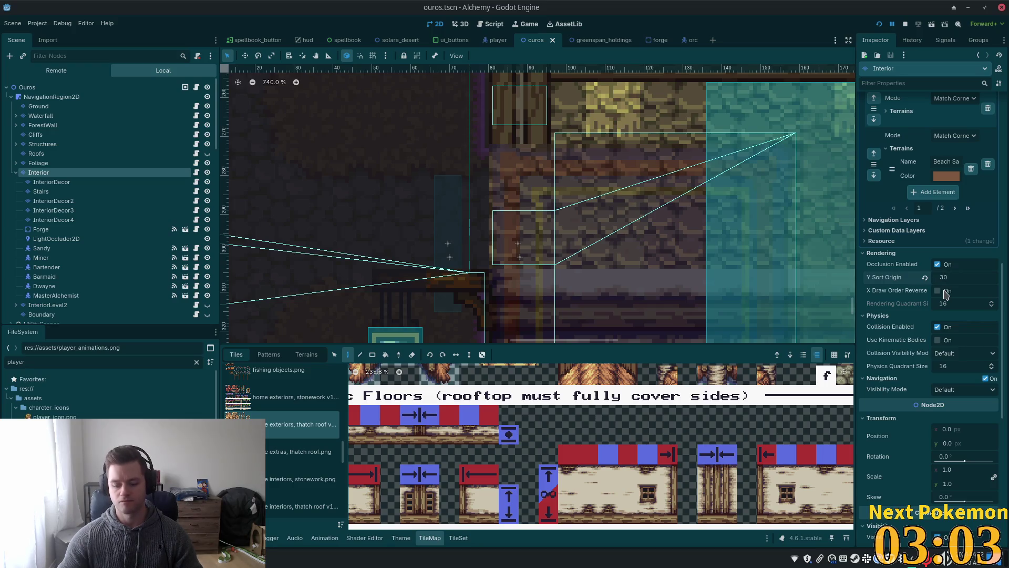
key(alt+Tab)
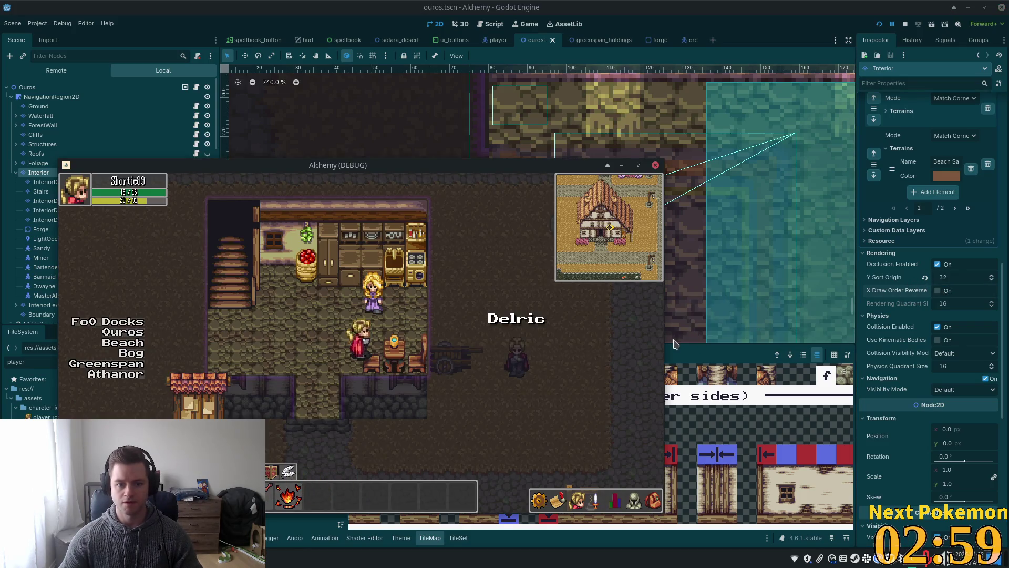
Walk the player around the house, down the stairs and out through the doorway
key(Down)
key(Up)
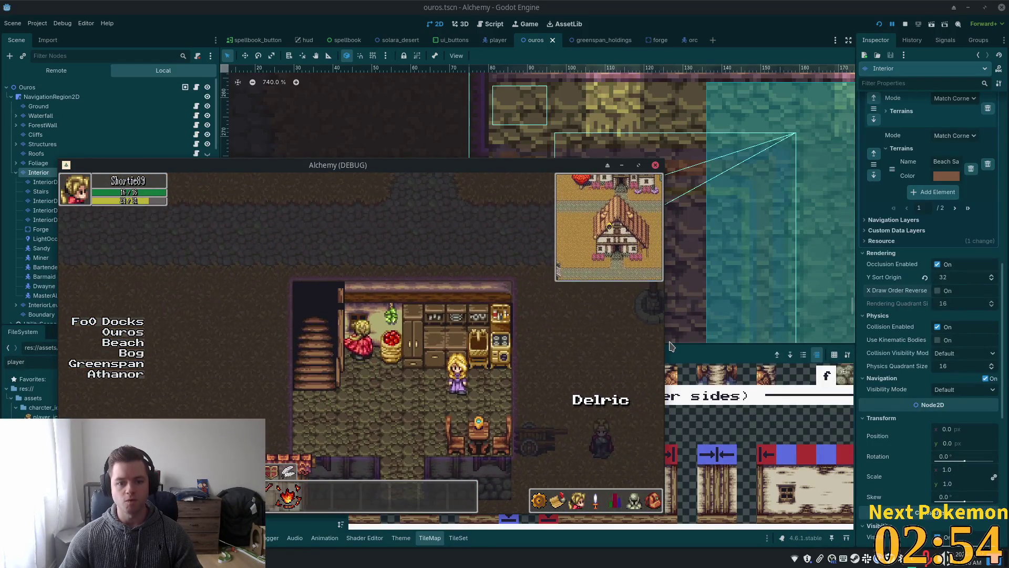
key(Down)
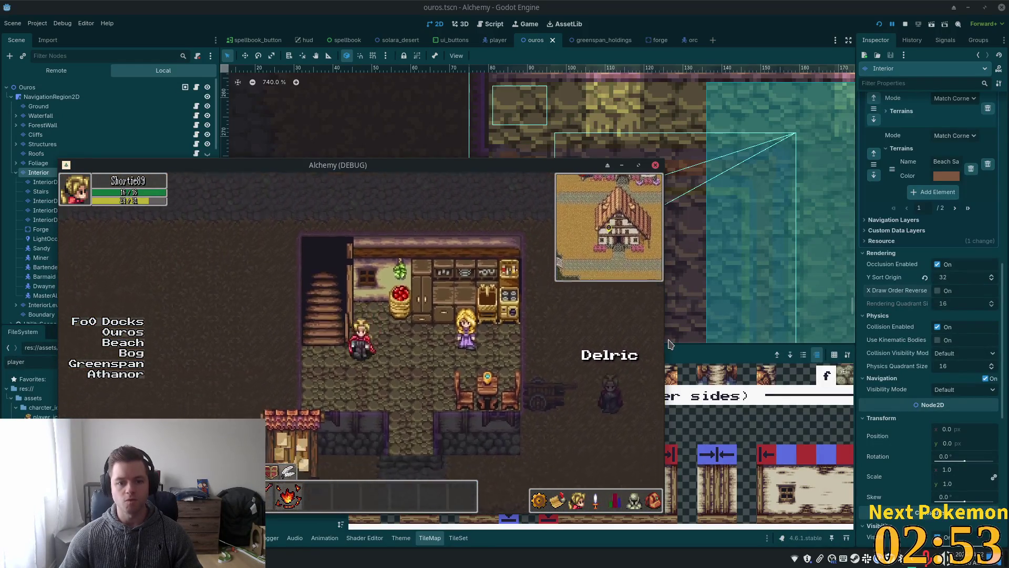
key(Left)
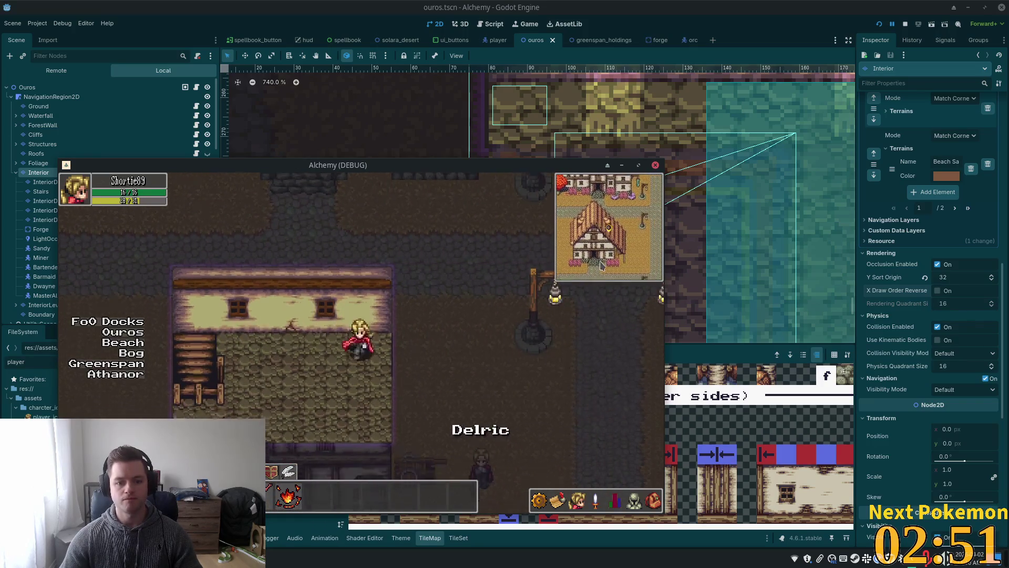
key(Down)
key(Up)
key(Right)
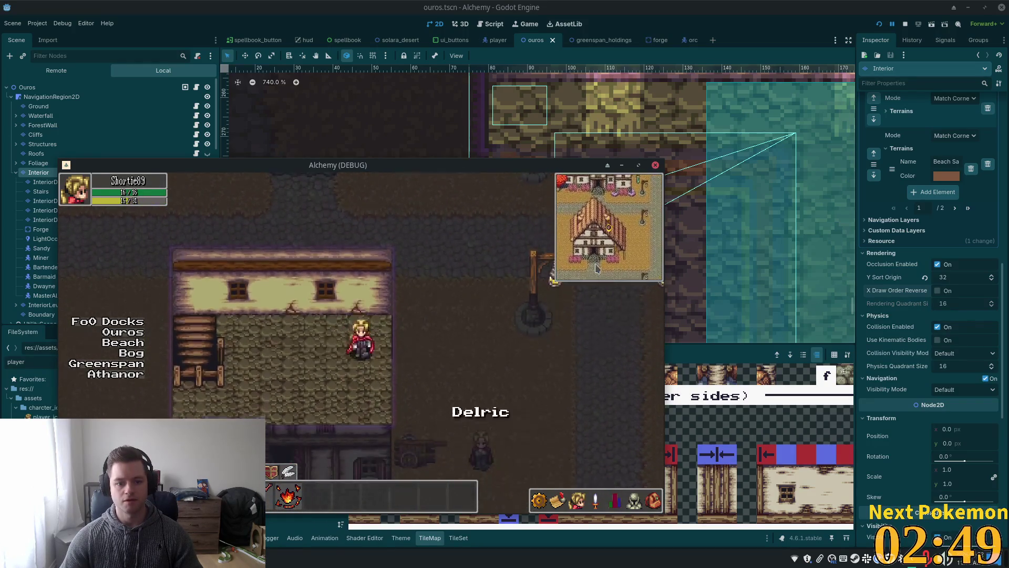
key(Up)
key(Down)
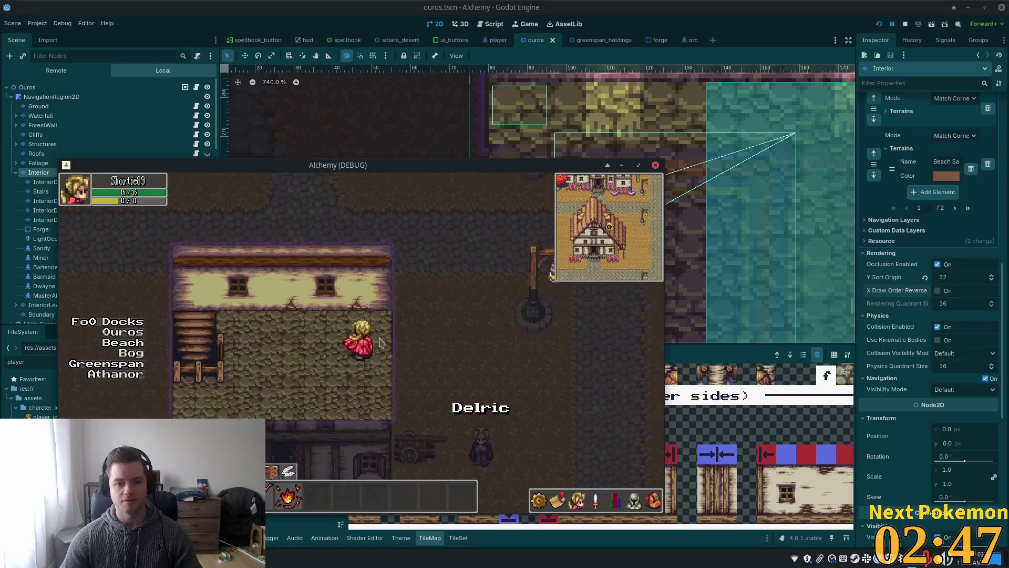
key(Right)
key(Left)
key(Left)
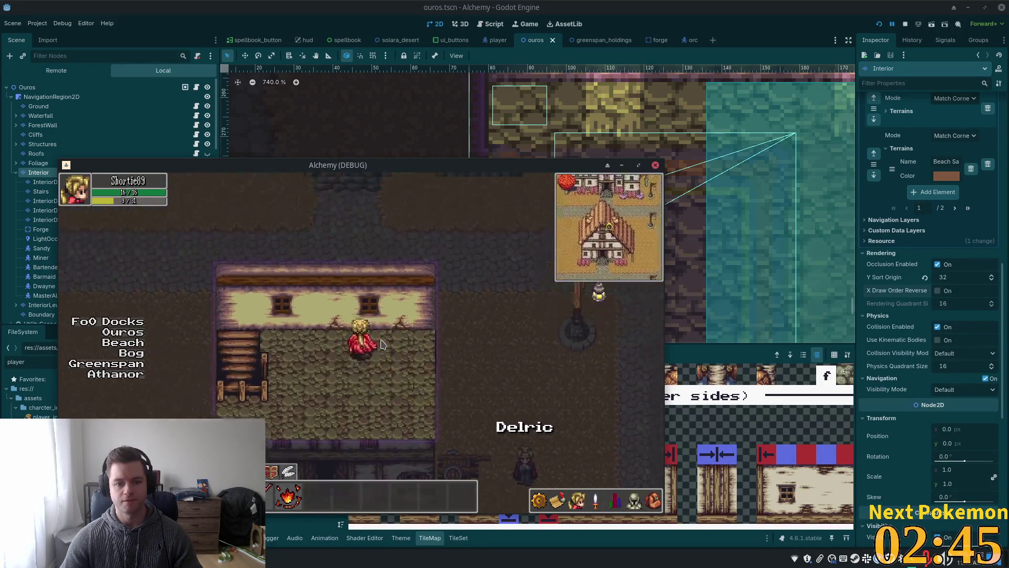
key(Down)
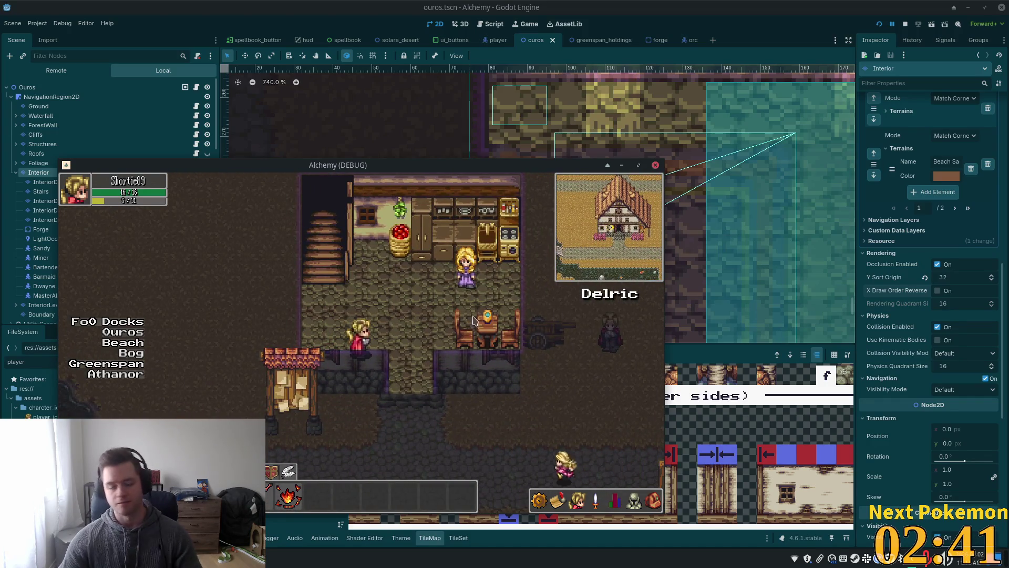
key(Right)
key(Down)
key(Down)
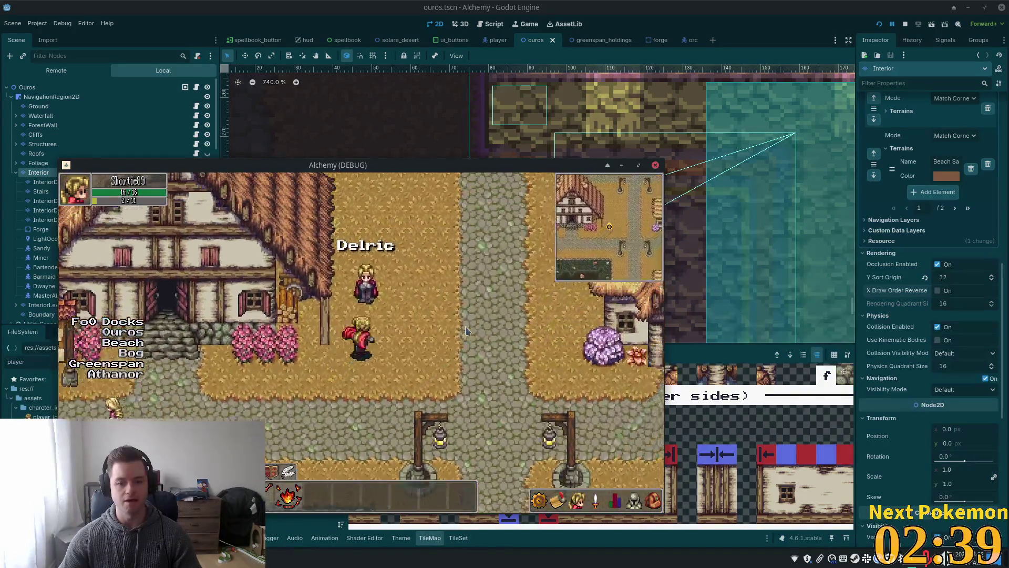
Walk the player through the tavern, down the street and into the house interior
key(Up)
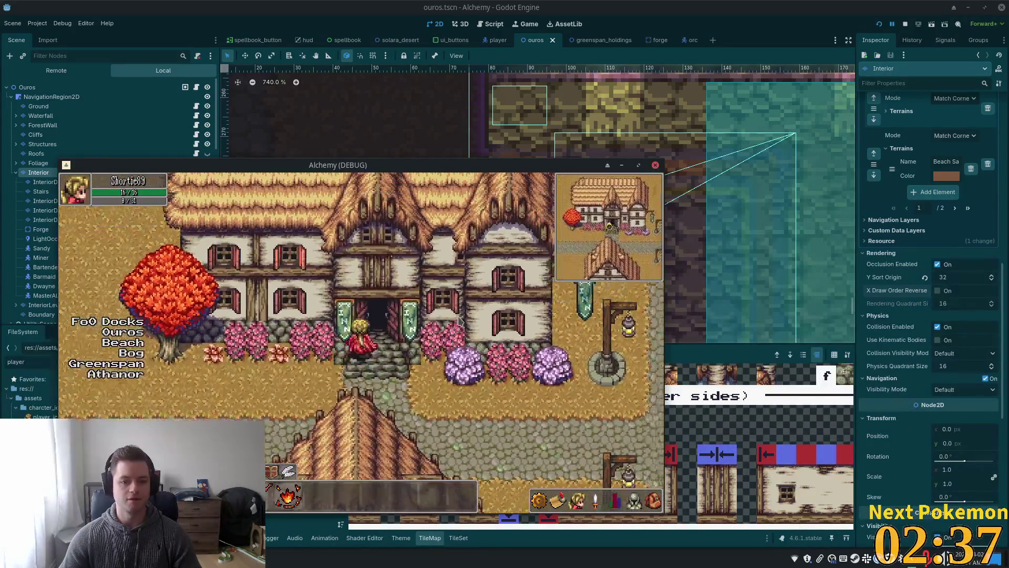
key(Down)
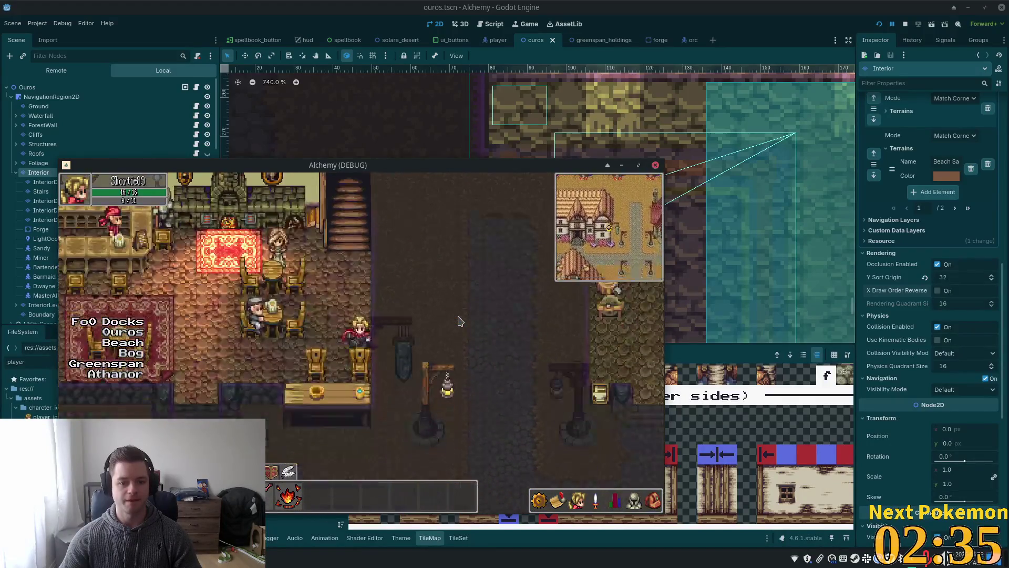
key(Down)
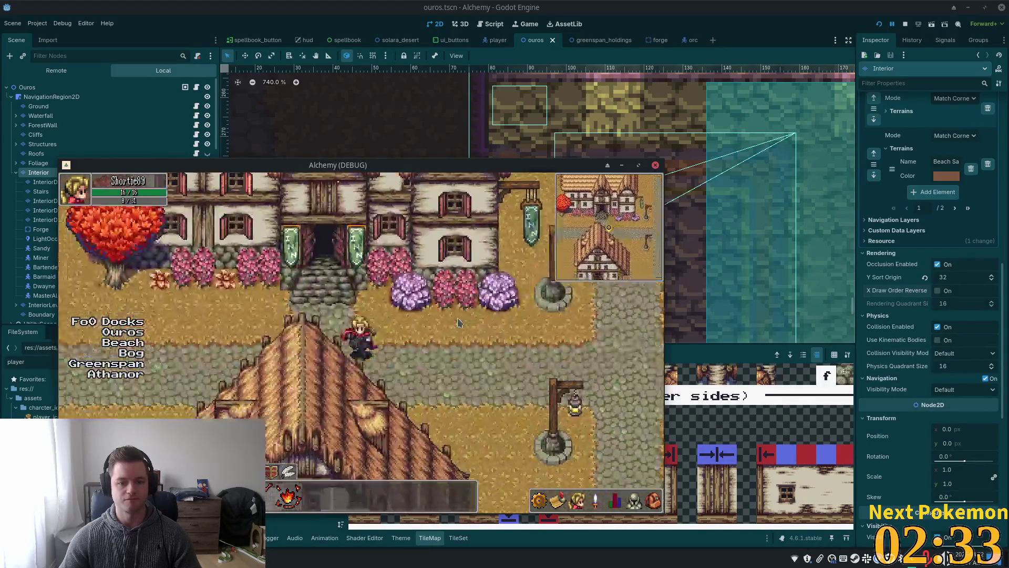
key(Down)
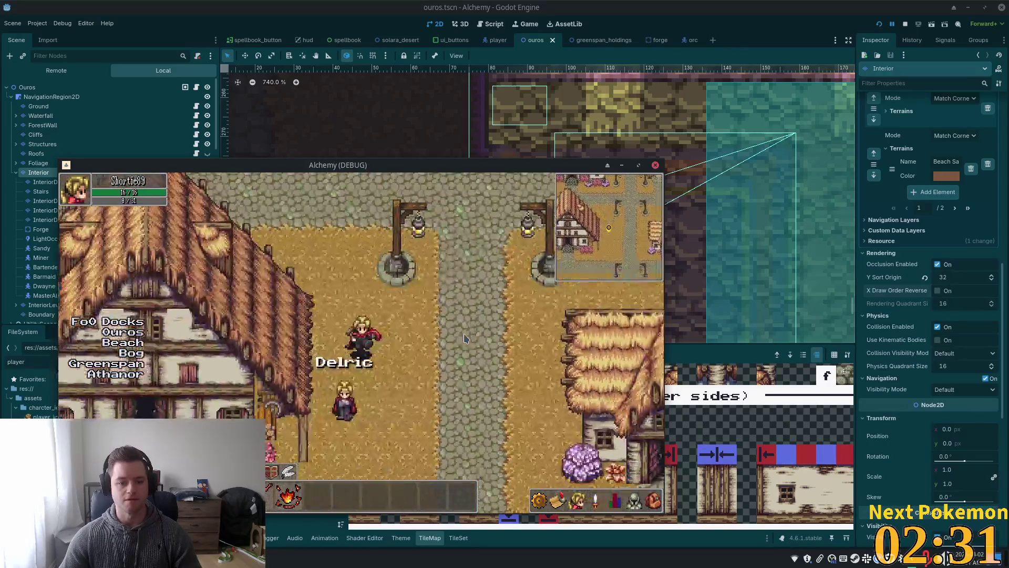
key(Up)
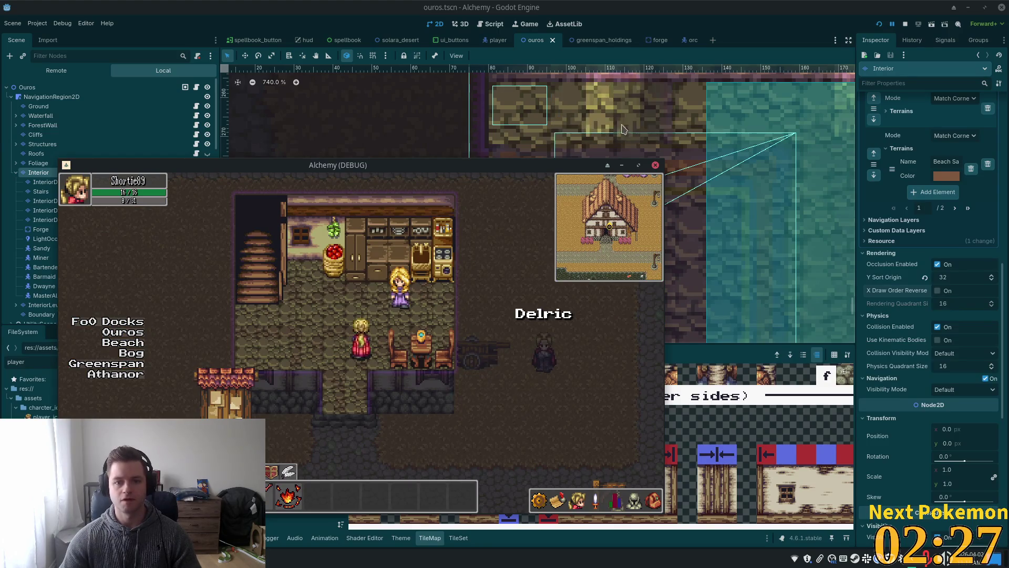
Open the quest list, then arrange the two game windows side by side
key(q)
click(282, 553)
click(323, 524)
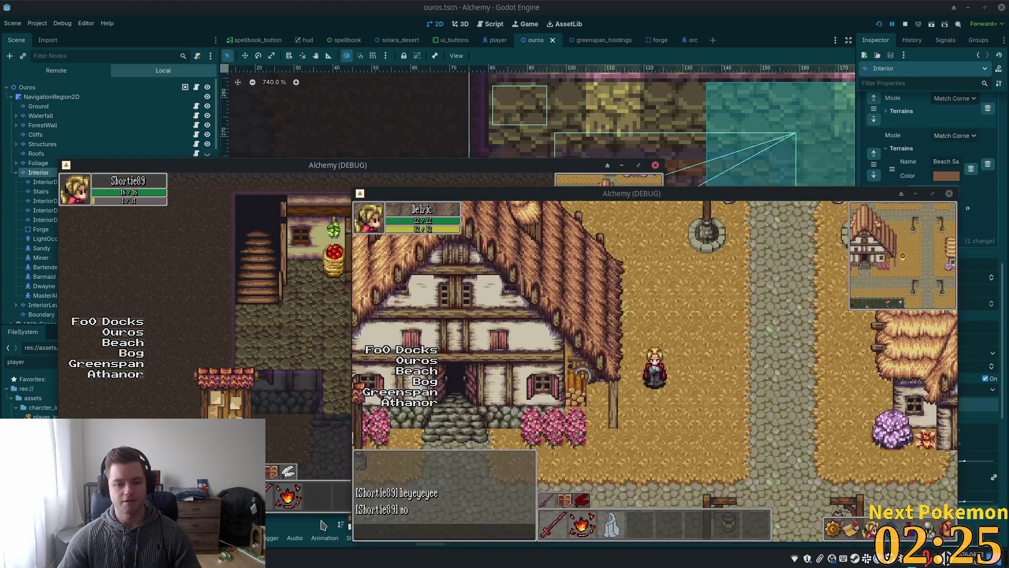
drag(699, 194, 786, 183)
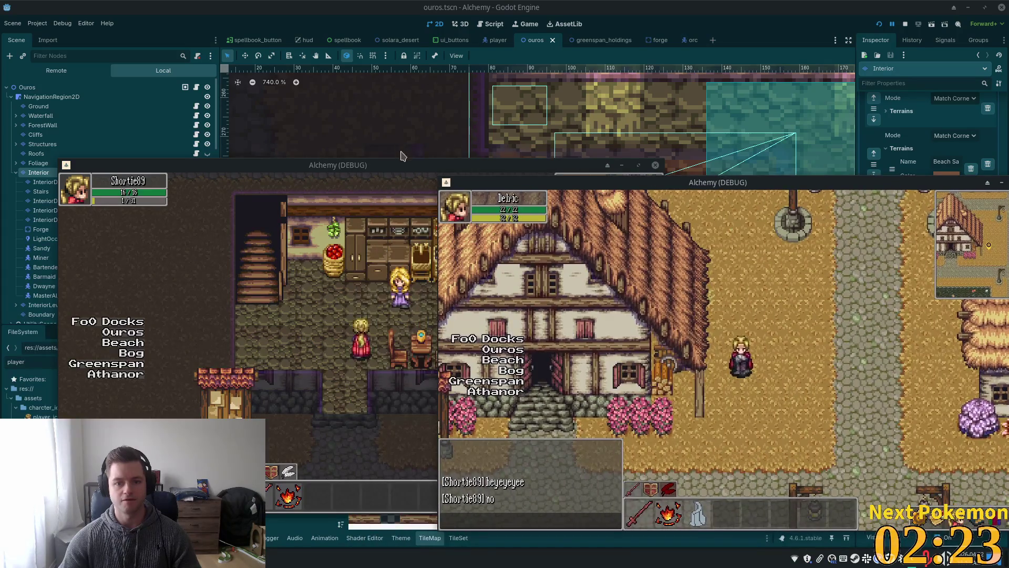
click(386, 167)
drag(386, 167, 141, 138)
click(811, 362)
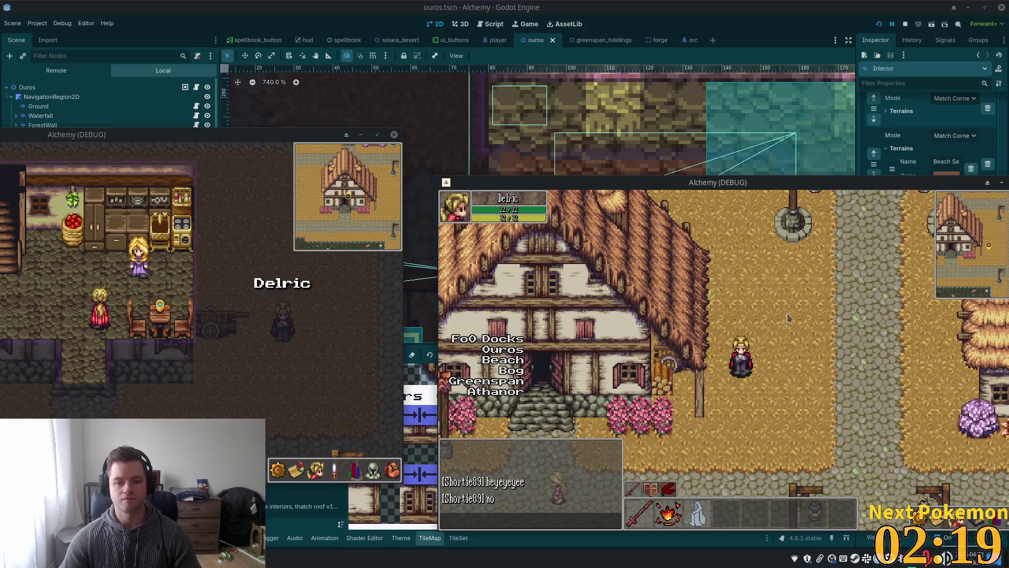
Walk the second character into the house and around toward the kitchen counter
key(Left)
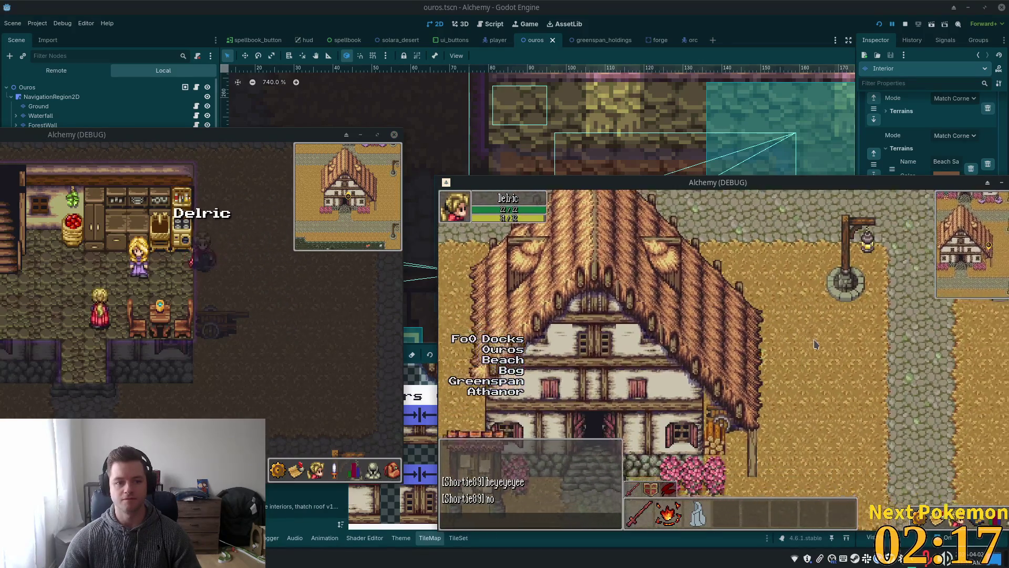
key(Left)
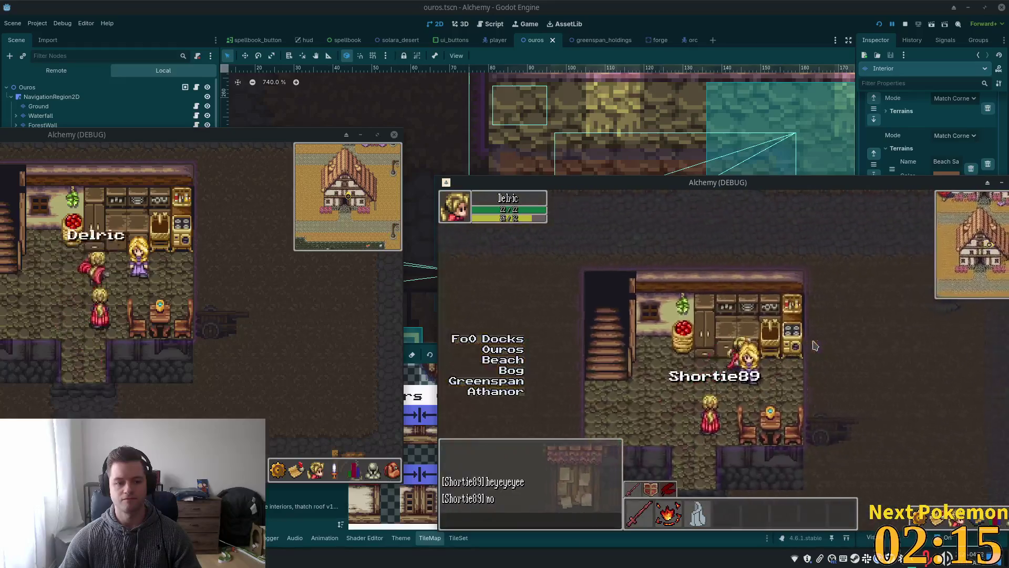
key(Left)
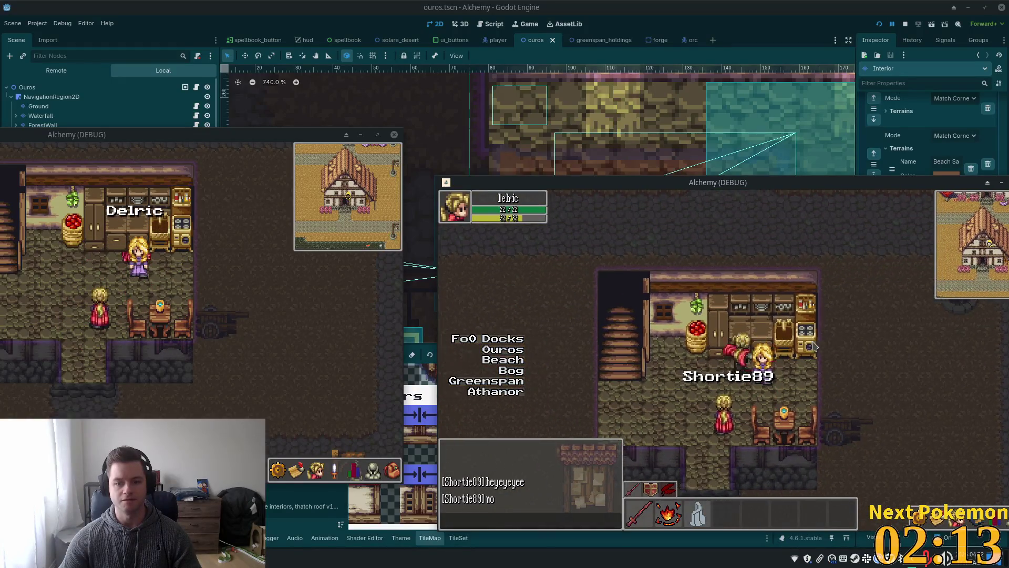
key(Right)
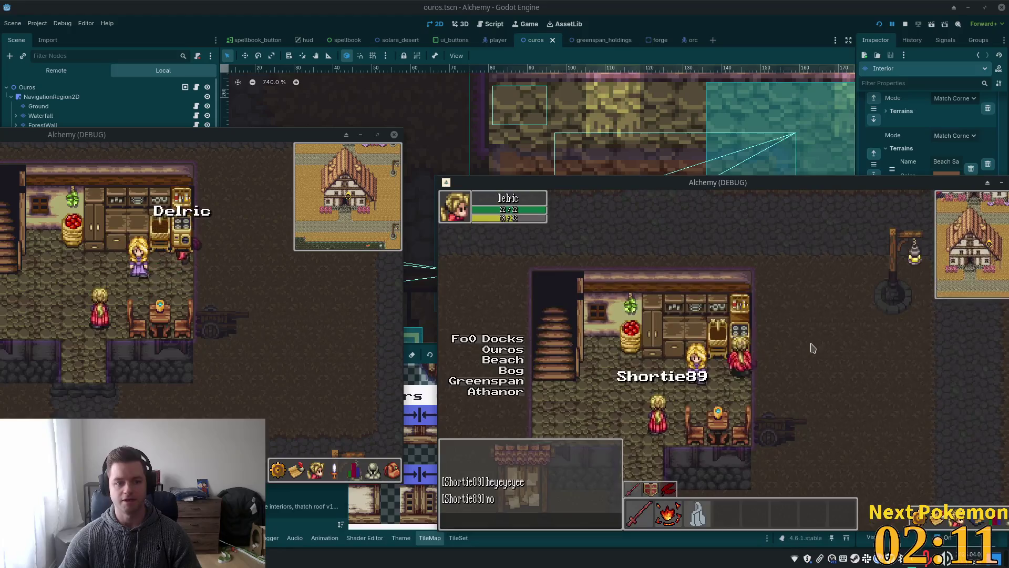
key(Left)
key(Down)
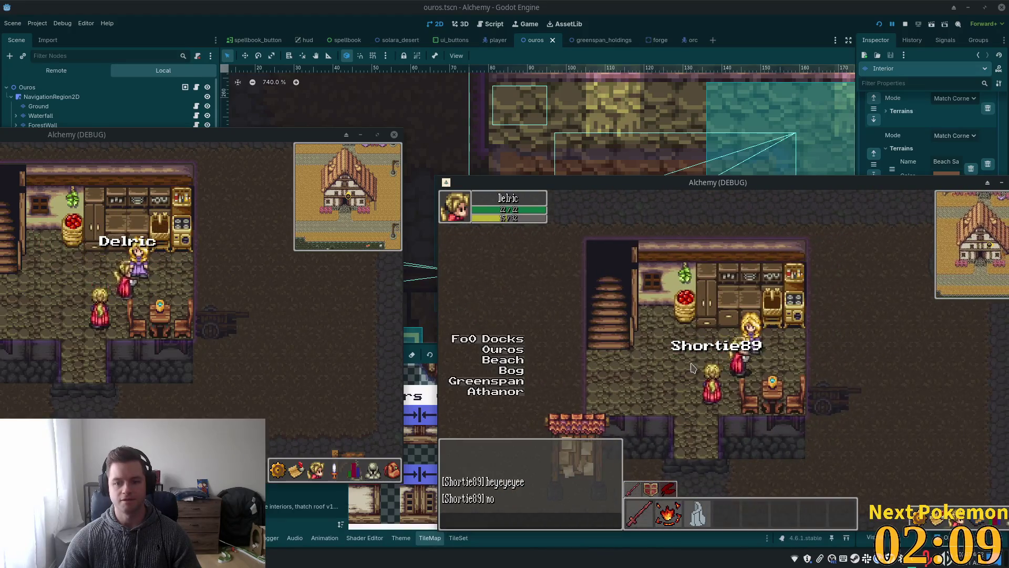
key(Up)
key(Right)
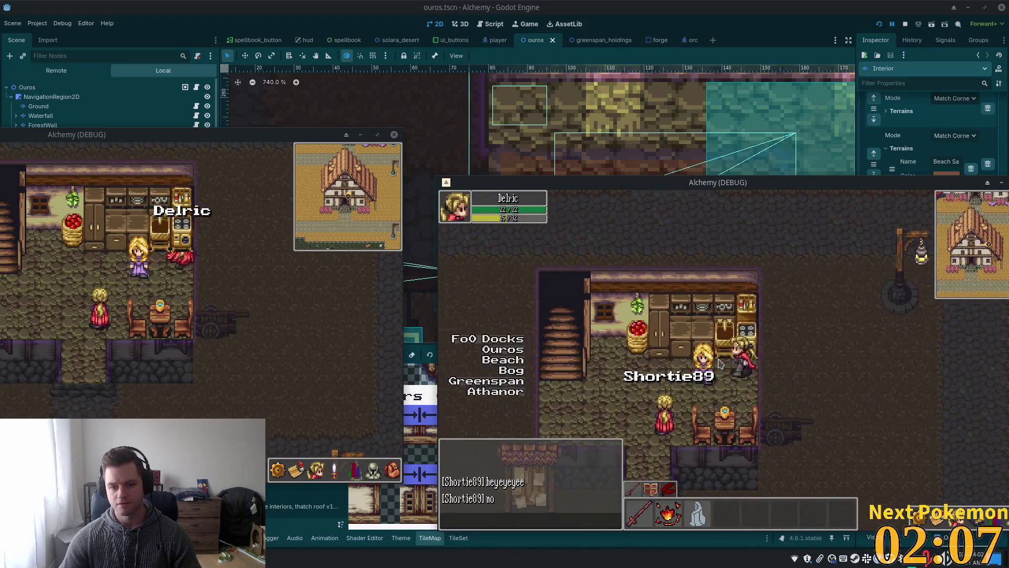
key(Left)
key(Down)
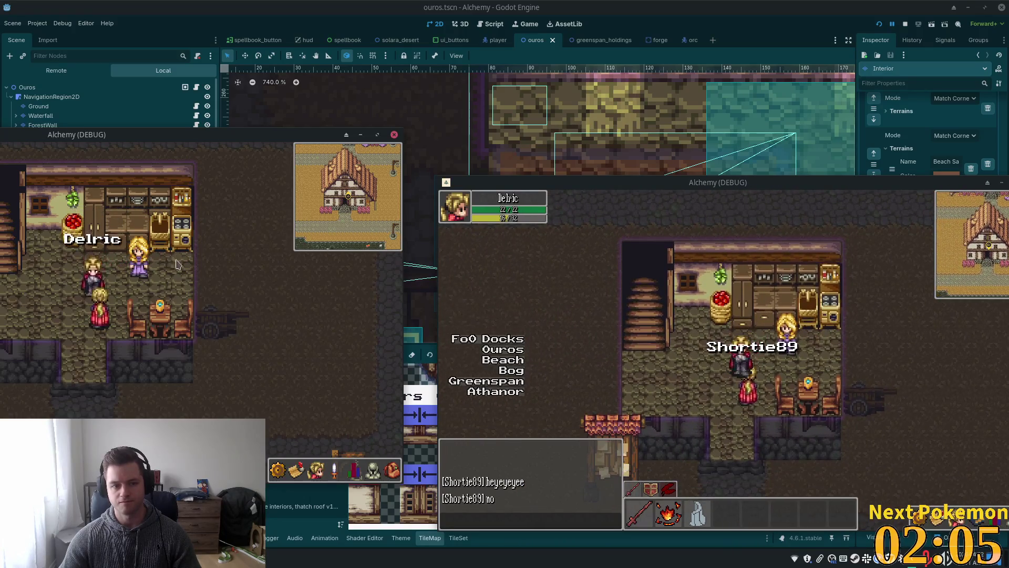
Walk the first character up, right and left to meet inside the house
key(Up)
key(Right)
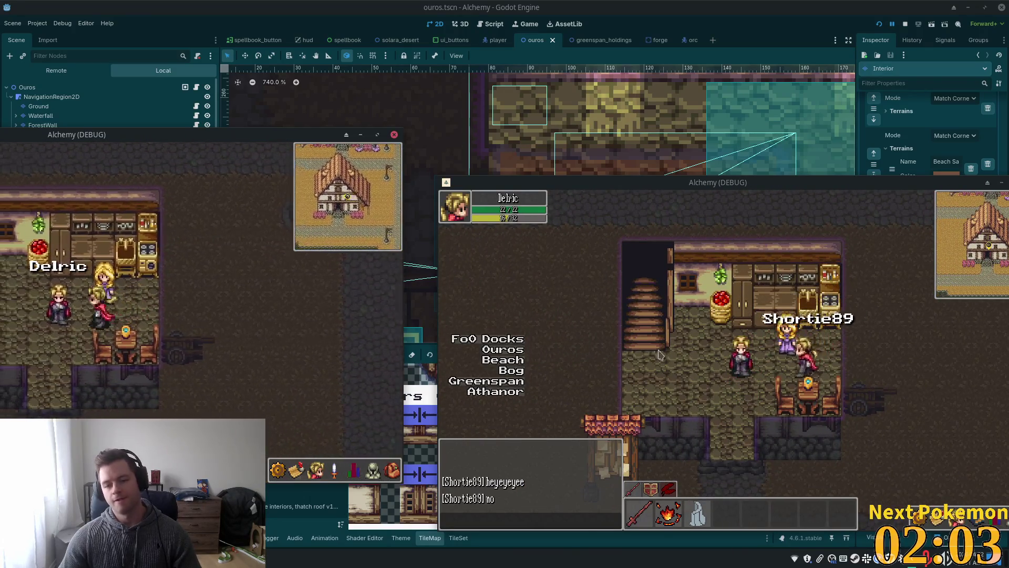
key(Left)
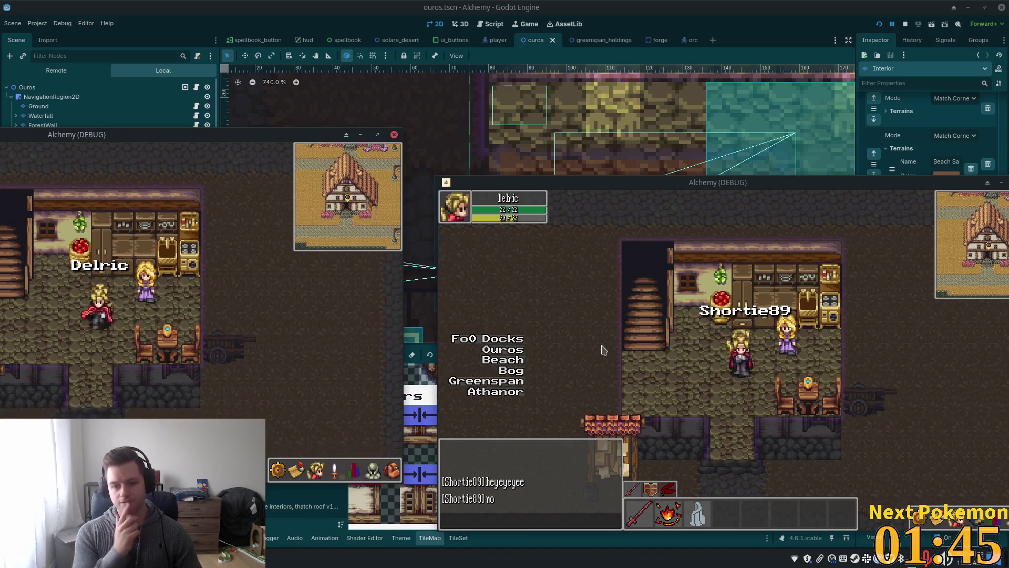
click(648, 5)
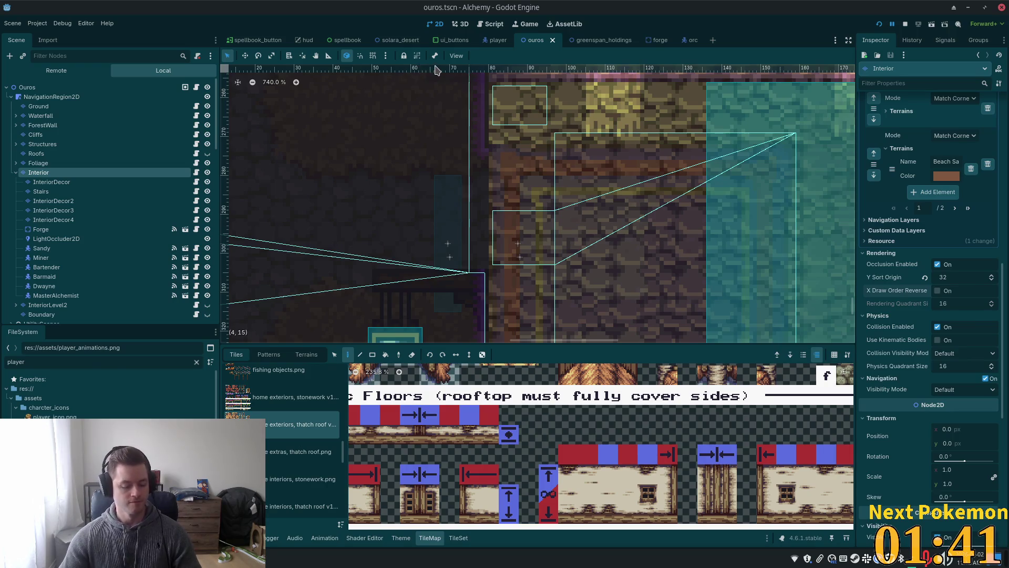
Open peer_player.tscn via quick file search for 'peer_play'
key(shift+alt+o)
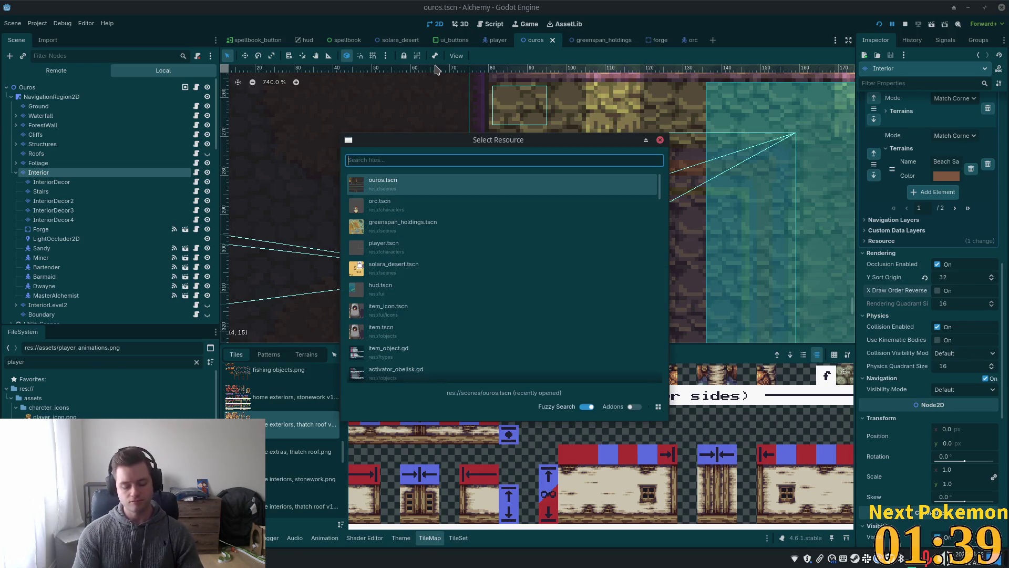
text(peer_play)
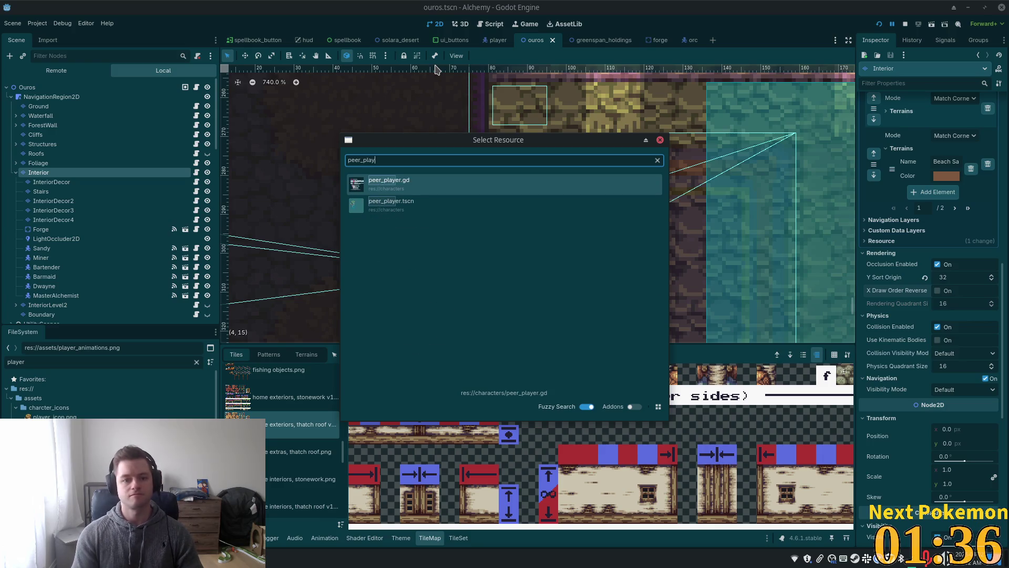
key(Down)
key(Return)
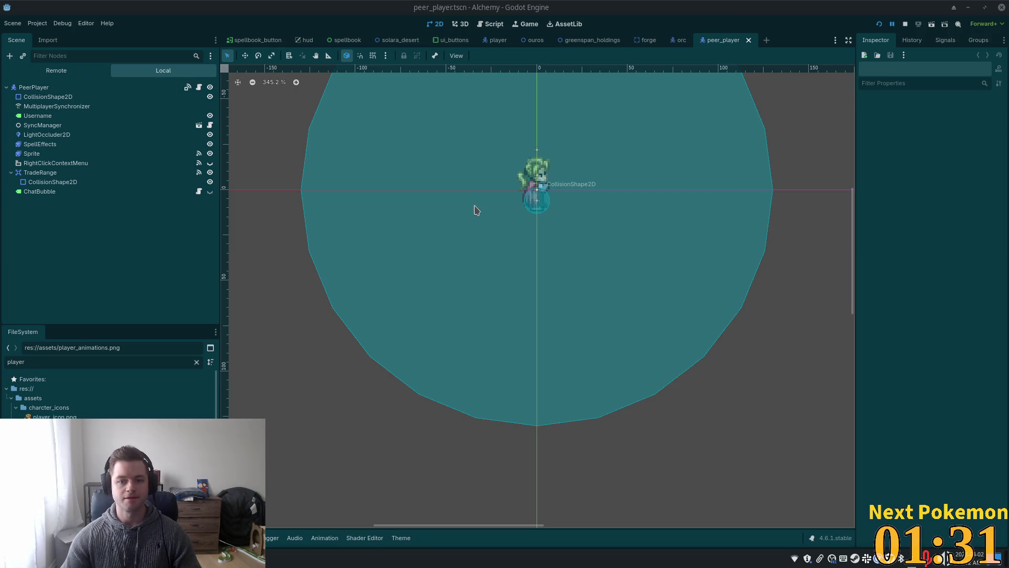
Select PeerPlayer's Sprite and expand Ordering to show Z Index 0, Y Sort off
click(42, 87)
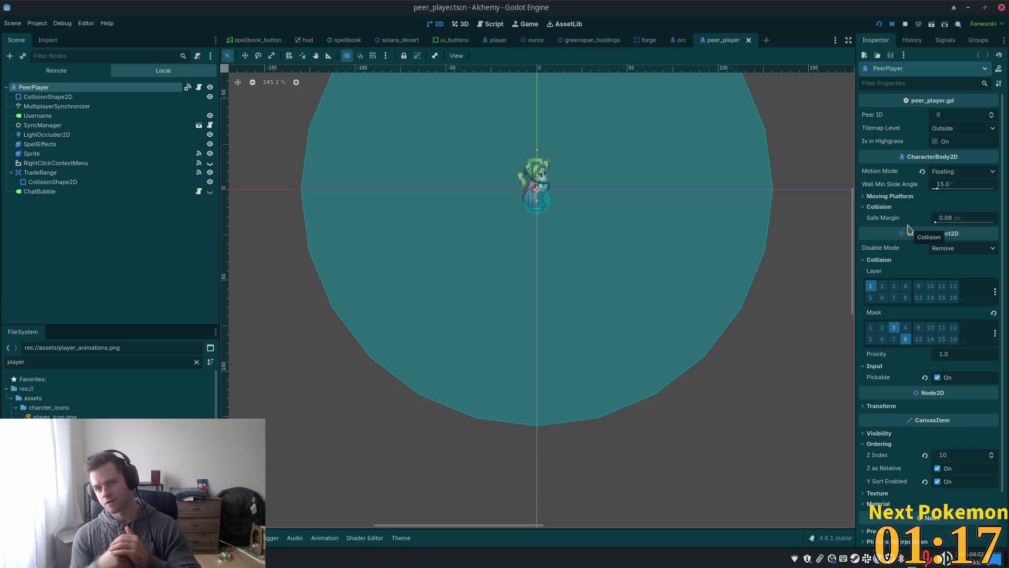
click(76, 154)
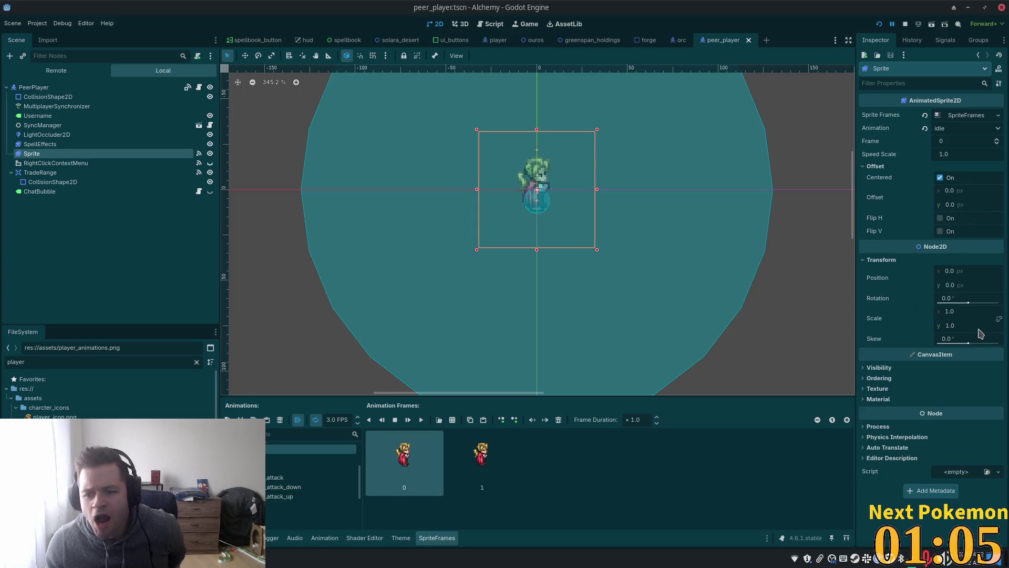
click(906, 379)
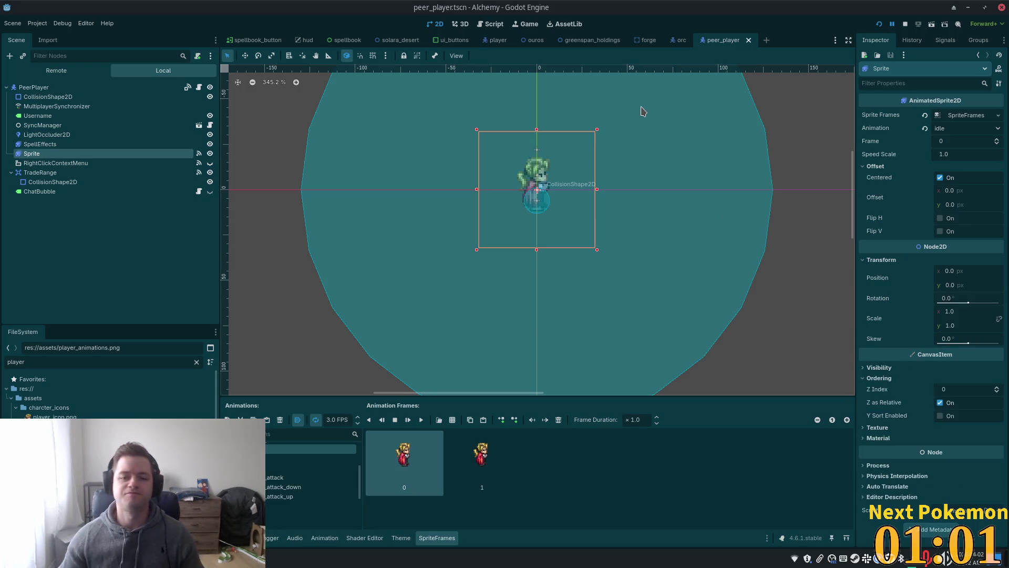
Open player.tscn via quick file search for 'player'
key(shift+alt+o)
text(player)
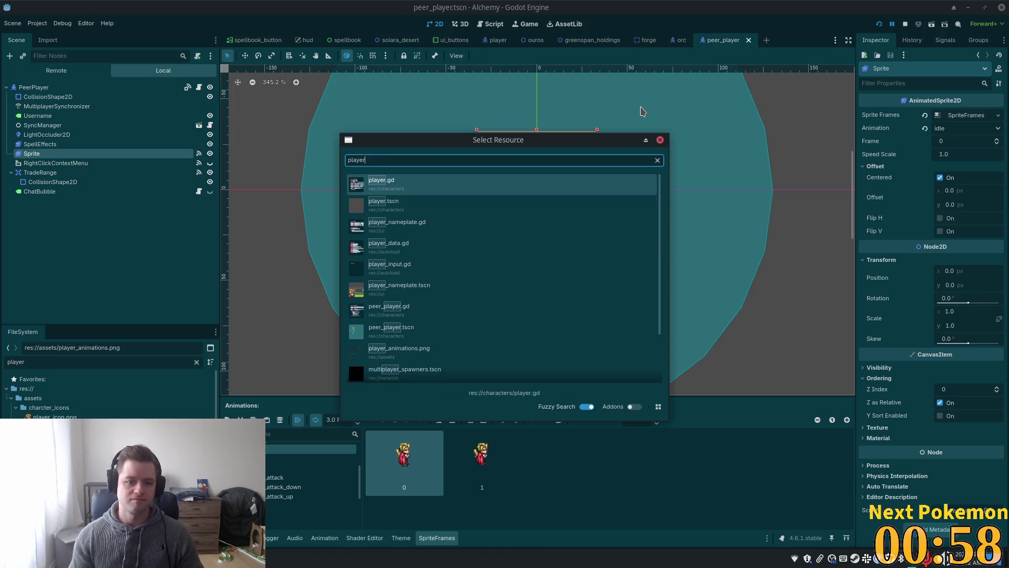
key(Down)
key(Return)
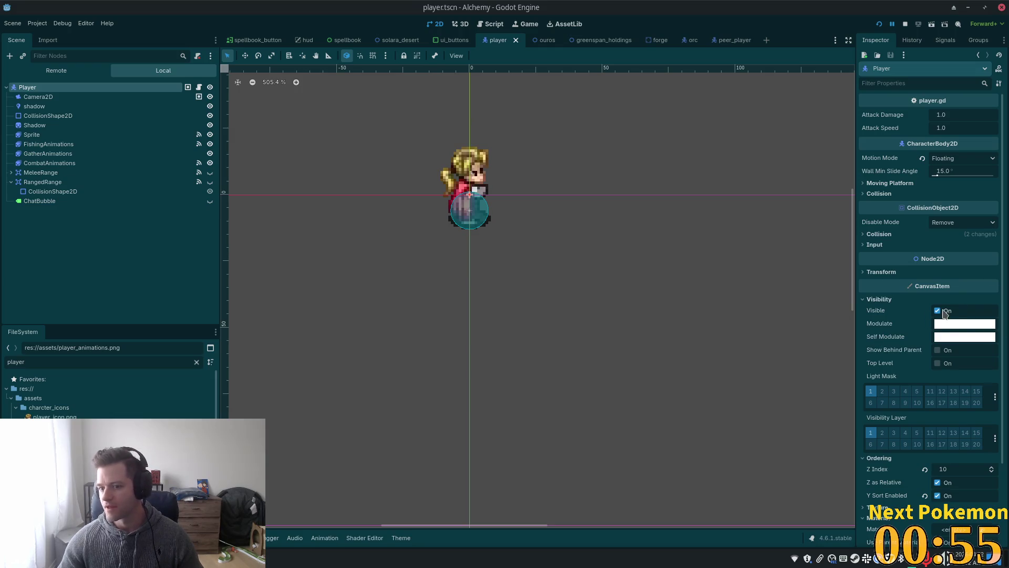
Show the player Sprite's Ordering settings and move its tab next to peer_player
scroll(925, 345, down, 3)
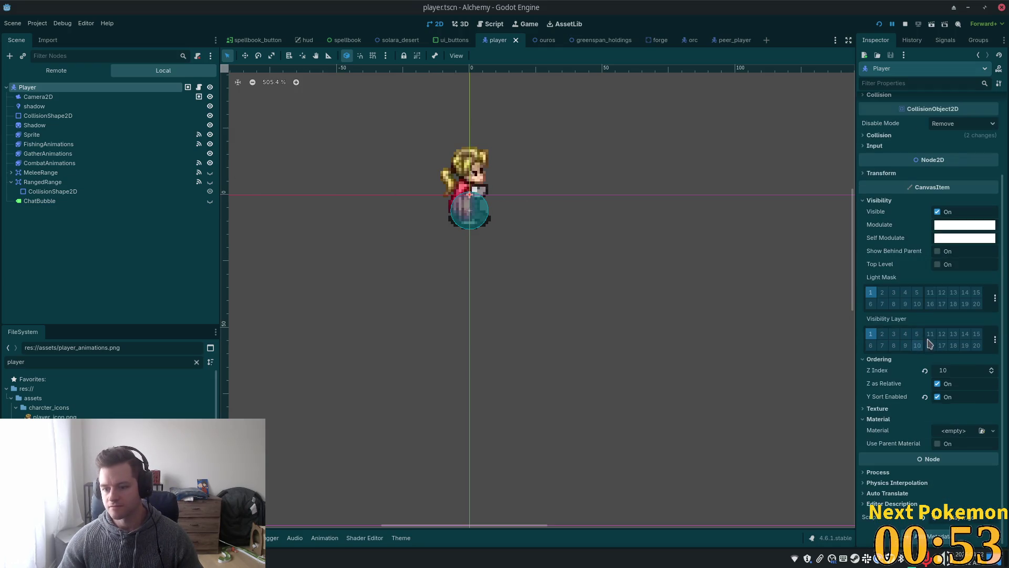
scroll(921, 347, up, 3)
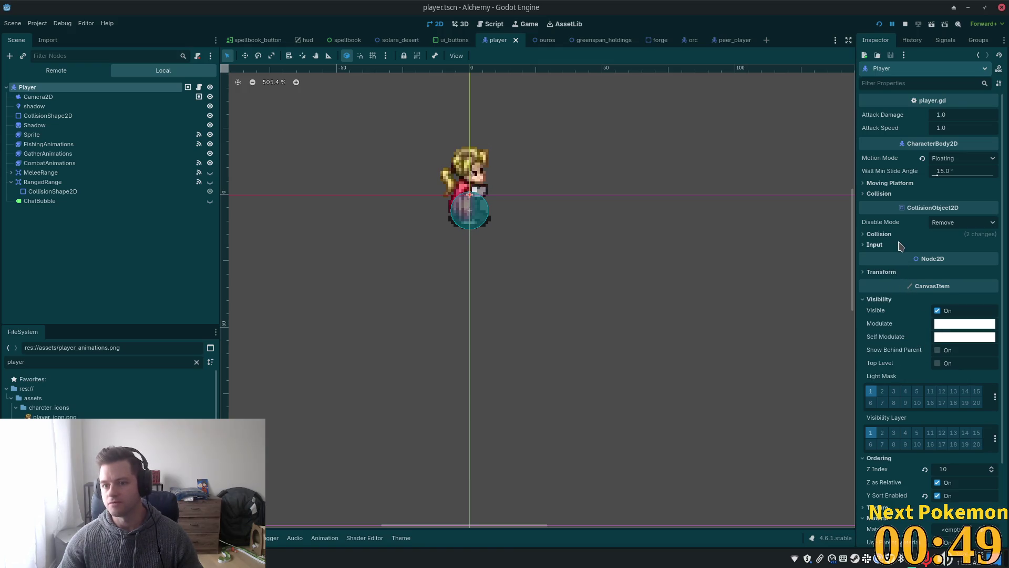
click(51, 134)
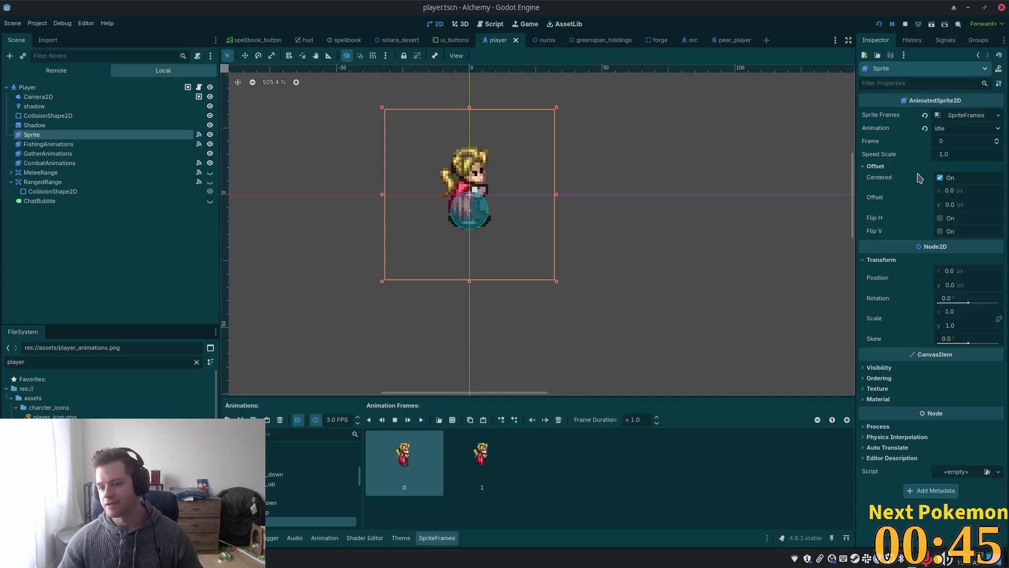
click(878, 381)
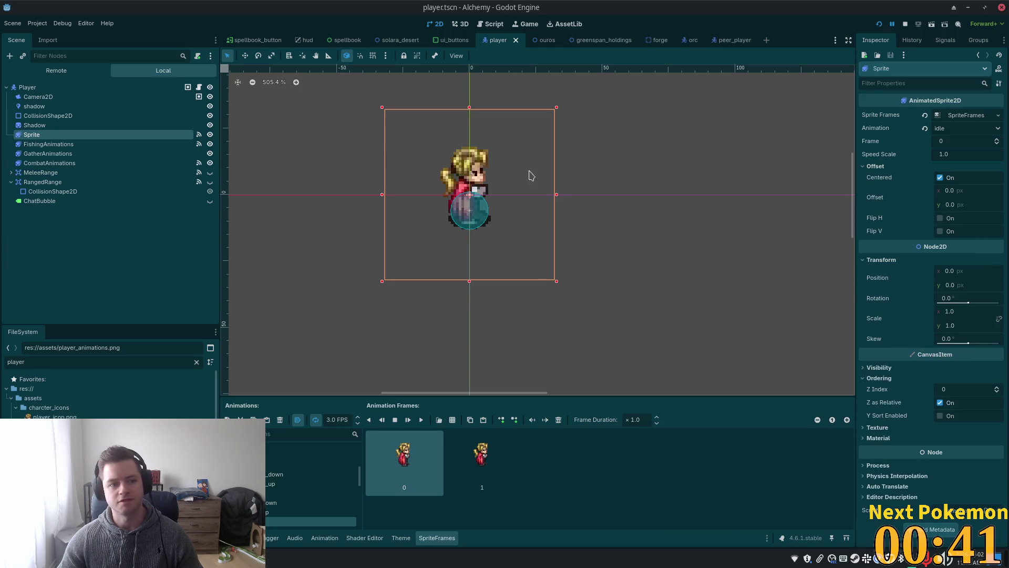
drag(506, 47, 701, 44)
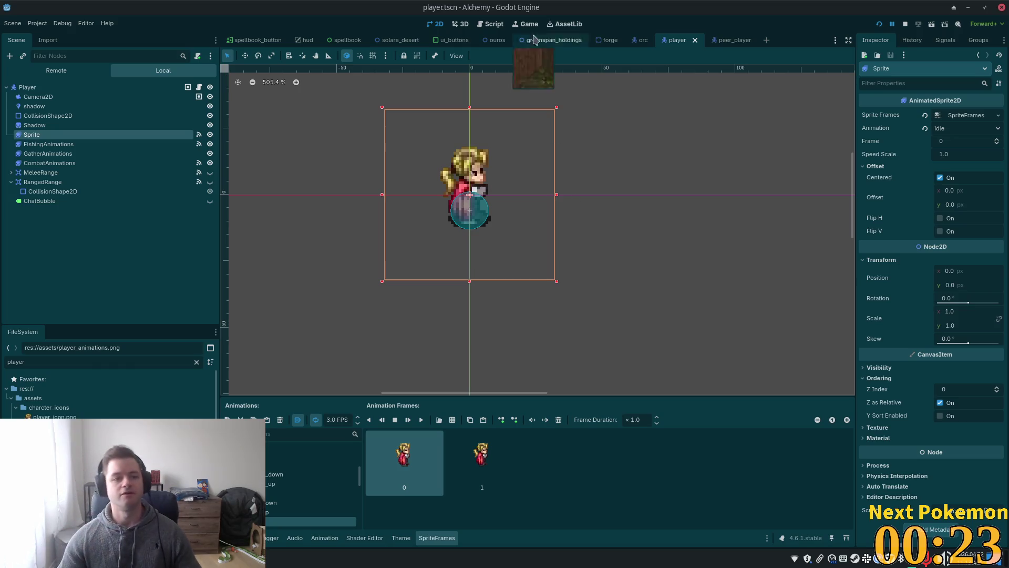
click(294, 557)
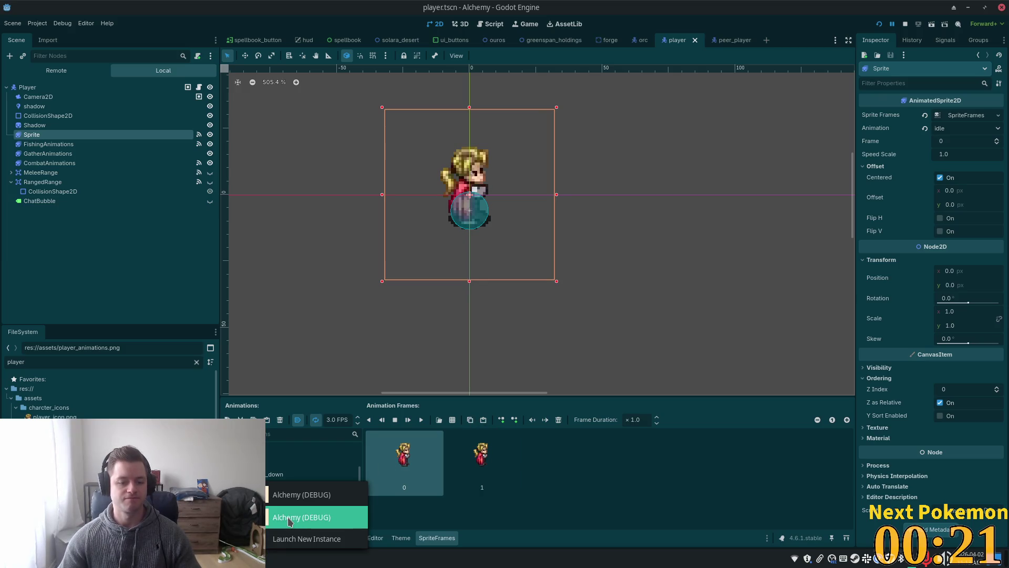
click(289, 518)
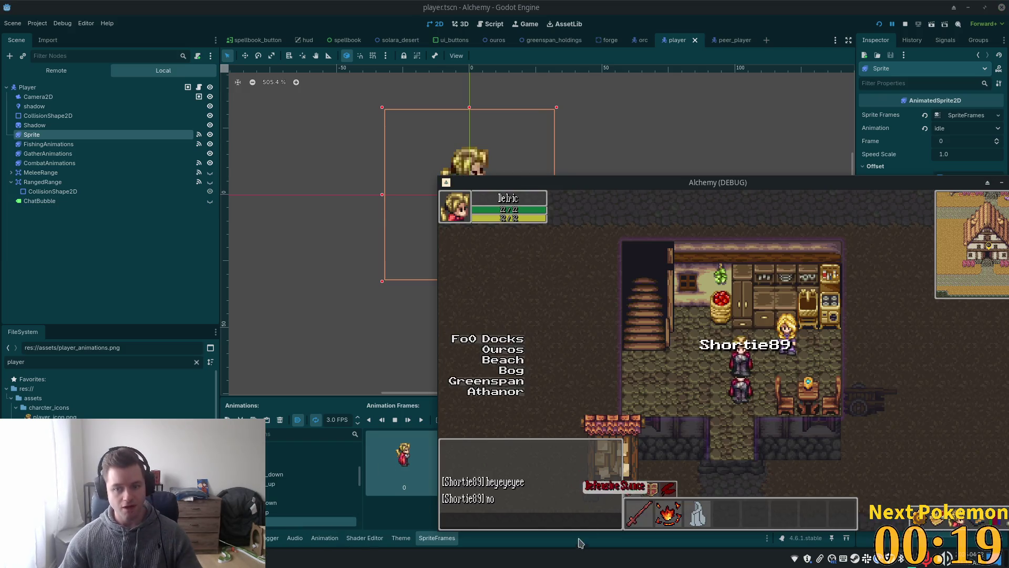
key(Left)
key(Right)
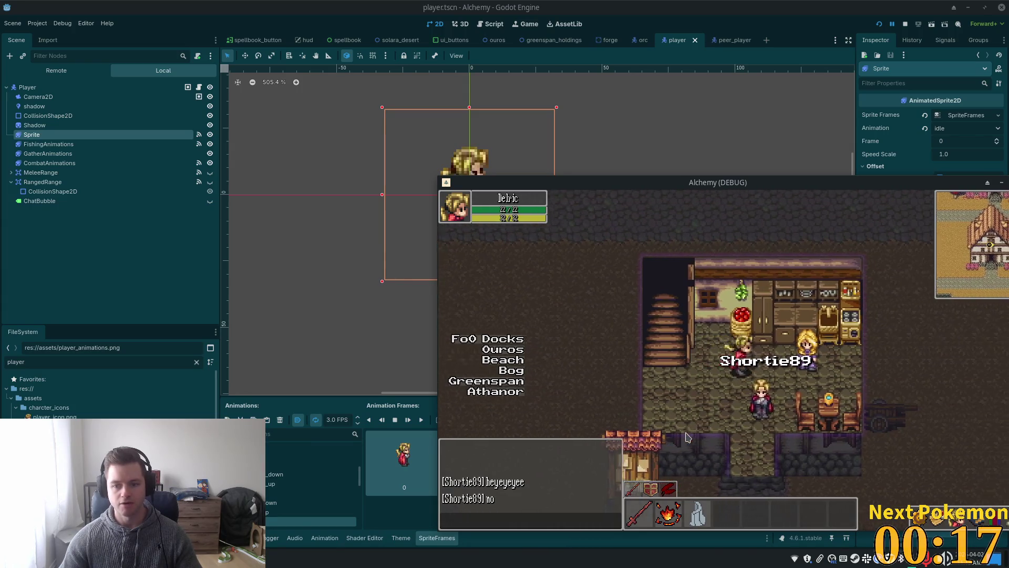
mouse_move(298, 550)
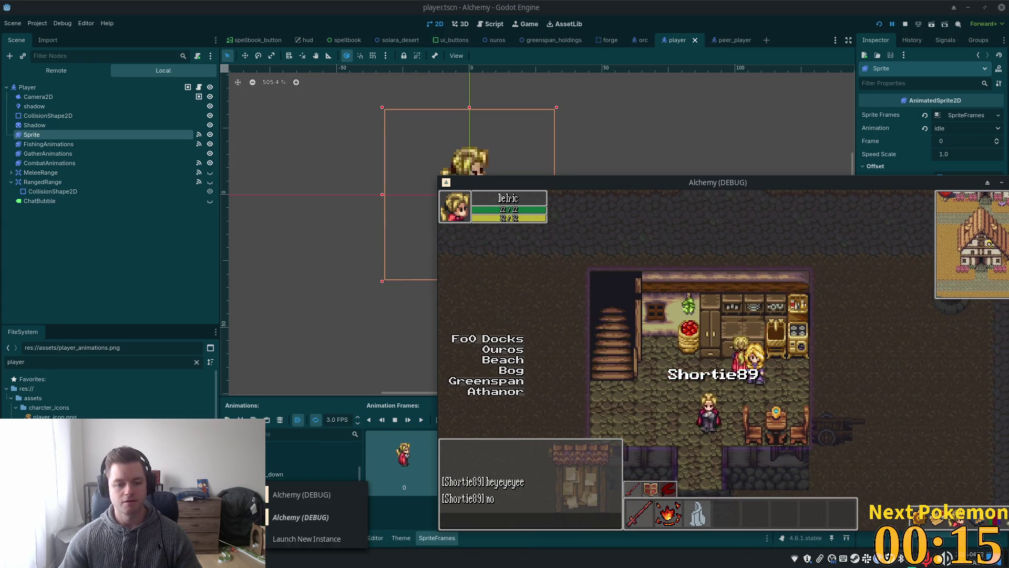
click(286, 525)
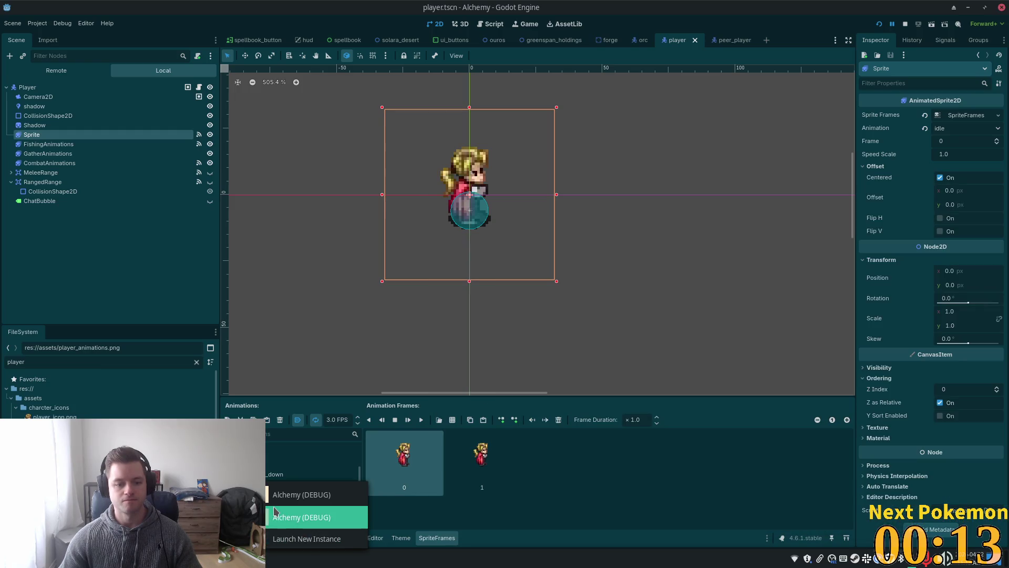
click(280, 504)
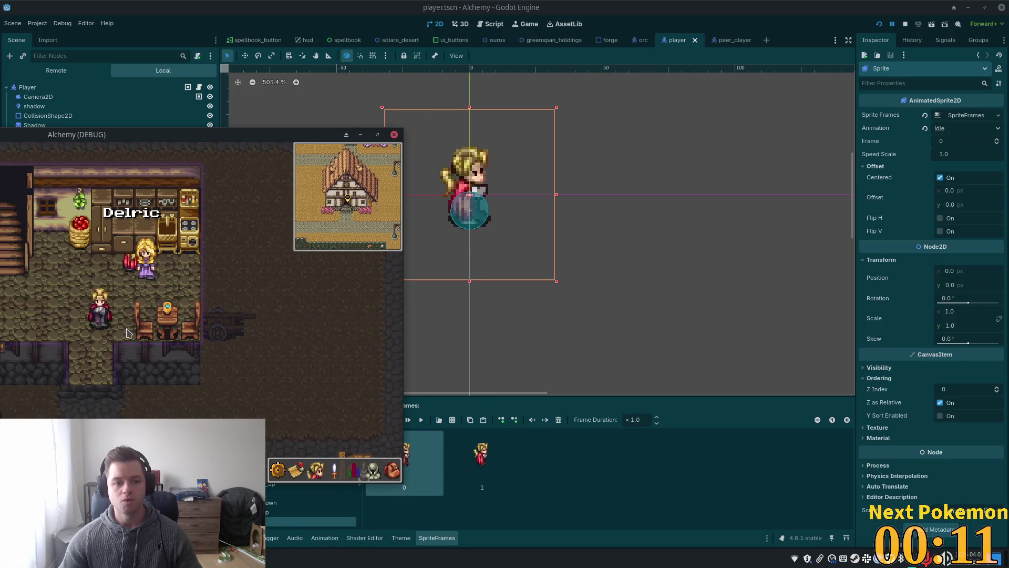
key(Left)
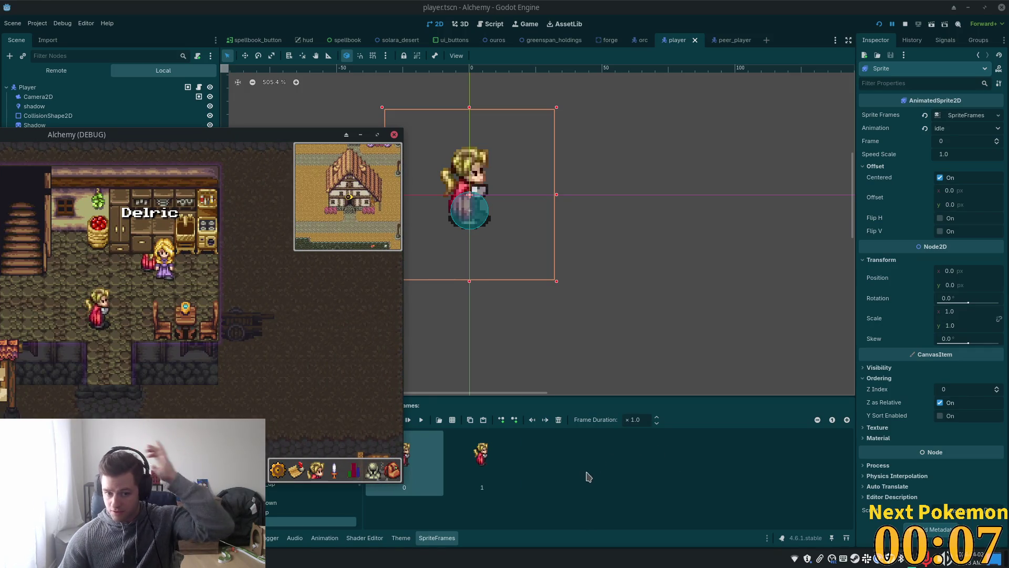
mouse_move(217, 132)
mouse_down()
mouse_move(559, 96)
mouse_move(544, 75)
mouse_up()
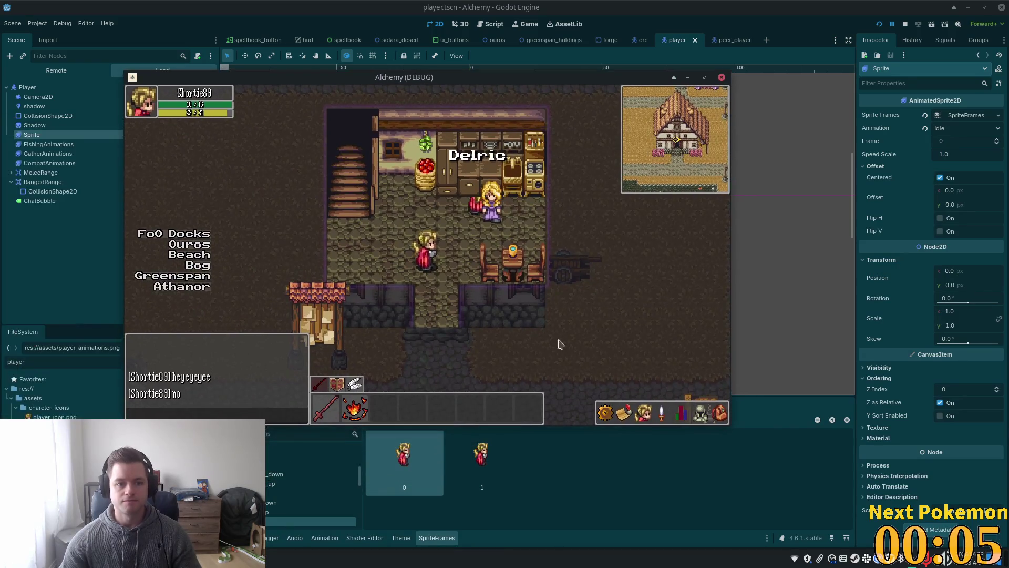
click(669, 495)
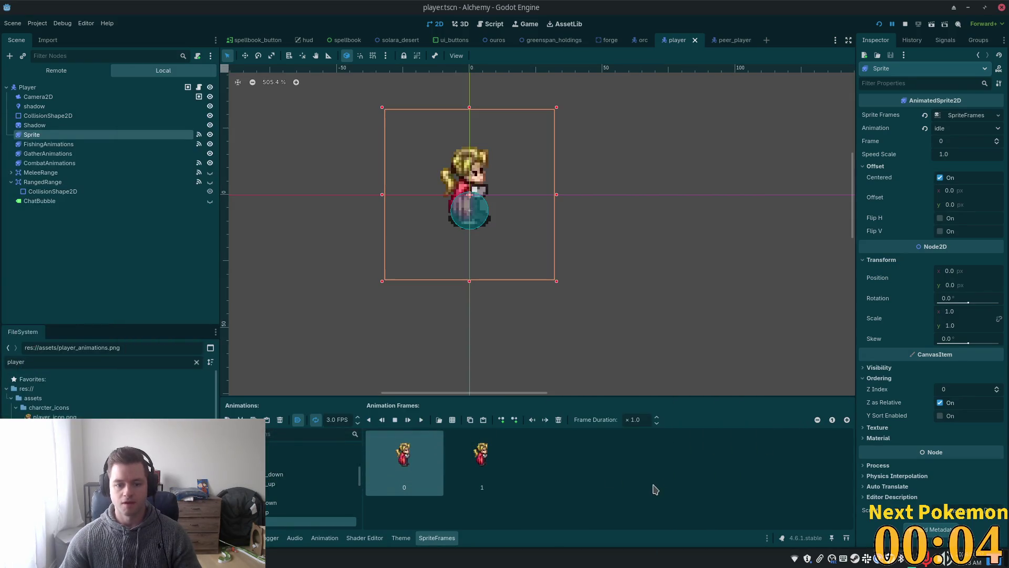
Show Session 2's debugger errors and select the Player under Main in the Remote tree
click(270, 537)
click(280, 401)
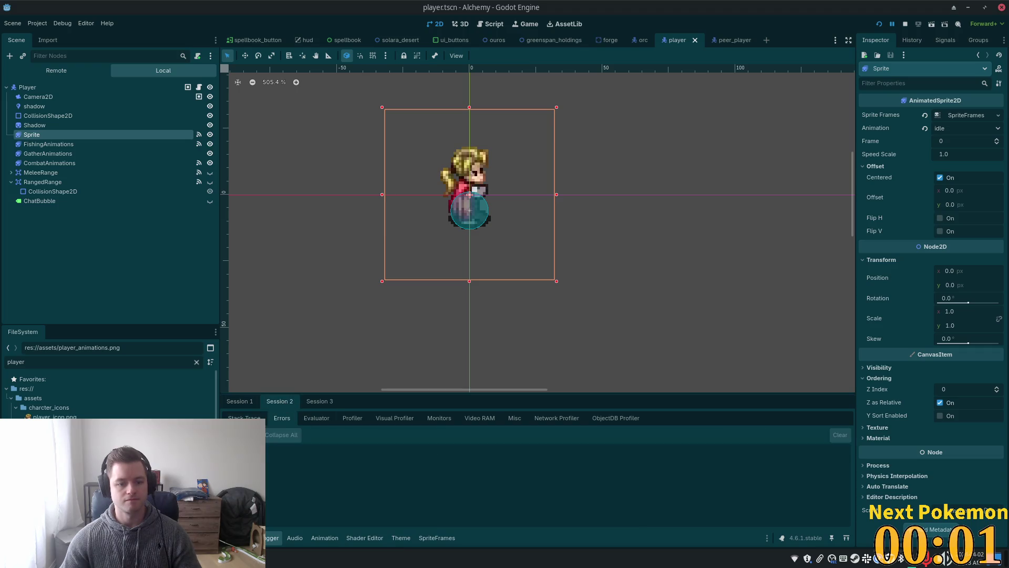
click(56, 71)
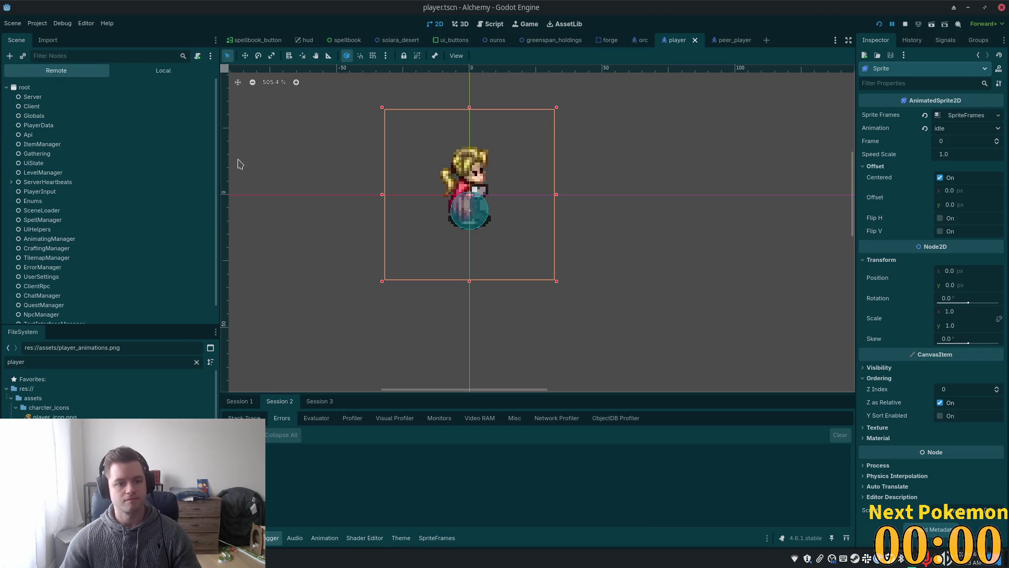
scroll(105, 210, down, 5)
click(78, 276)
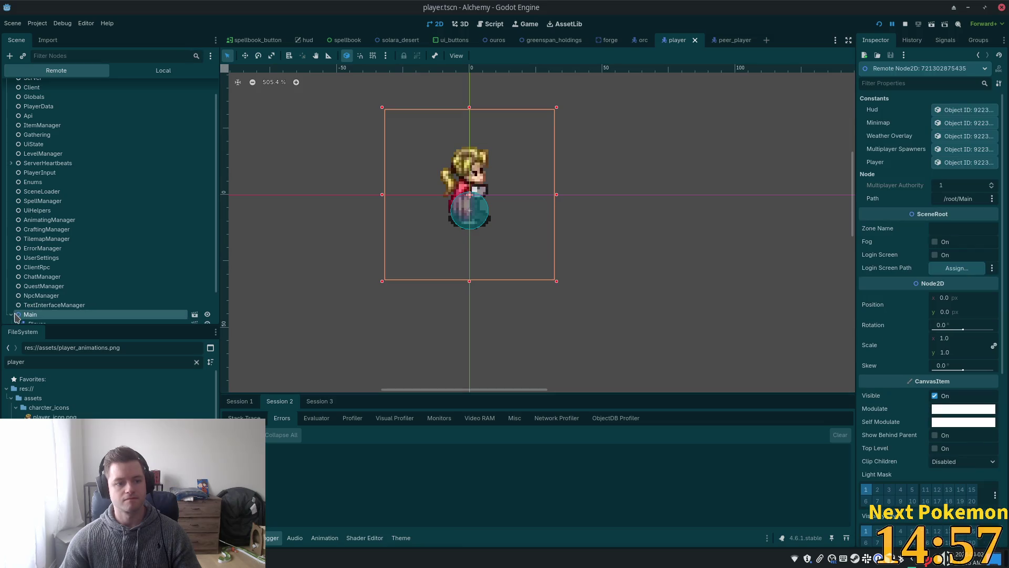
click(68, 287)
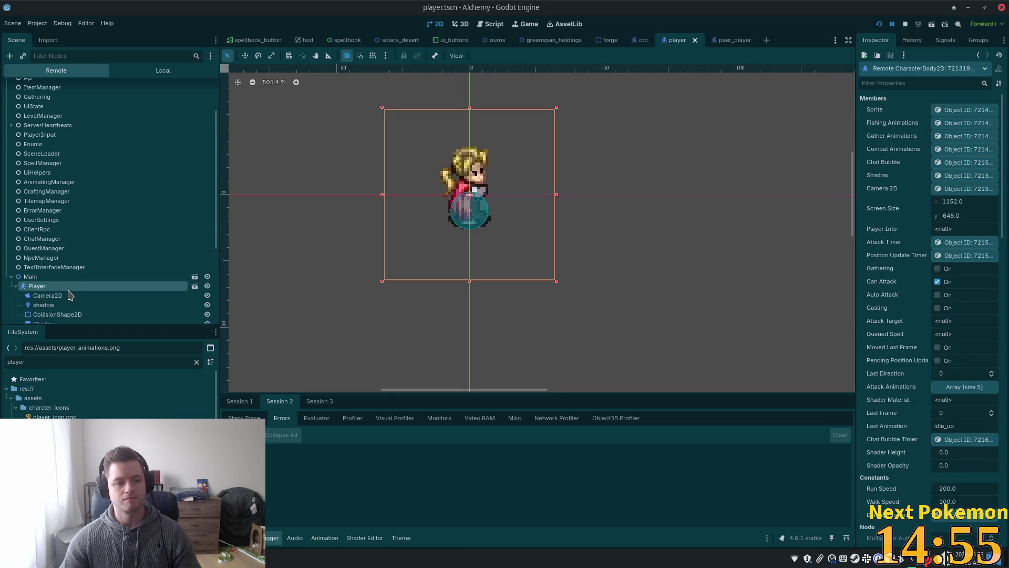
Scroll the live Player's properties: Can Attack on, Player Info null, Last Animation idle_up
click(764, 196)
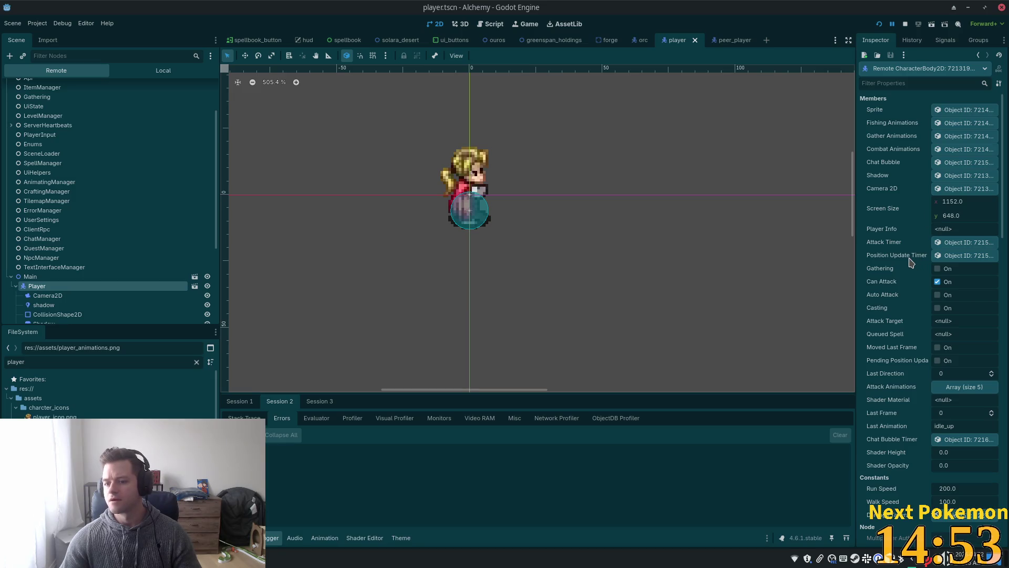
scroll(262, 263, down, 1)
scroll(157, 221, down, 5)
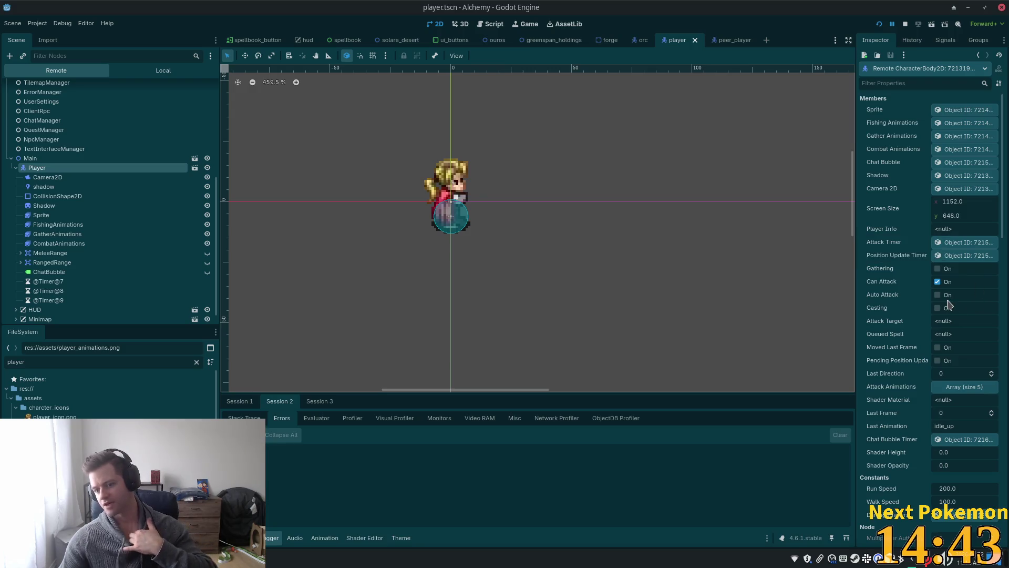
scroll(938, 346, down, 8)
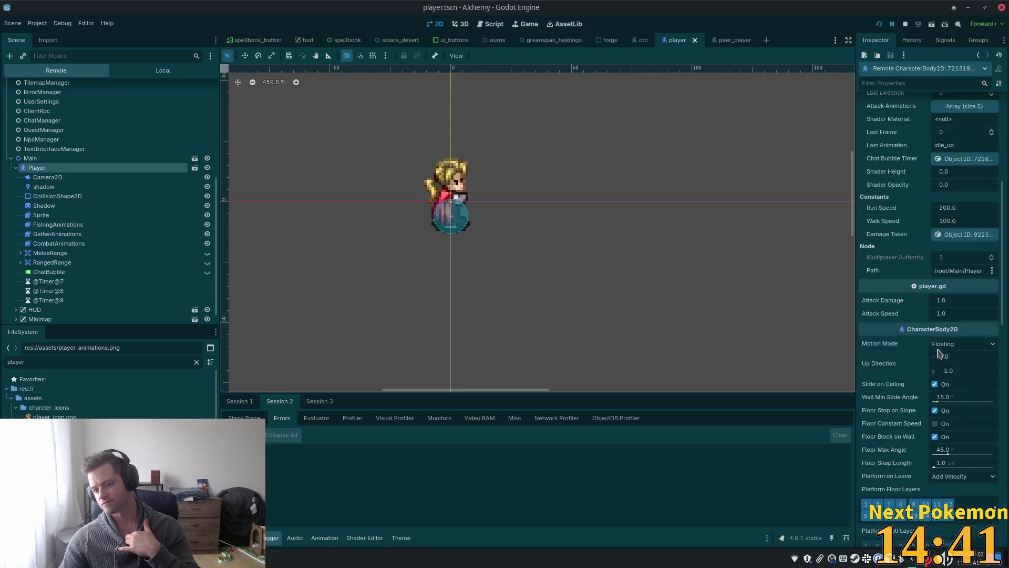
scroll(938, 351, down, 10)
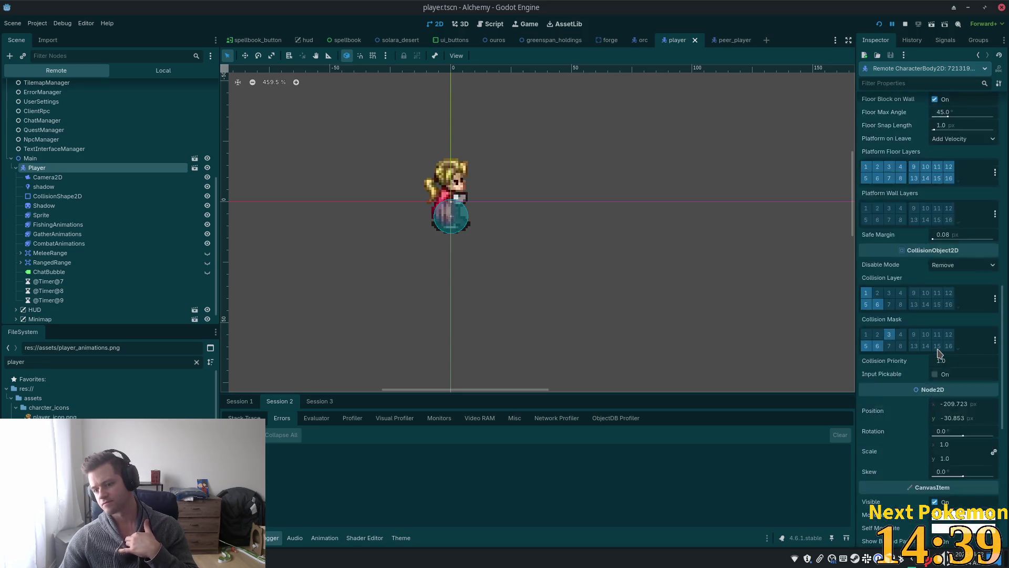
scroll(938, 351, up, 12)
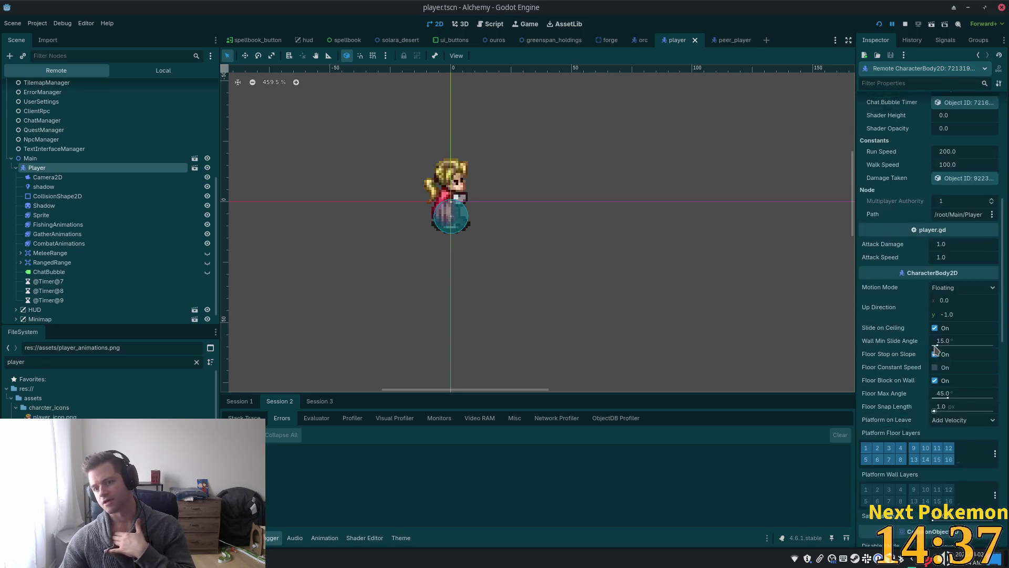
scroll(936, 343, up, 2)
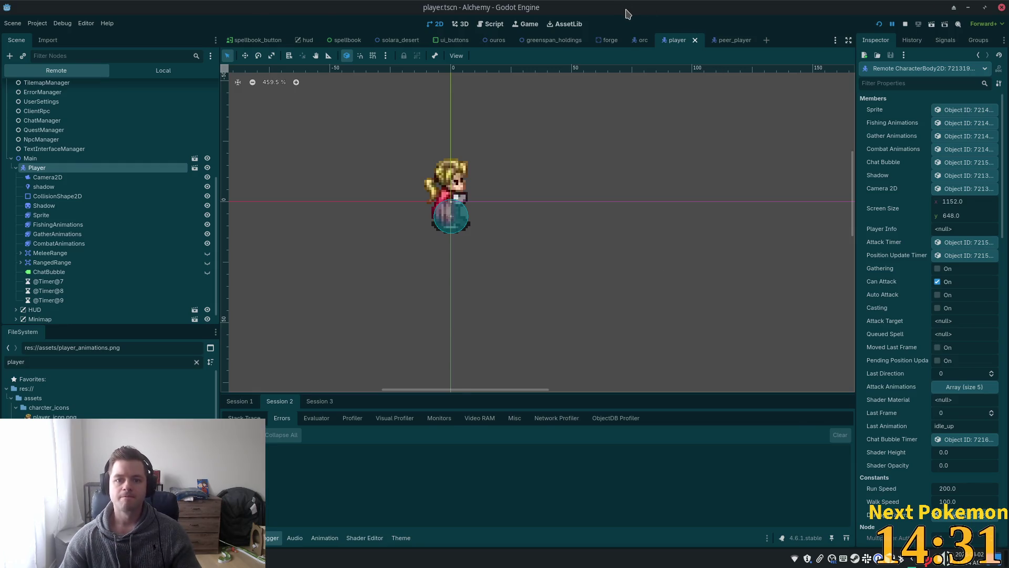
Unmaximize the editor window and walk the player up in the game
drag(627, 13, 721, 45)
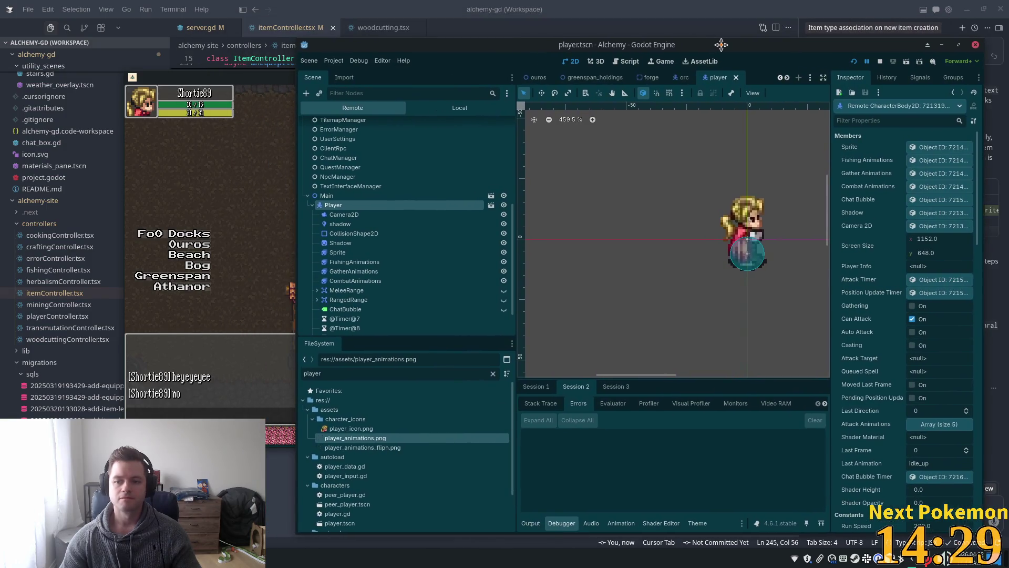
click(229, 159)
key(w)
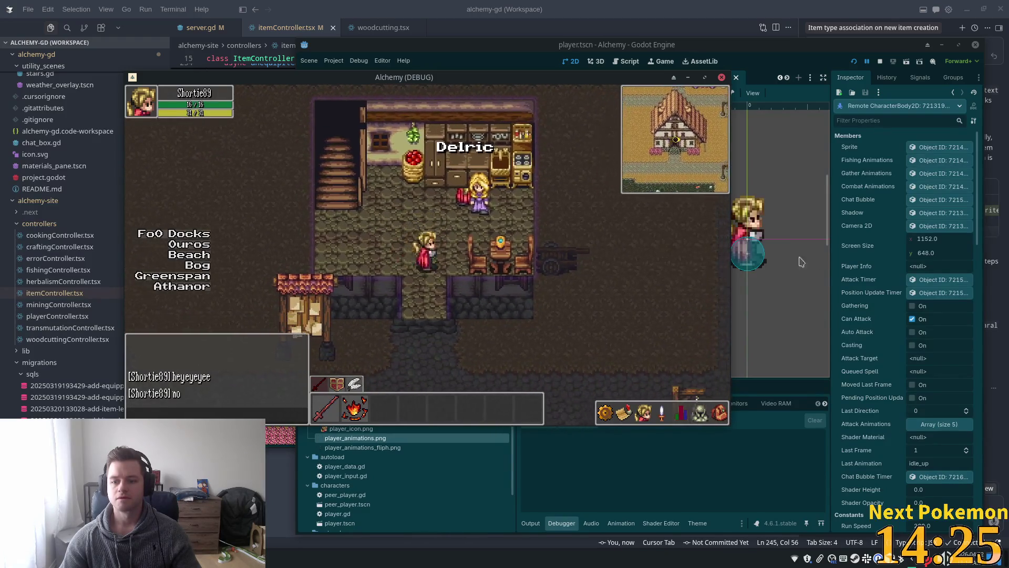
Scroll through the Player's properties in the editor's Inspector
click(919, 305)
scroll(918, 304, down, 5)
scroll(917, 306, down, 5)
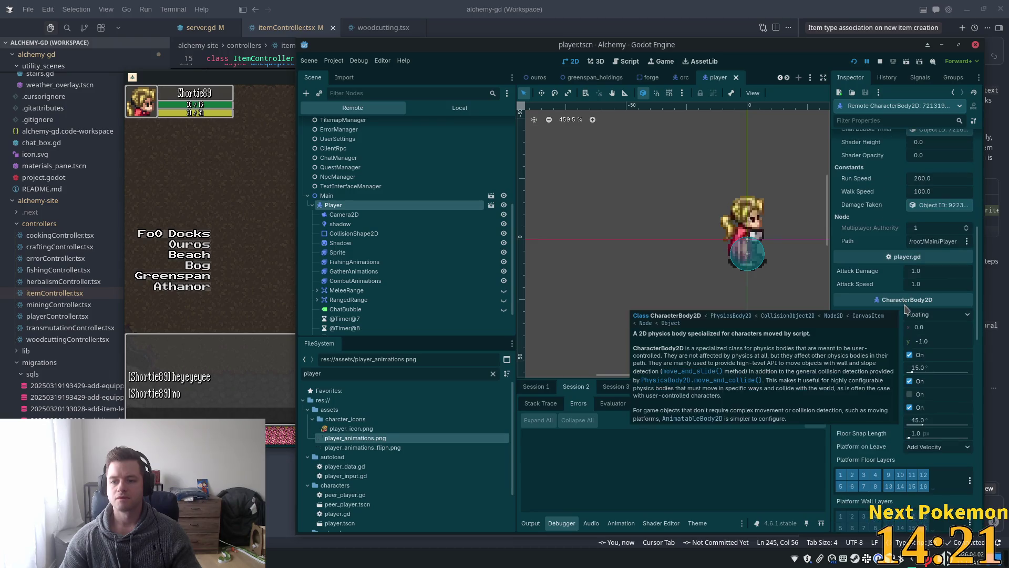
scroll(904, 294, up, 10)
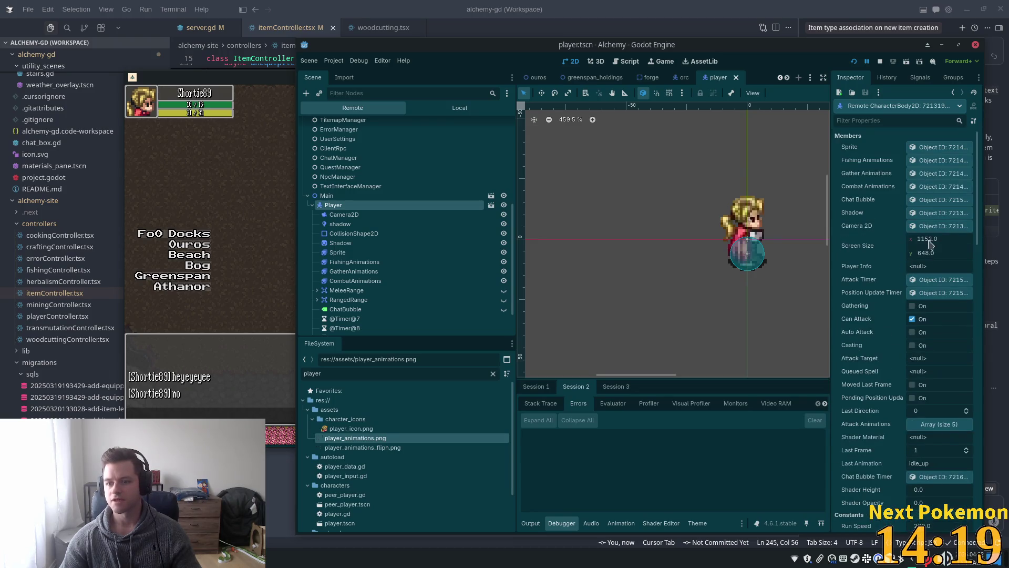
scroll(912, 242, down, 6)
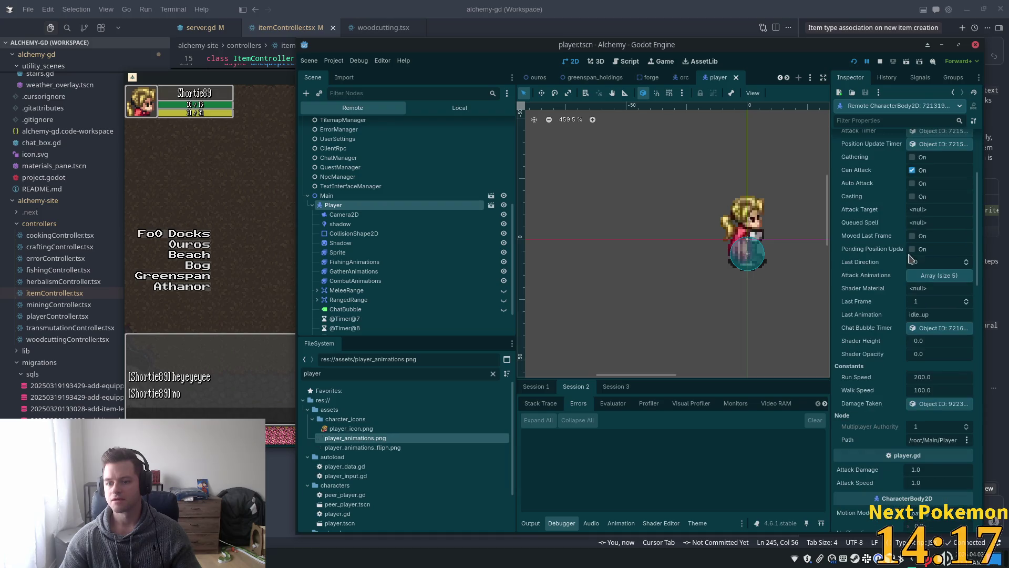
scroll(912, 277, down, 3)
scroll(904, 331, down, 2)
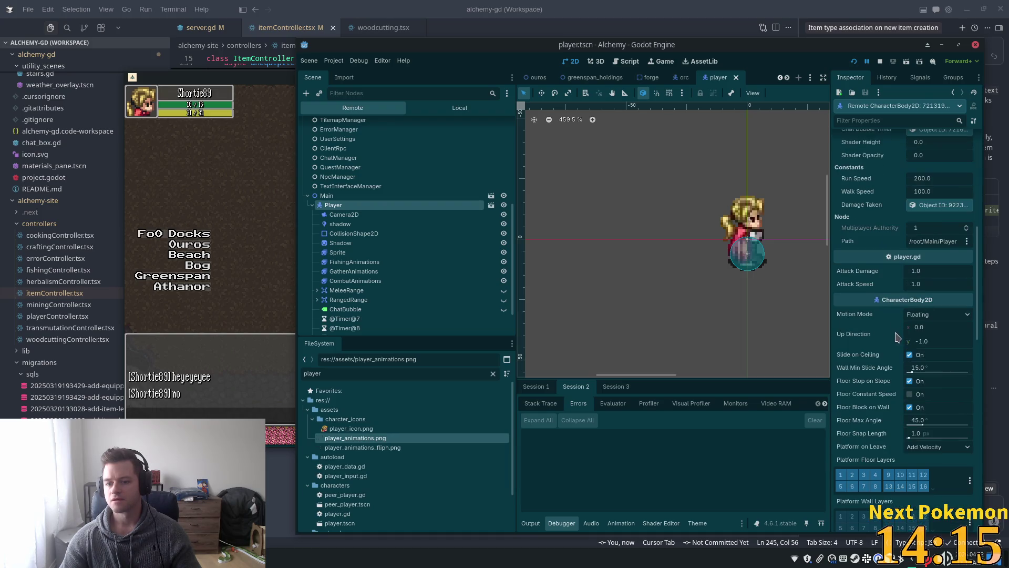
scroll(881, 385, down, 4)
scroll(907, 379, down, 4)
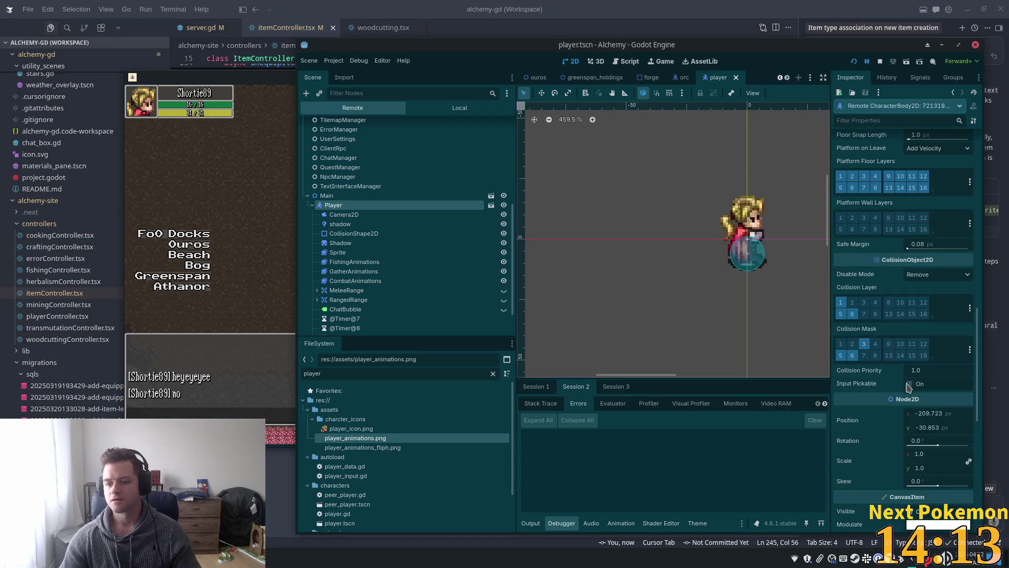
Walk the player right and up inside the house, then send the game back
click(238, 232)
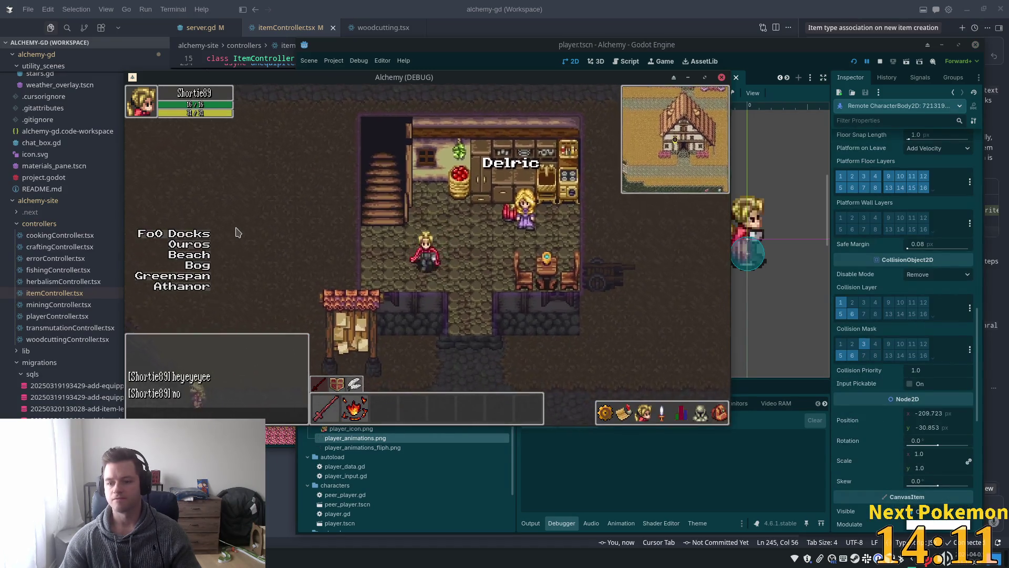
key(Right)
key(Up)
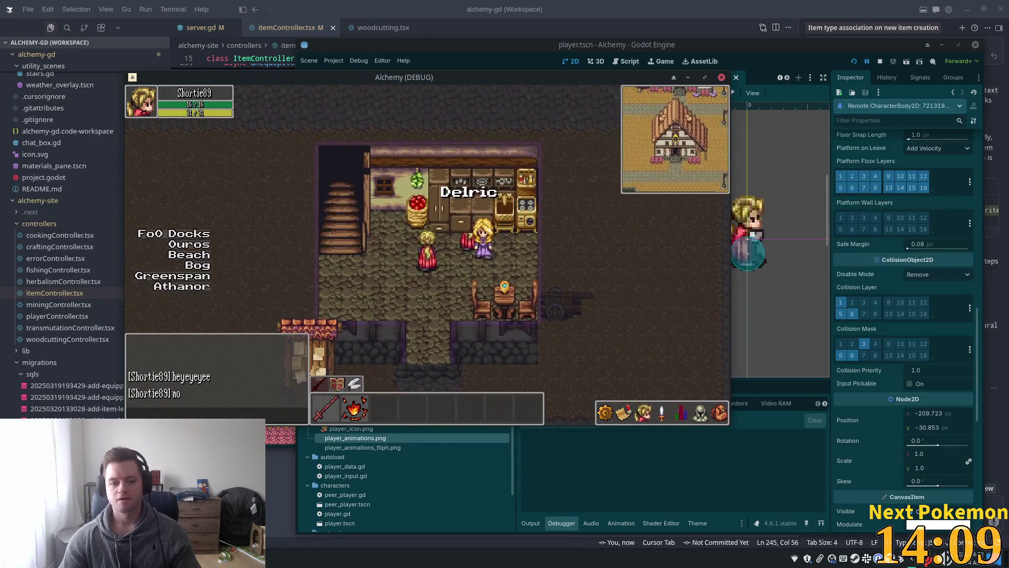
click(286, 515)
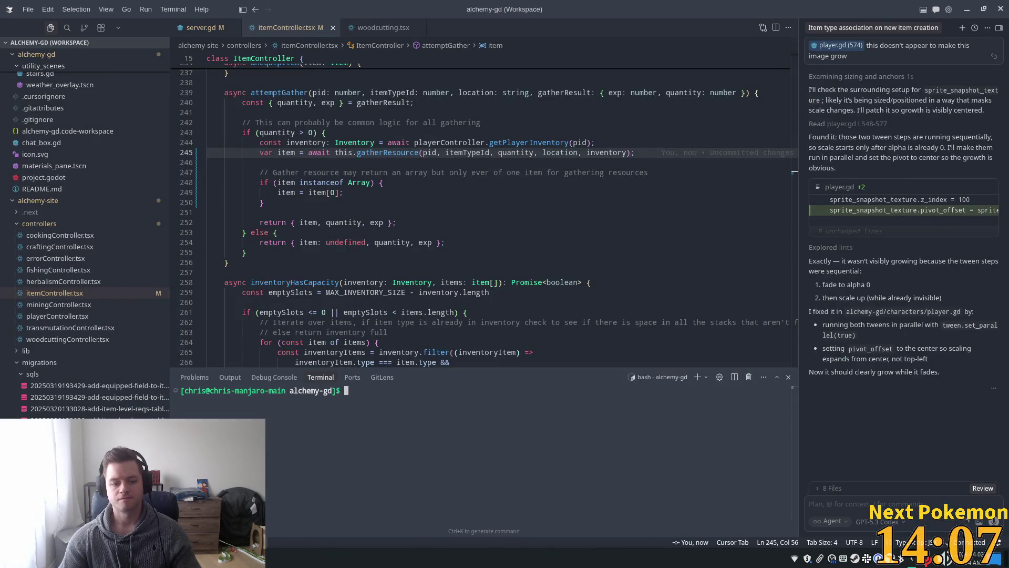
Expand Main in the Remote tree and open the Player node with its children
key(alt+Tab)
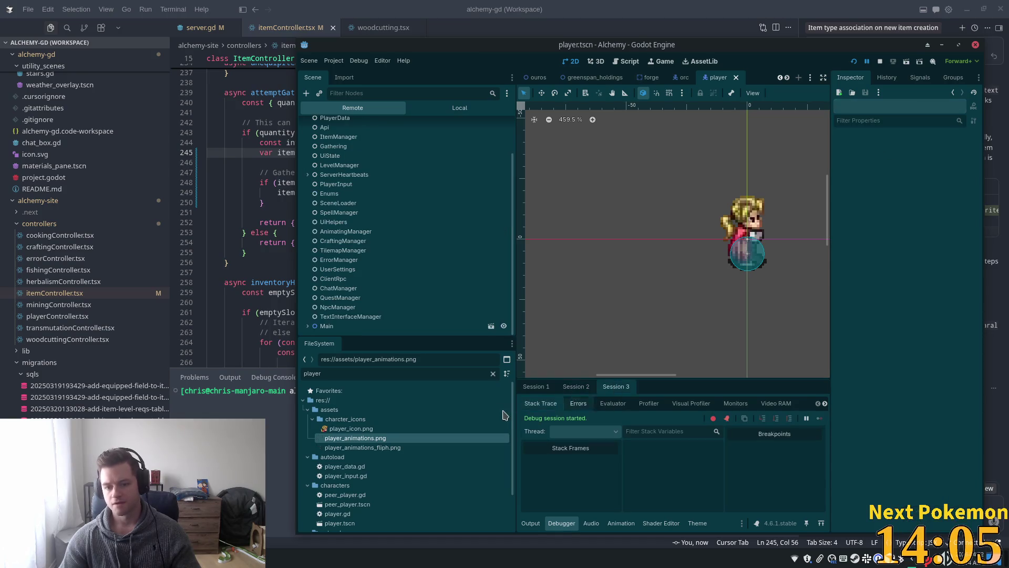
click(308, 326)
scroll(337, 316, down, 2)
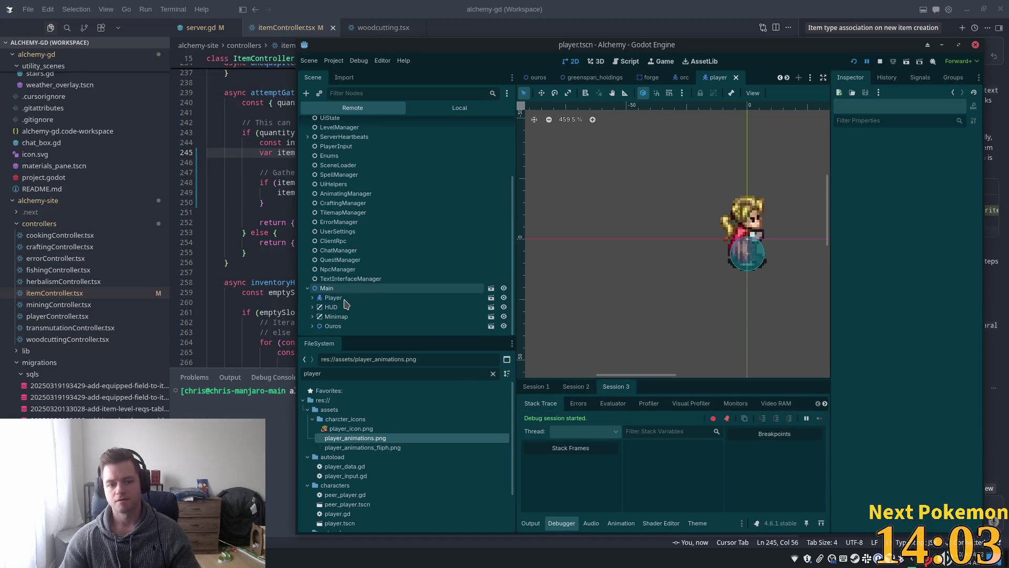
click(342, 299)
double_click(342, 298)
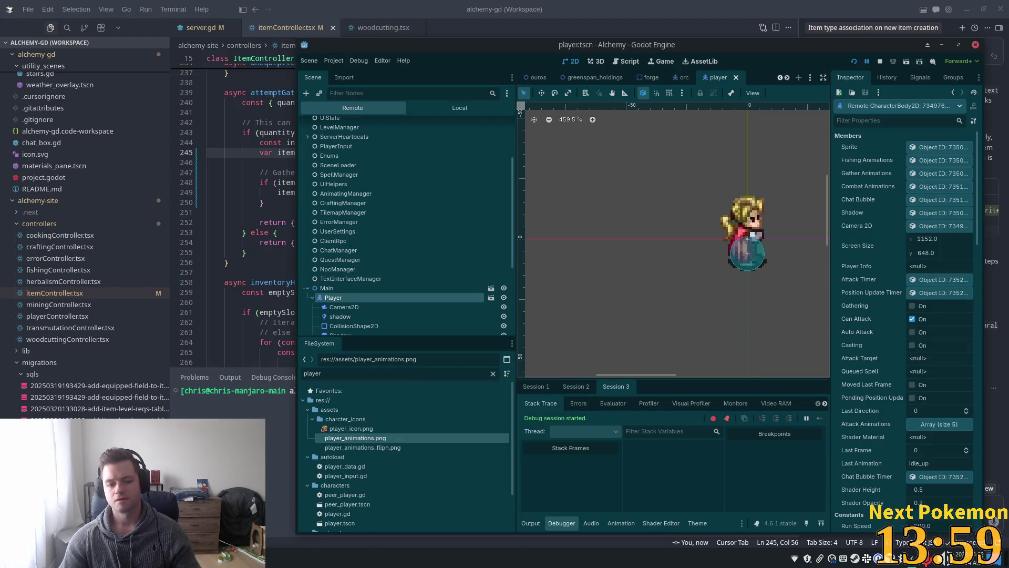
Switch between the game instances and editor, then scroll the Player's properties
click(278, 559)
click(279, 527)
click(279, 546)
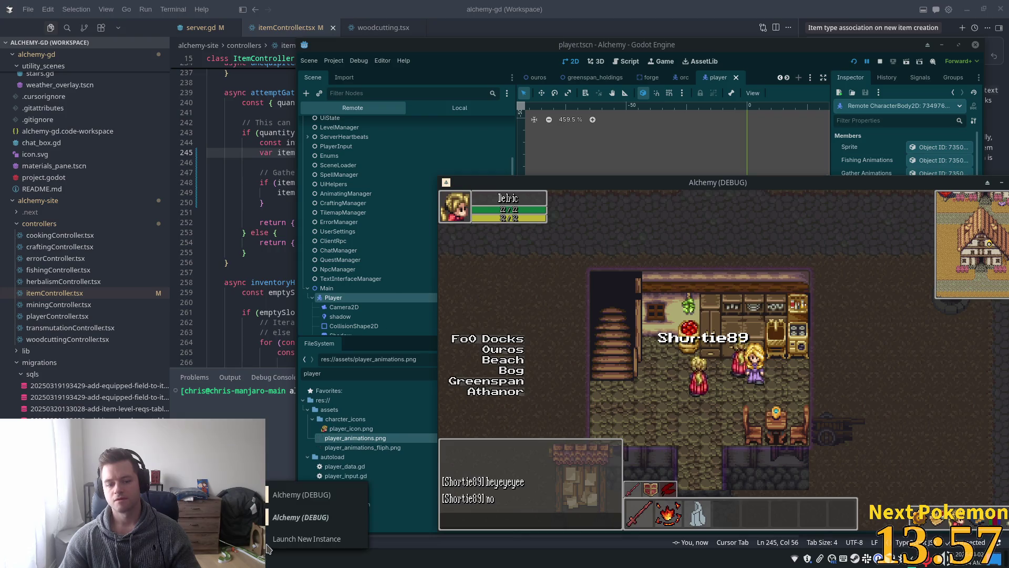
click(315, 494)
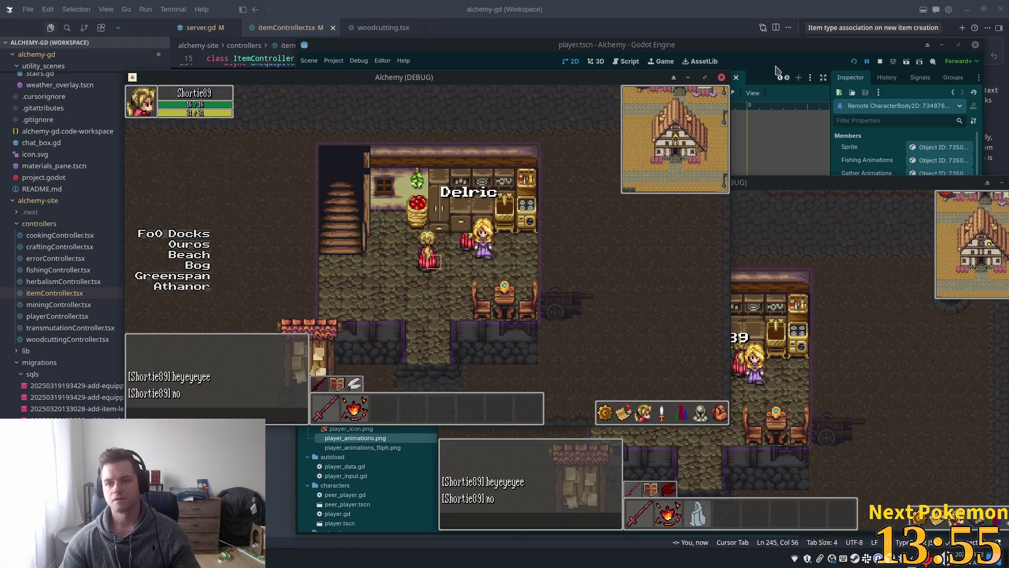
click(850, 150)
click(259, 212)
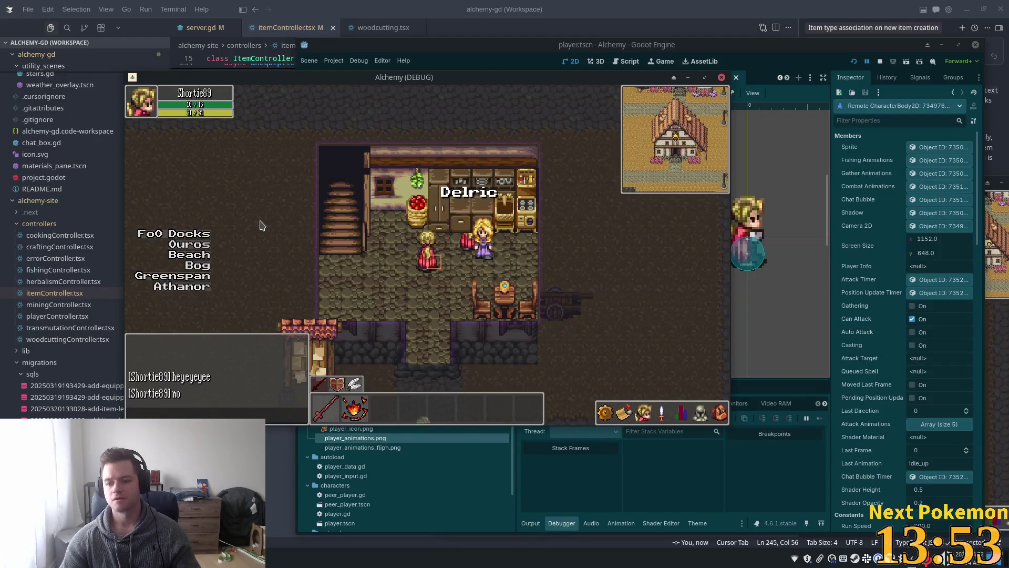
click(887, 332)
scroll(886, 332, down, 5)
scroll(887, 336, down, 5)
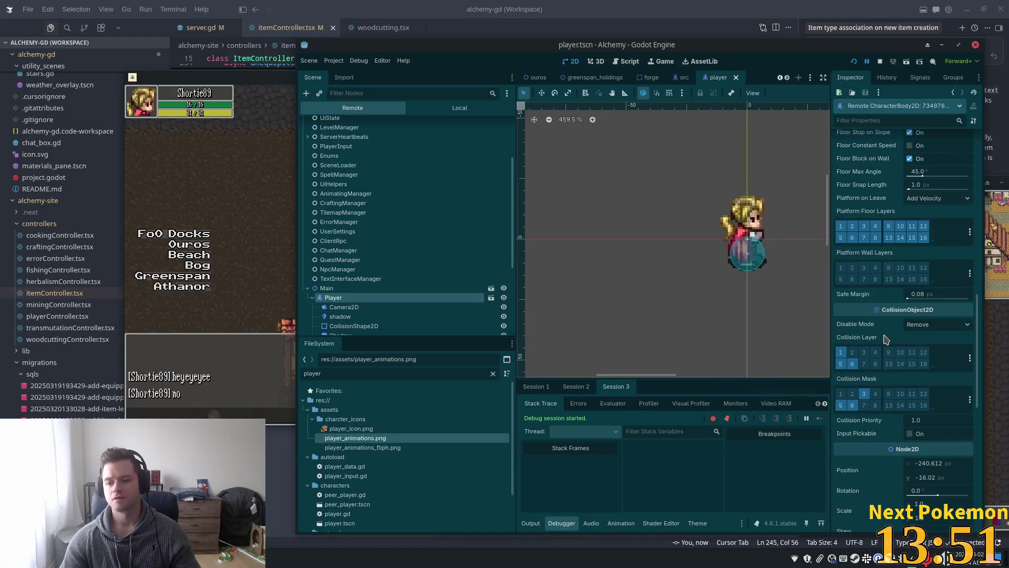
Walk the character down inside the house and move the game window aside
click(226, 271)
key(s)
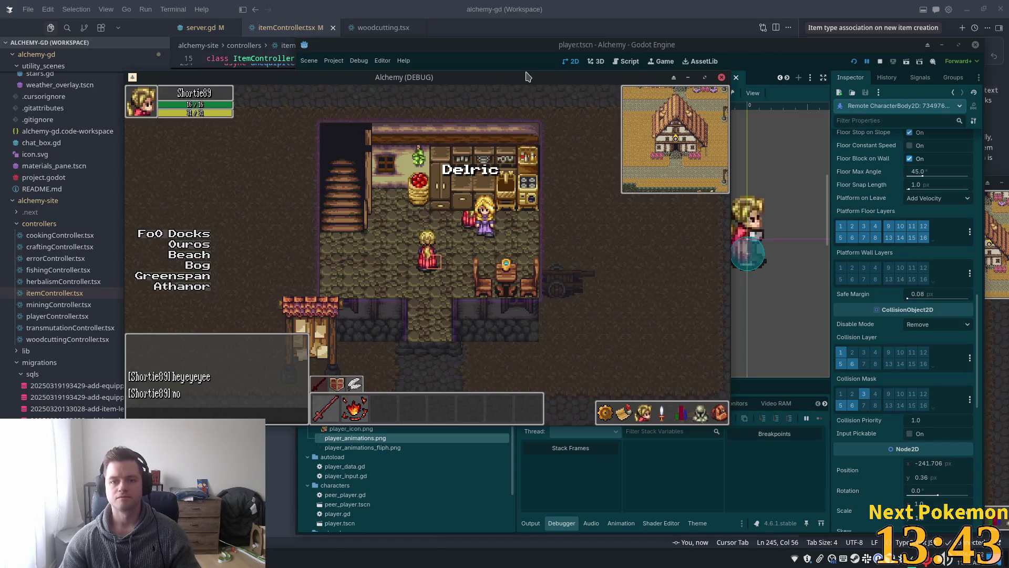
drag(521, 79, 799, 177)
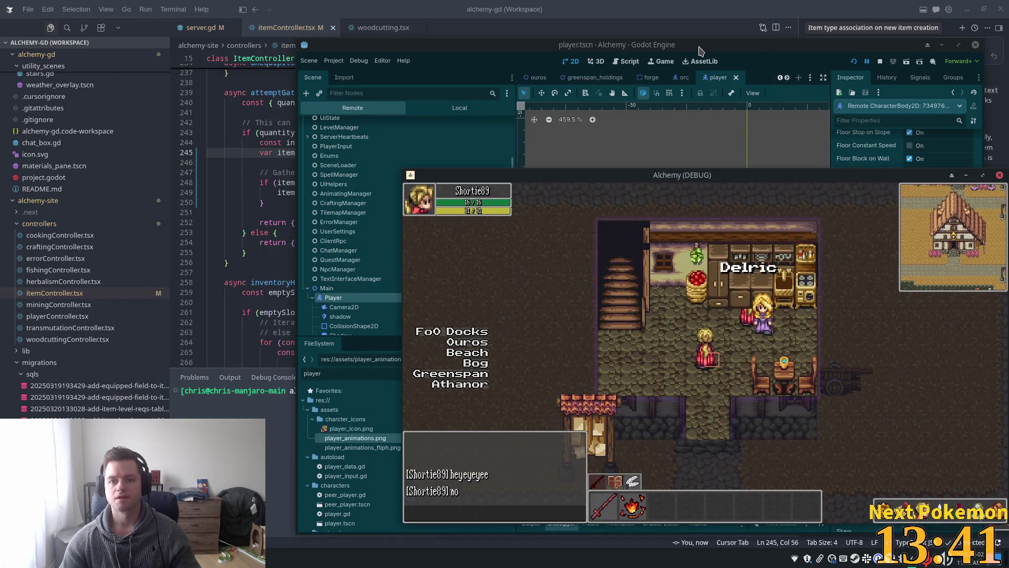
Collapse the remote Player and scroll to its CanvasItem settings: Z Index 10, Y Sort enabled
mouse_move(702, 51)
mouse_down()
mouse_move(387, 19)
mouse_move(423, 24)
mouse_up()
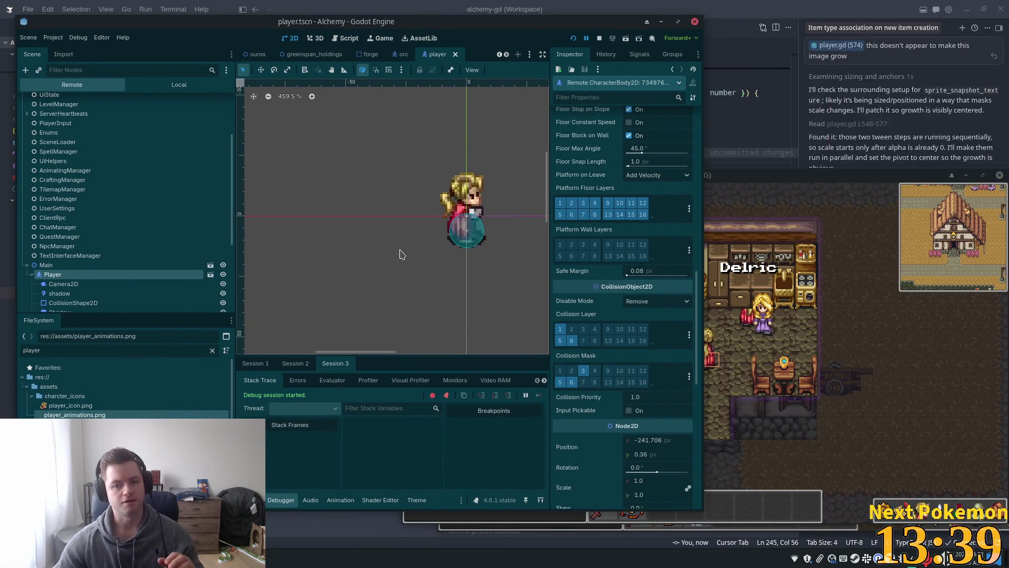
scroll(100, 279, down, 4)
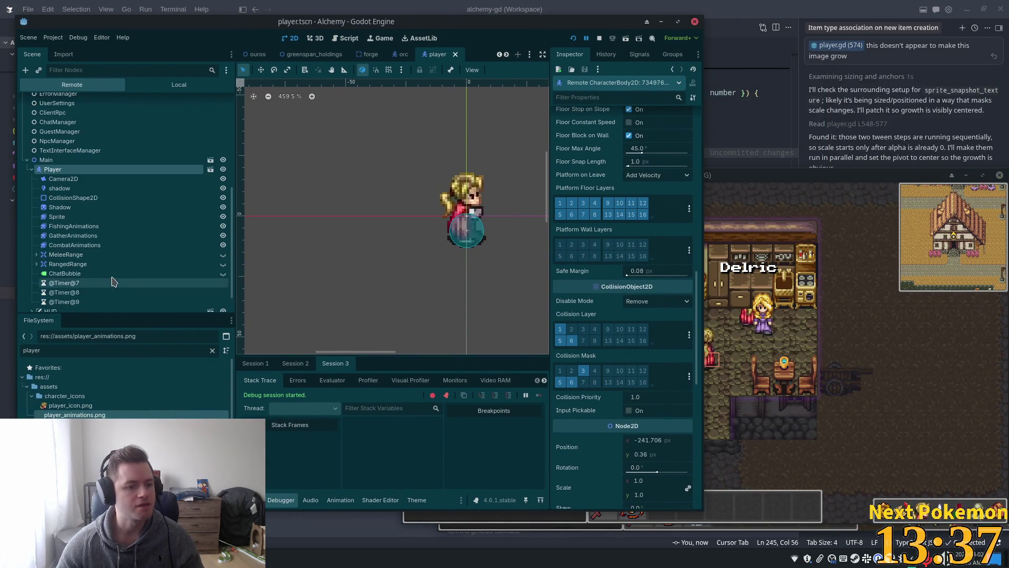
click(29, 168)
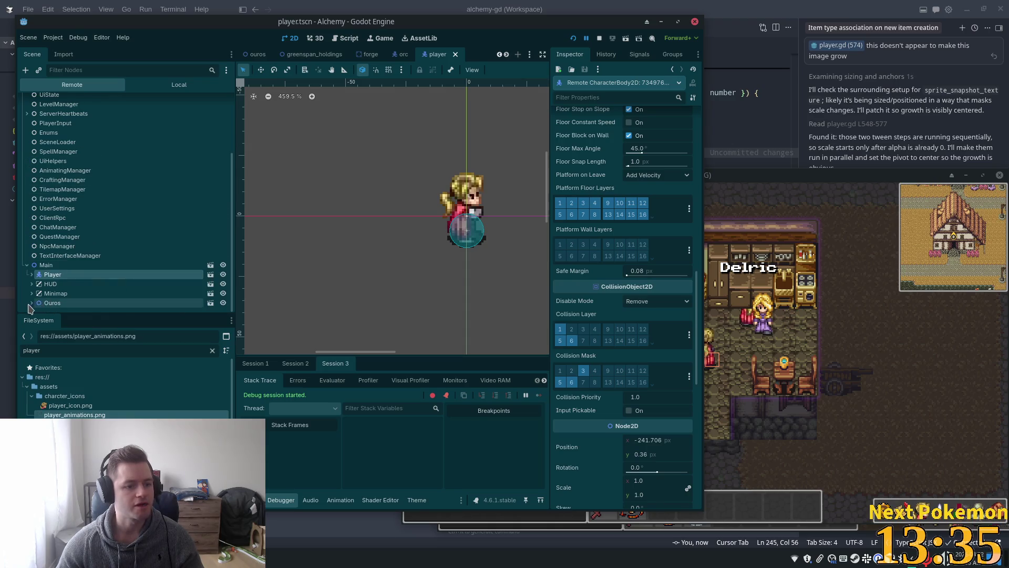
scroll(126, 278, down, 5)
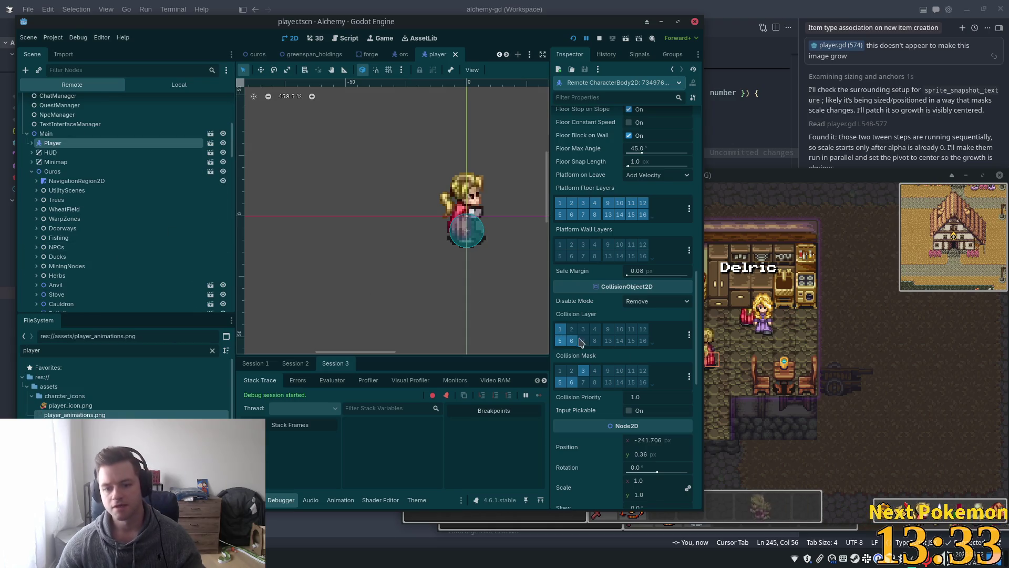
scroll(648, 396, down, 6)
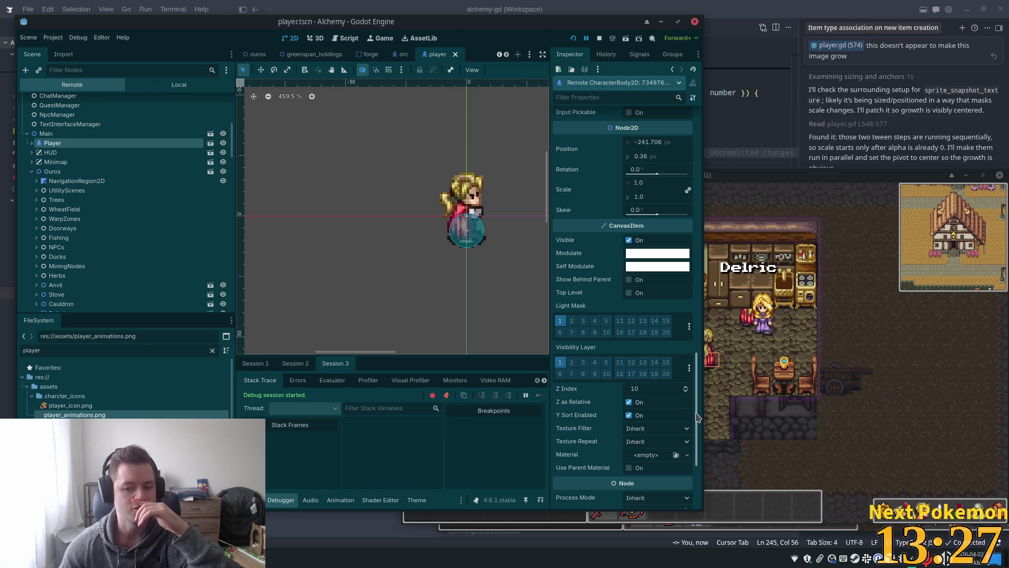
scroll(676, 255, down, 10)
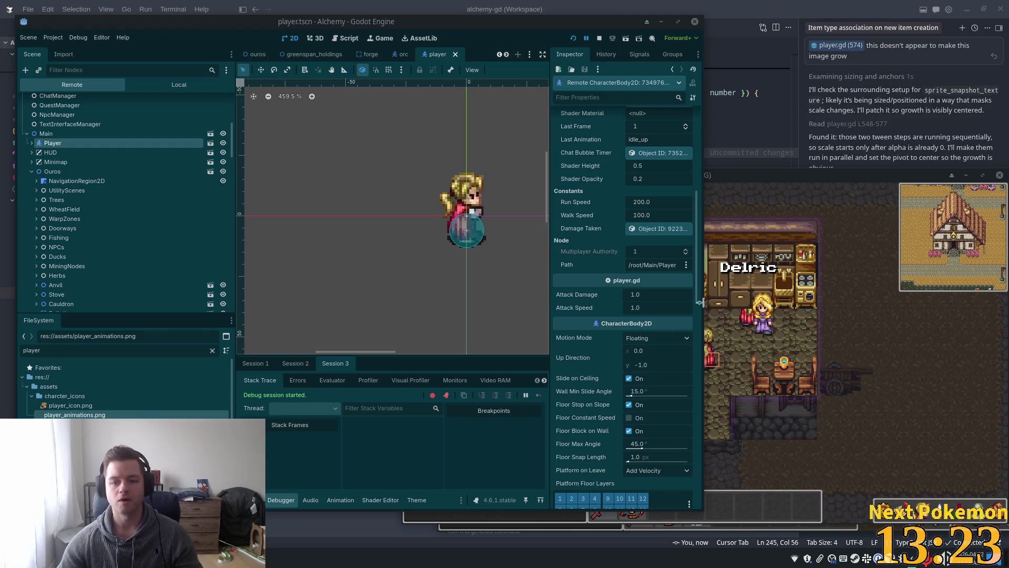
mouse_move(698, 279)
mouse_down()
mouse_move(694, 192)
mouse_move(703, 298)
mouse_up()
Check the live Player's Sprite (Z Index 0, Y Sort off), then scroll the tree to PeerPlayer3
click(32, 143)
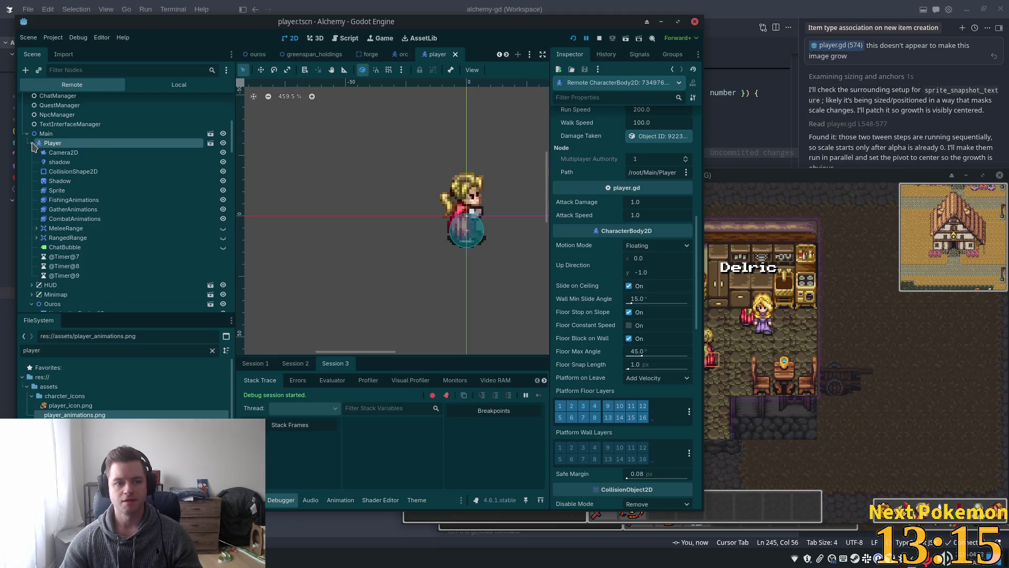
click(58, 190)
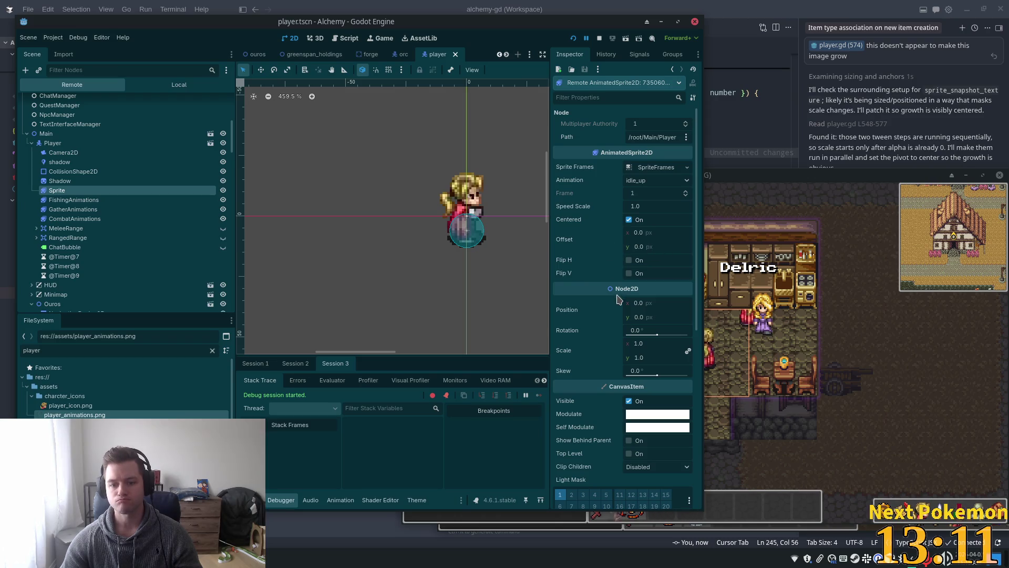
scroll(652, 391, down, 6)
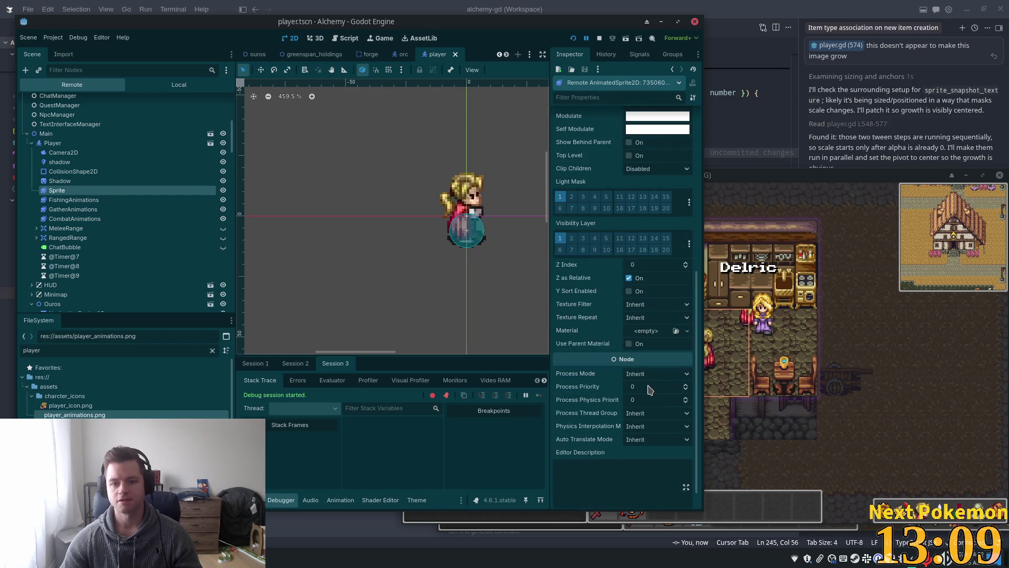
scroll(111, 270, down, 5)
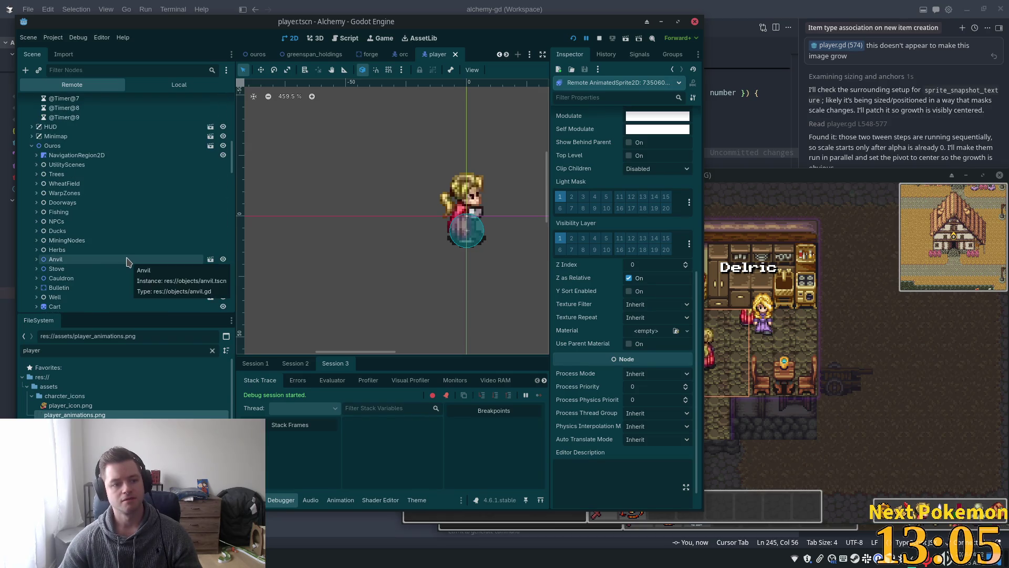
scroll(127, 263, down, 2)
scroll(127, 265, down, 5)
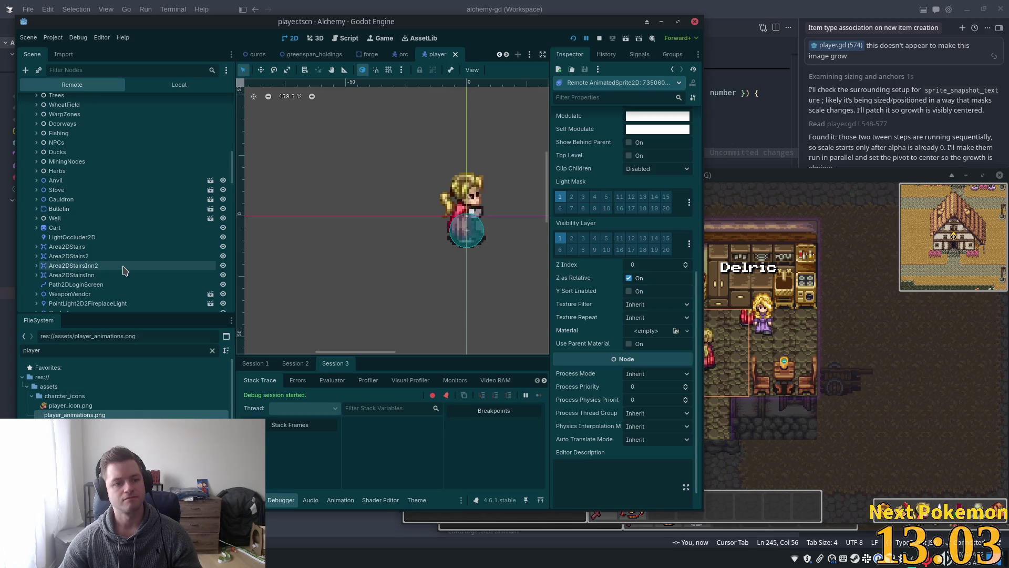
scroll(128, 269, down, 10)
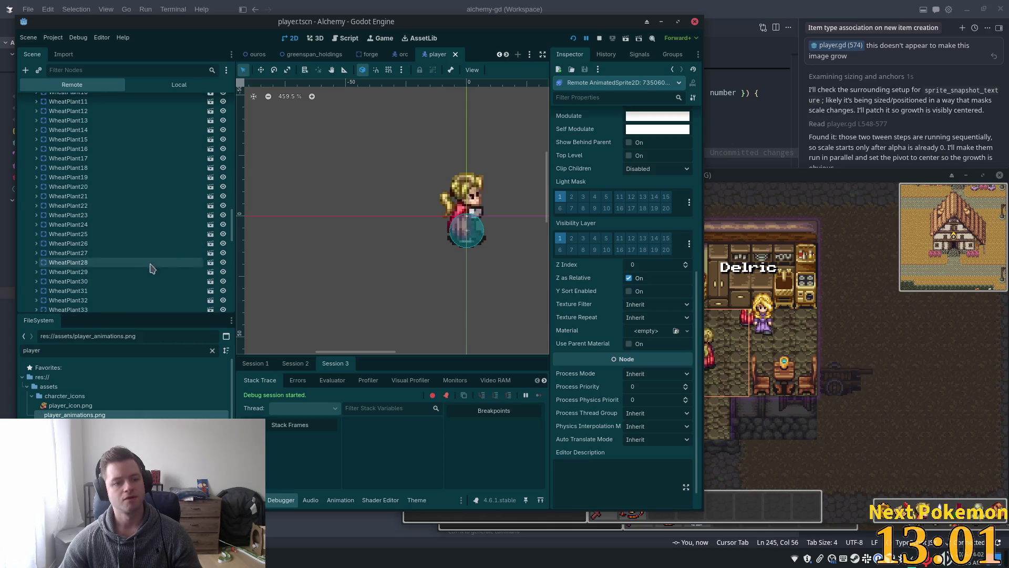
drag(230, 235, 227, 310)
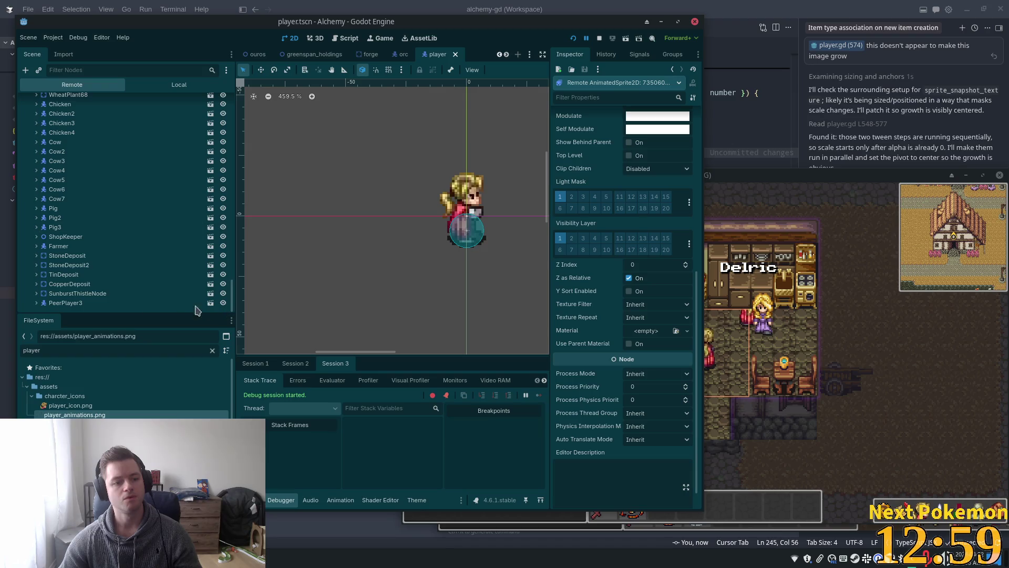
Inspect remote PeerPlayer3's CanvasItem settings: Z Index 3, Z as Relative on, Y Sort on
click(119, 304)
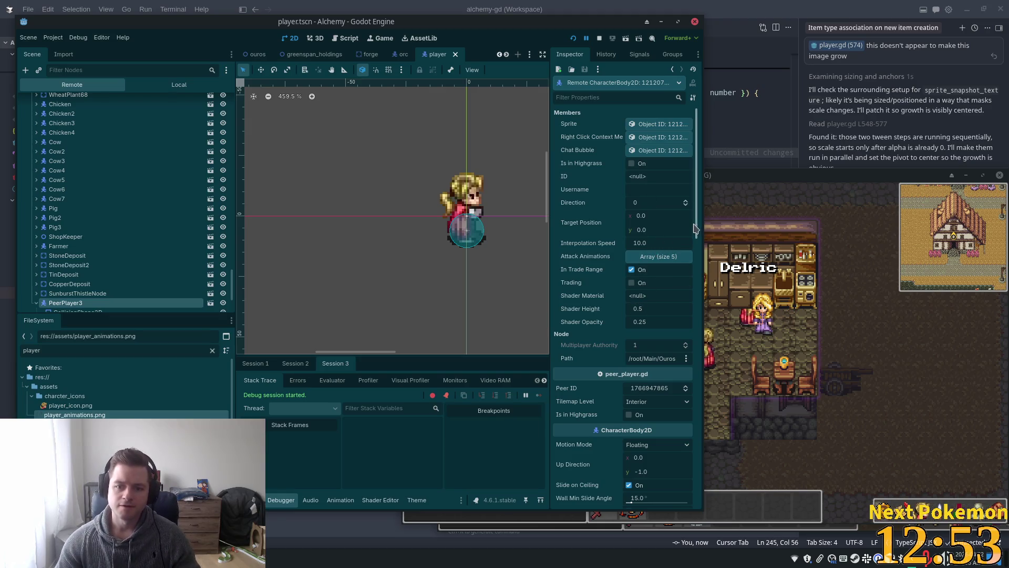
drag(697, 228, 697, 253)
mouse_move(709, 275)
mouse_down()
mouse_move(713, 395)
mouse_move(692, 447)
mouse_up()
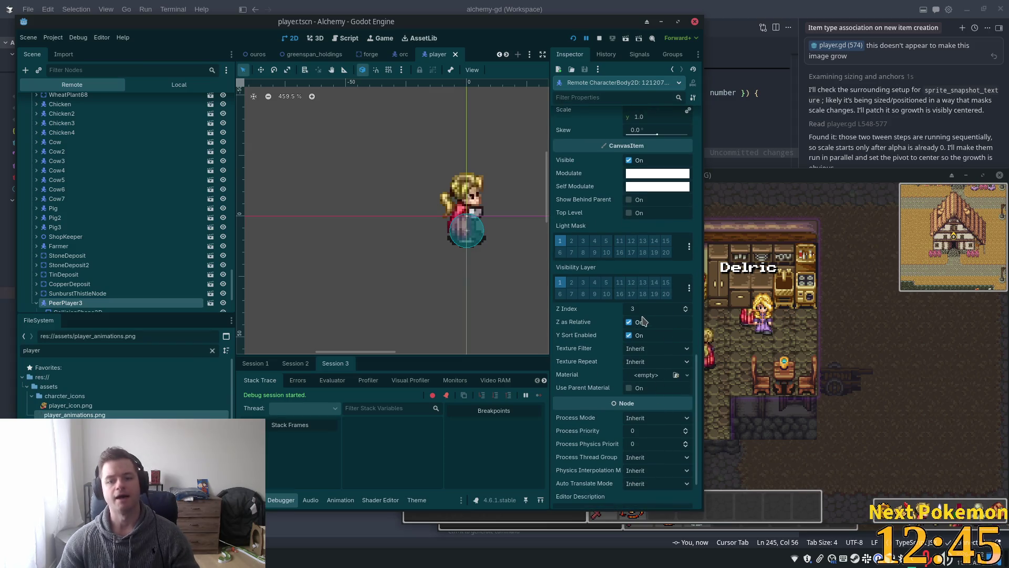
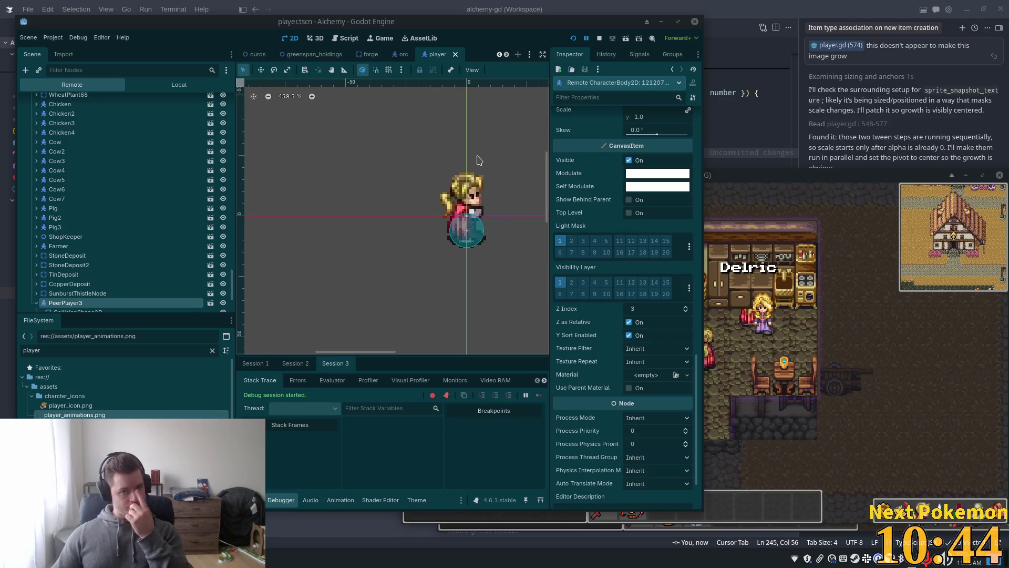
Raise the Alchemy (DEBUG) window showing the player inside the shop
click(793, 180)
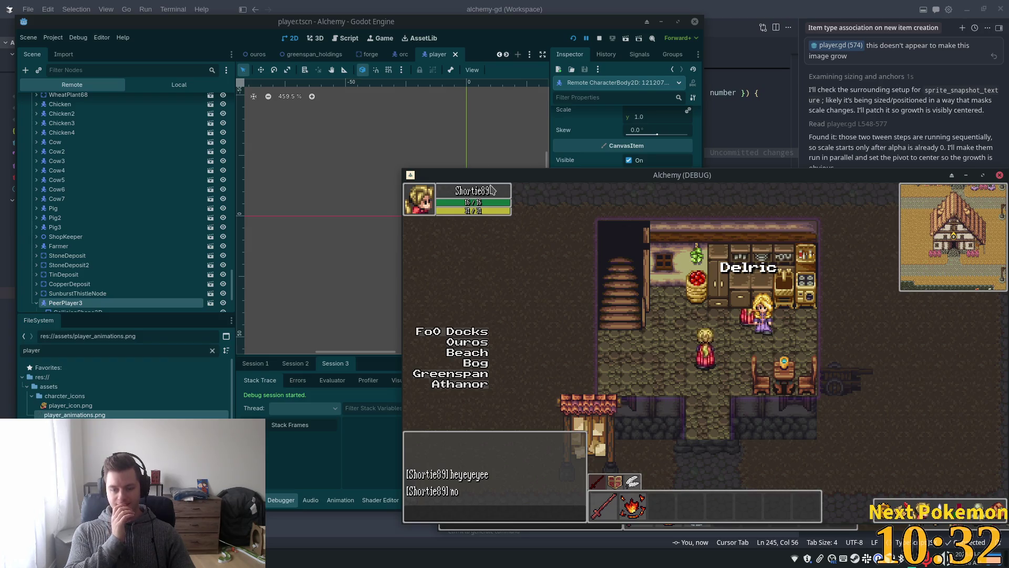
Walk the player out of the house, east, and back in through the door with WASD
key(s)
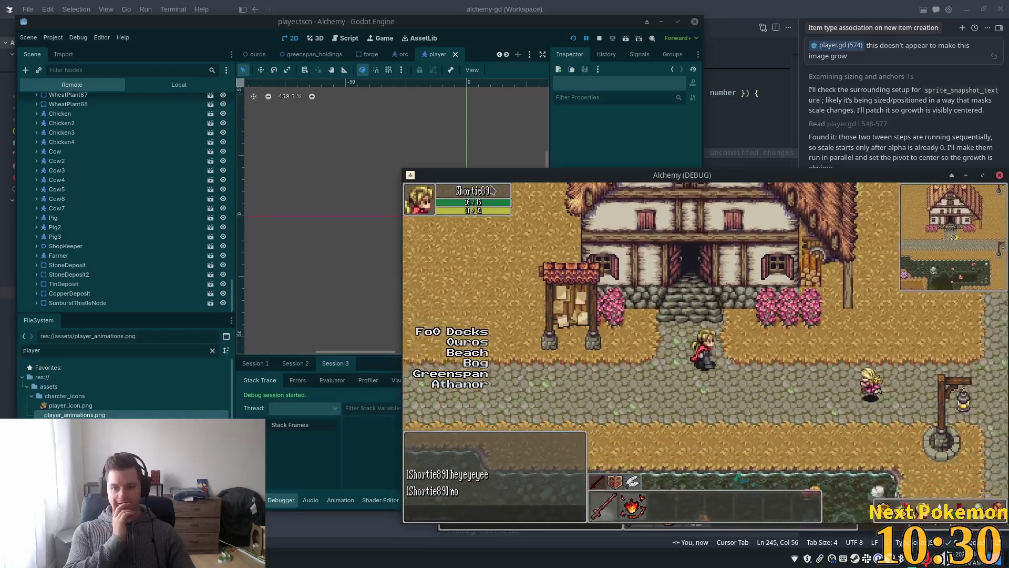
key(d)
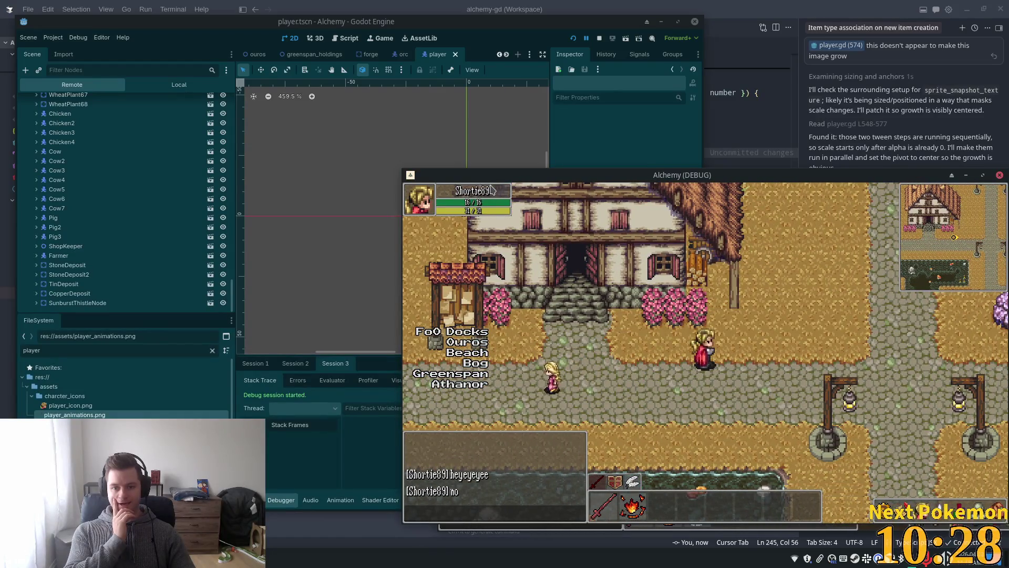
key(d)
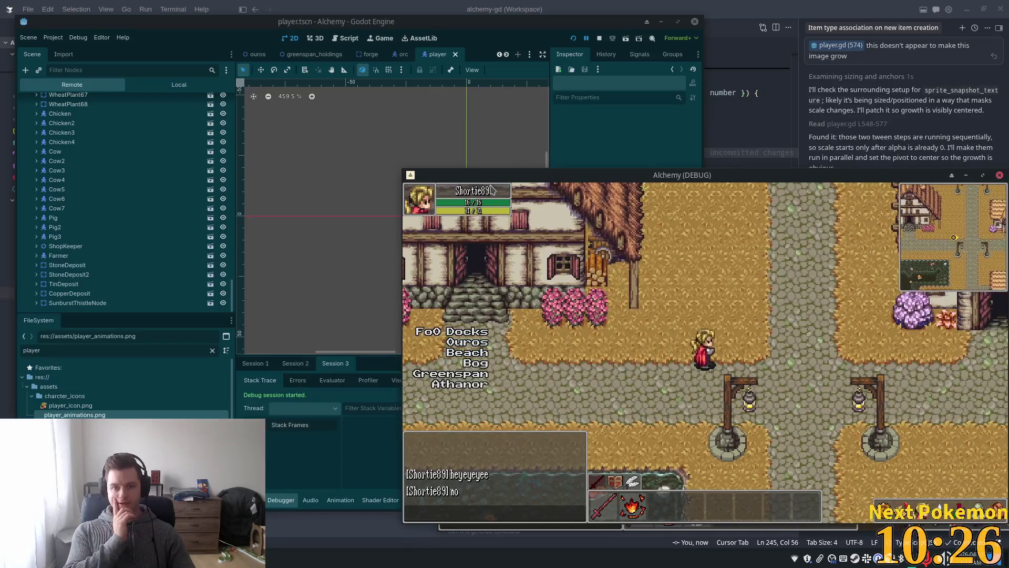
key(a)
key(w)
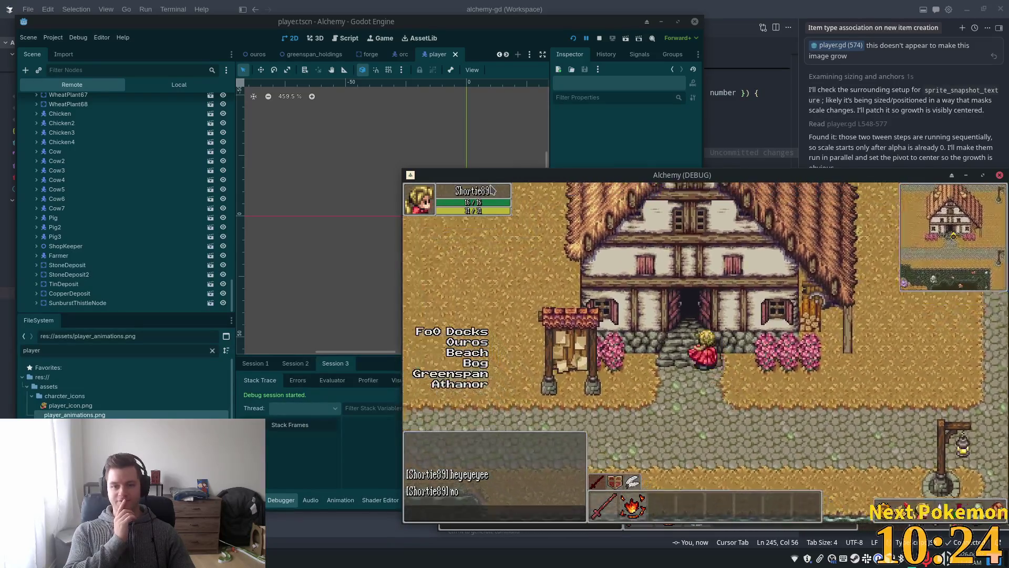
key(w)
key(s)
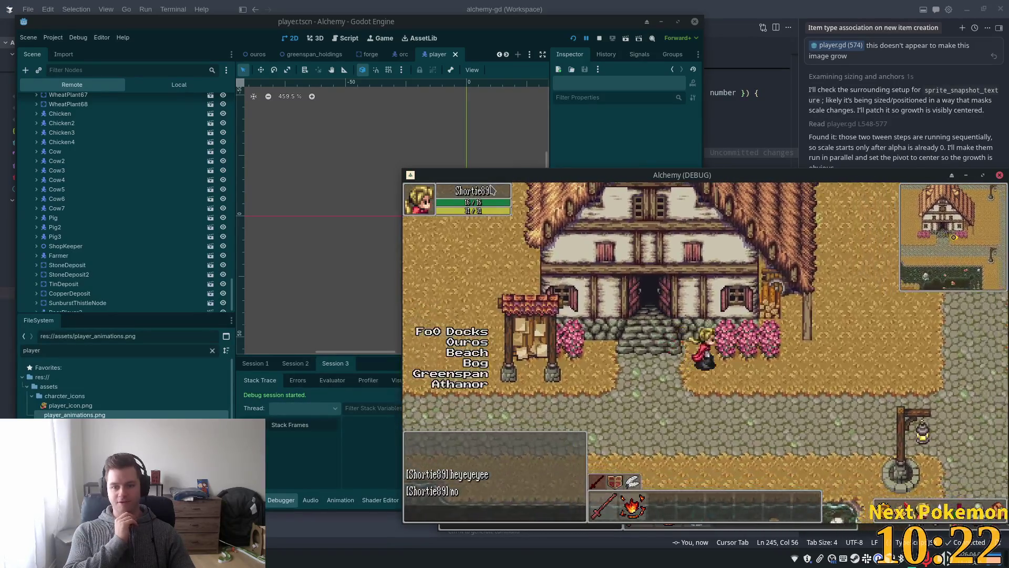
key(a)
key(w)
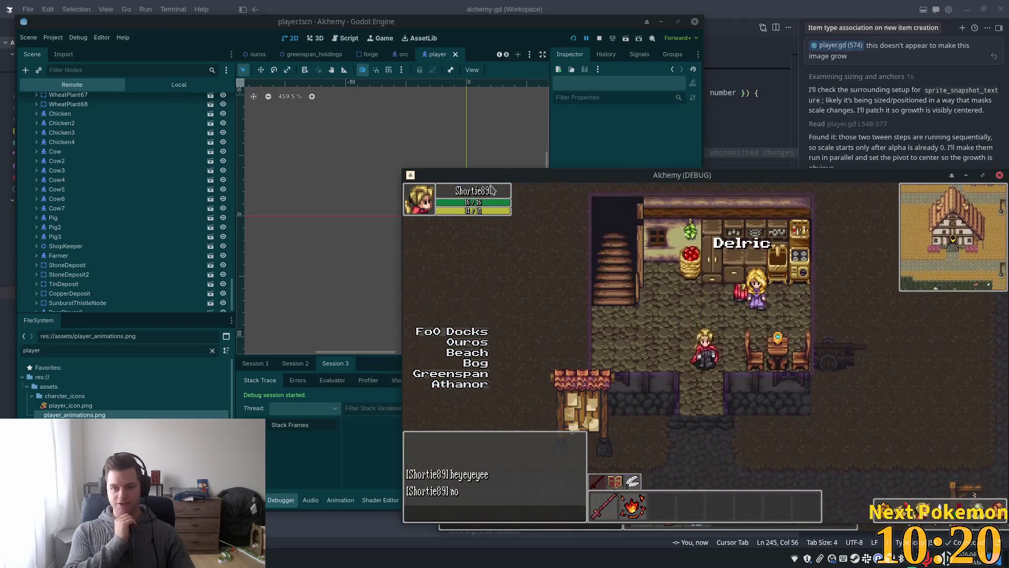
key(s)
key(d)
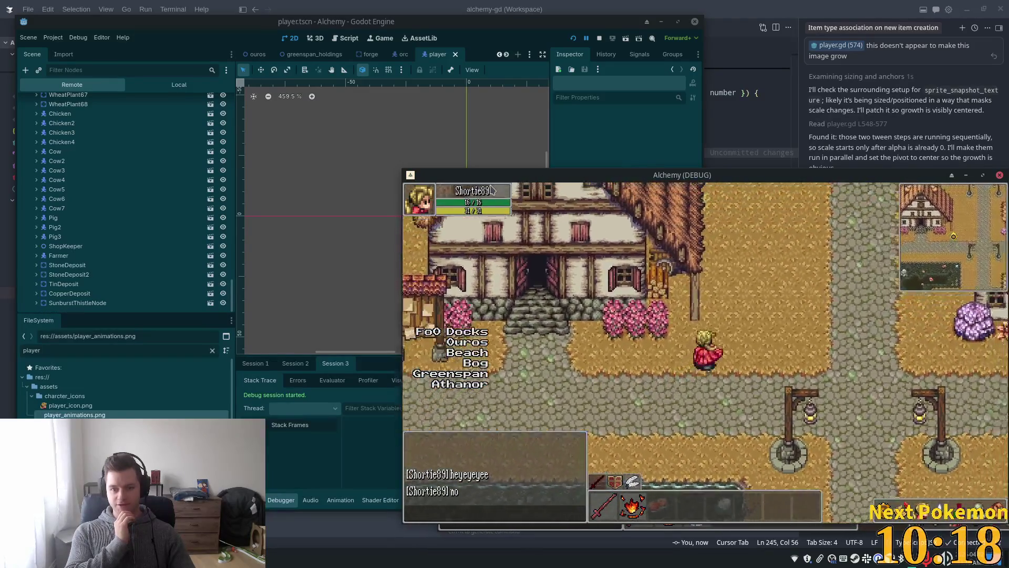
key(w)
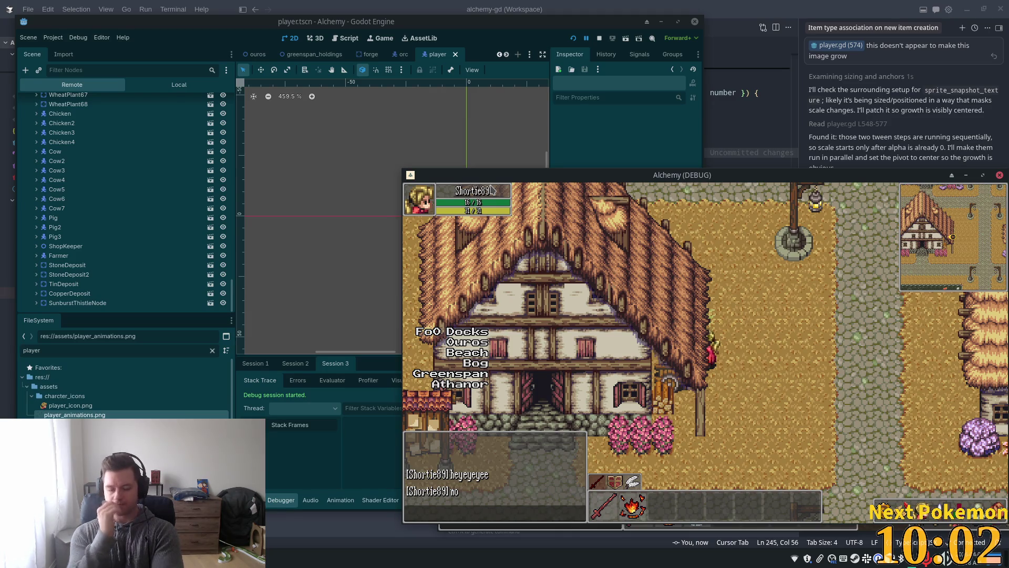
Walk the player to the house's front steps and back out using the arrow keys
key(Down)
key(Left)
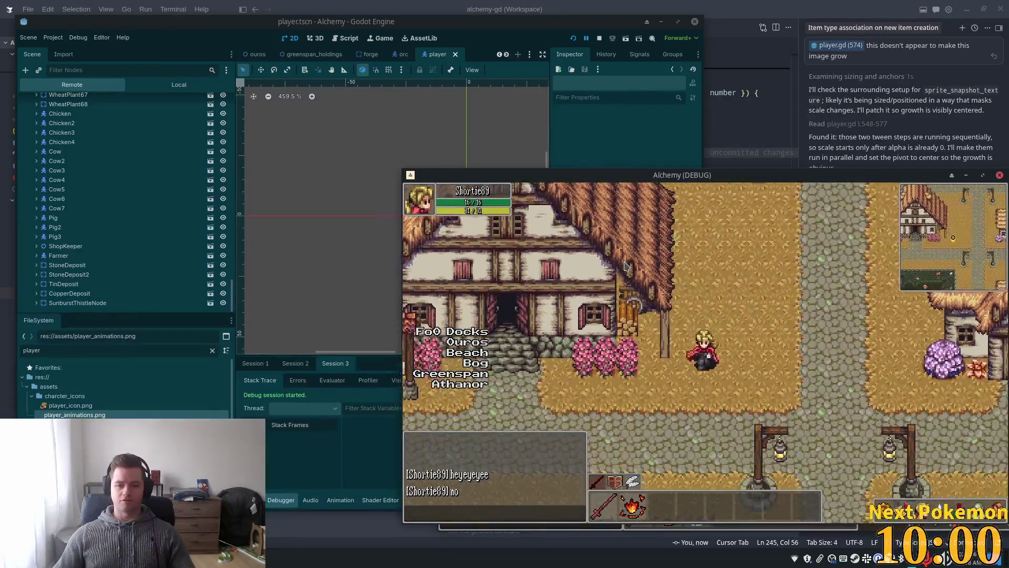
key(Up)
key(Up)
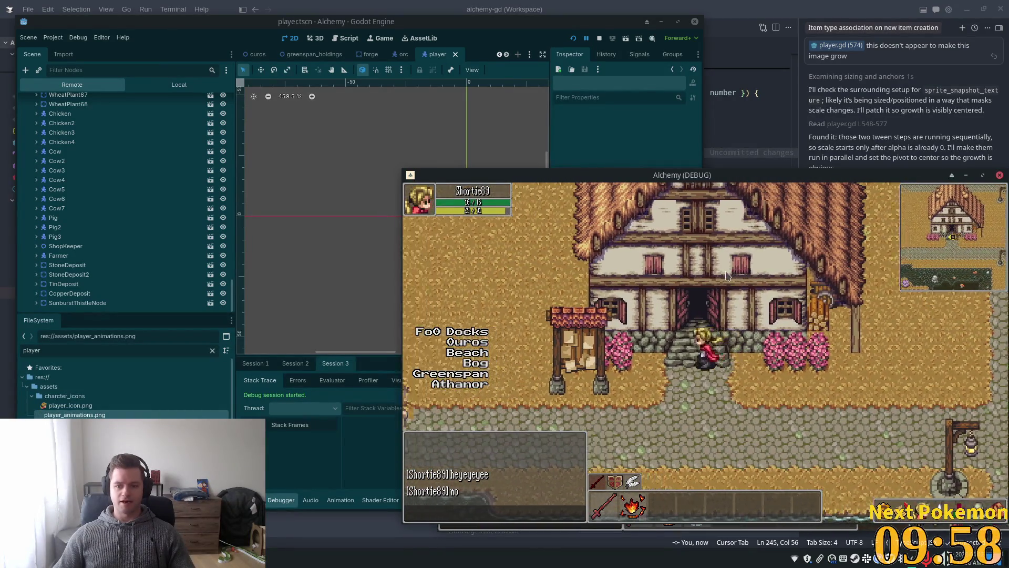
key(Down)
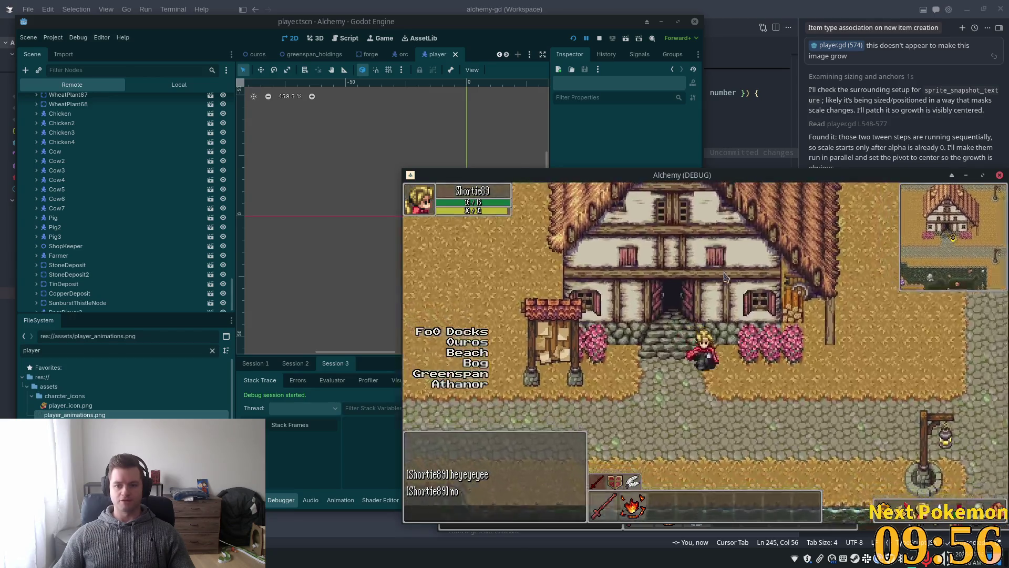
key(Left)
key(Up)
key(Right)
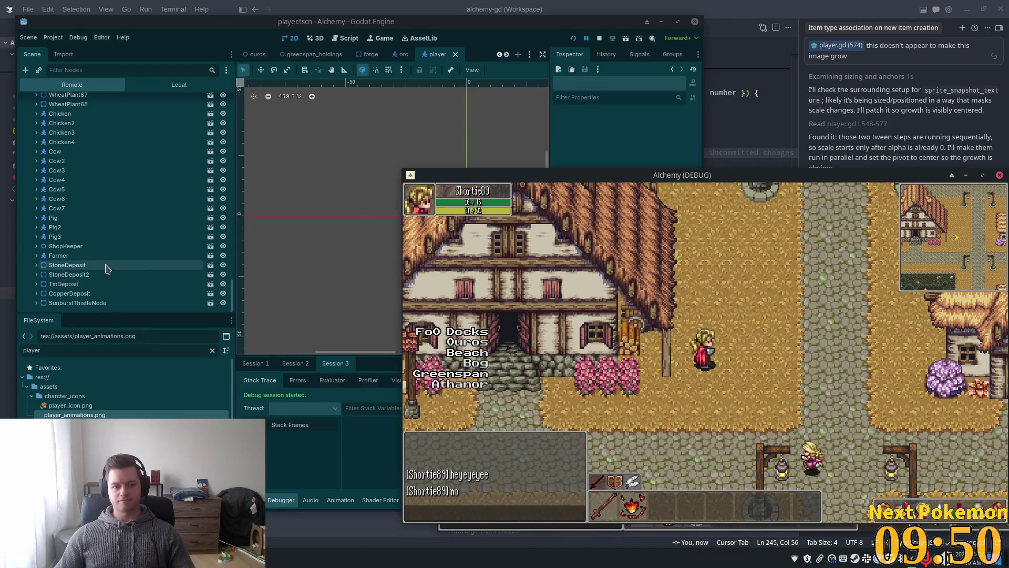
Switch from the Godot editor to the game, then to the code editor
click(73, 294)
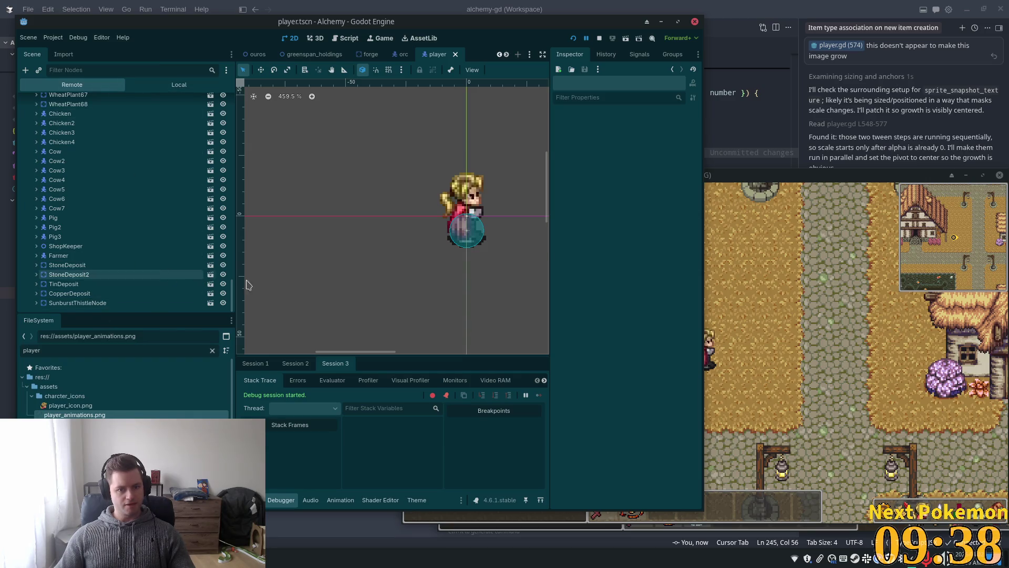
click(760, 311)
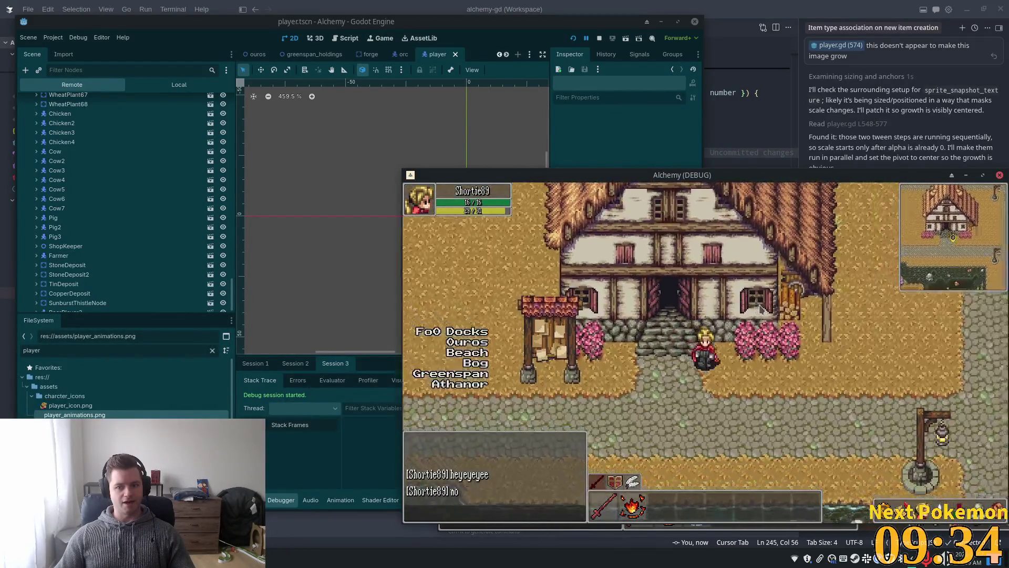
mouse_move(778, 6)
mouse_down()
mouse_move(770, 16)
mouse_move(785, 27)
mouse_up()
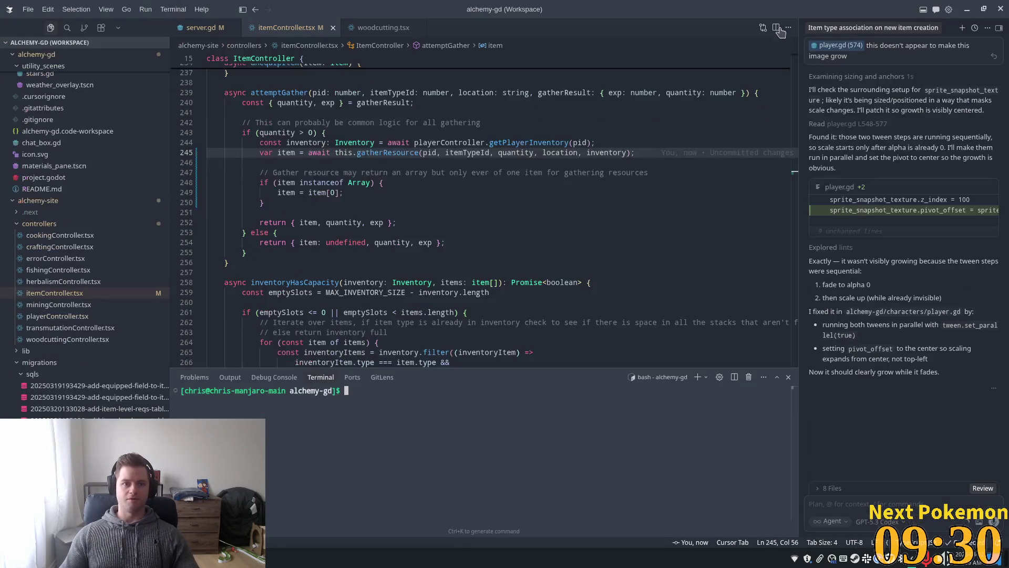
Open peer_player.gd with Quick Open
key(ctrl+p)
text(perr_pla)
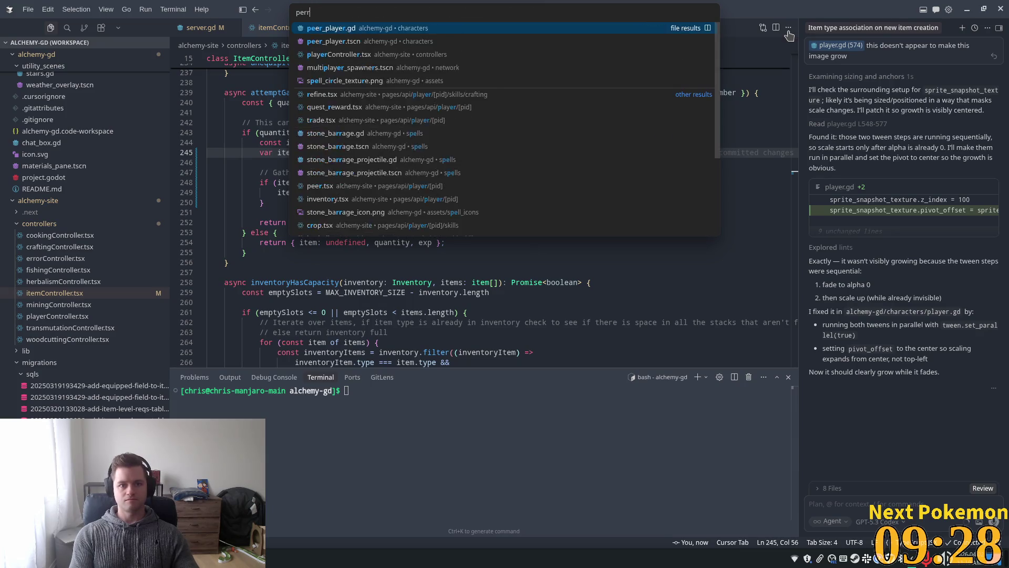
key(BackSpace)
key(BackSpace)
key(BackSpace)
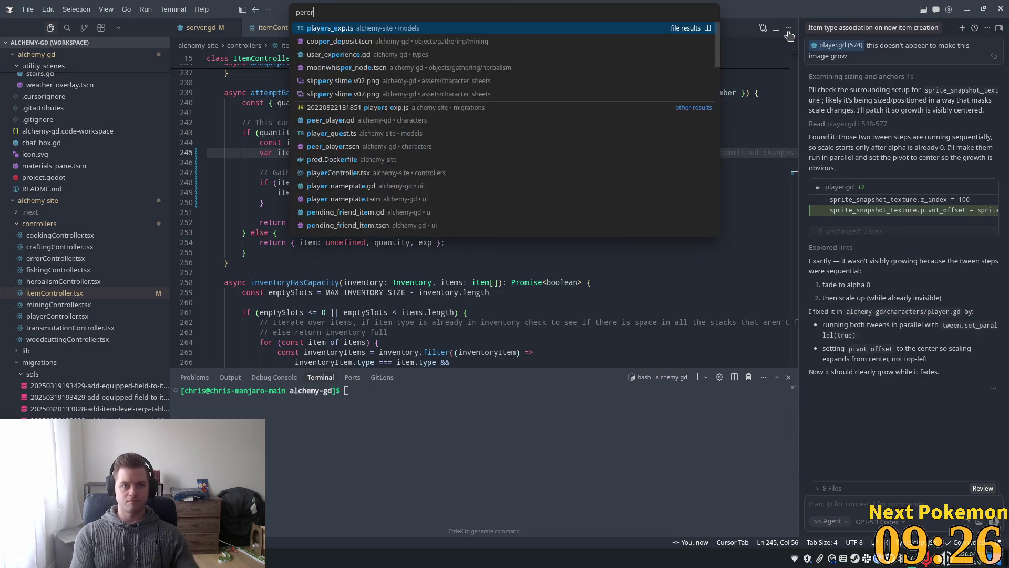
text(er_pla)
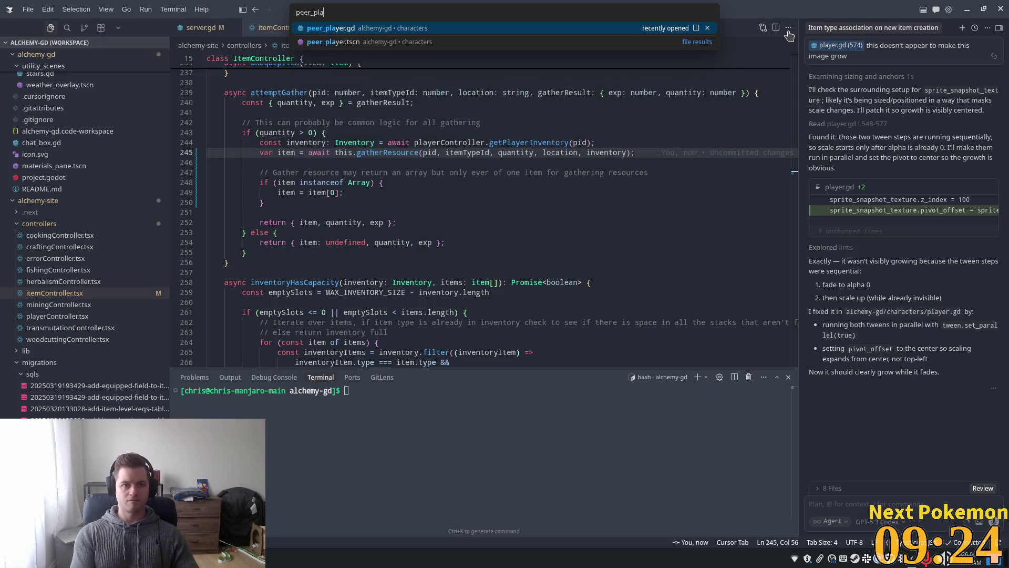
key(Return)
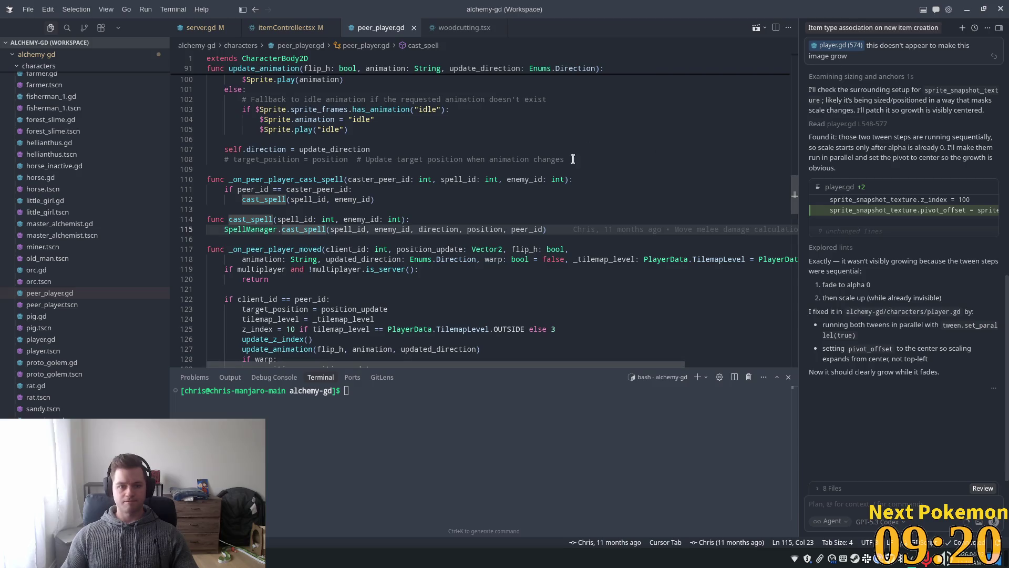
Change the line 125 z_index fallback from 'else 3' to 'else 10', then return to Godot
click(437, 171)
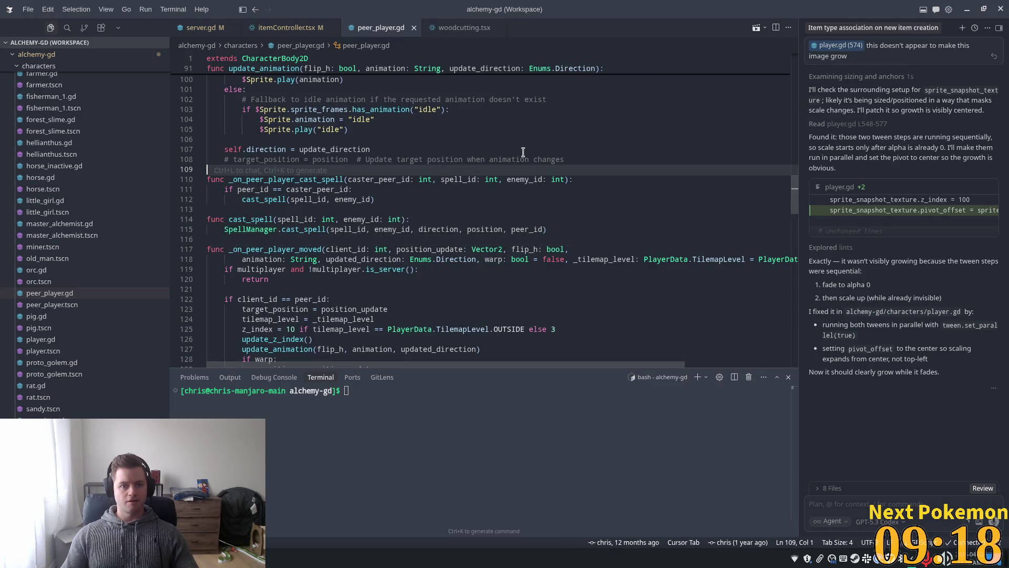
text(z_index)
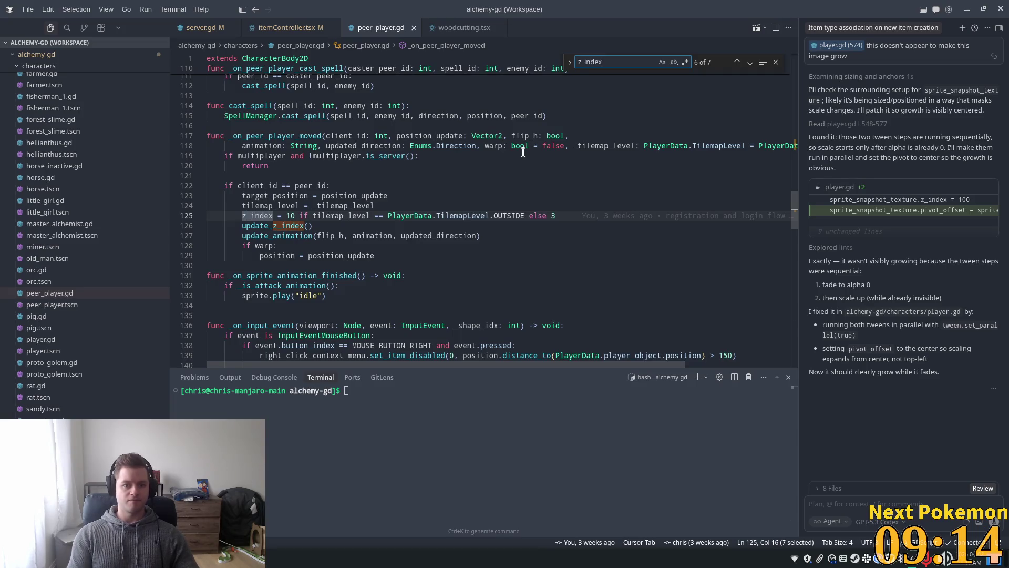
click(436, 211)
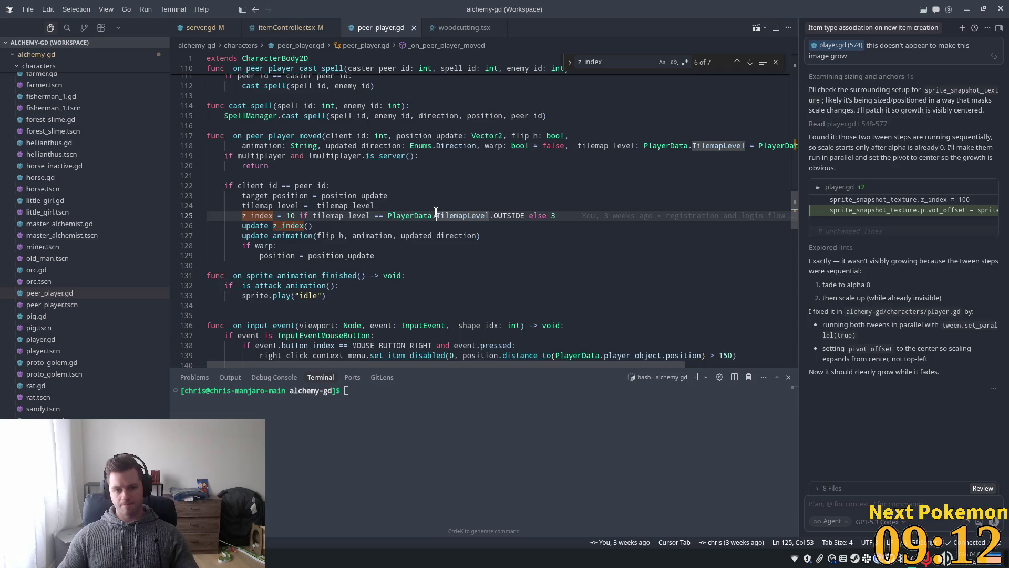
scroll(483, 232, up, 1)
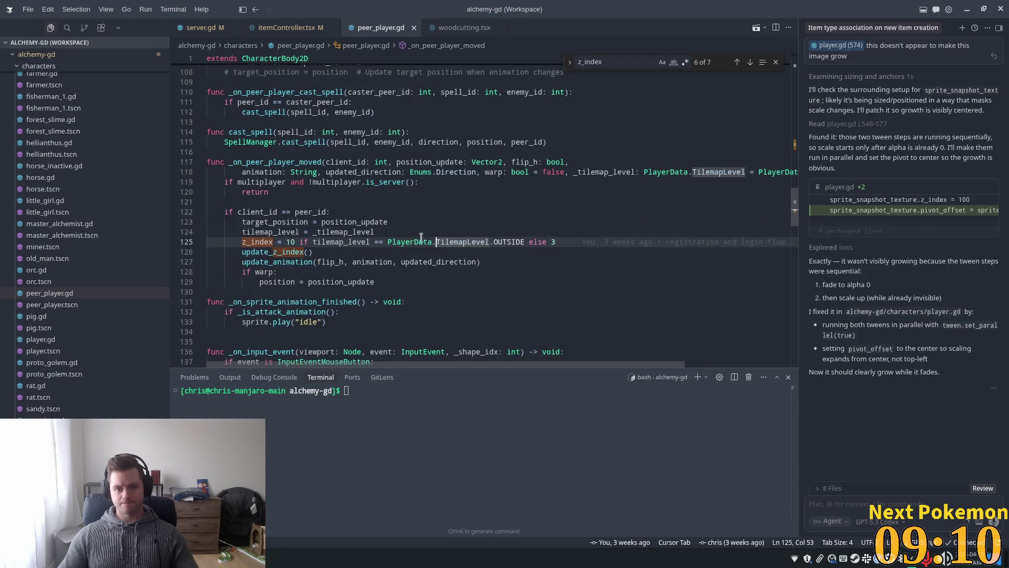
scroll(383, 262, up, 4)
scroll(494, 225, down, 5)
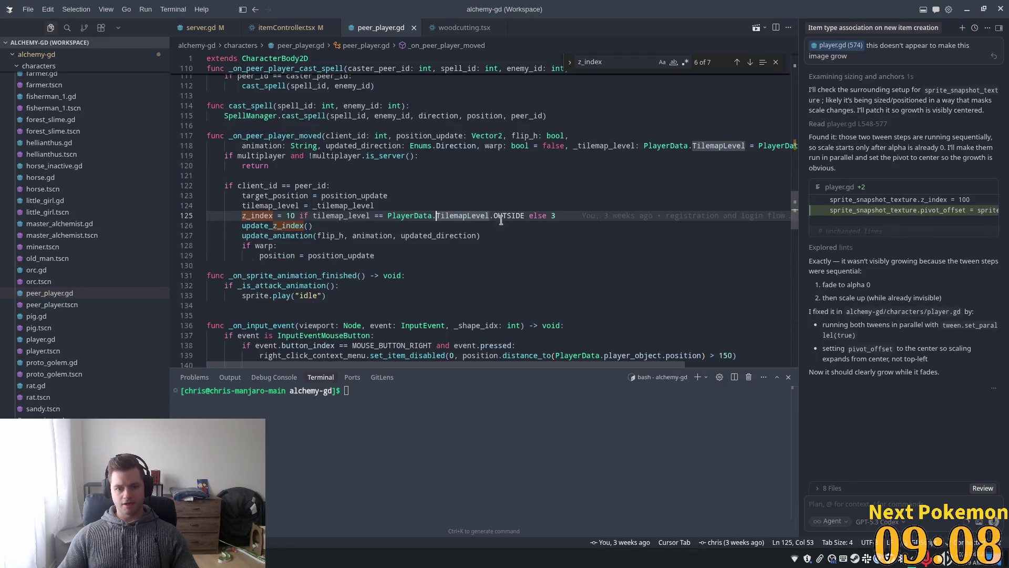
click(498, 216)
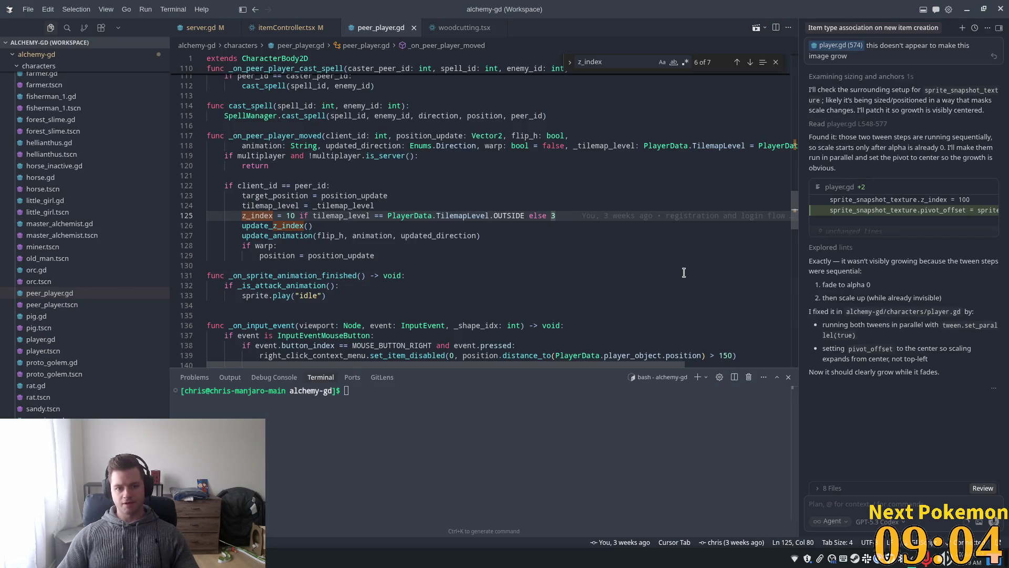
key(shift+Left)
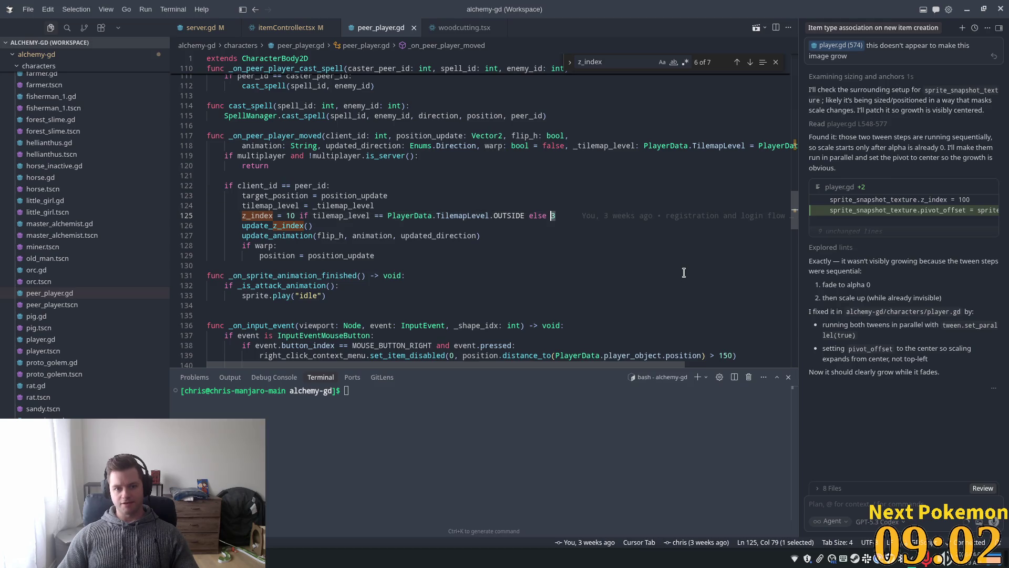
text(10)
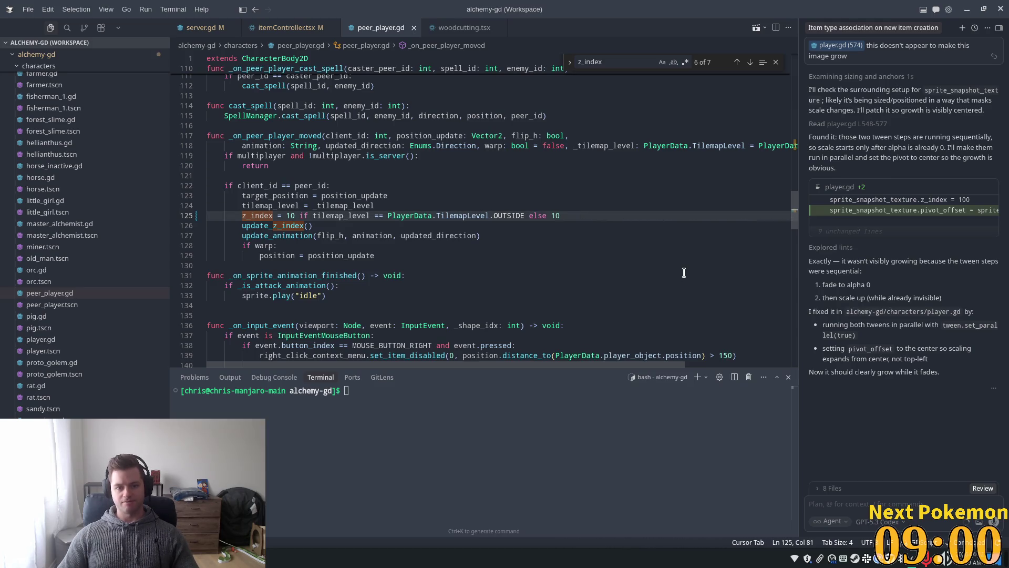
key(alt+Tab)
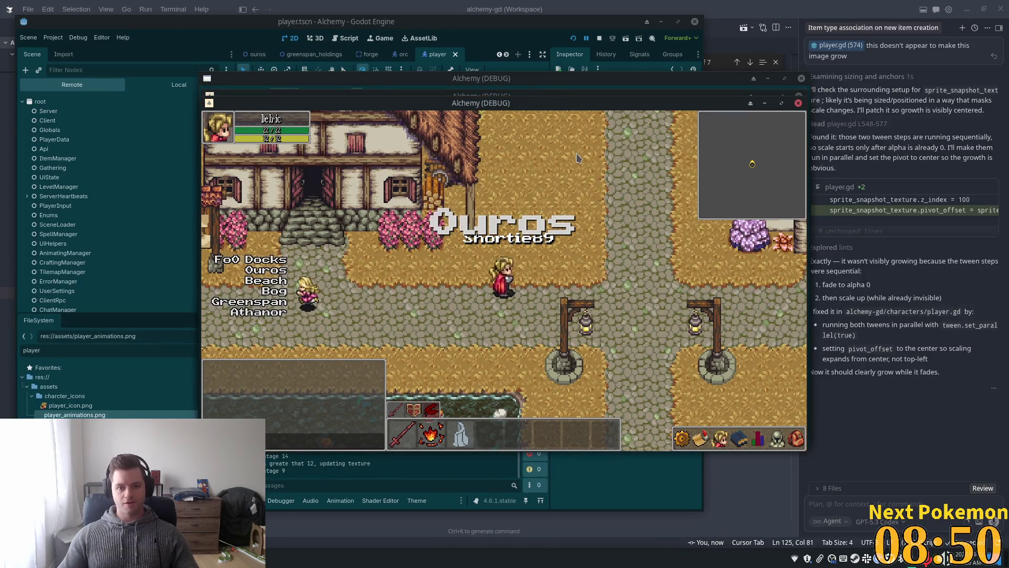
Move the first game window left and put the Shortie89 client on top
click(546, 188)
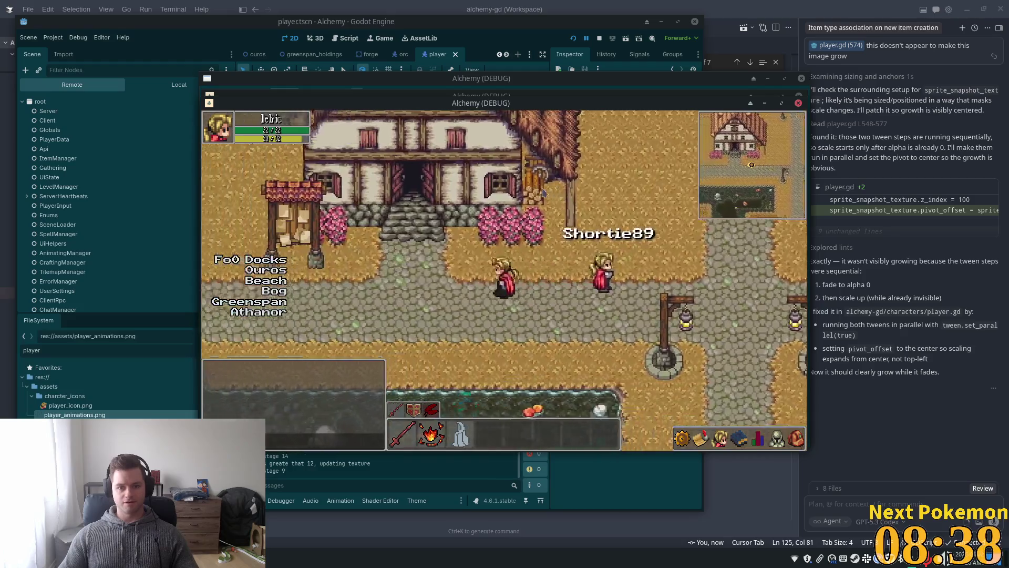
click(544, 193)
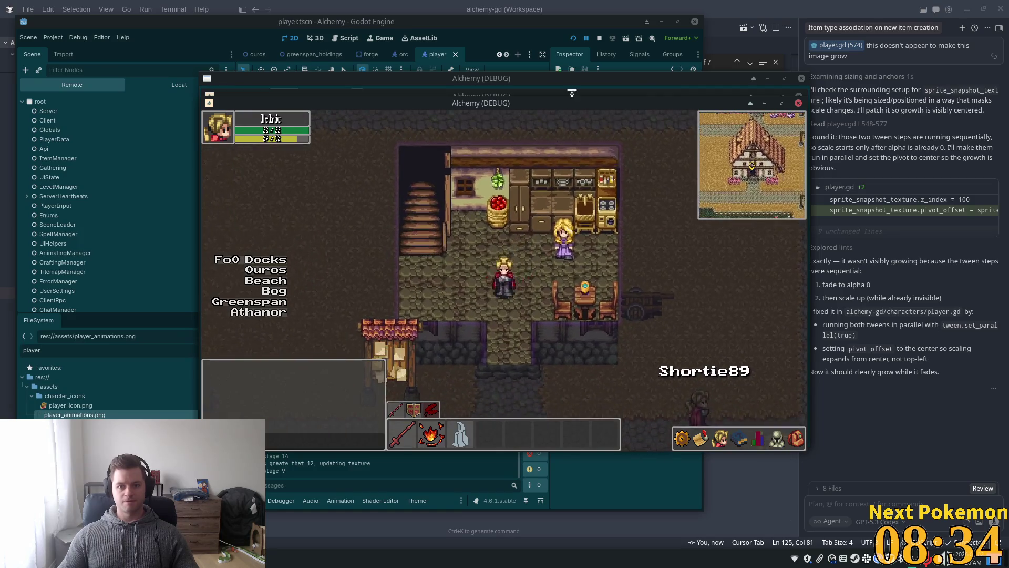
drag(561, 108, 450, 146)
click(463, 97)
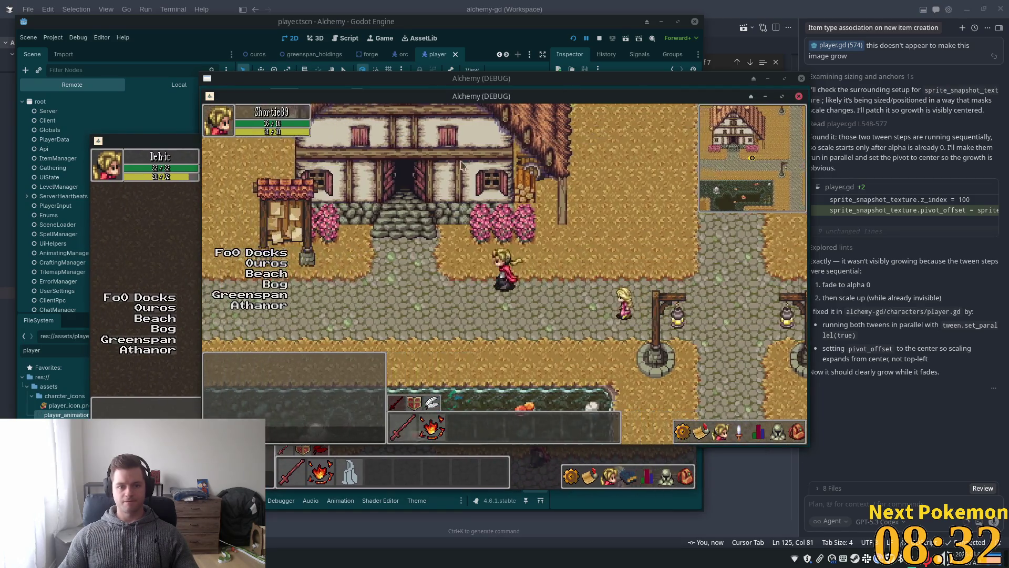
Place both clients side by side and walk both players indoors, the first one upstairs
drag(465, 102, 757, 151)
key(Up)
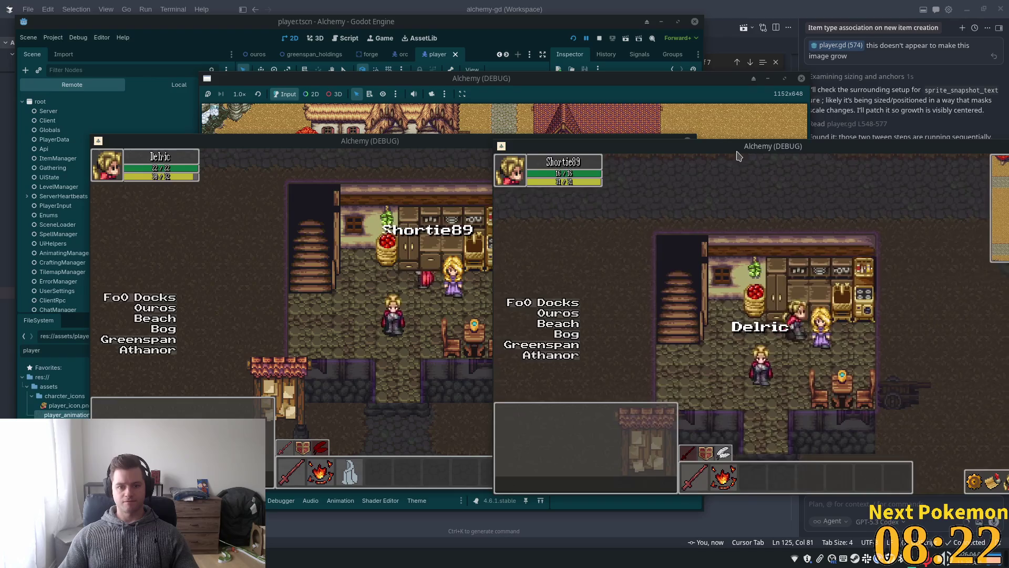
click(382, 310)
key(Down)
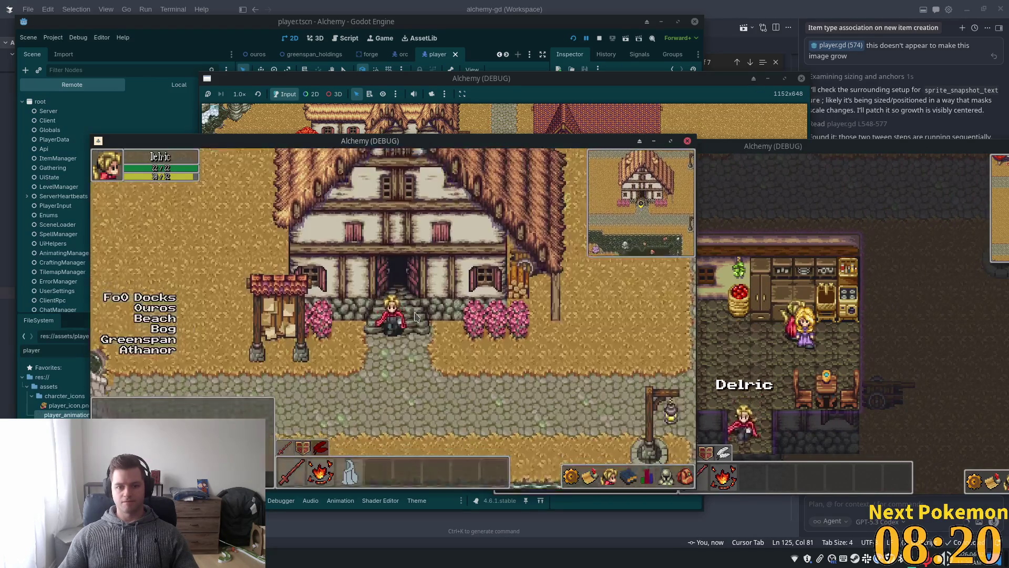
key(Left)
key(Up)
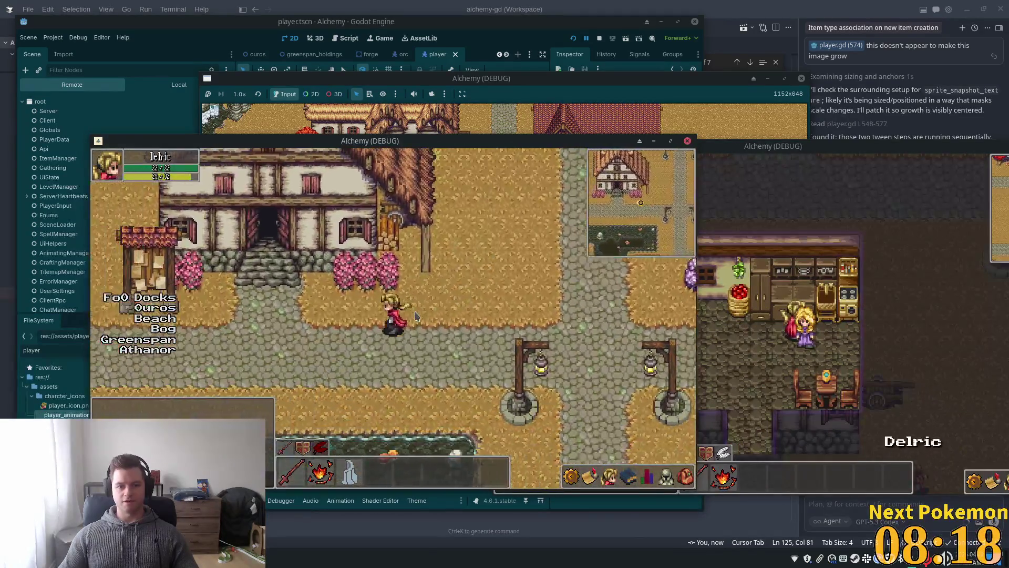
key(Left)
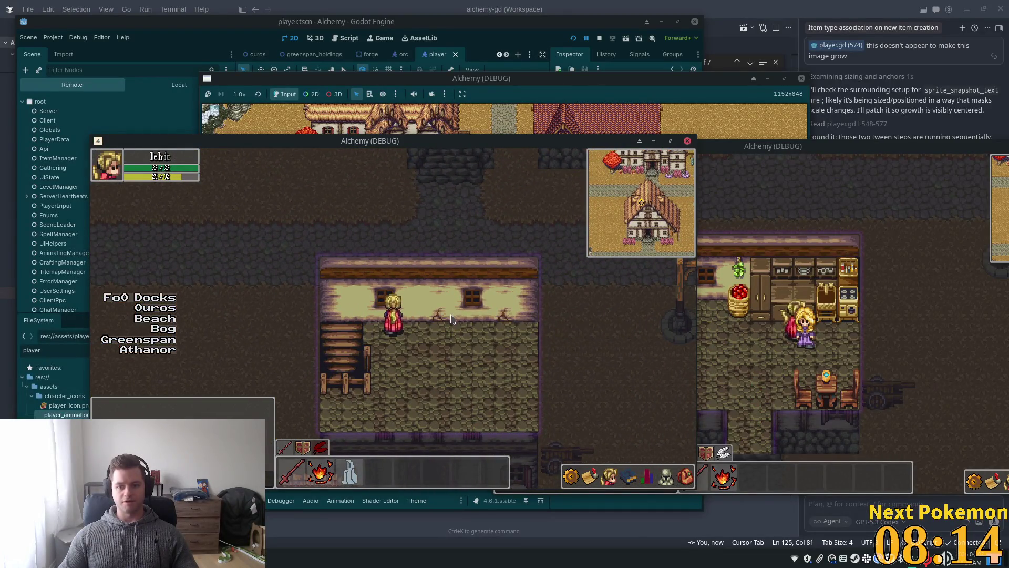
Walk the second player downstairs, out past the inn, and under the thatched roof
click(744, 335)
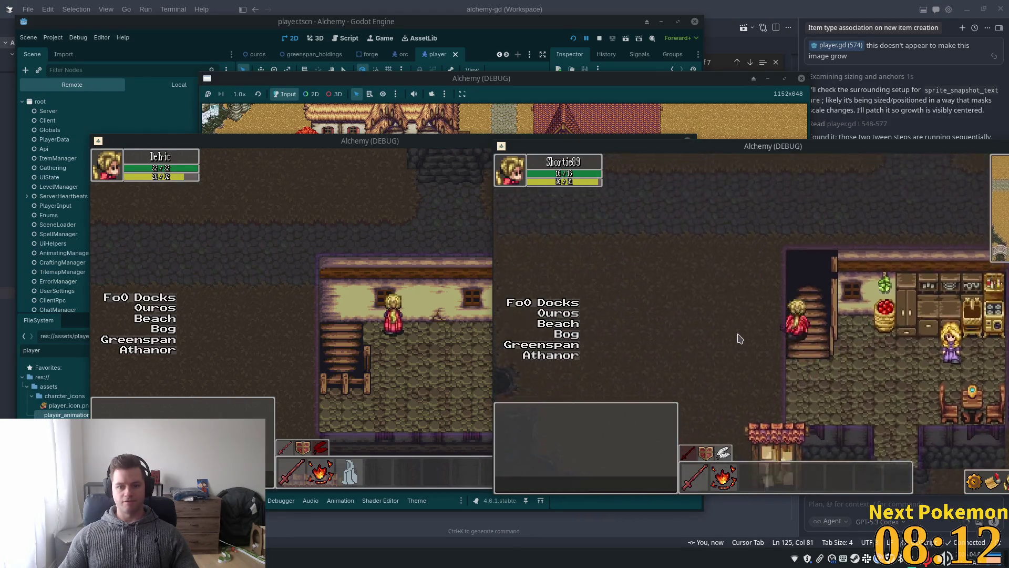
key(Right)
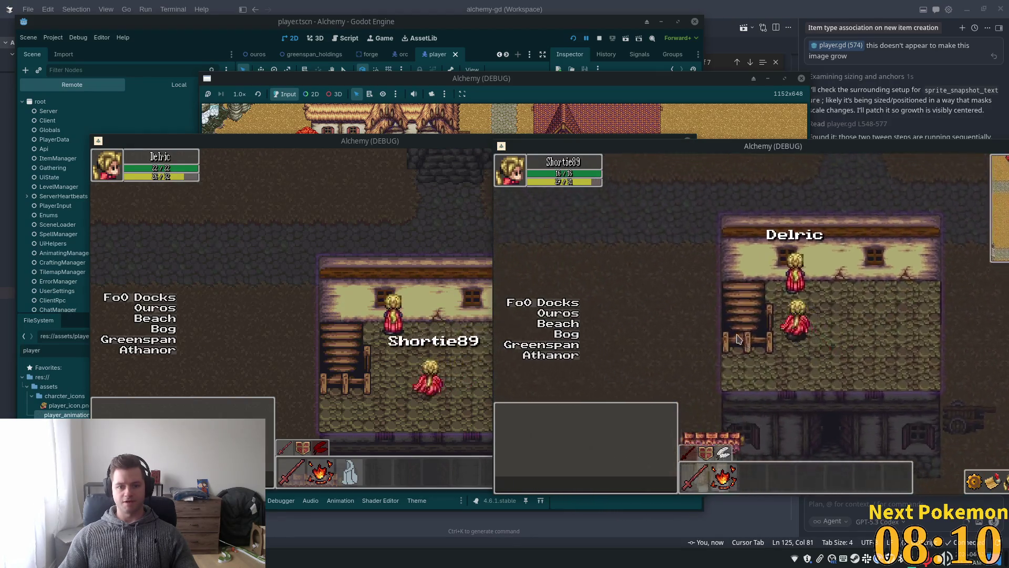
key(Left)
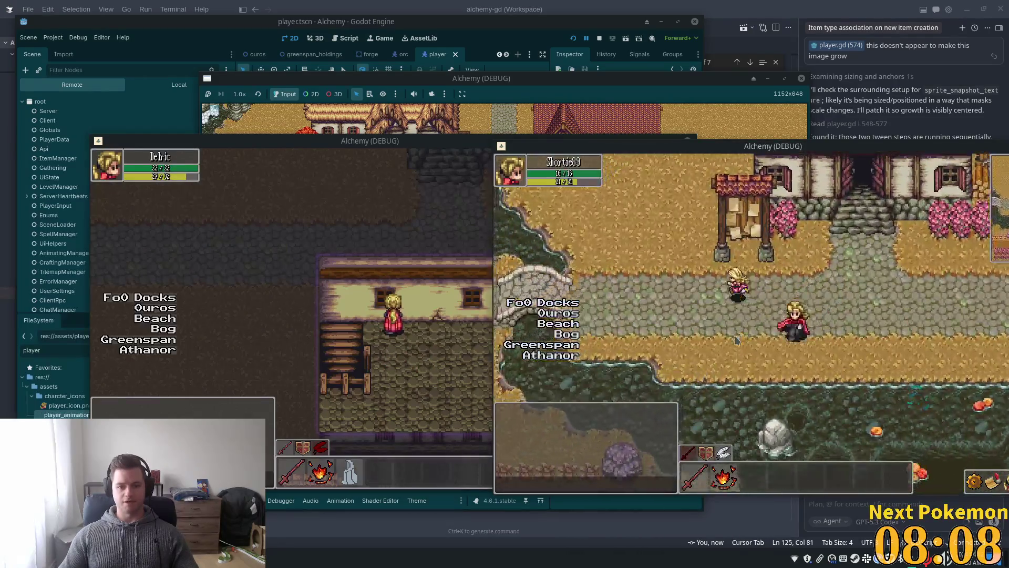
key(Up)
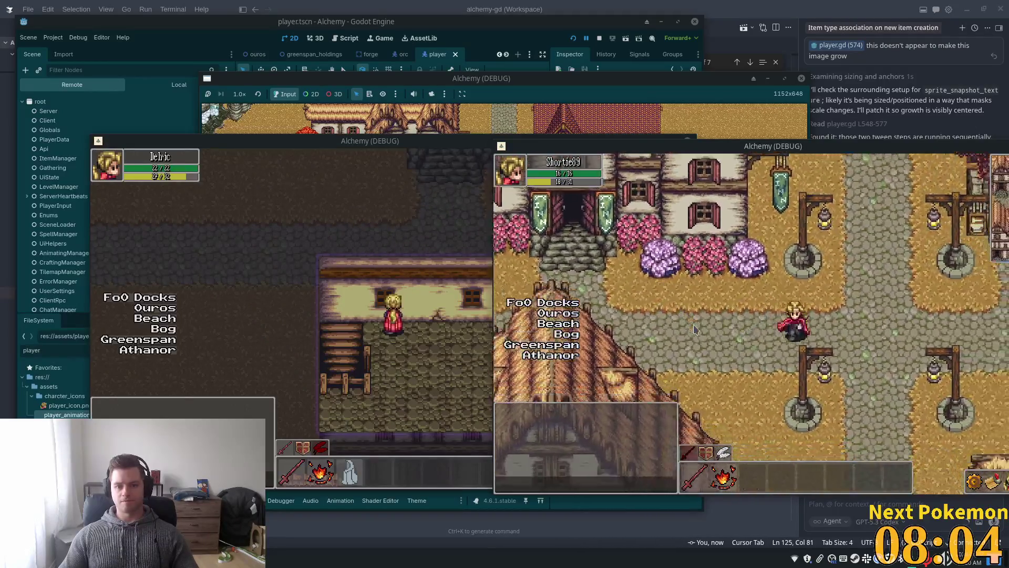
key(Down)
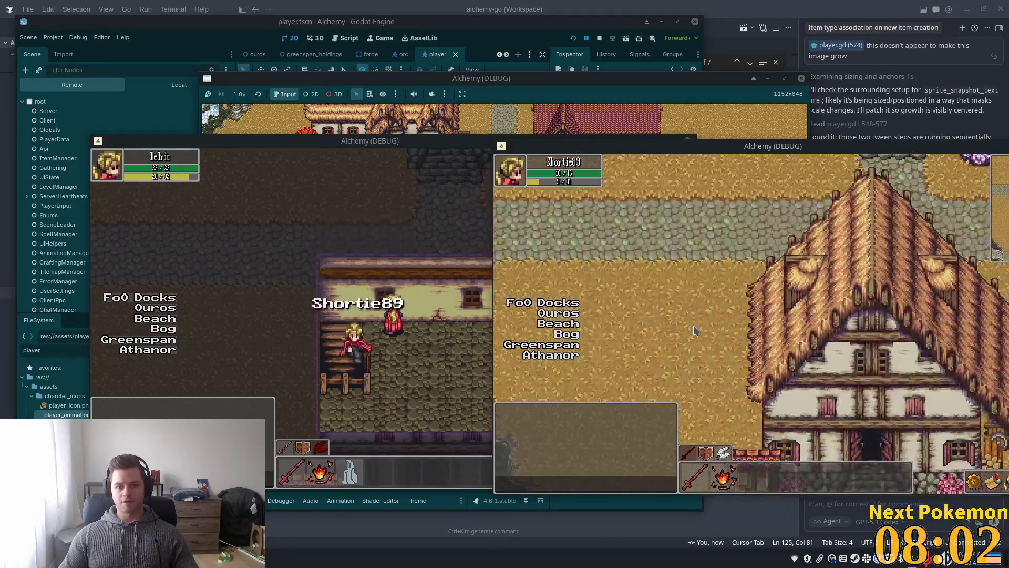
key(Left)
key(Up)
key(Right)
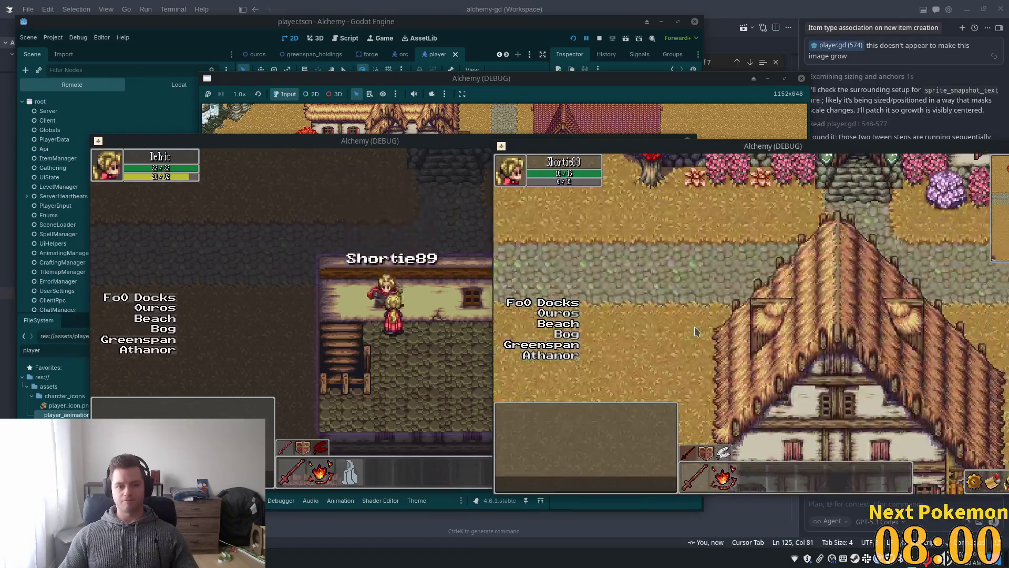
key(Down)
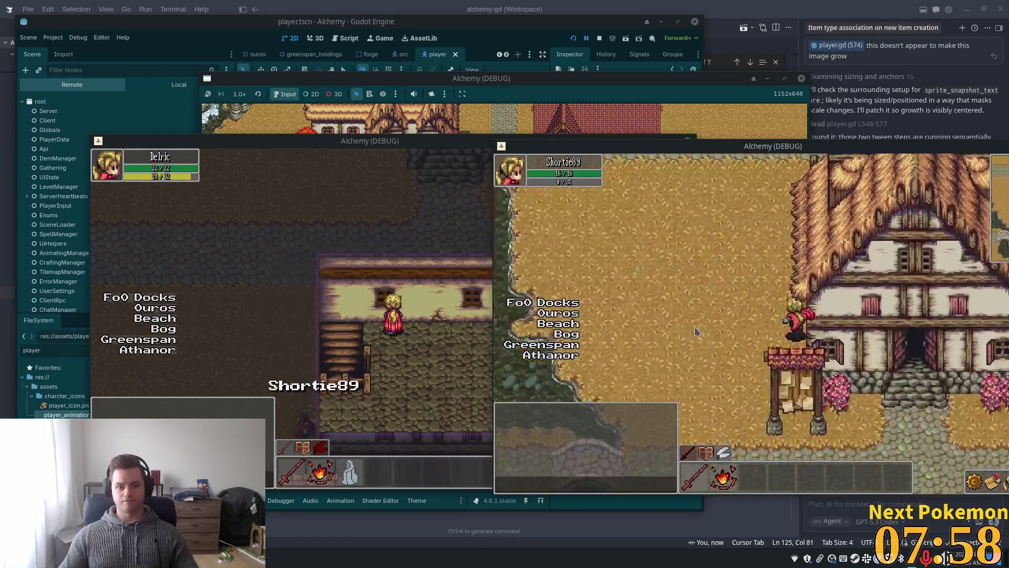
key(Up)
key(Down)
key(Up)
key(Left)
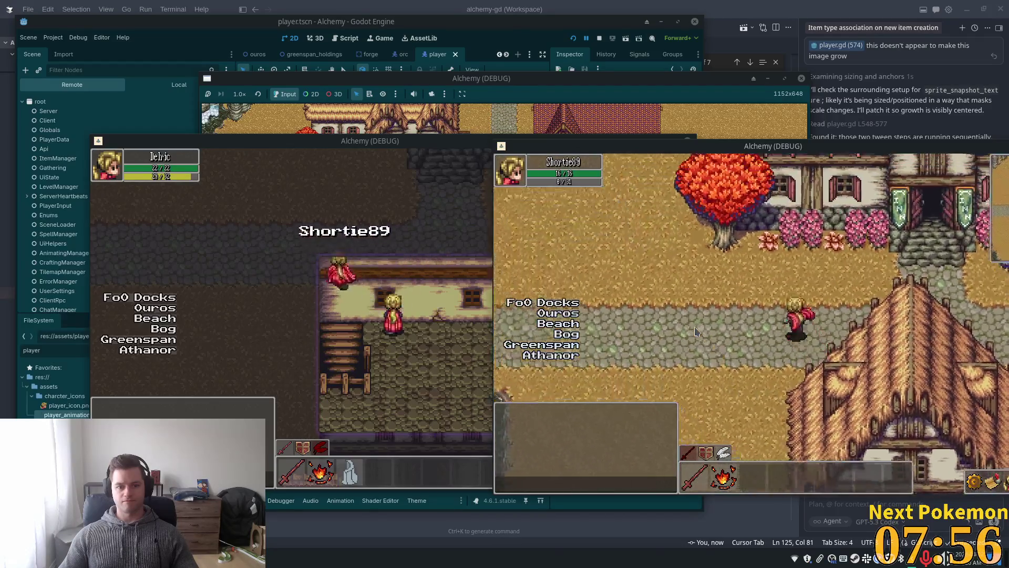
key(Down)
key(Right)
key(Up)
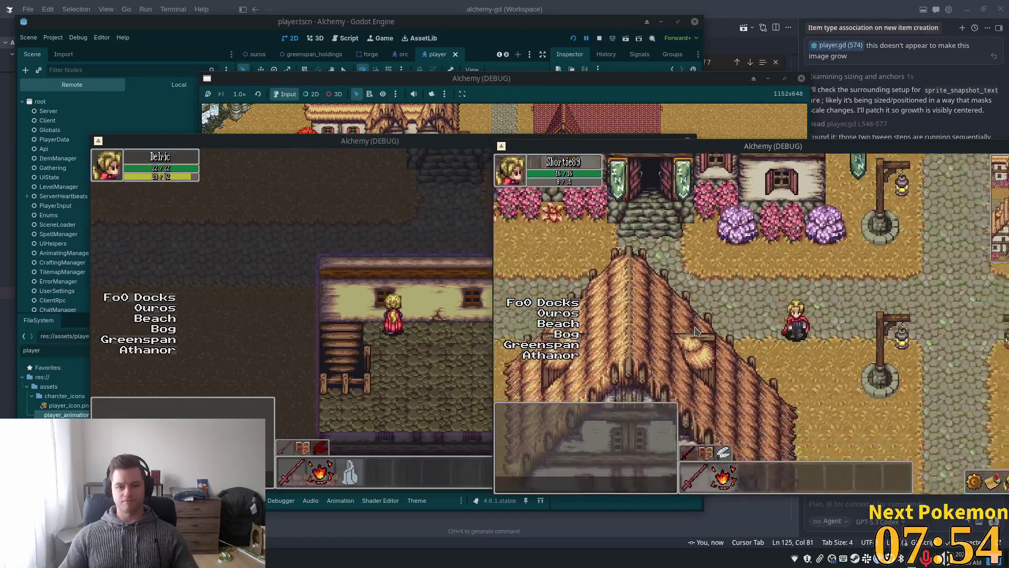
key(Left)
key(Down)
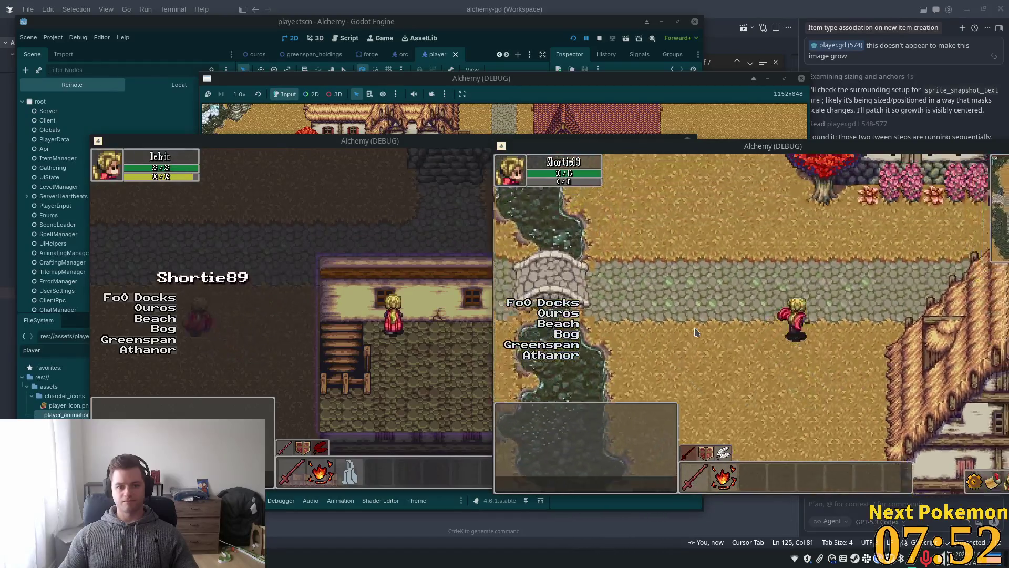
key(Up)
key(Right)
key(Down)
key(Left)
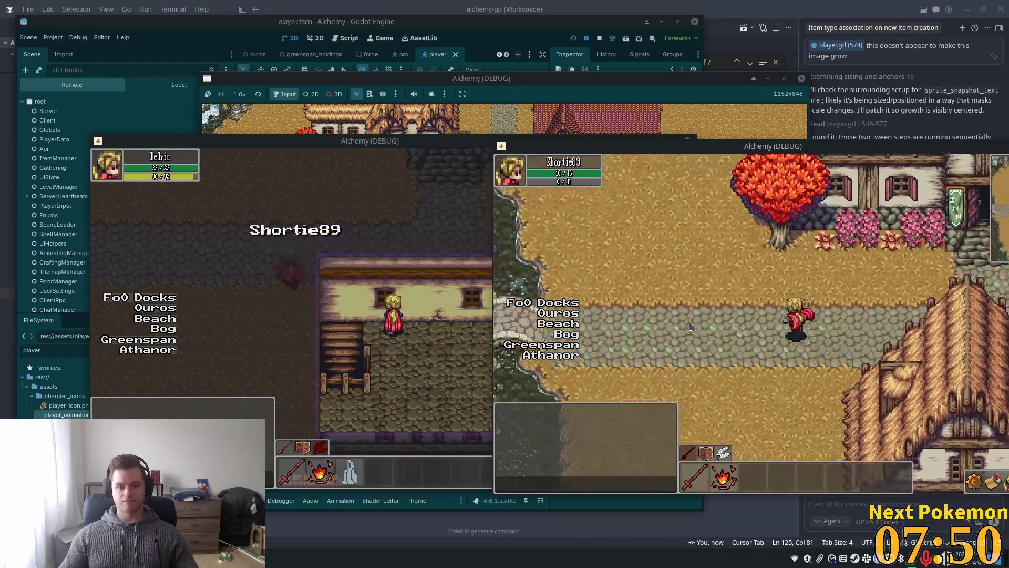
key(Up)
key(Right)
key(Down)
key(Right)
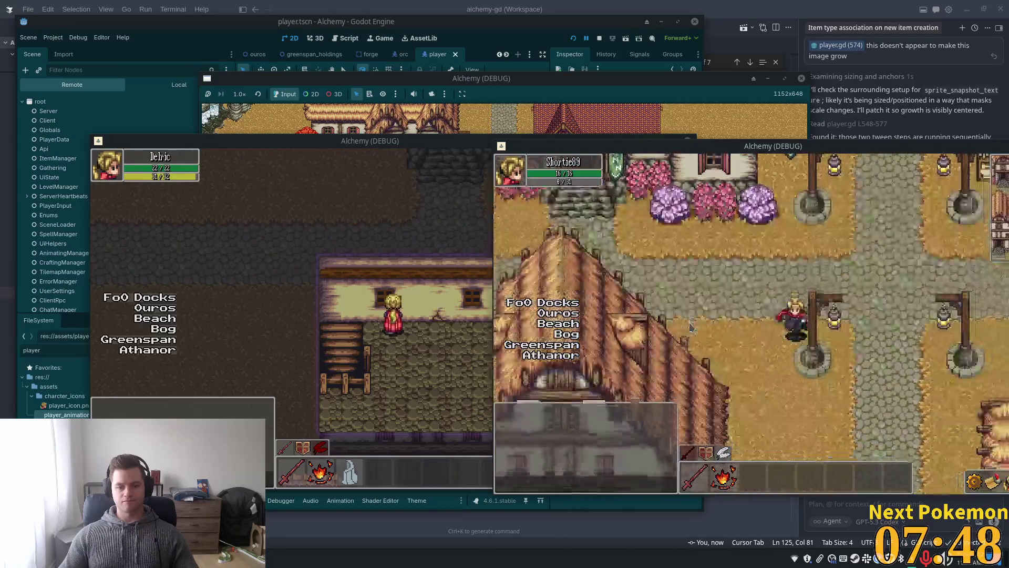
Wander the second player along the path around the thatched house to check its rendering
key(Left)
key(Down)
key(Up)
key(Down)
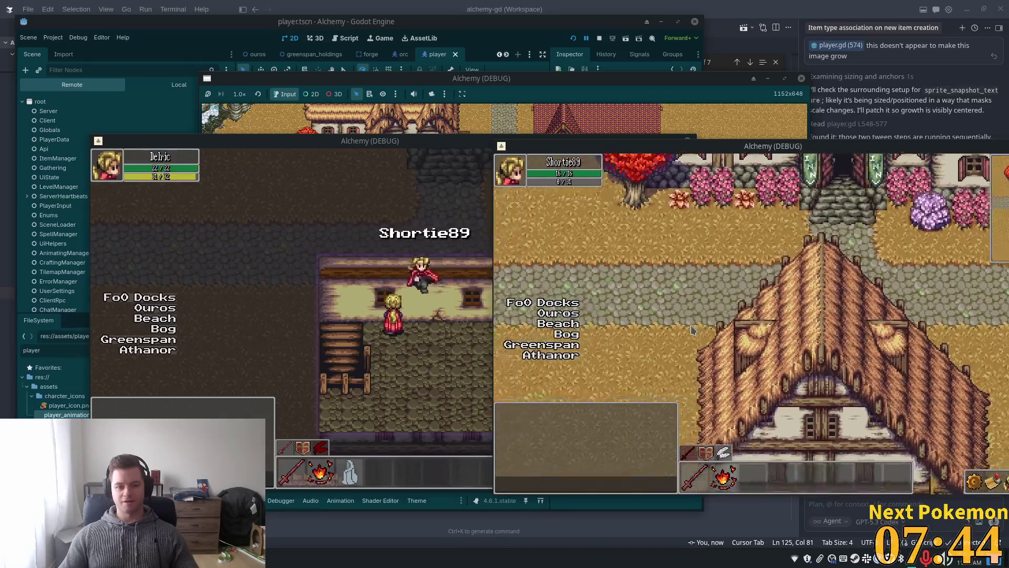
key(Left)
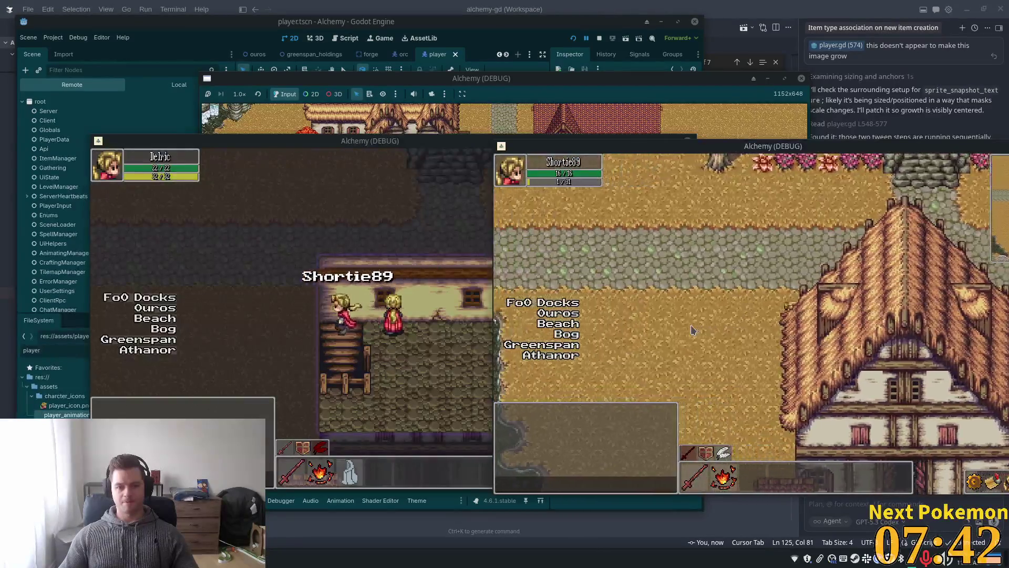
key(Up)
key(Right)
key(Down)
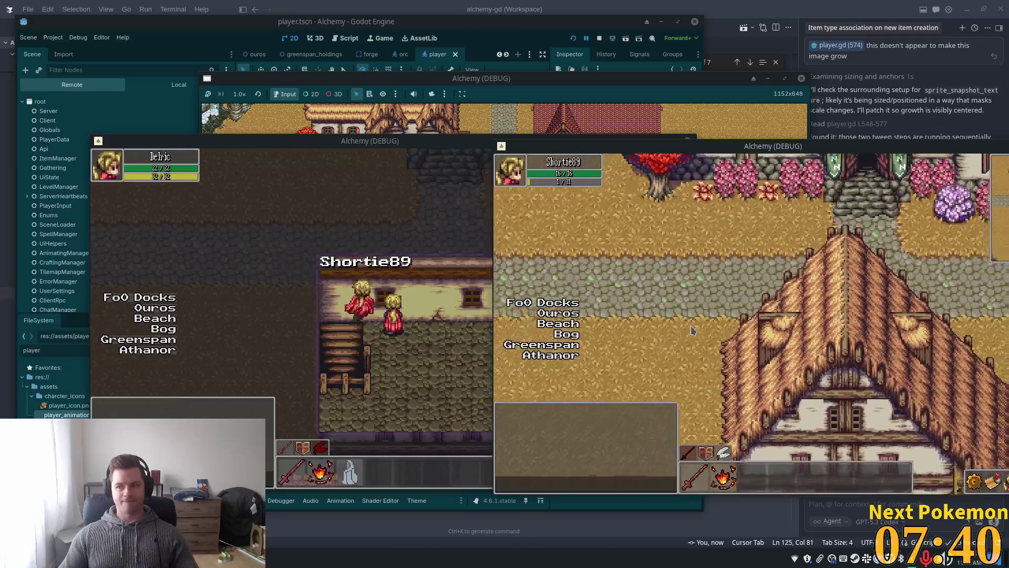
key(Up)
key(Left)
key(Down)
key(Right)
key(Up)
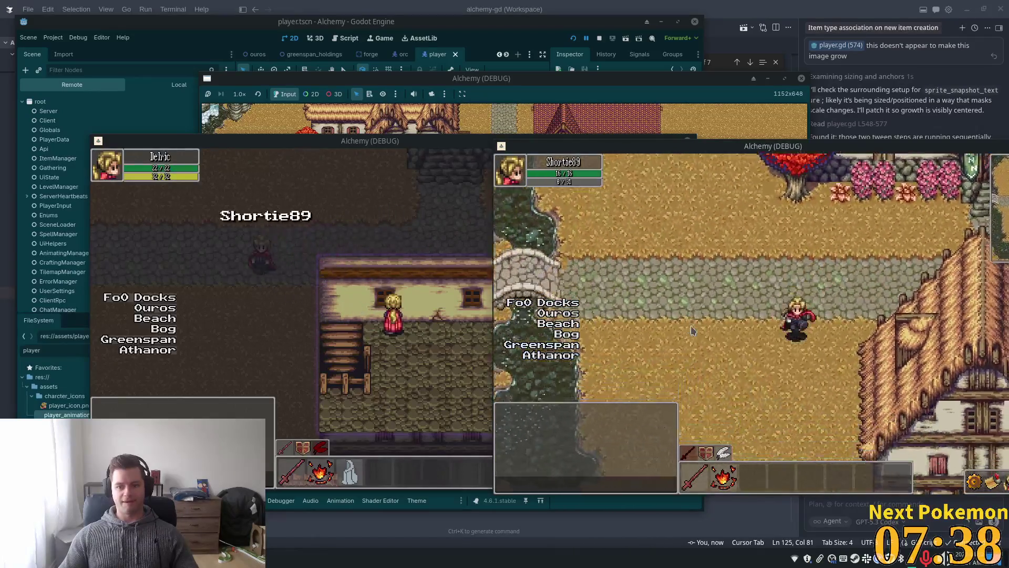
key(Down)
key(Up)
key(Down)
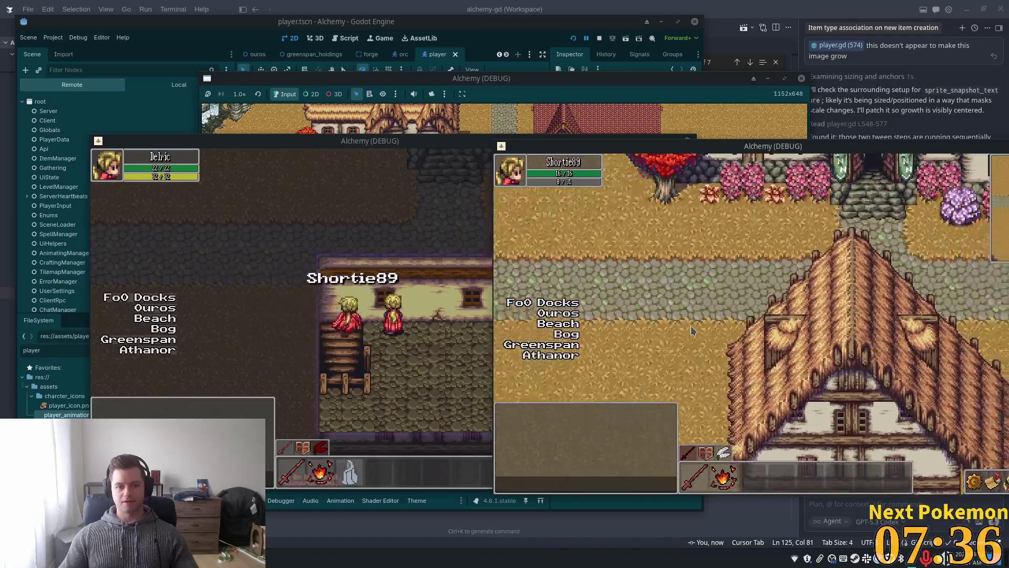
key(Up)
key(Left)
key(Up)
key(Down)
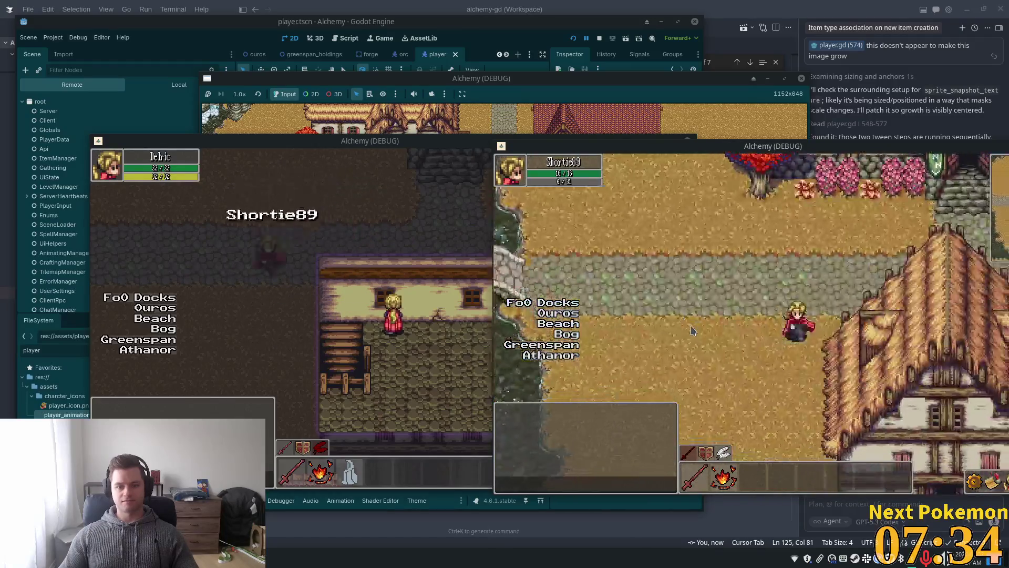
key(Up)
key(Up)
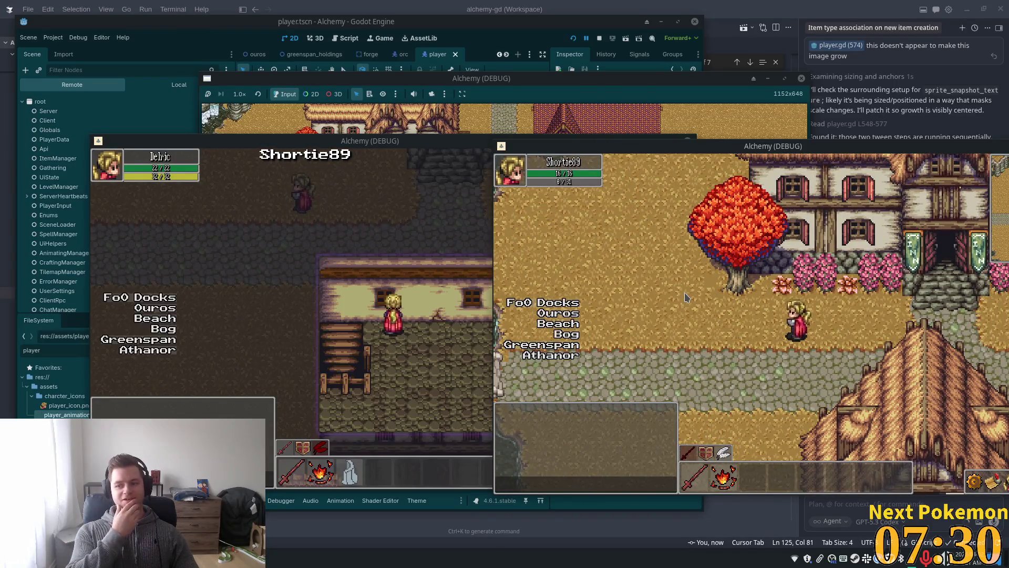
key(Down)
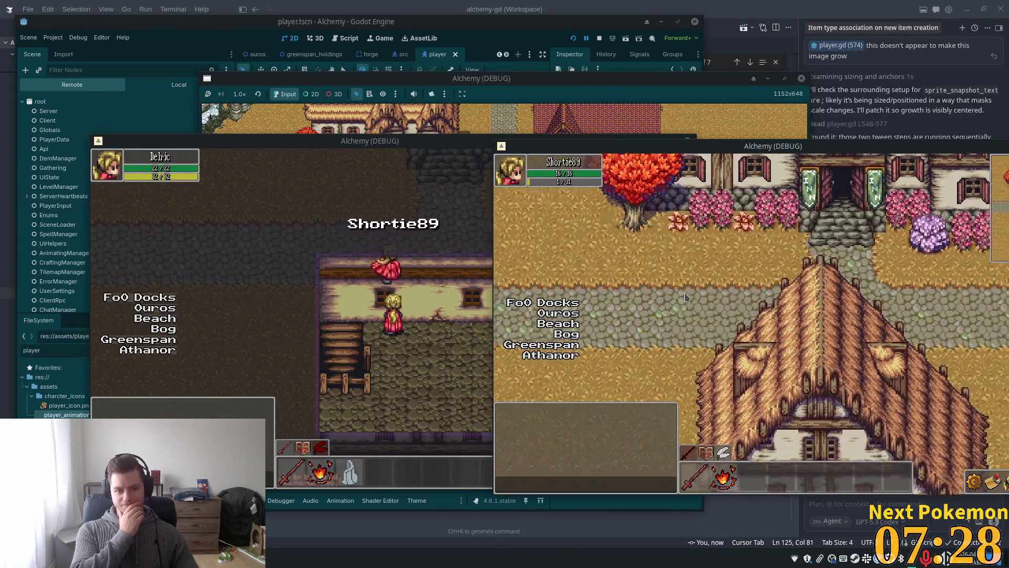
key(Left)
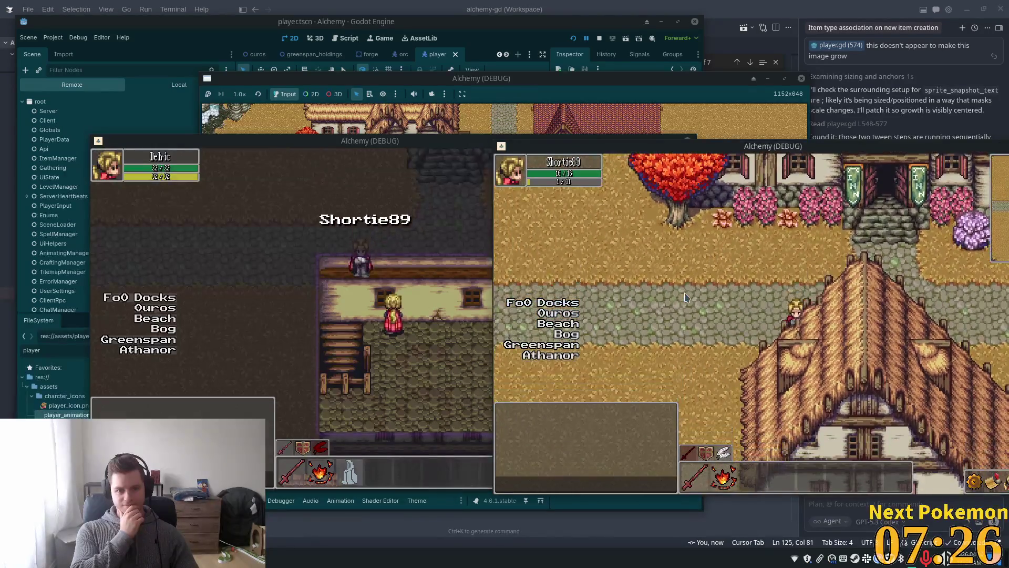
key(Down)
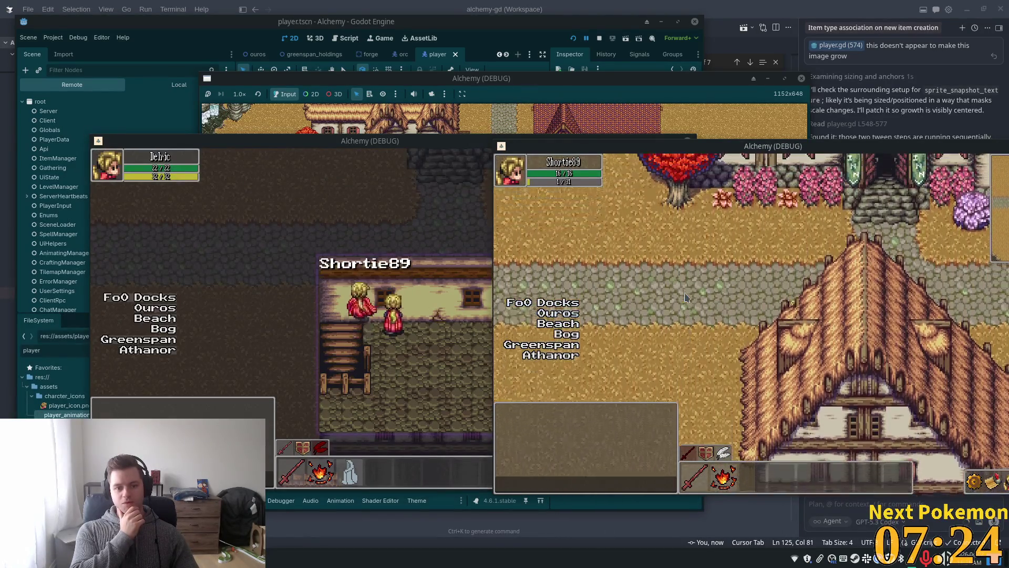
key(Up)
key(Down)
key(Right)
key(Left)
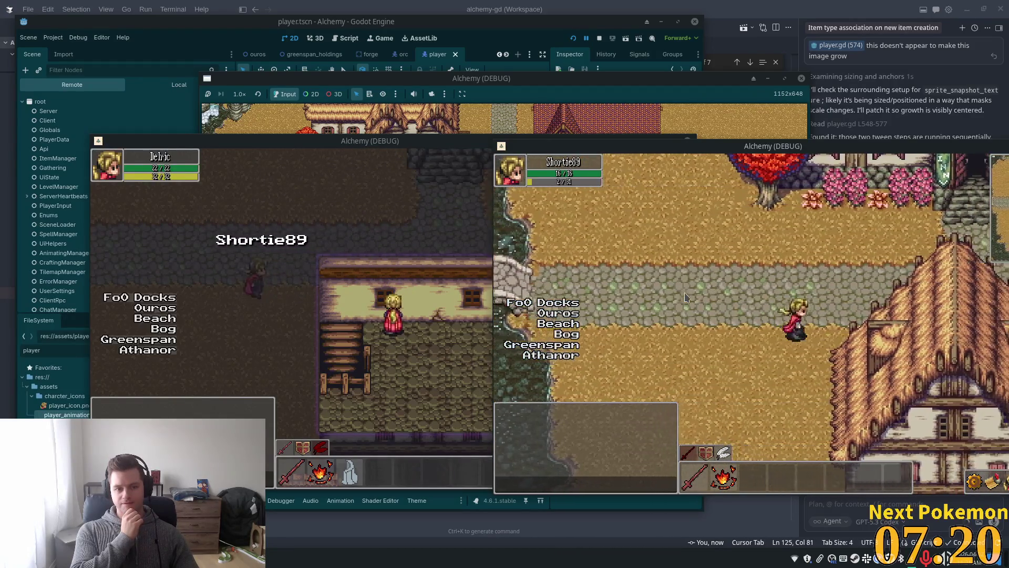
key(Right)
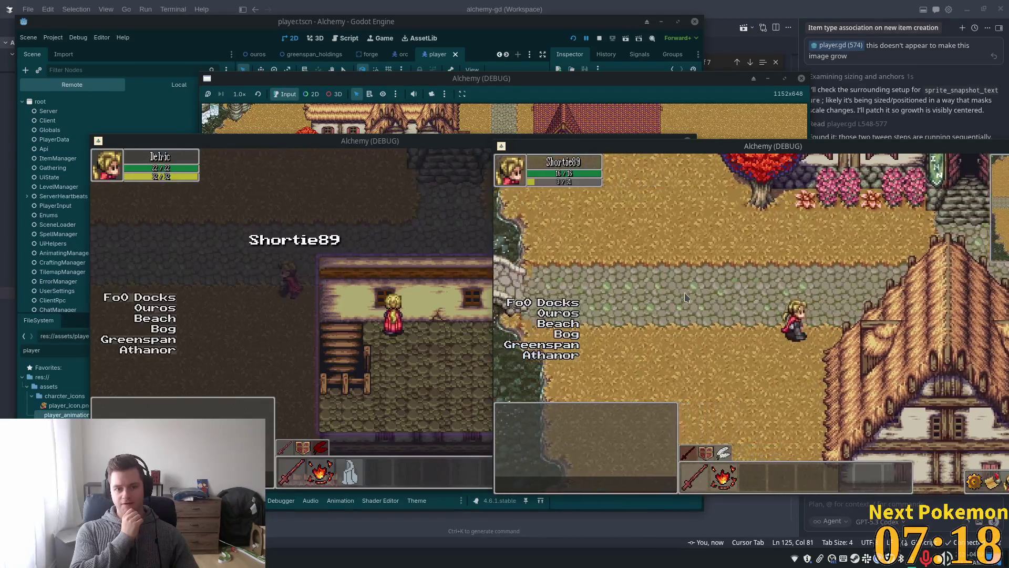
key(Right)
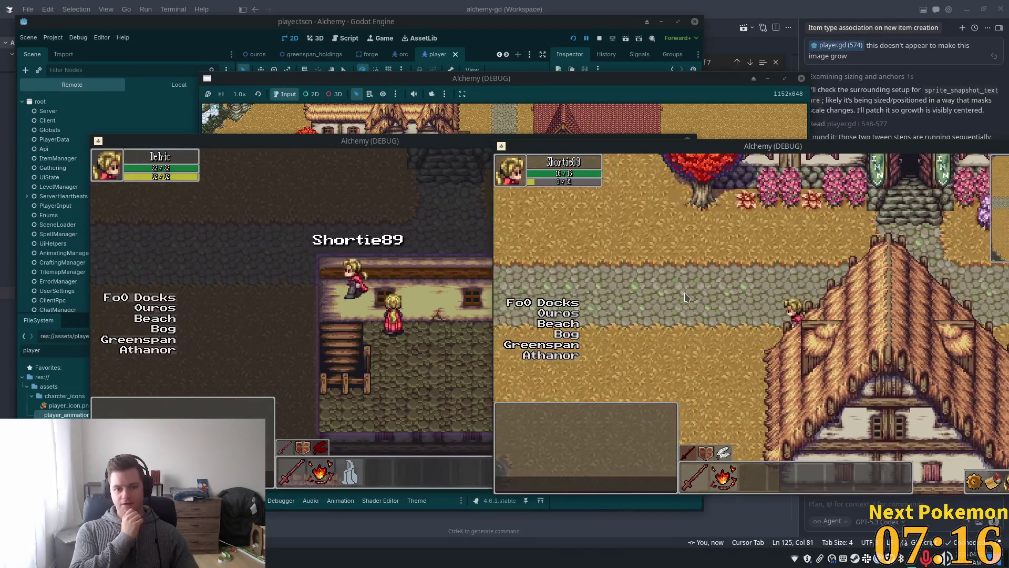
key(Left)
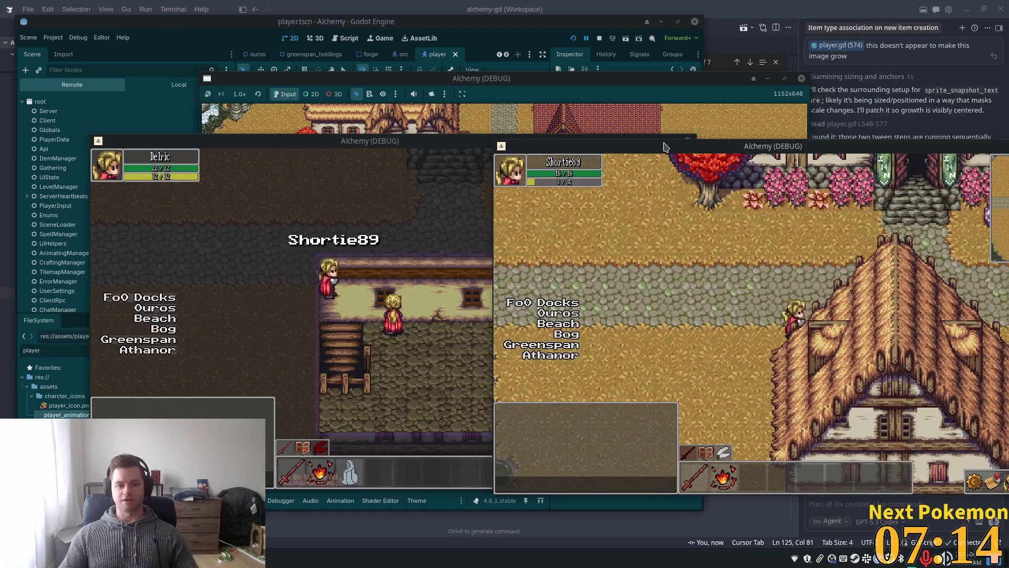
key(Left)
click(738, 5)
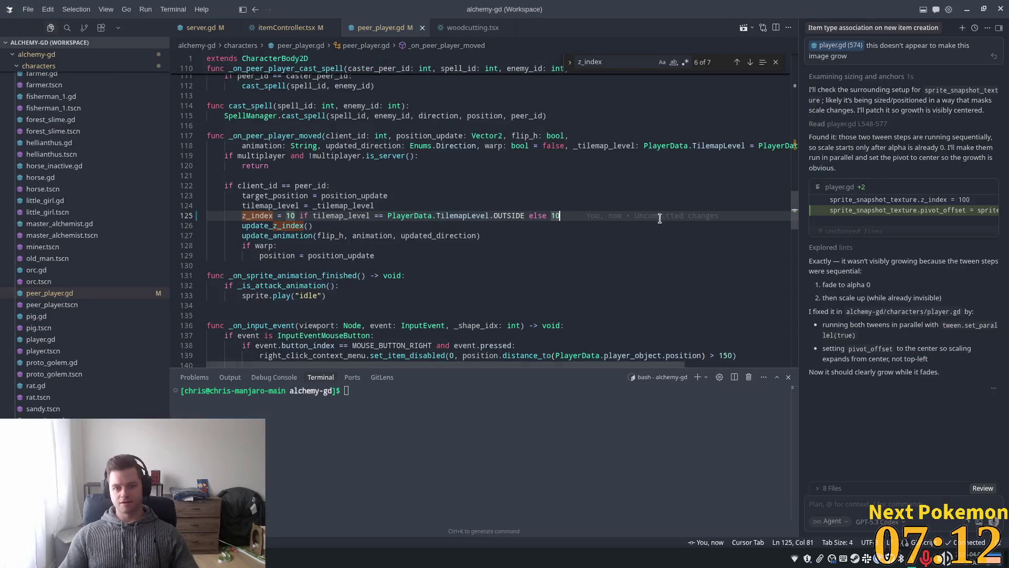
Inspect OUTSIDE and PlayerData in the line 125 z_index rule, then return to the Godot editor
double_click(501, 217)
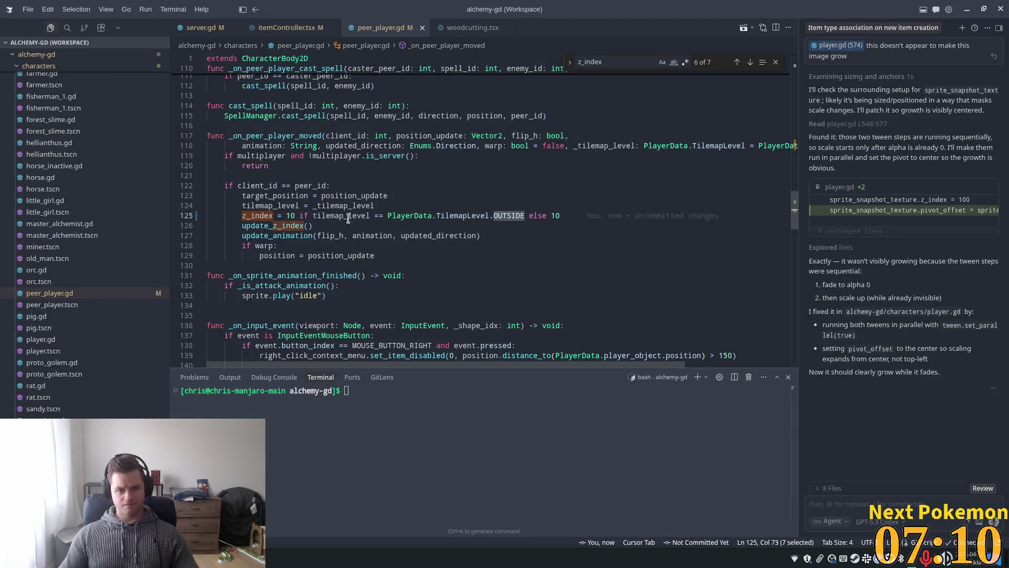
double_click(421, 216)
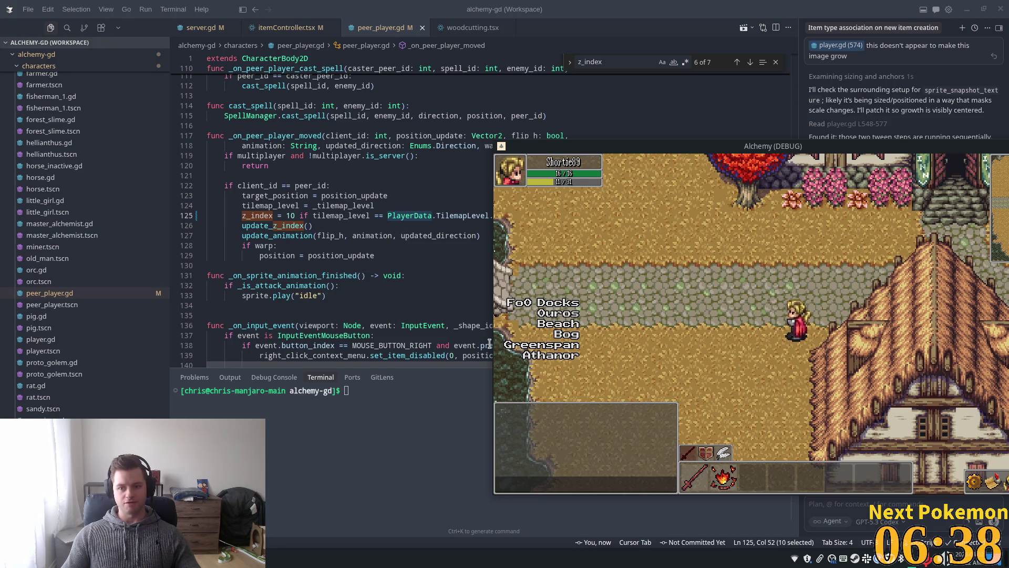
click(557, 5)
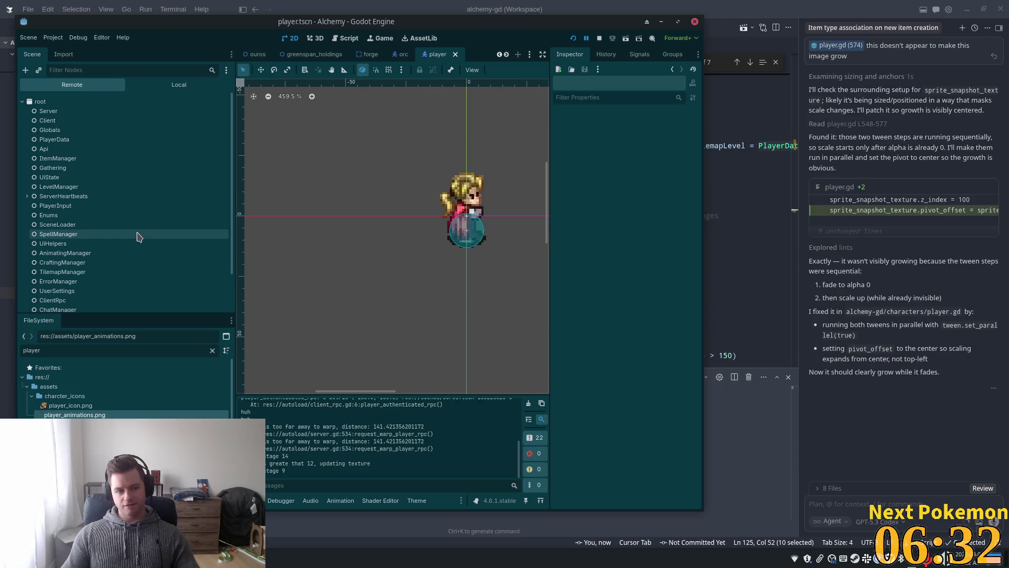
Switch the Scene dock to Local and open ouros.tscn
click(158, 86)
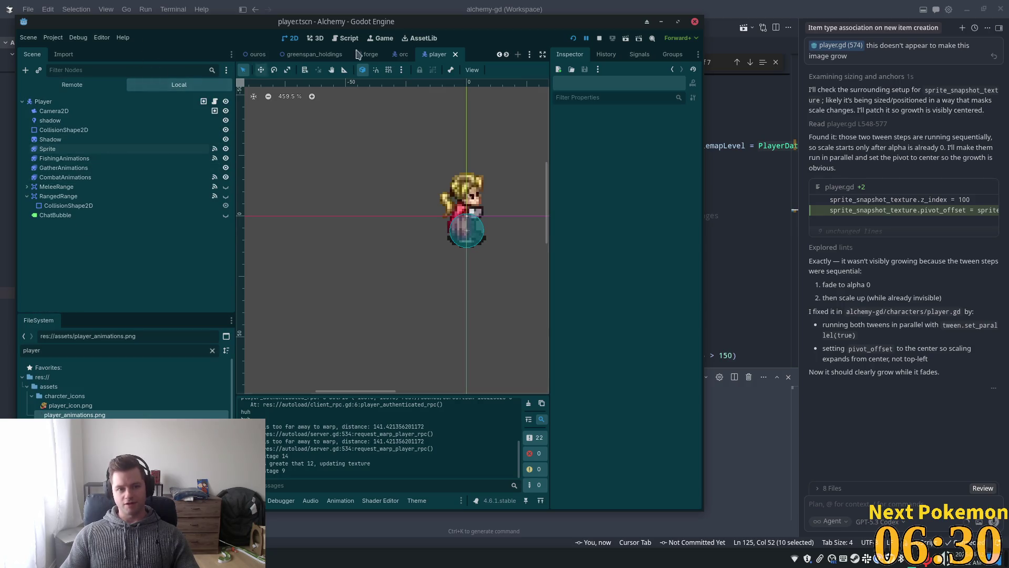
key(alt+shift+o)
text(ouros)
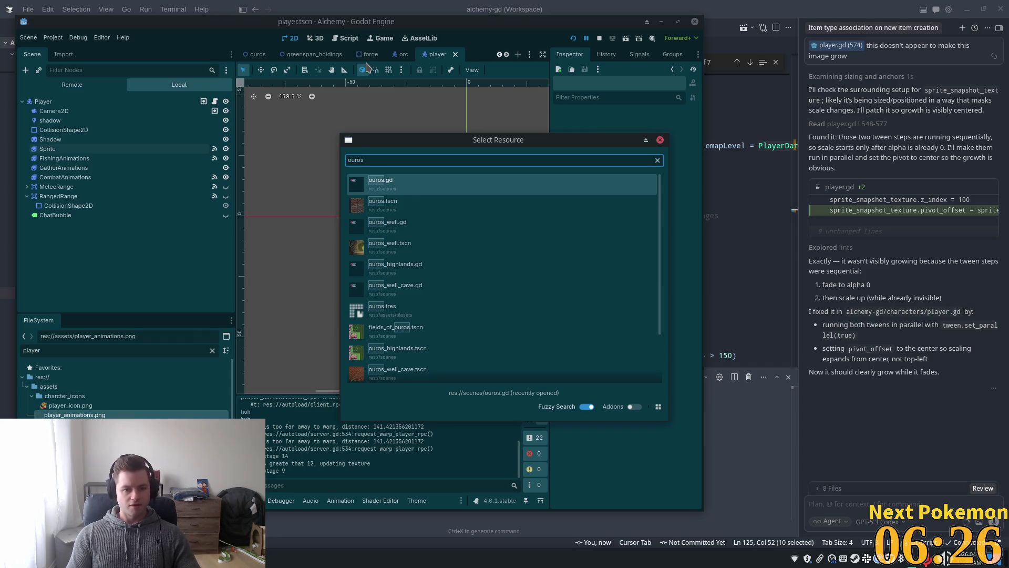
key(Down)
key(Return)
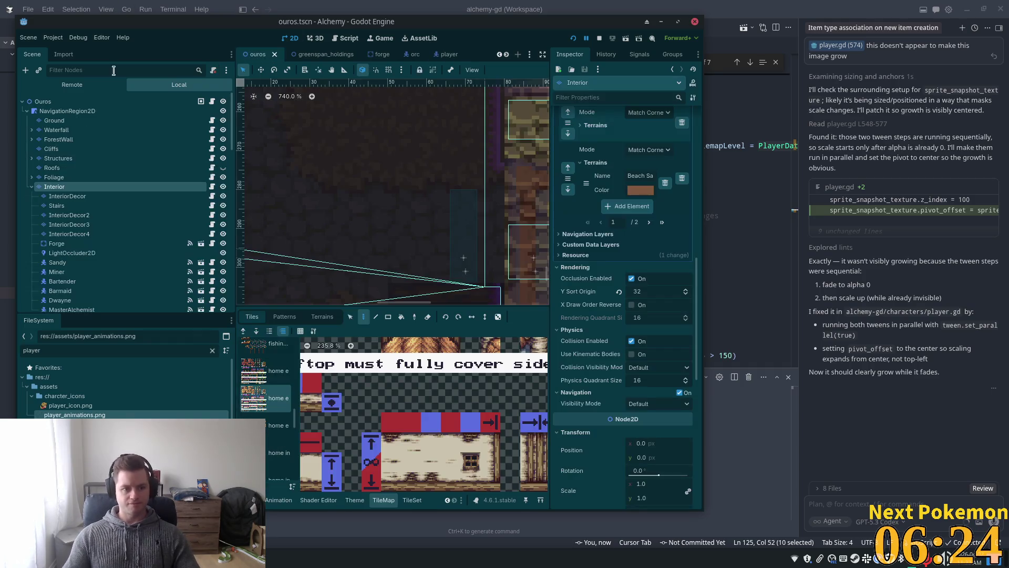
Select the InteriorLevel2 tile layer and set its Z Index to 10
scroll(95, 216, down, 2)
click(31, 161)
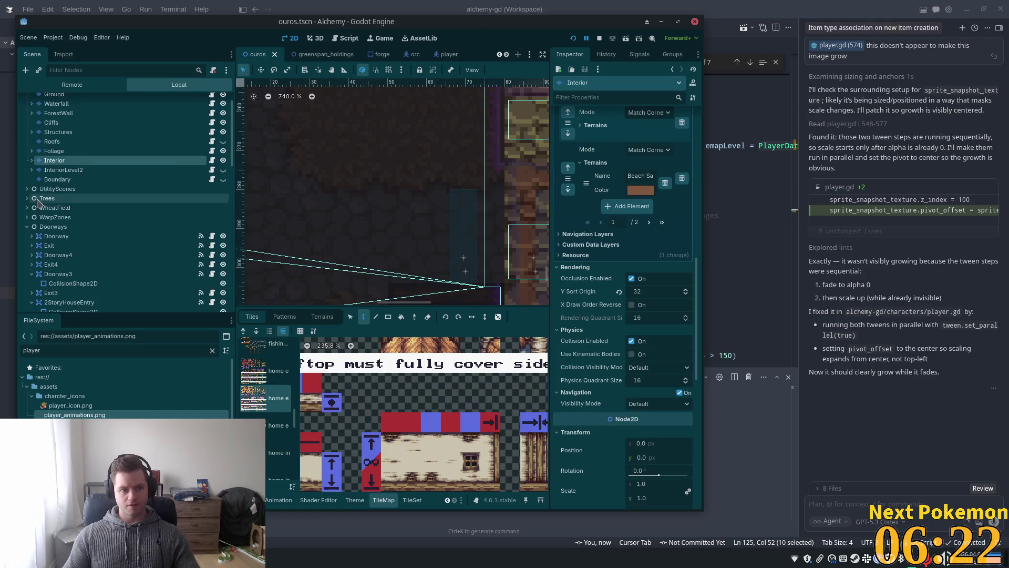
click(58, 170)
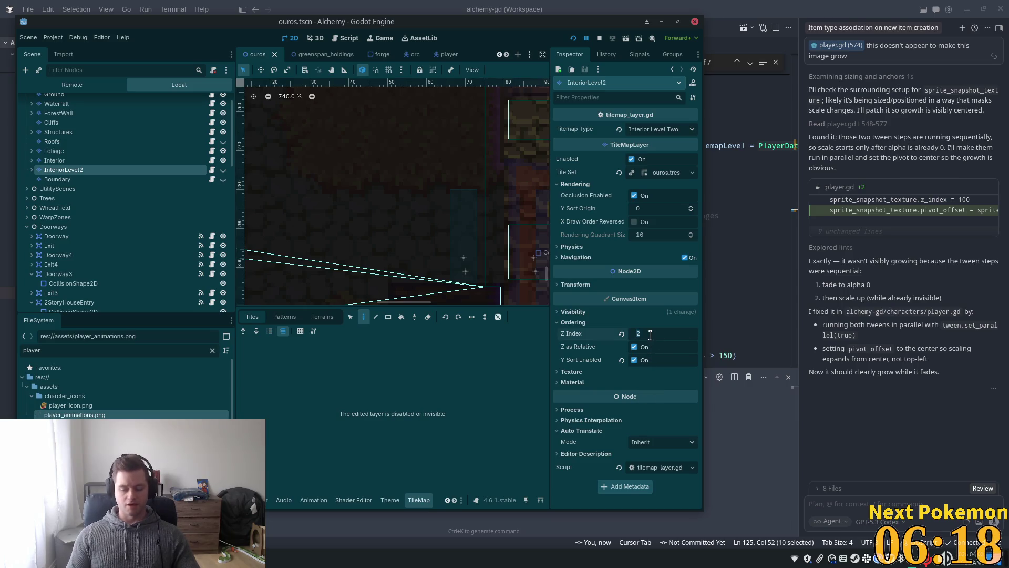
key(Tab)
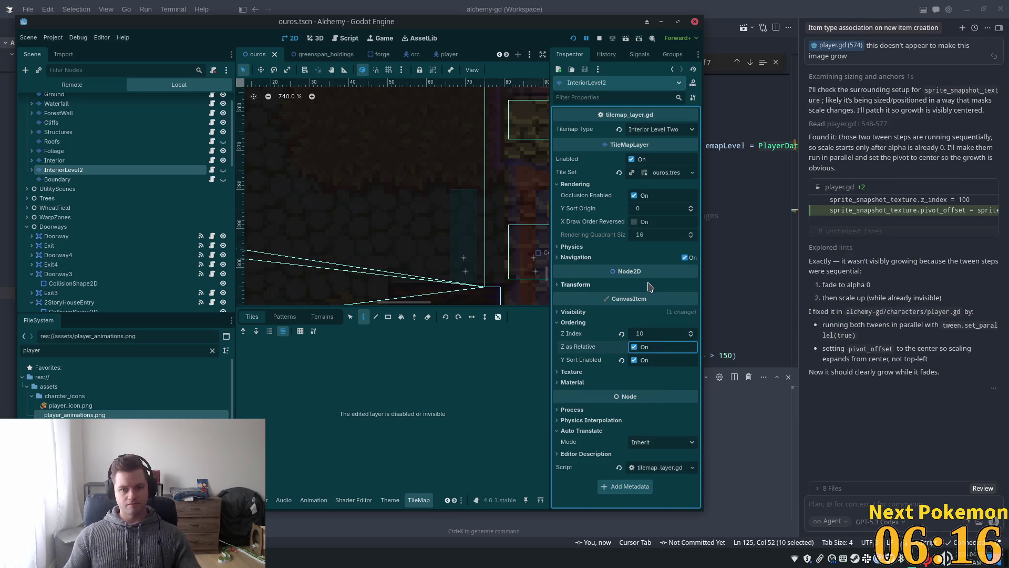
click(803, 131)
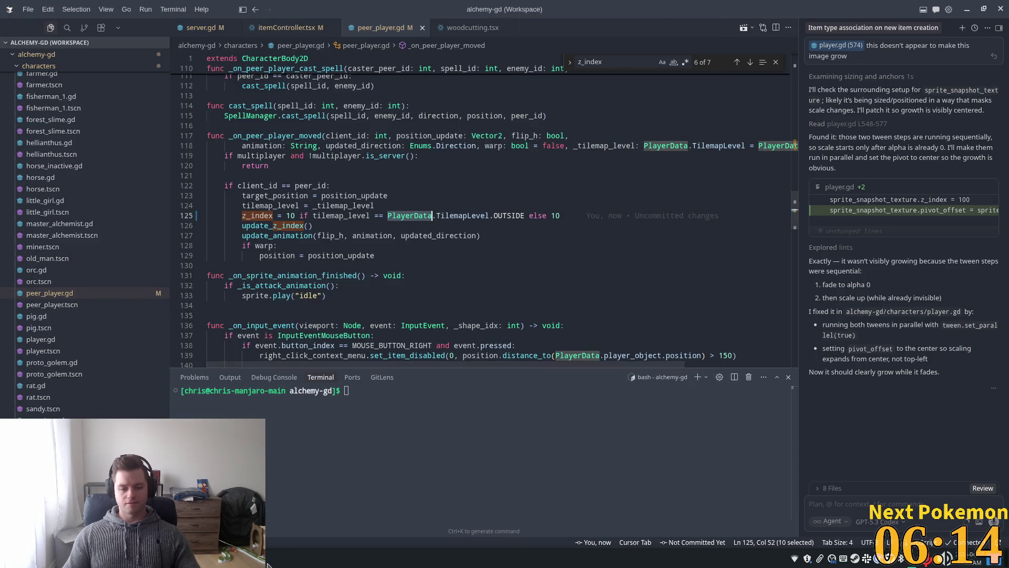
Walk the first player down, up and right near the house in the Alchemy game window
mouse_move(268, 563)
click(301, 513)
key(Down)
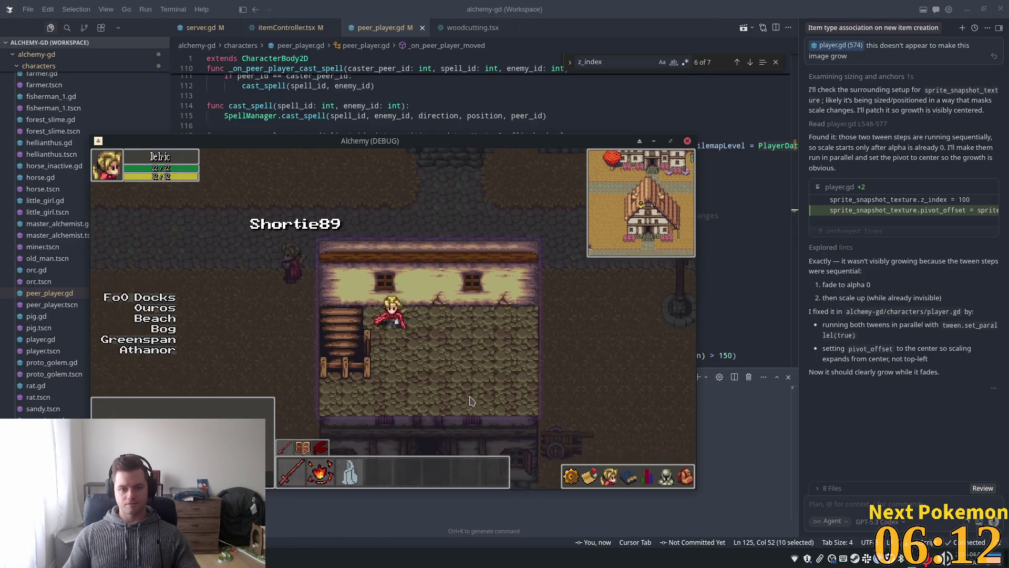
key(Up)
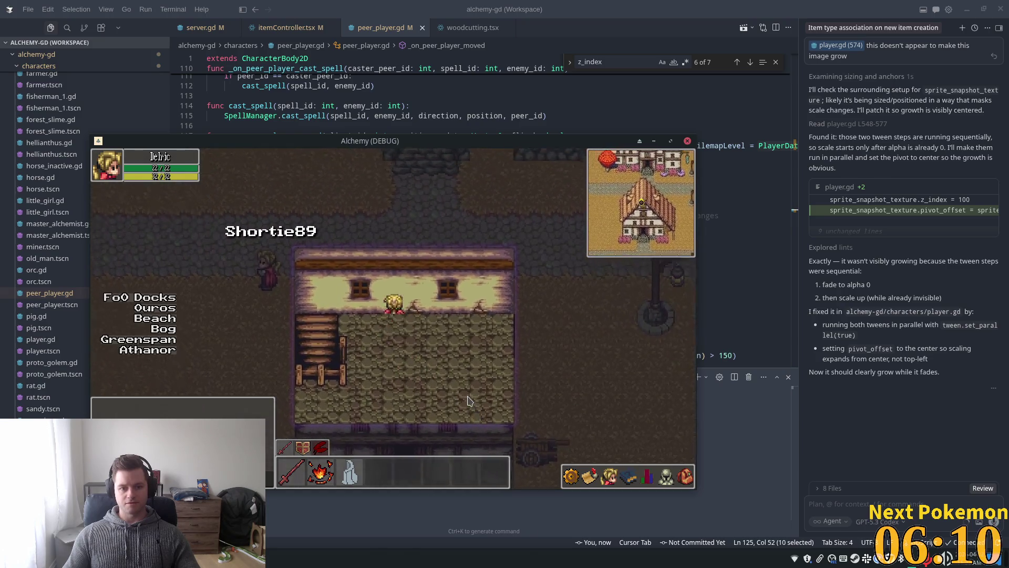
key(Right)
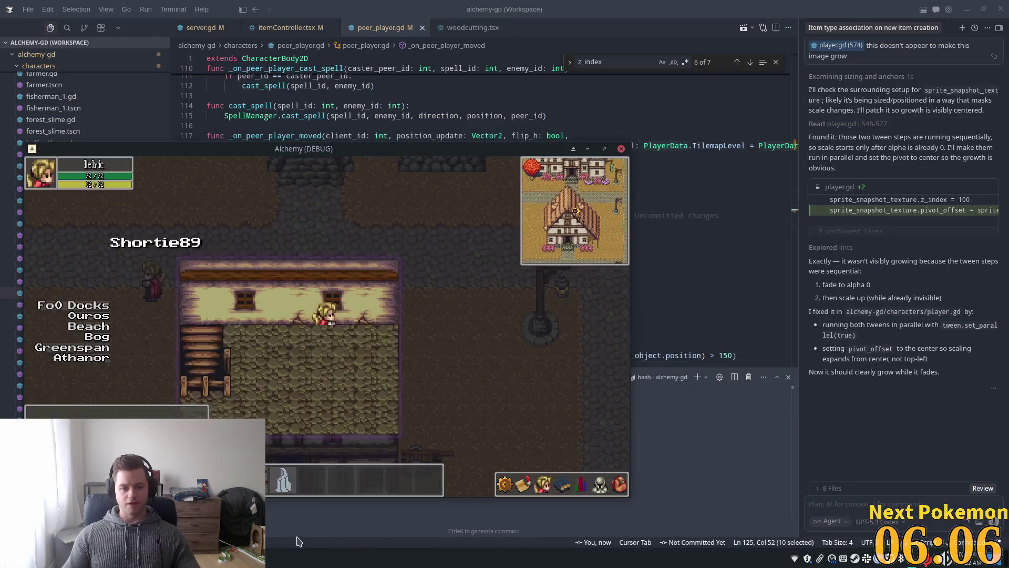
Launch a second Alchemy game client from the debug window
mouse_move(271, 555)
click(301, 493)
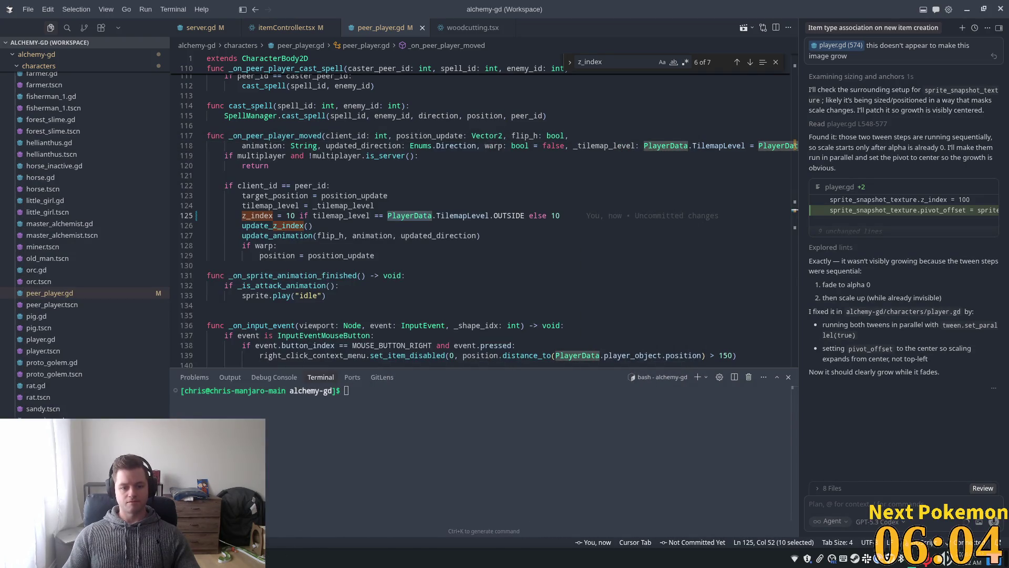
click(276, 512)
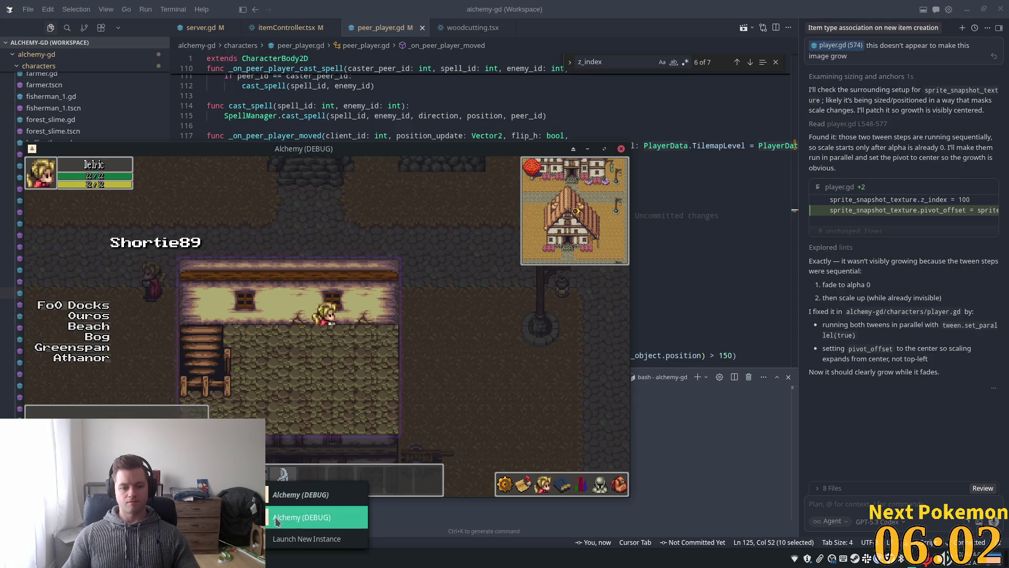
click(277, 517)
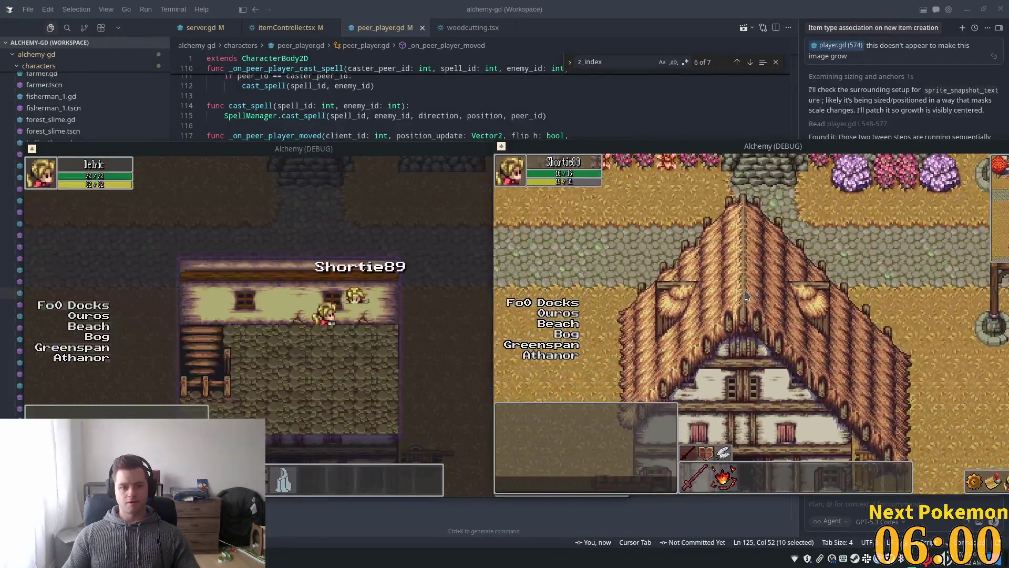
Walk the second player up-left past the house, off the roof and down beside it
key(Up)
key(Left)
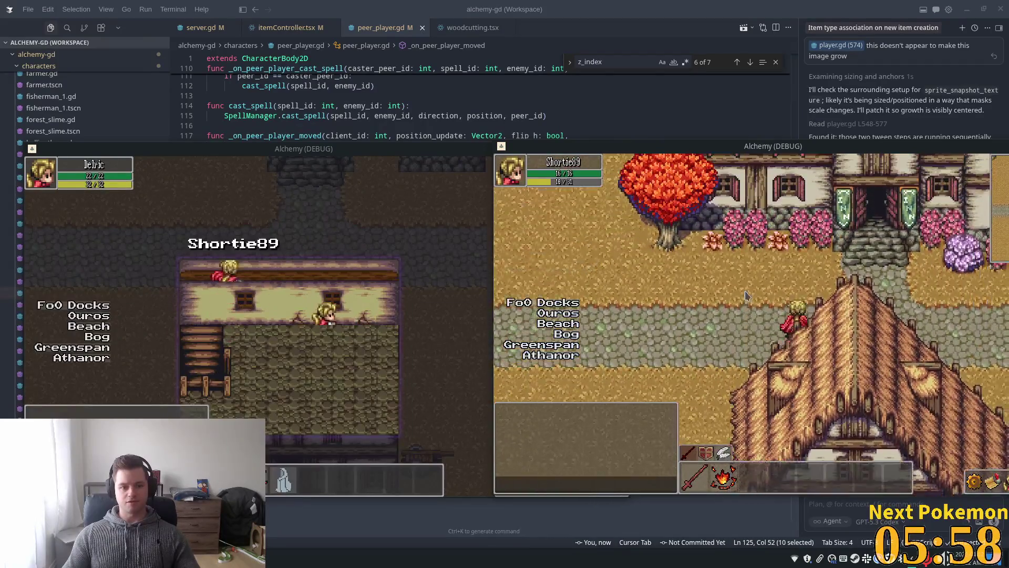
key(Down)
key(Left)
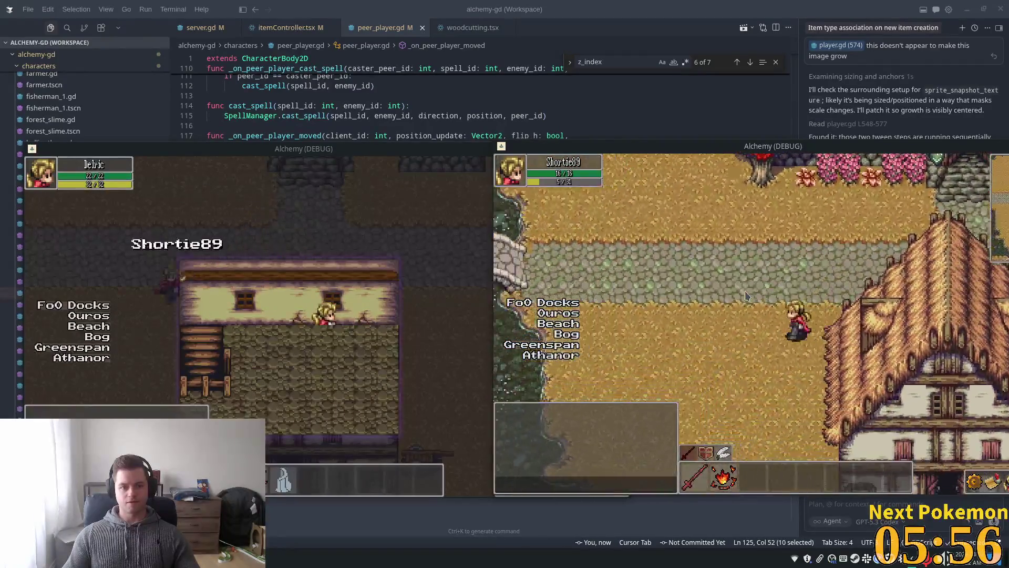
key(Down)
key(Right)
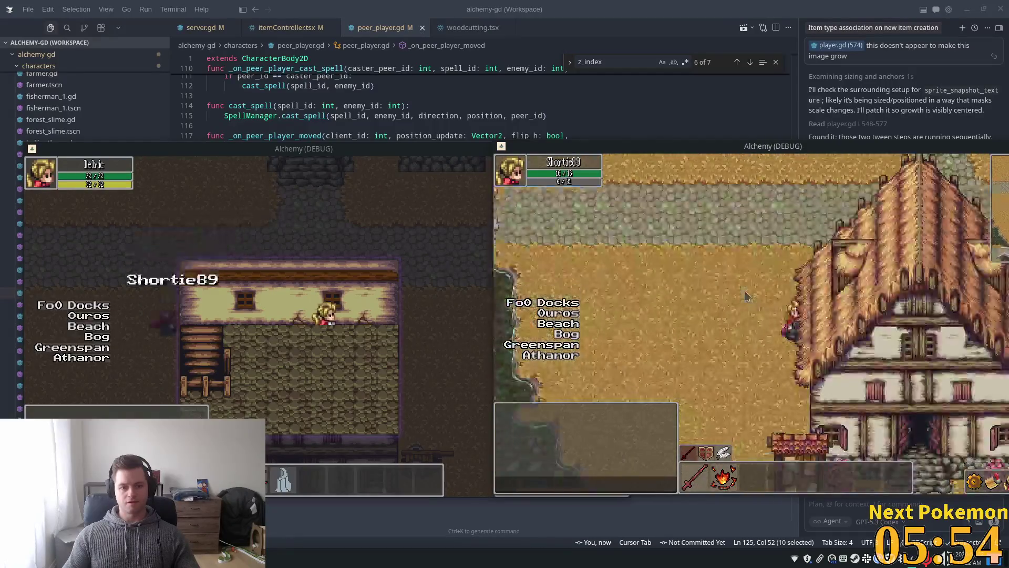
key(Up)
key(Right)
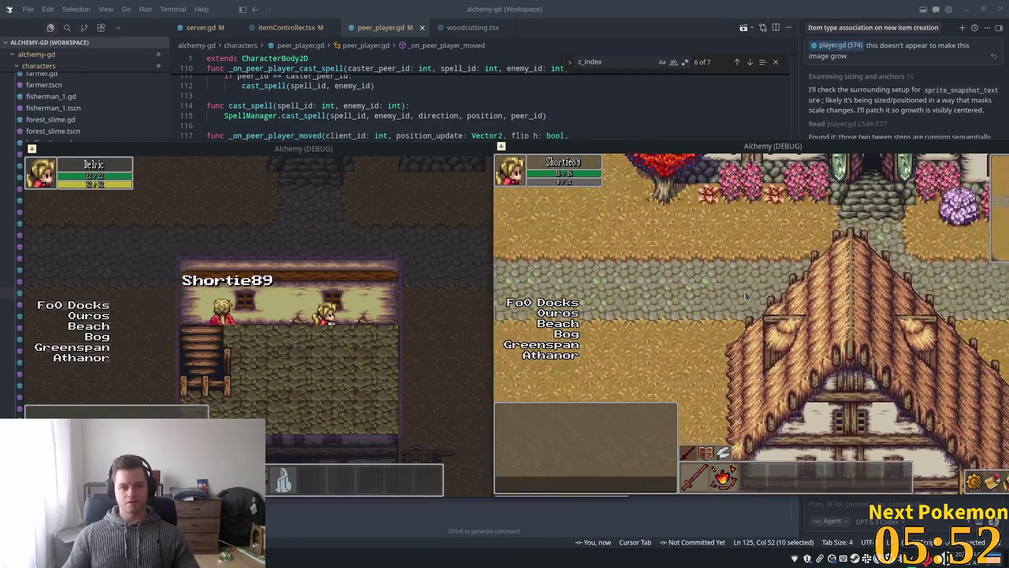
Keep walking the second player up-left onto the road near the house, then return to the editor
key(Up)
key(Left)
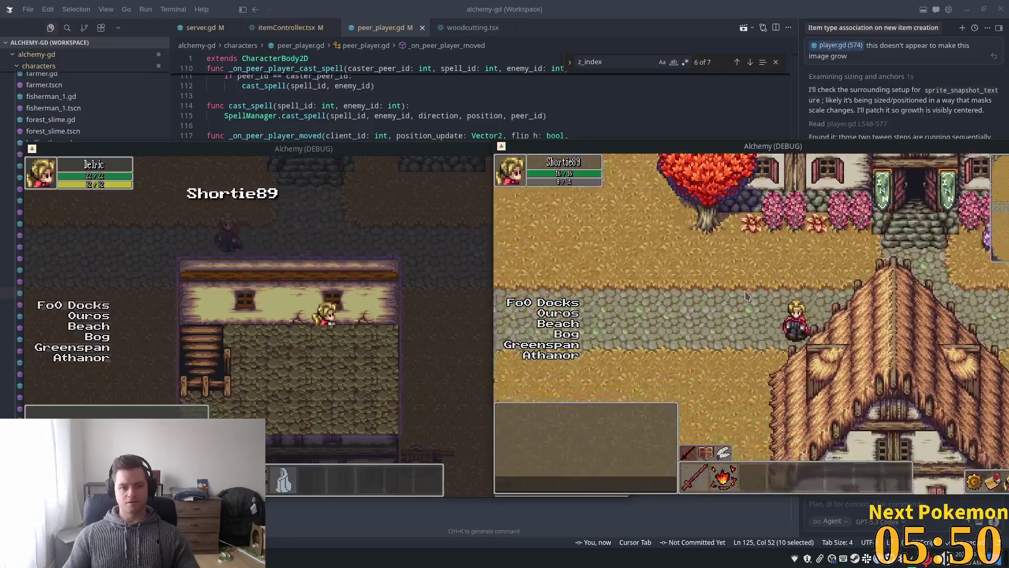
key(Down)
key(Left)
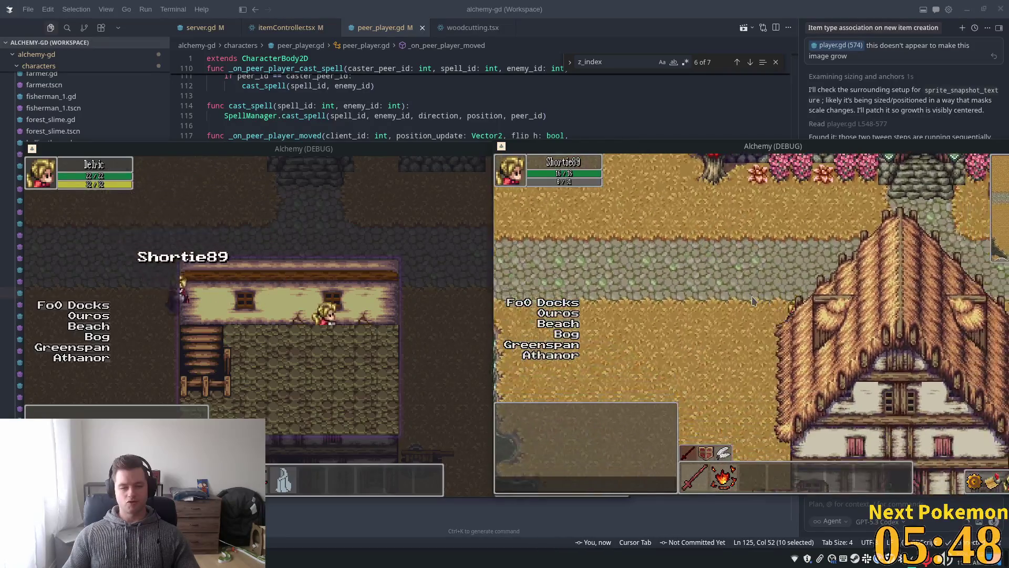
key(Up)
key(Left)
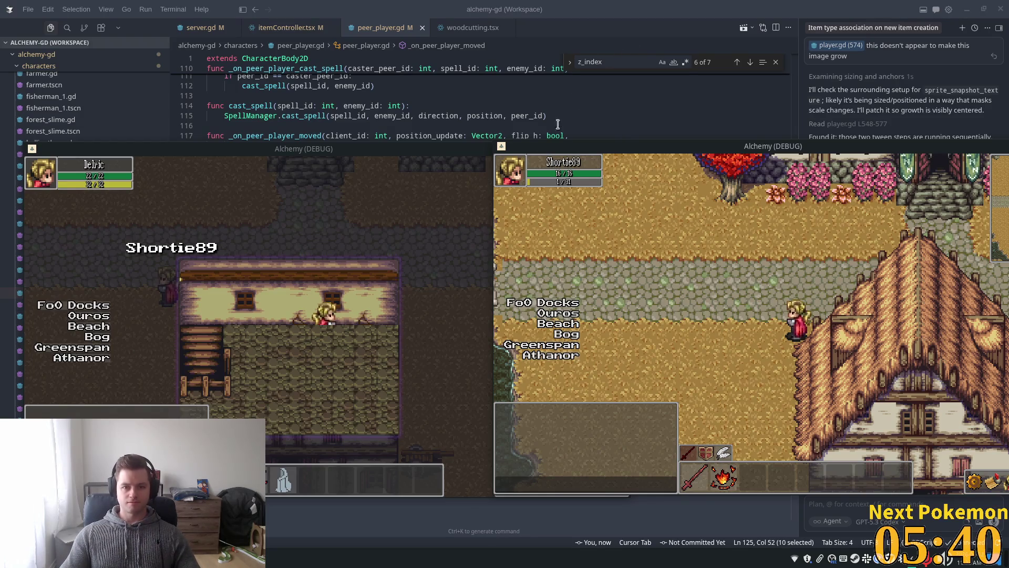
key(alt+Tab)
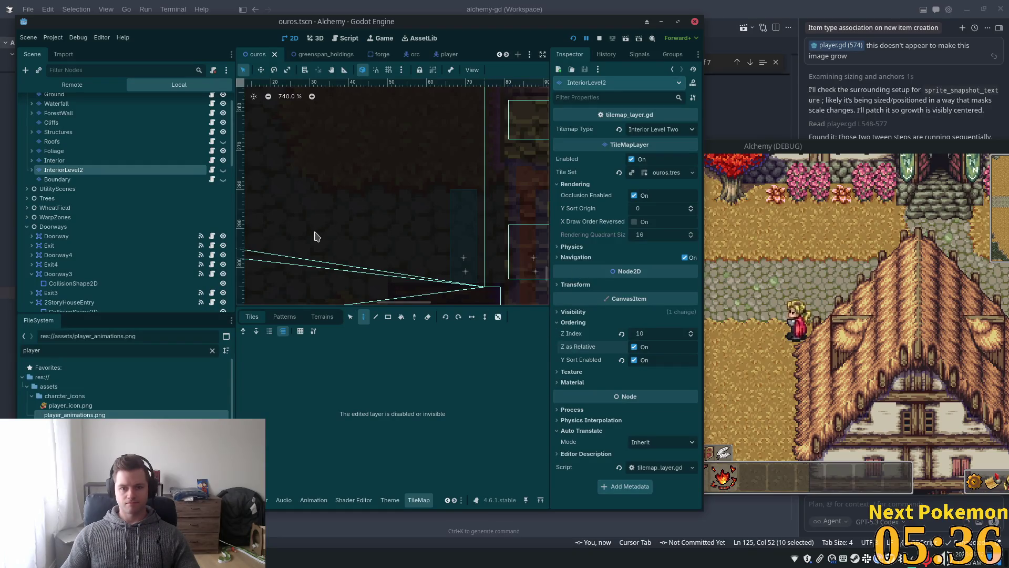
Undo InteriorLevel2's Z Index from 10 back to 2 and save ouros.tscn
key(ctrl+z)
key(ctrl+s)
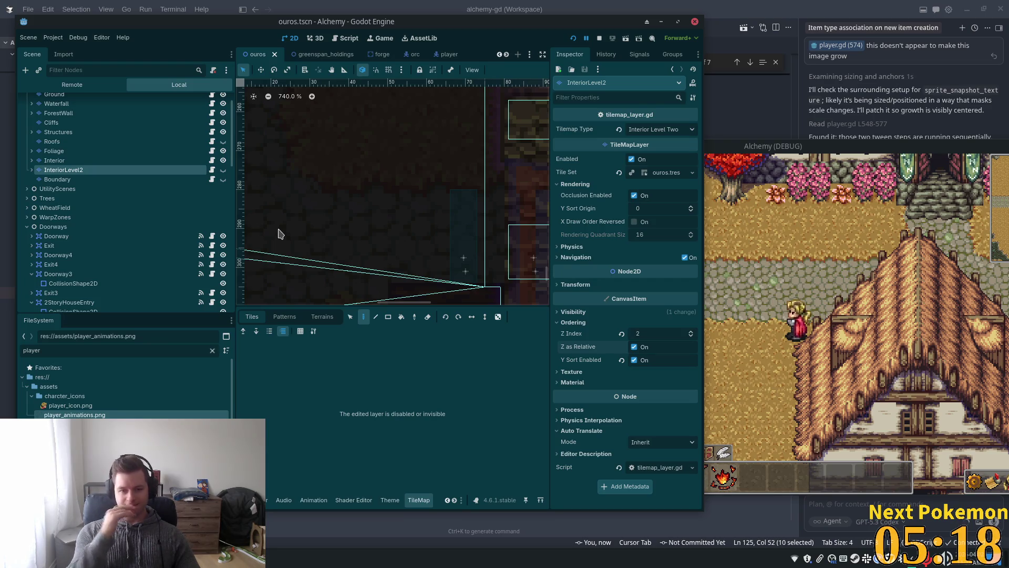
key(alt+Tab)
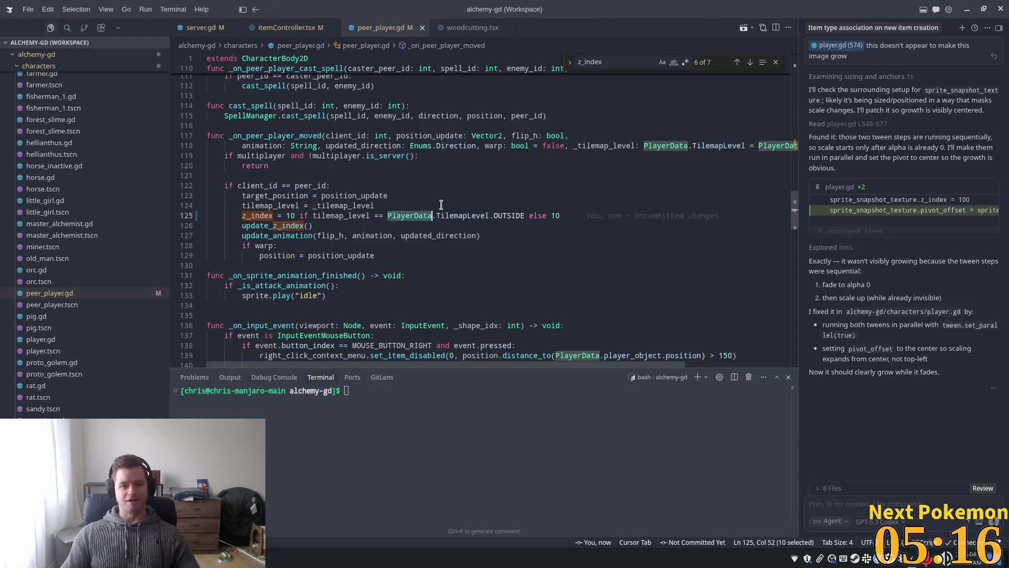
Walk the first player down-left into the house and right across its interior
click(315, 494)
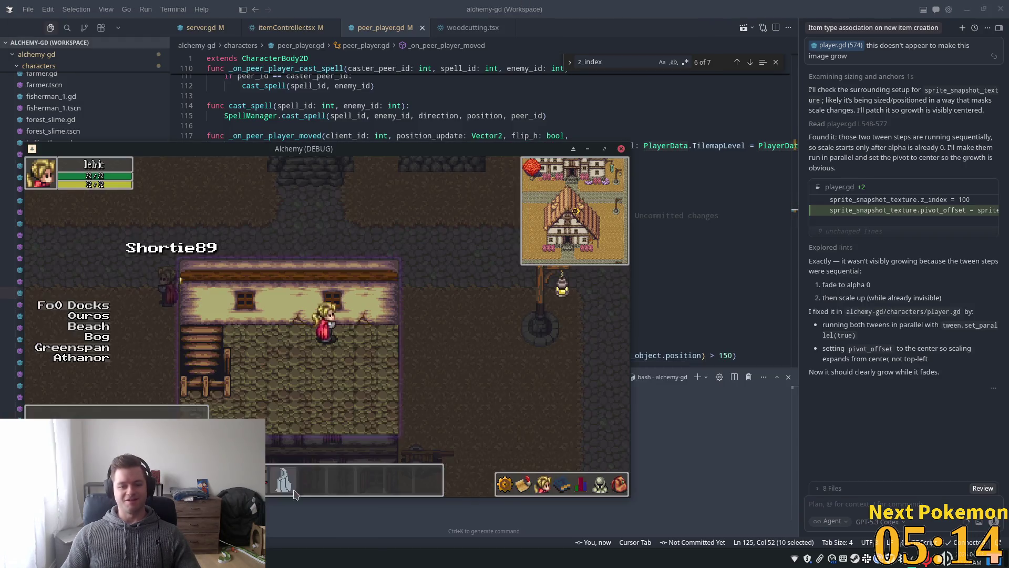
key(Left)
key(Down)
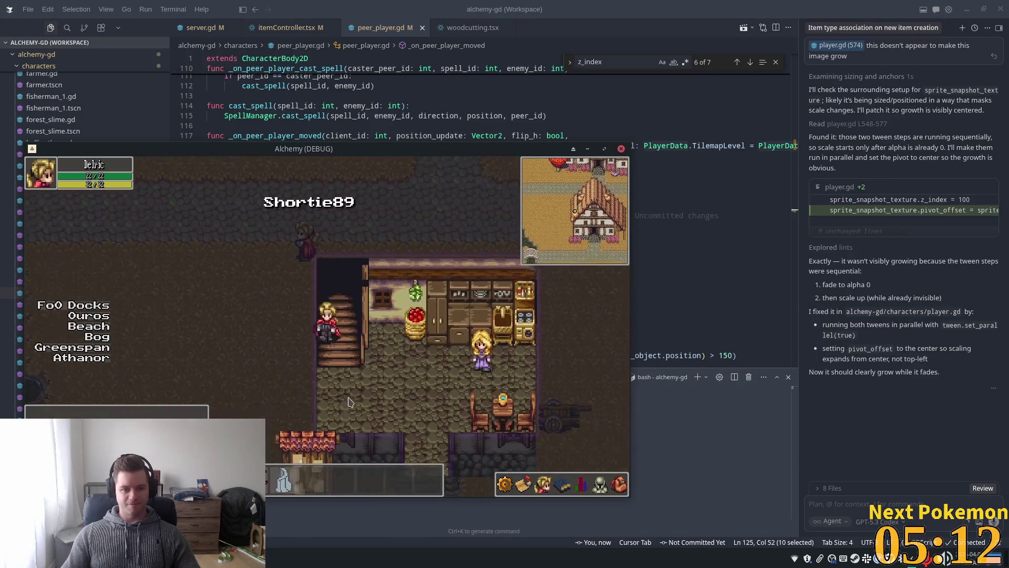
key(Right)
key(Down)
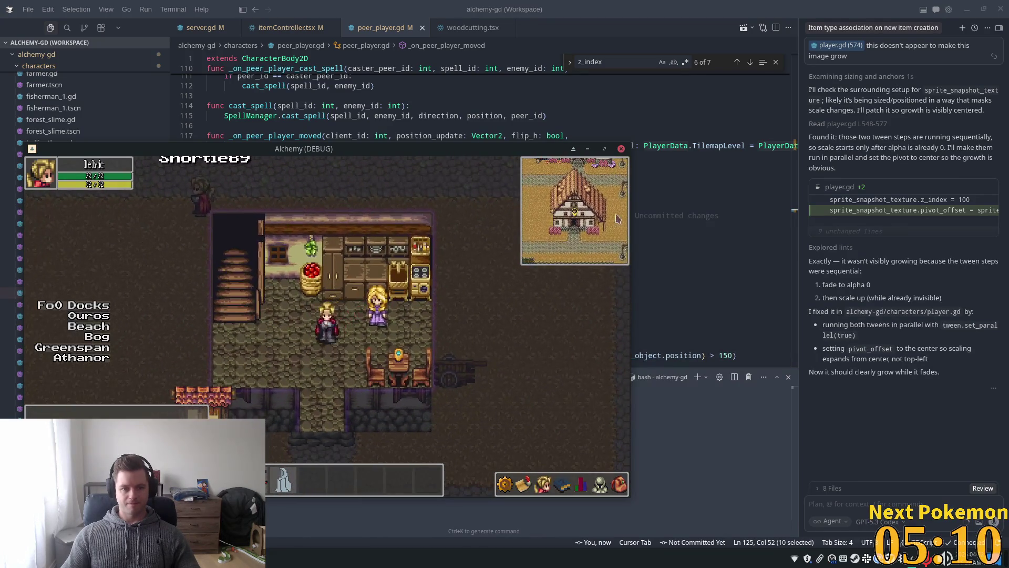
drag(434, 151, 431, 103)
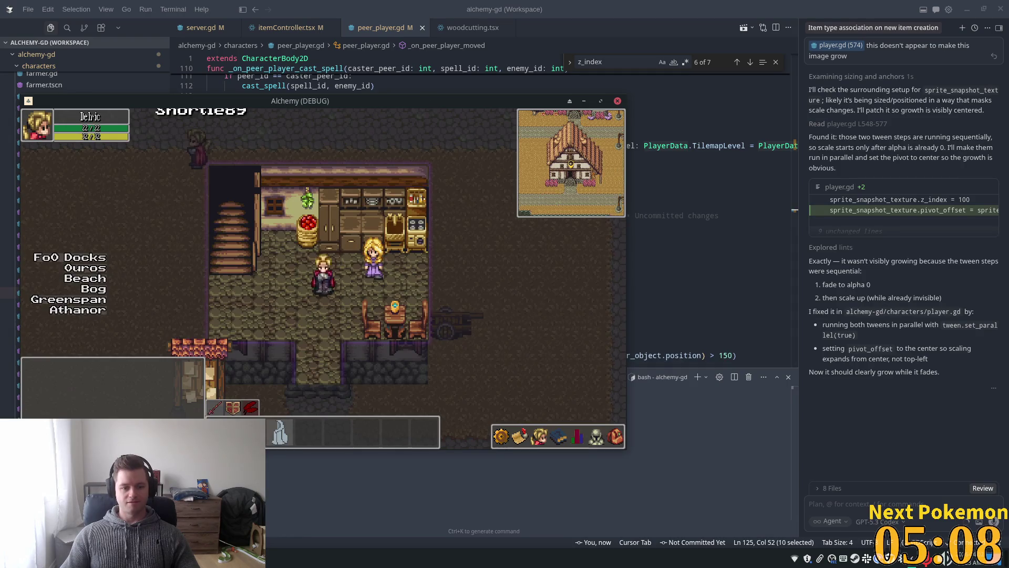
Walk Shortie89 in the second client down the road and into the house toward the blonde NPC
click(289, 516)
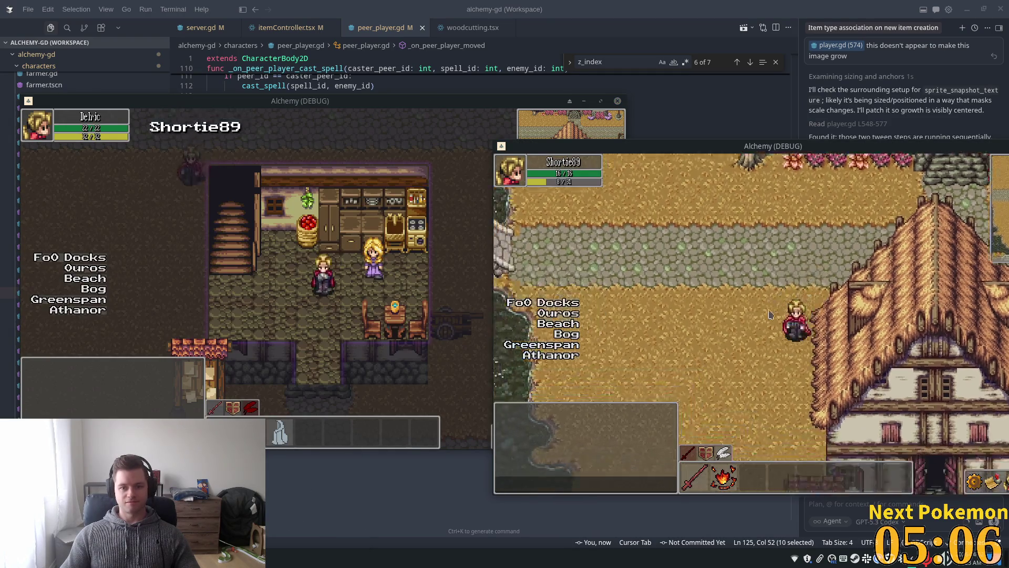
key(Down)
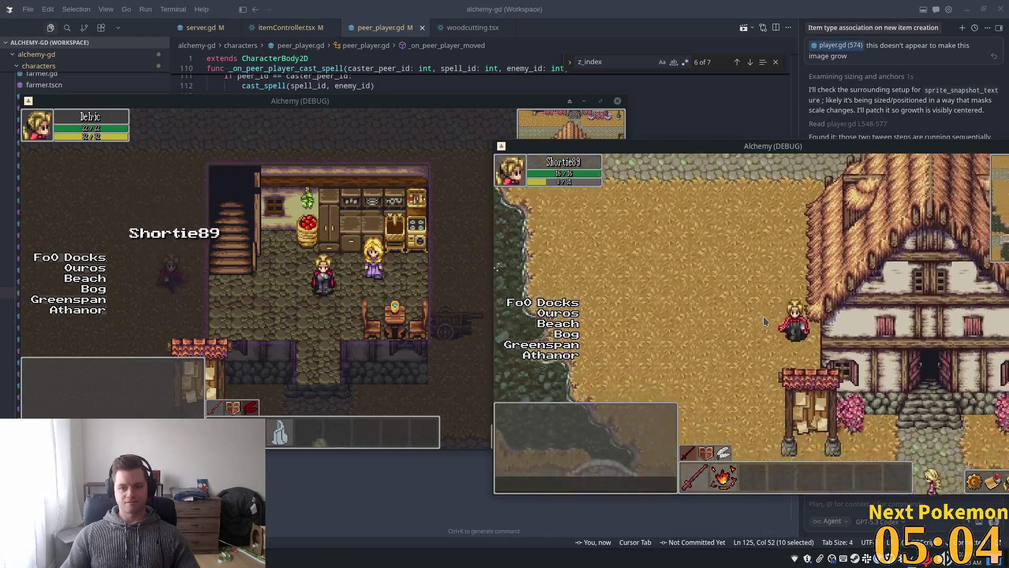
key(Right)
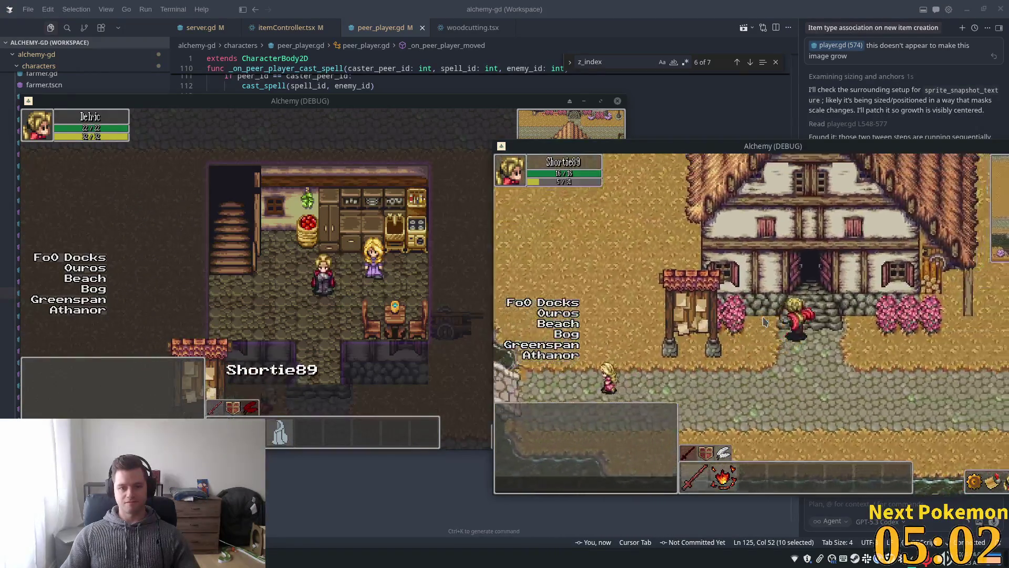
key(Up)
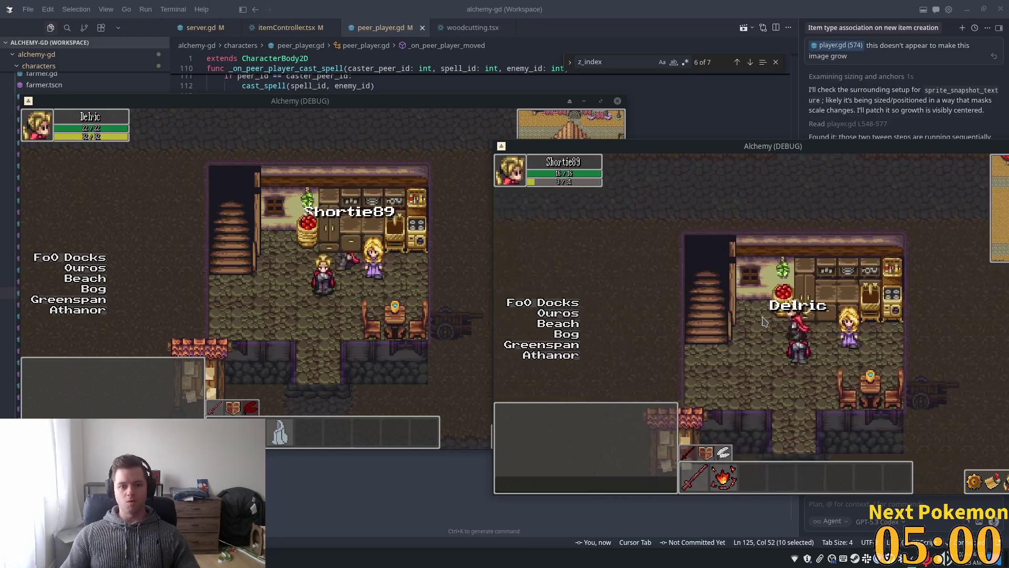
key(Right)
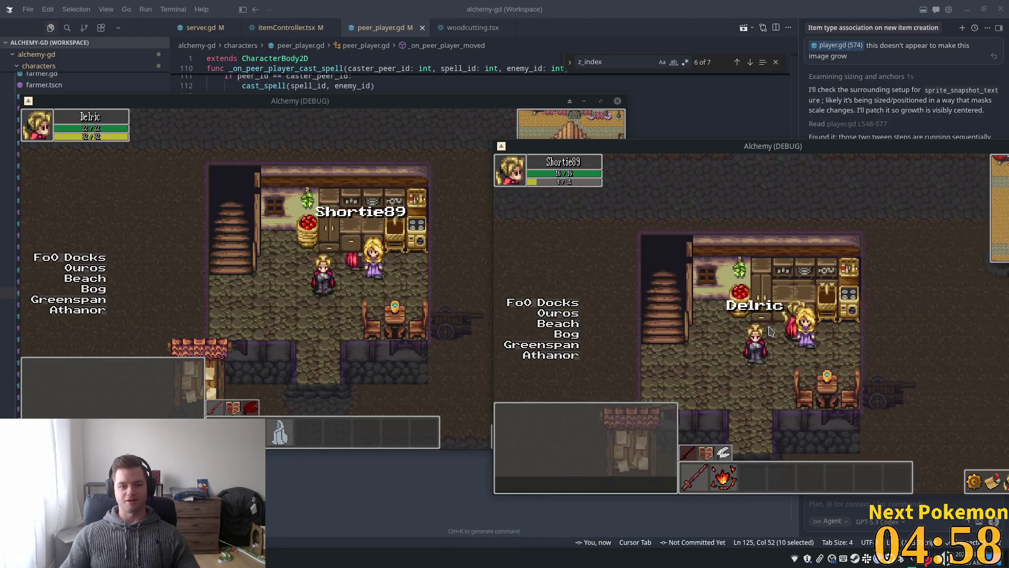
key(Left)
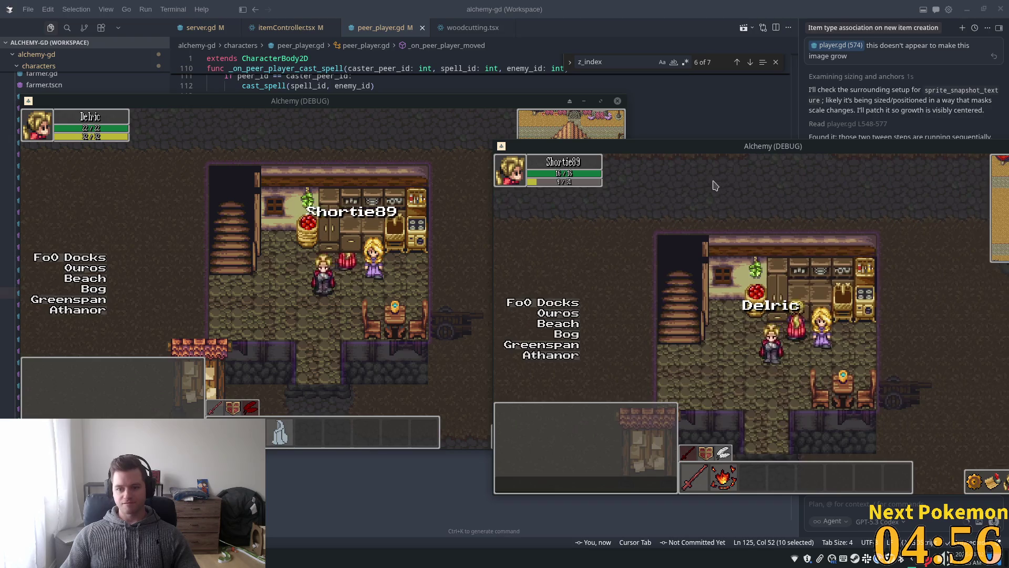
Bring the Godot editor back and show the running game's Remote scene tree
click(597, 11)
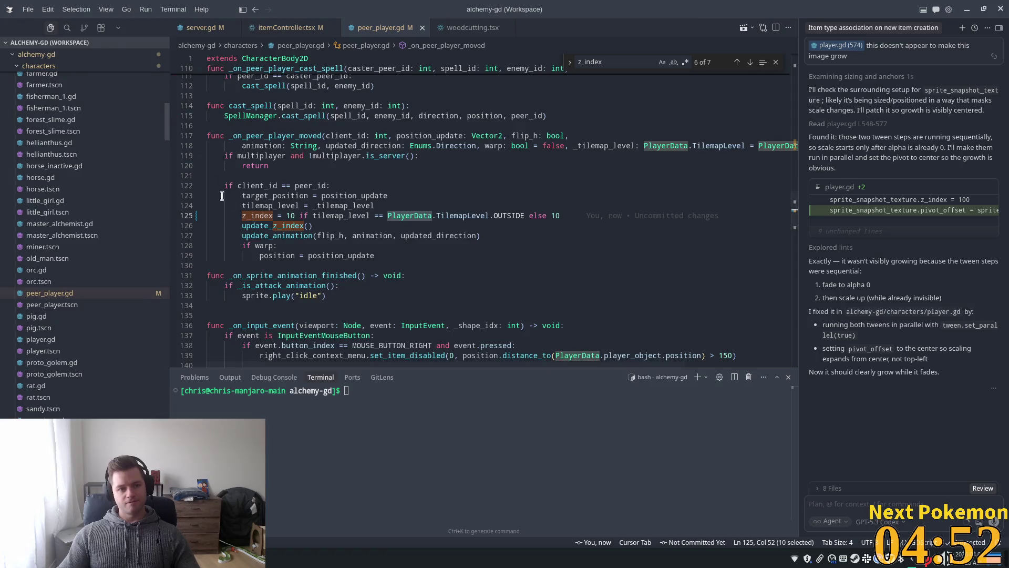
key(alt+Tab)
click(72, 85)
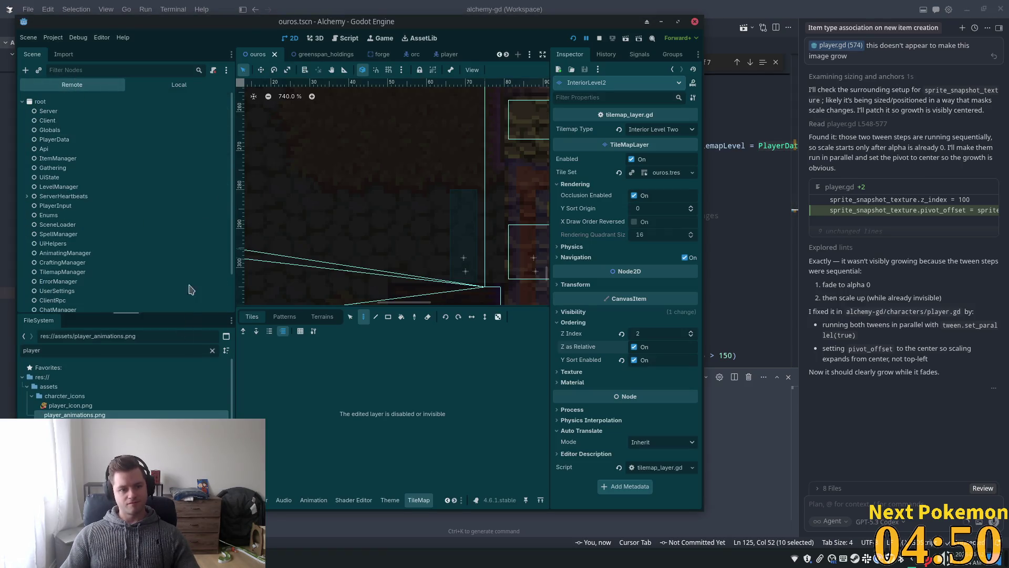
Expand Main > Ouros in the Remote tree, select PeerPlayer3, and read its Z Index of 3
scroll(190, 306, down, 2)
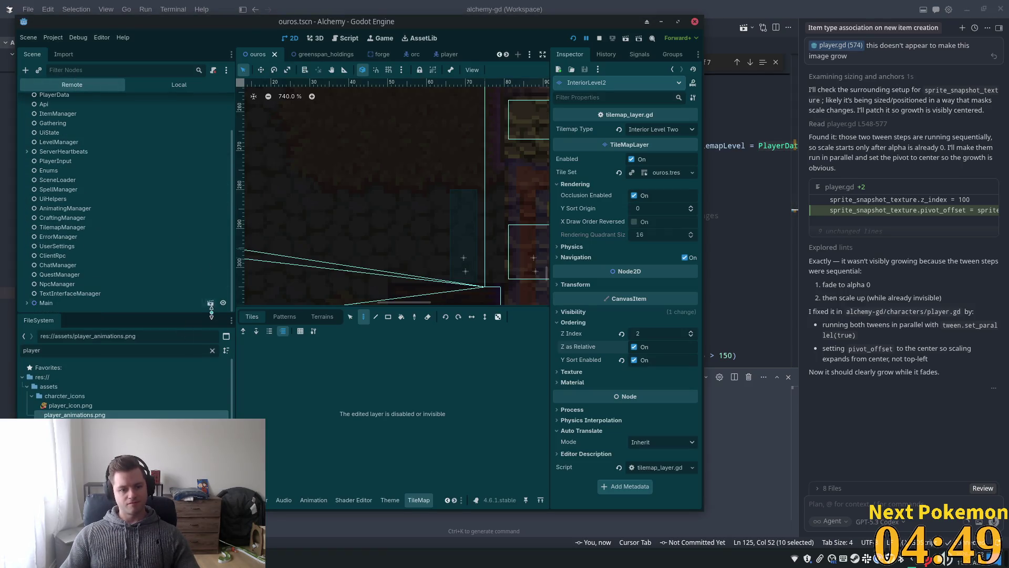
click(27, 302)
scroll(28, 307, down, 2)
click(32, 303)
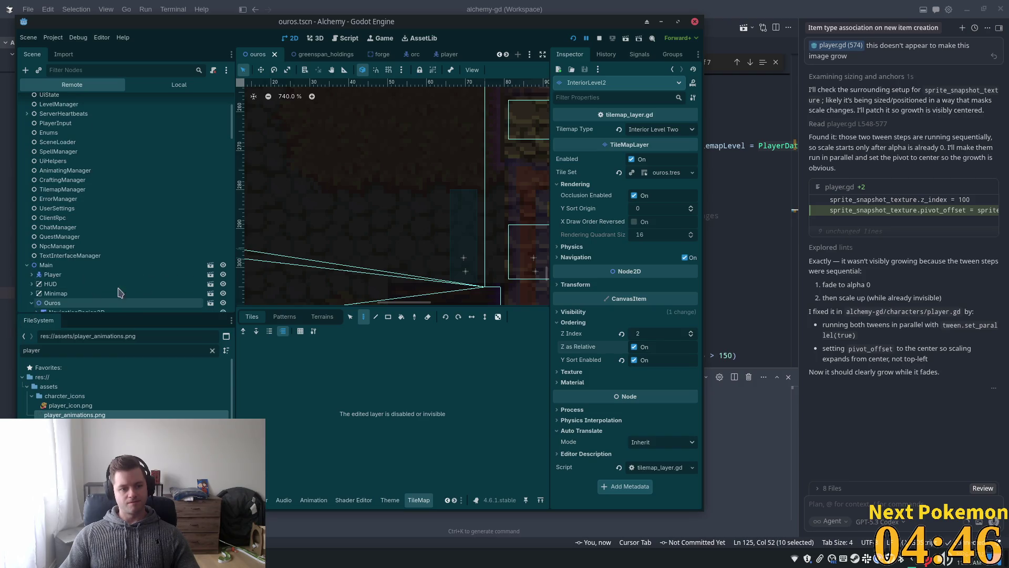
drag(231, 142, 229, 347)
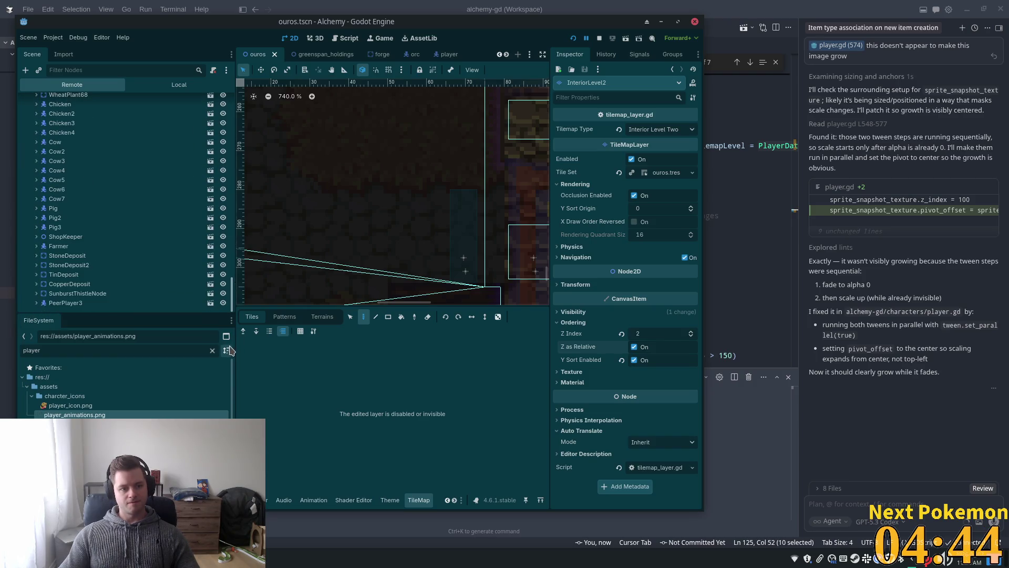
click(105, 302)
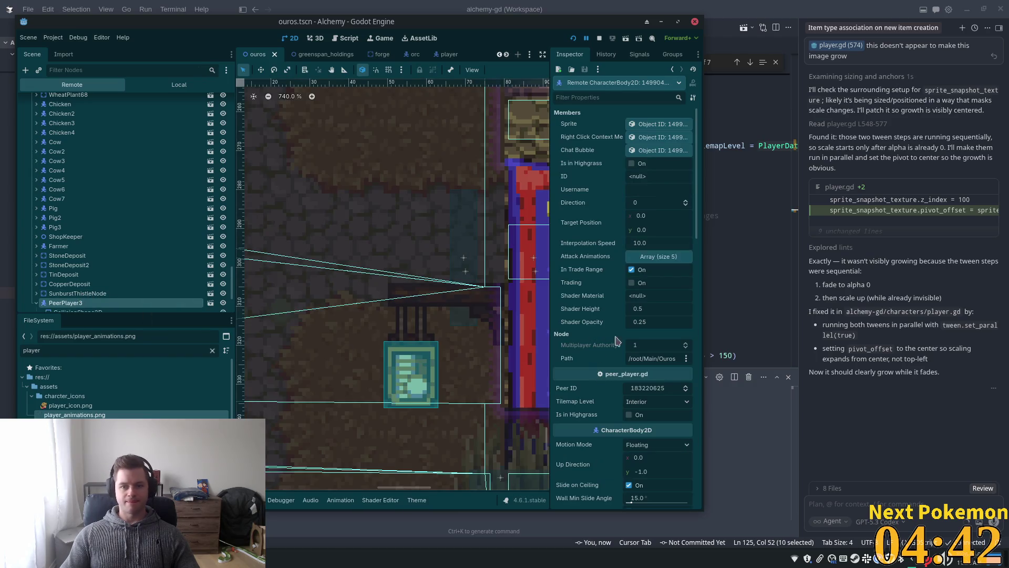
scroll(644, 341, down, 10)
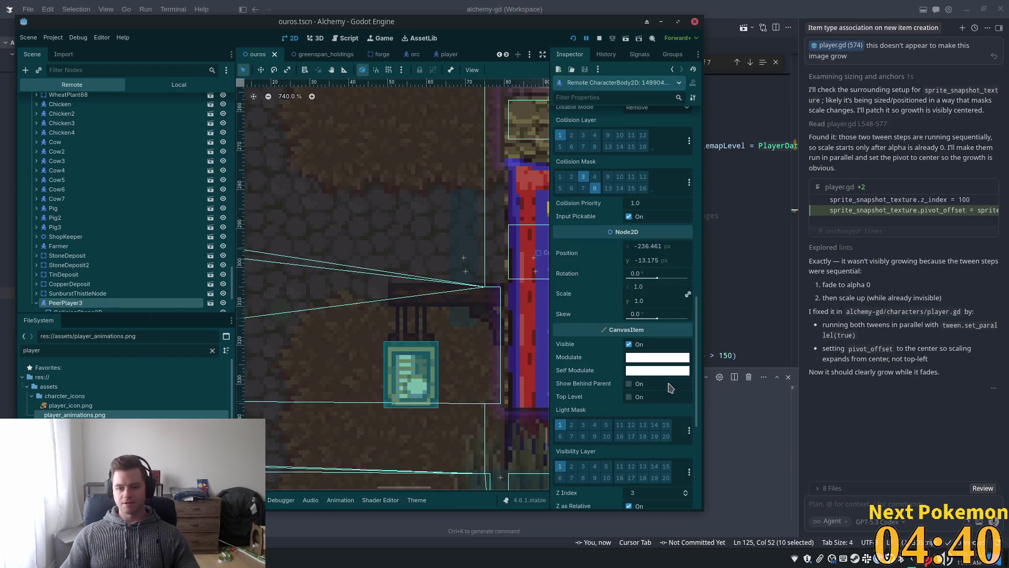
scroll(647, 322, down, 5)
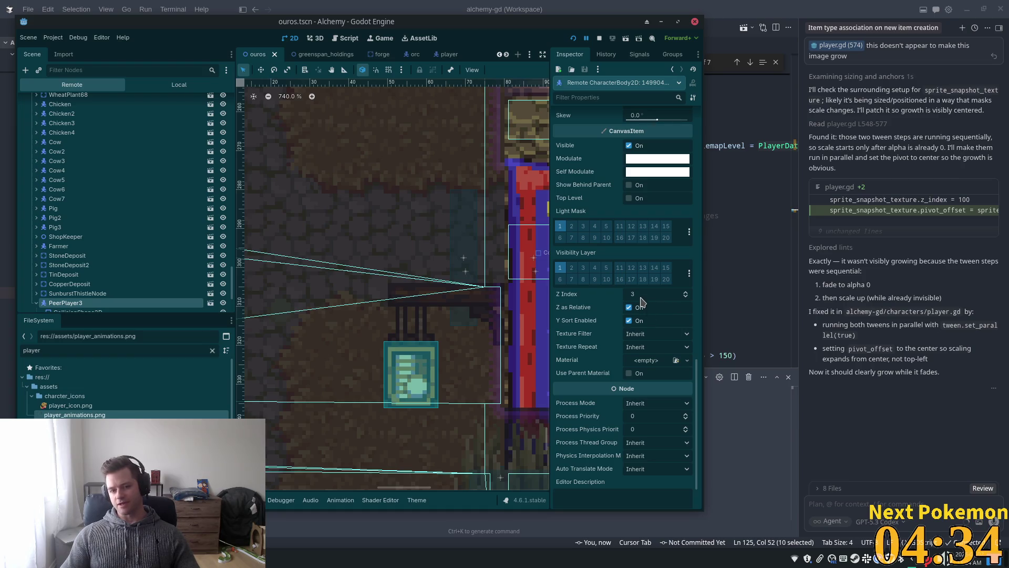
click(589, 11)
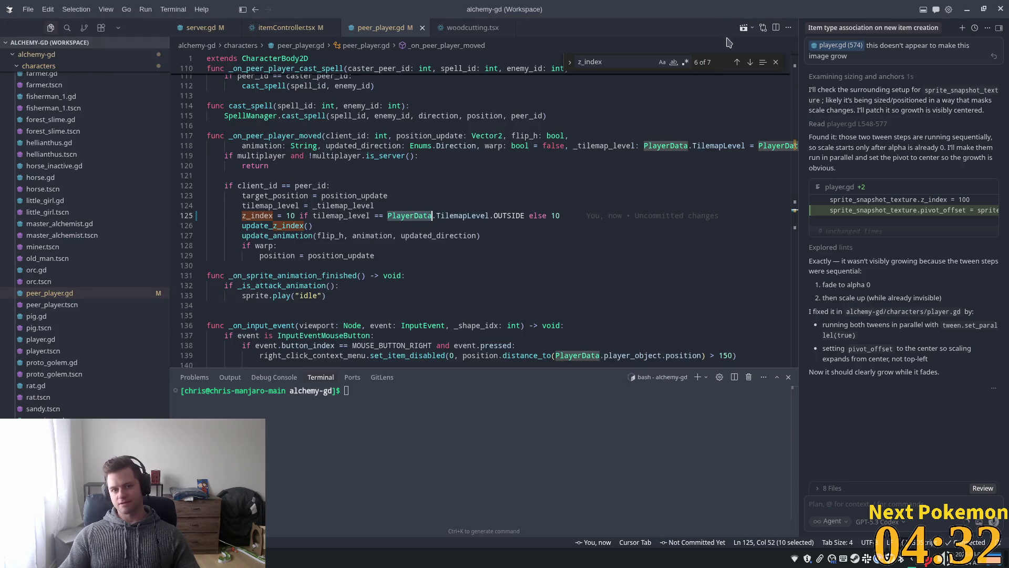
Search peer_player.gd for 'z_index =' to locate the update_z_index assignment
key(alt+Tab)
key(alt+Tab)
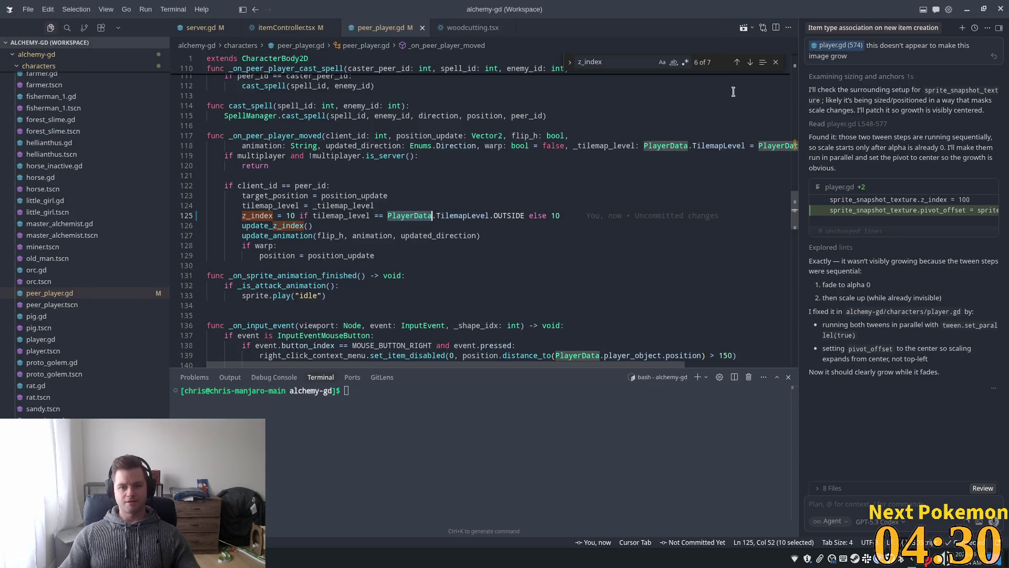
double_click(557, 215)
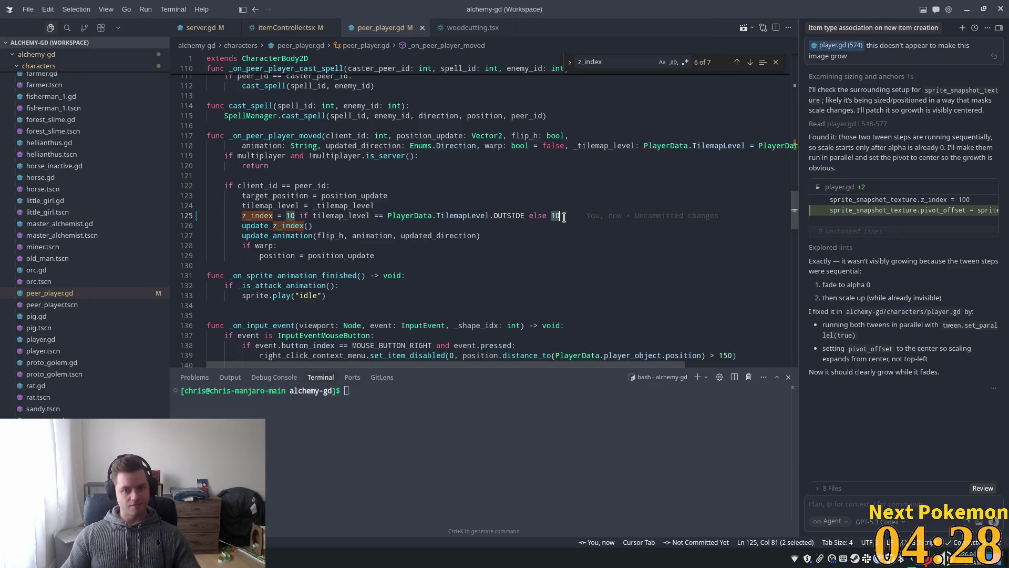
key(ctrl+f)
text(z)
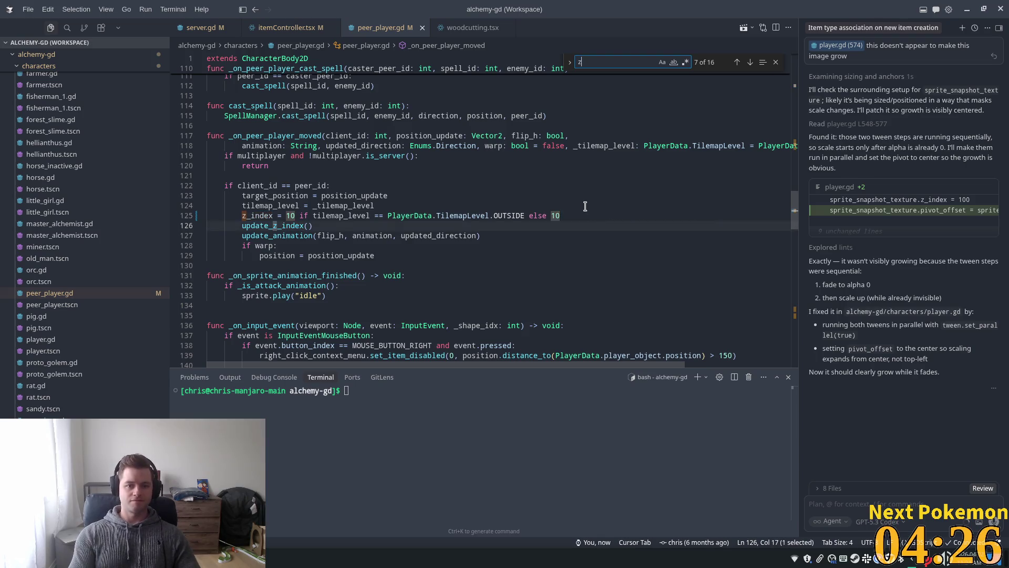
text(_index)
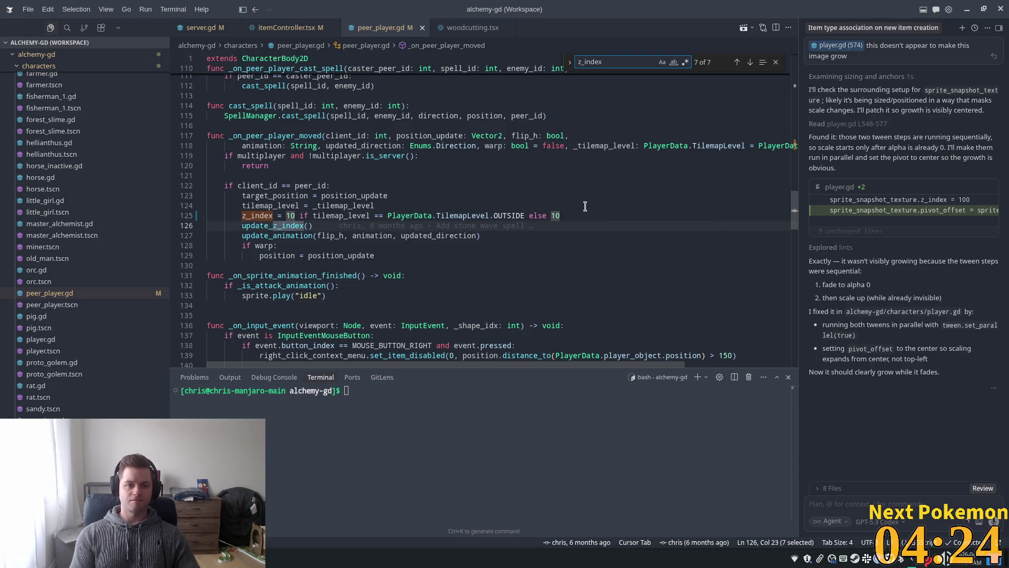
text( =)
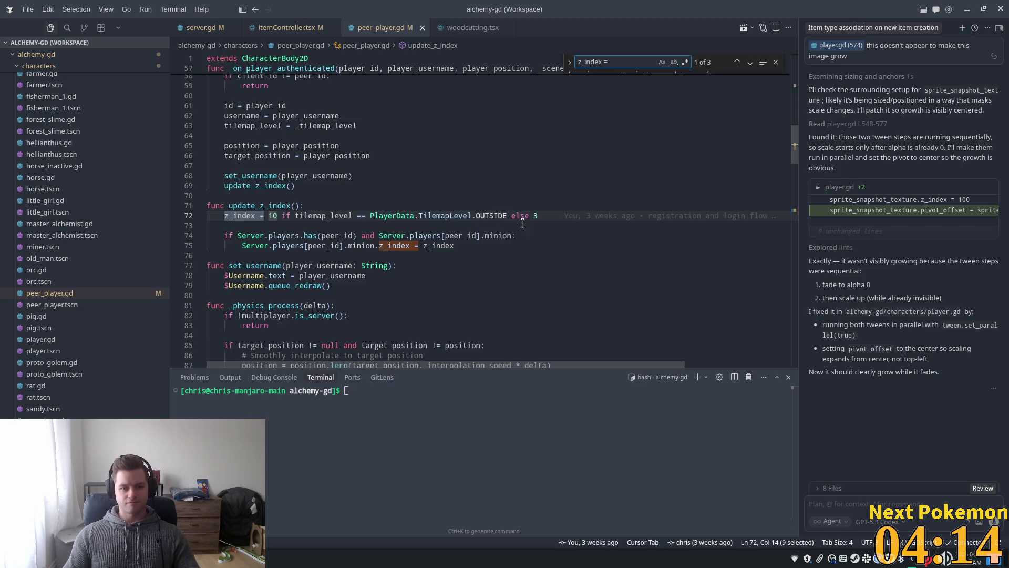
Delete the 'z_index = 10 if … else 3' line from update_z_index on line 72
key(End)
mouse_move(549, 215)
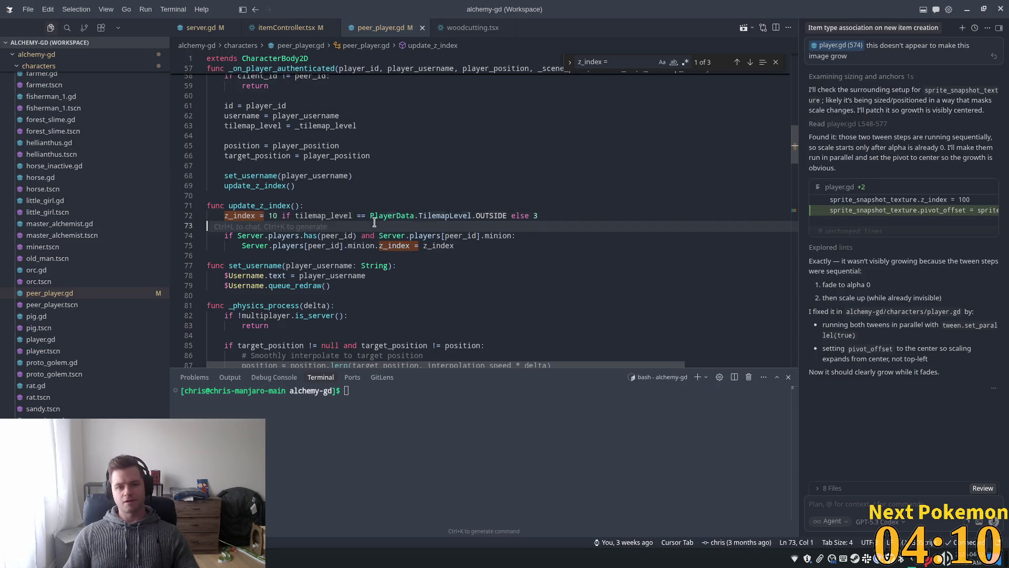
click(406, 207)
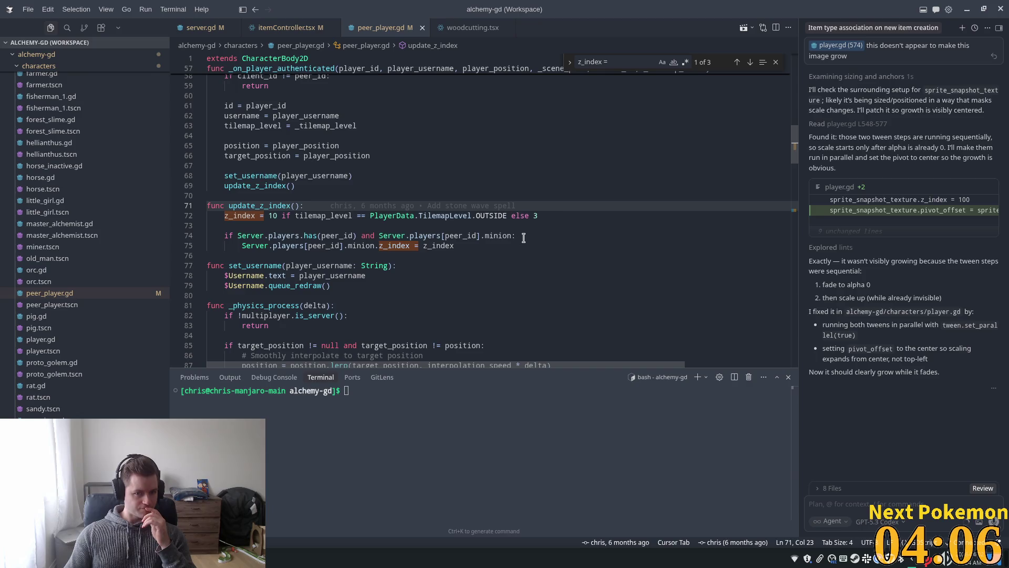
drag(555, 216, 169, 213)
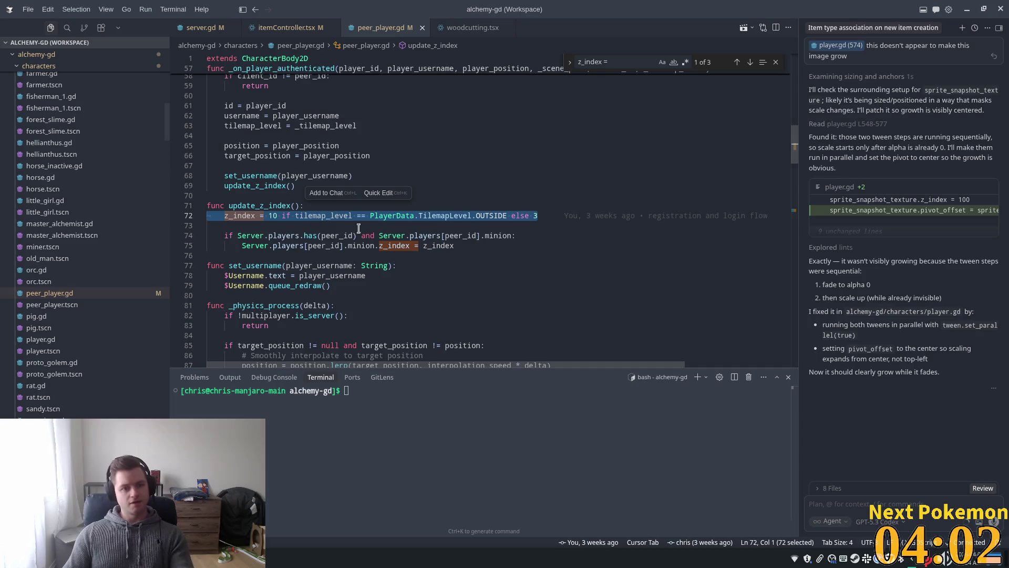
key(BackSpace)
key(BackSpace)
key(Delete)
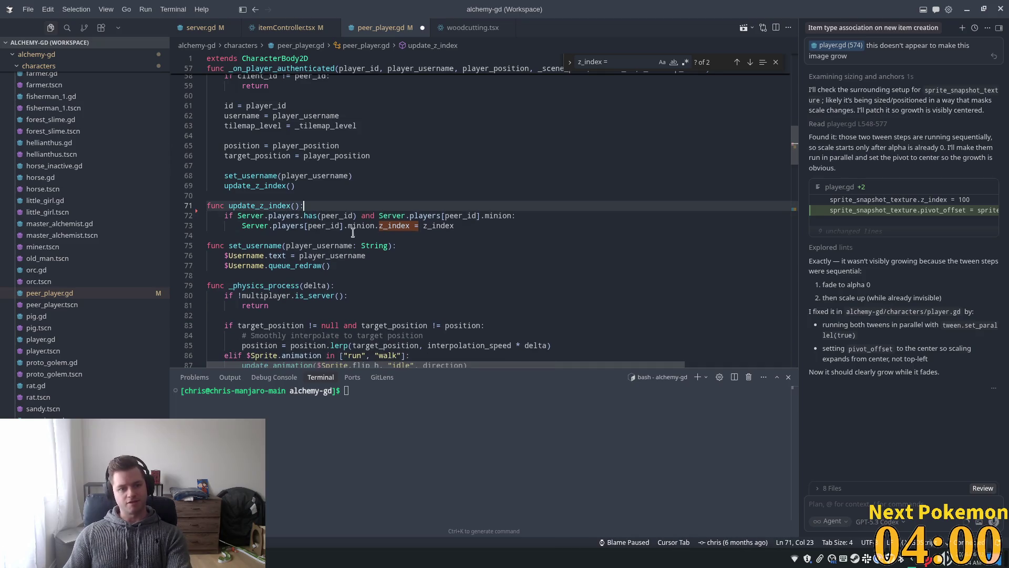
click(344, 184)
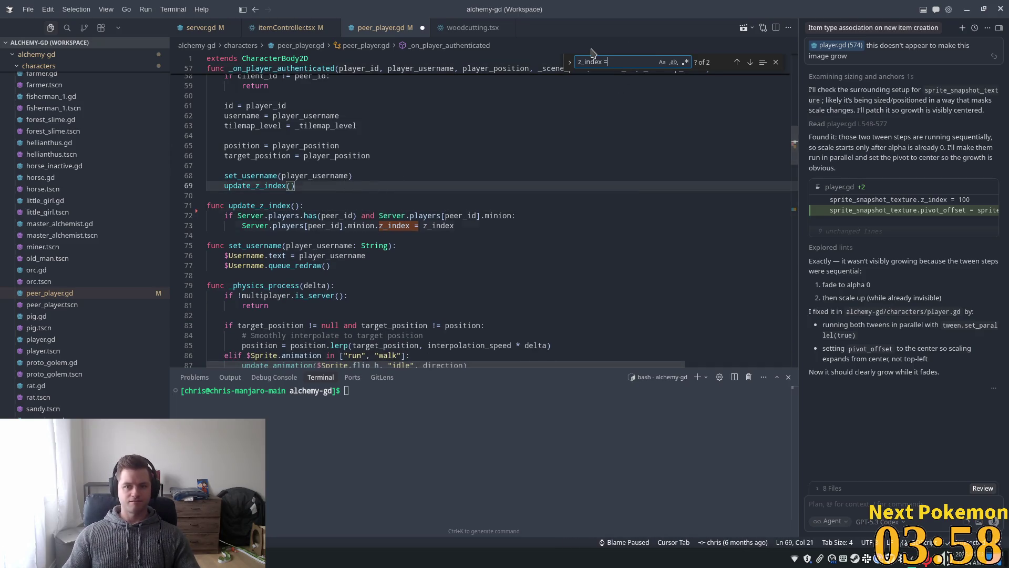
Delete the 'z_index = 10 if … else 10' line 123 in _on_peer_player_moved
key(Return)
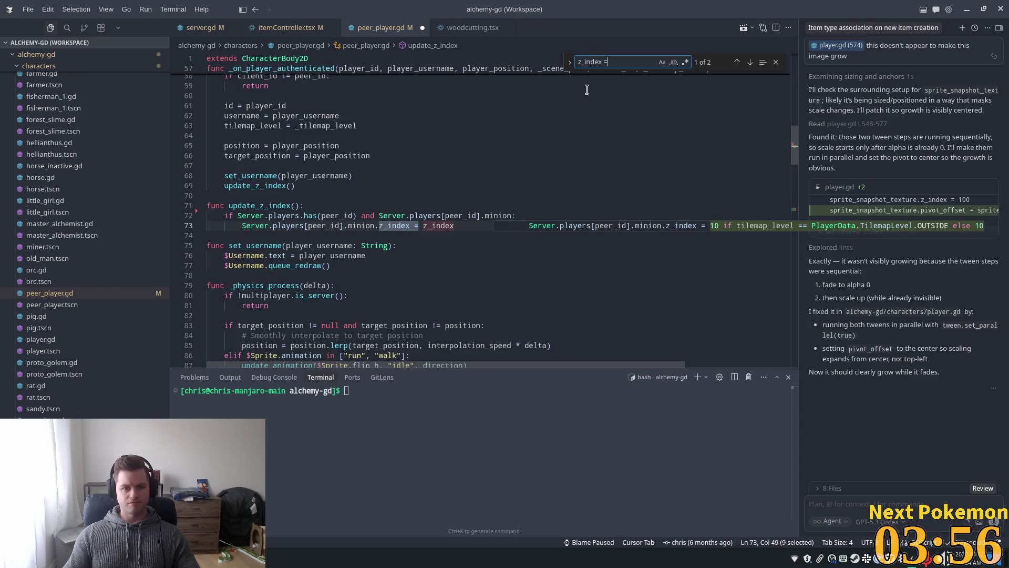
mouse_move(384, 230)
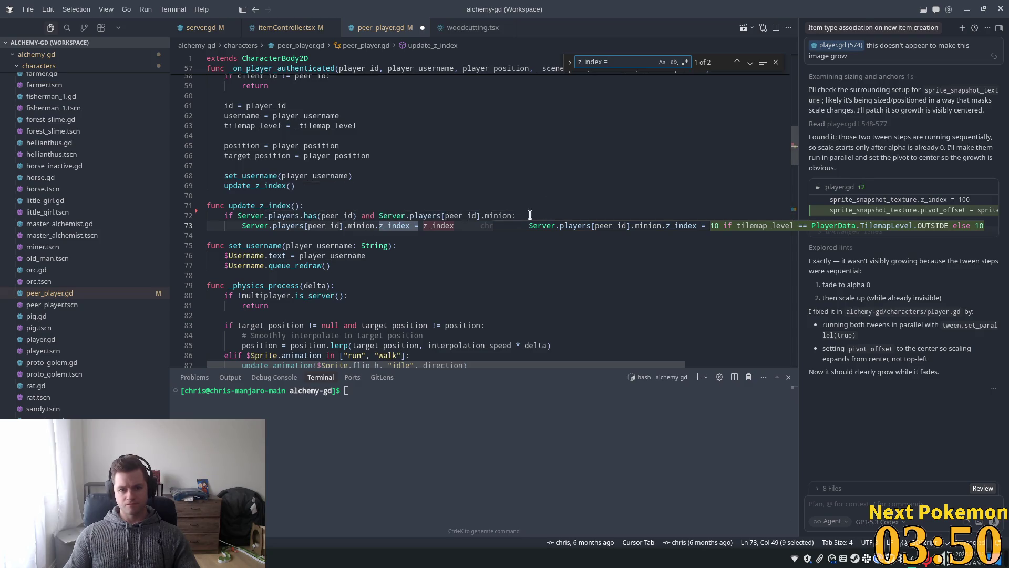
mouse_move(457, 214)
key(Return)
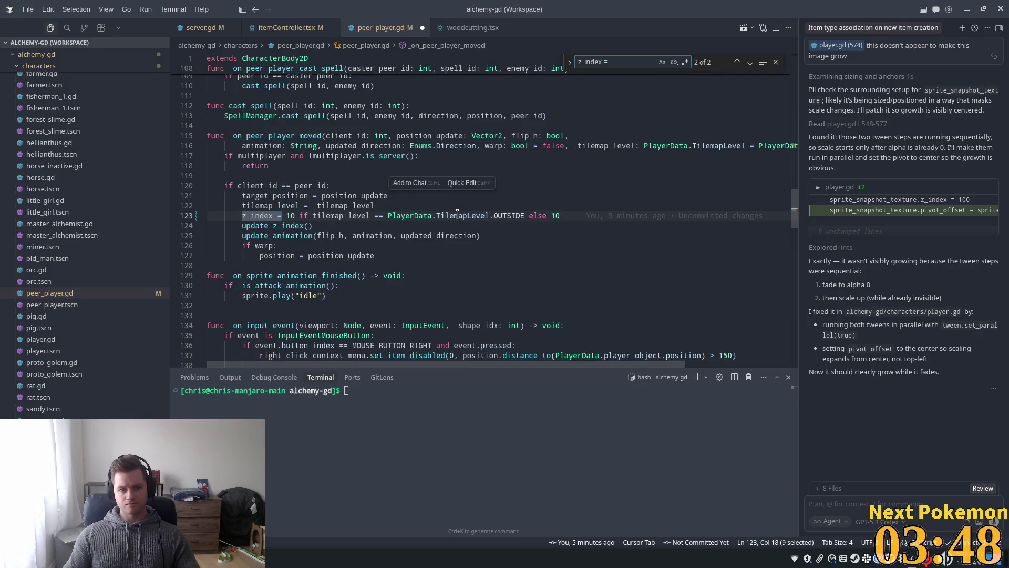
click(529, 206)
drag(560, 216, 208, 217)
key(BackSpace)
key(BackSpace)
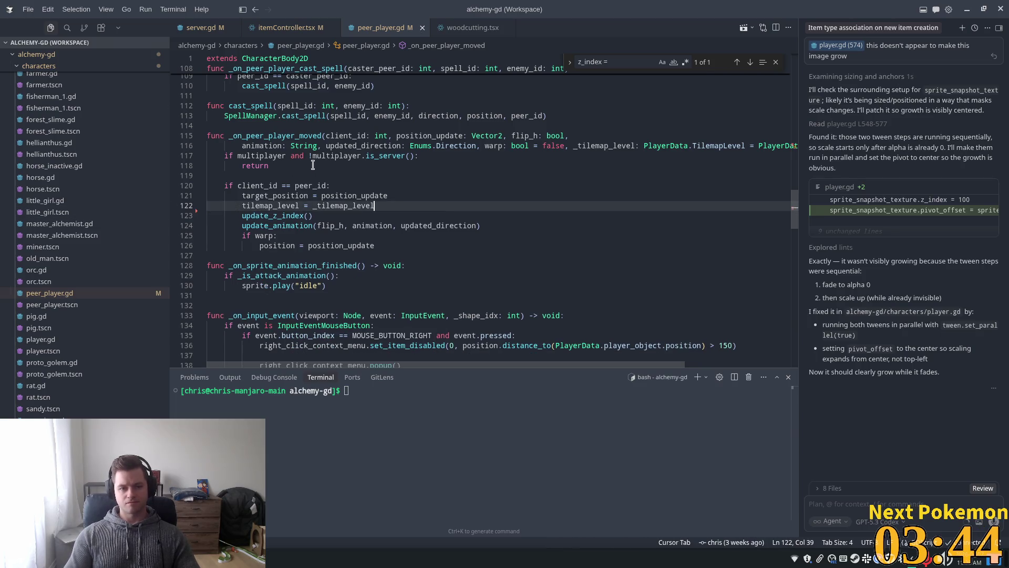
key(alt+Tab)
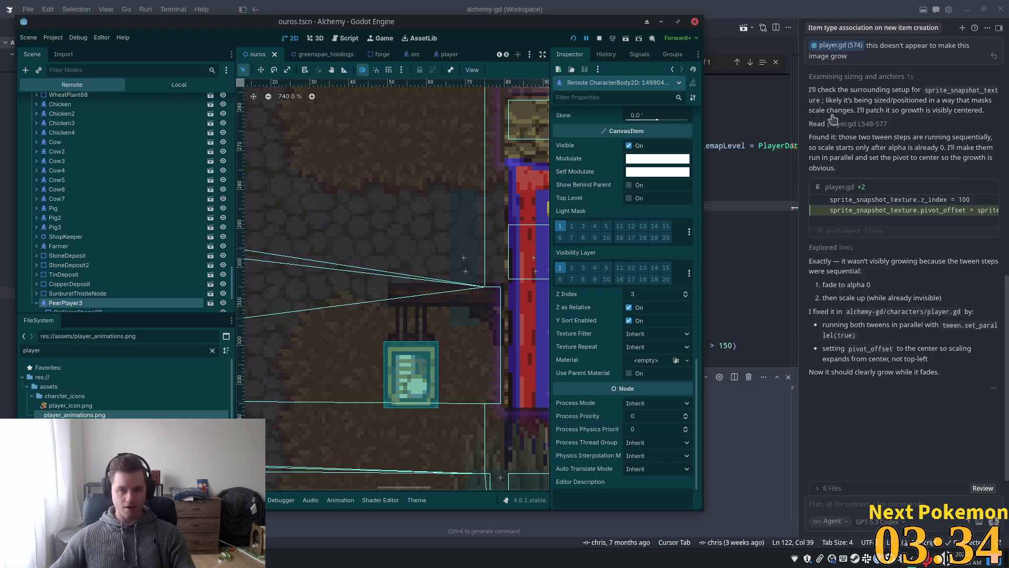
Restart the game and spread the two Alchemy client windows apart
click(573, 38)
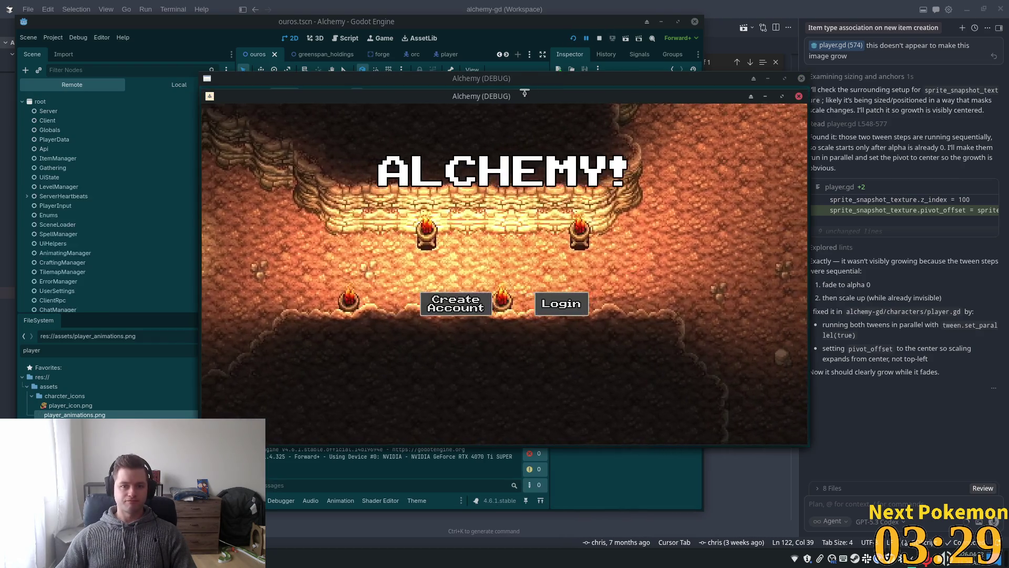
drag(526, 97, 384, 85)
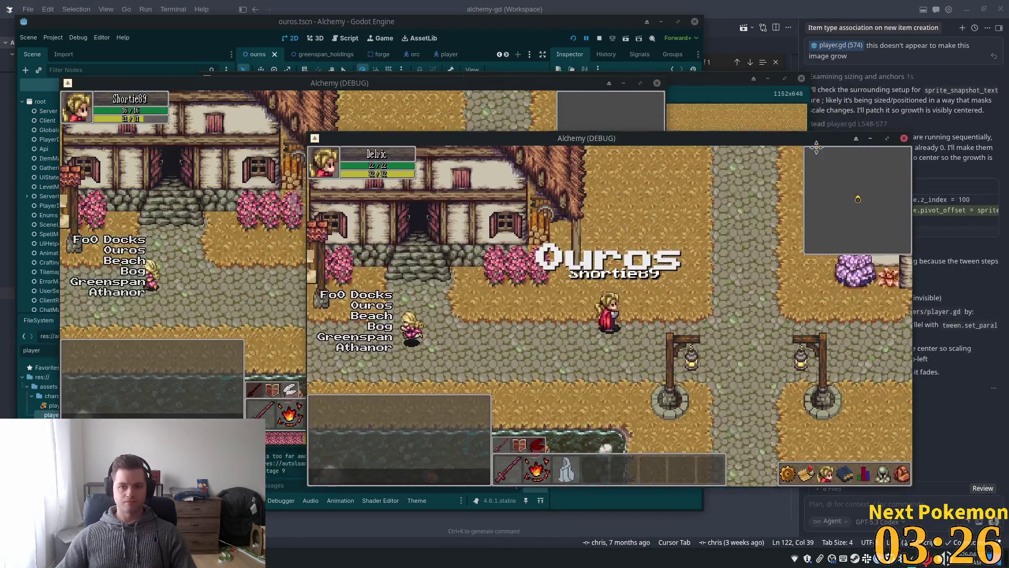
drag(816, 147, 880, 161)
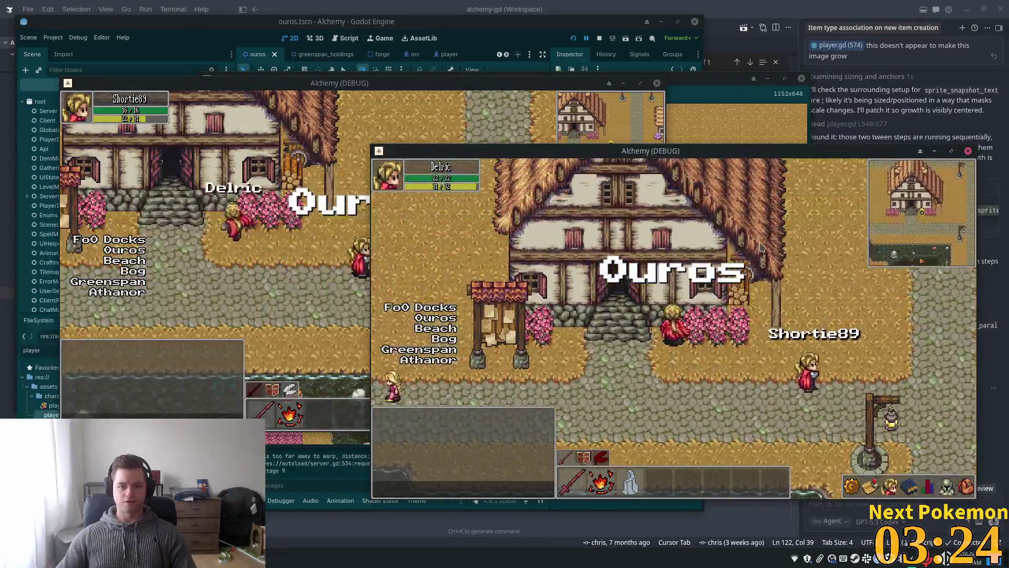
Walk the character into the house interior, around inside, and back out onto the street
key(Up)
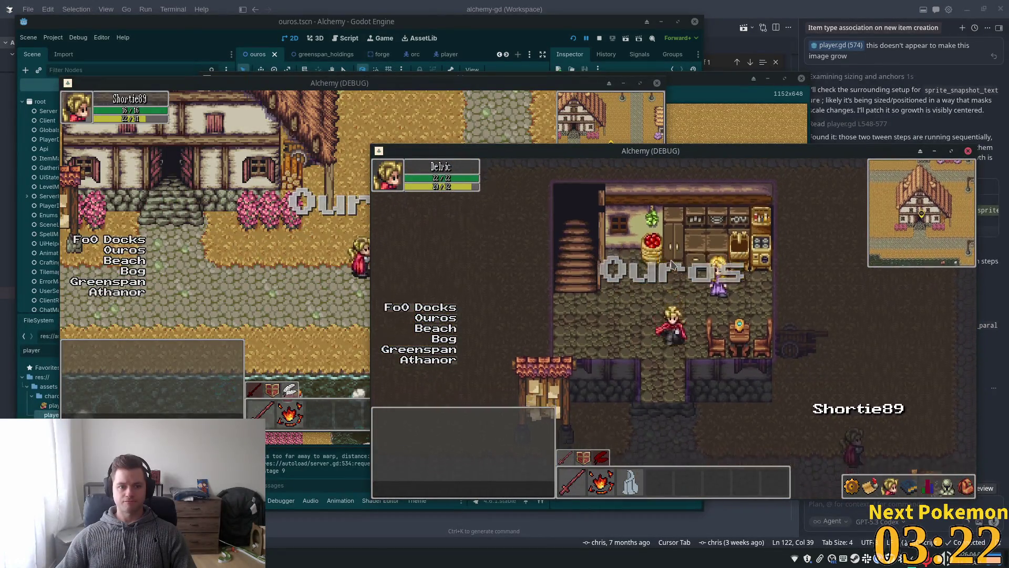
key(Down)
key(Up)
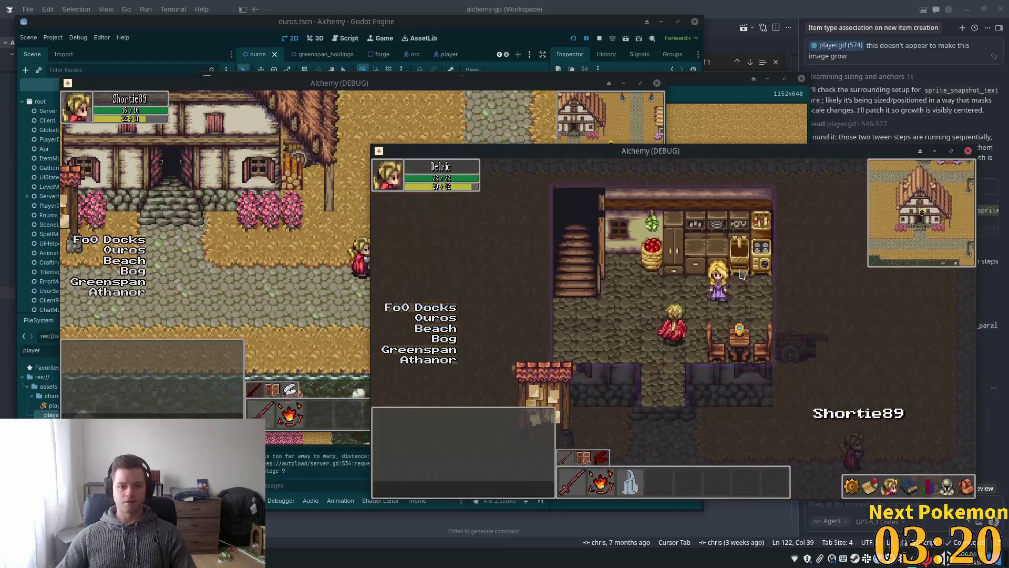
key(Up)
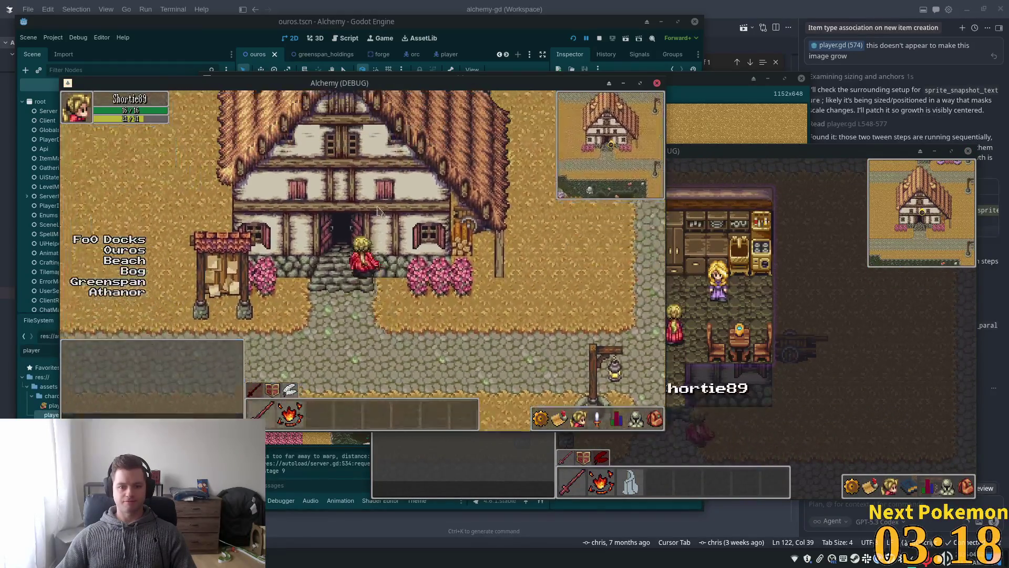
key(Up)
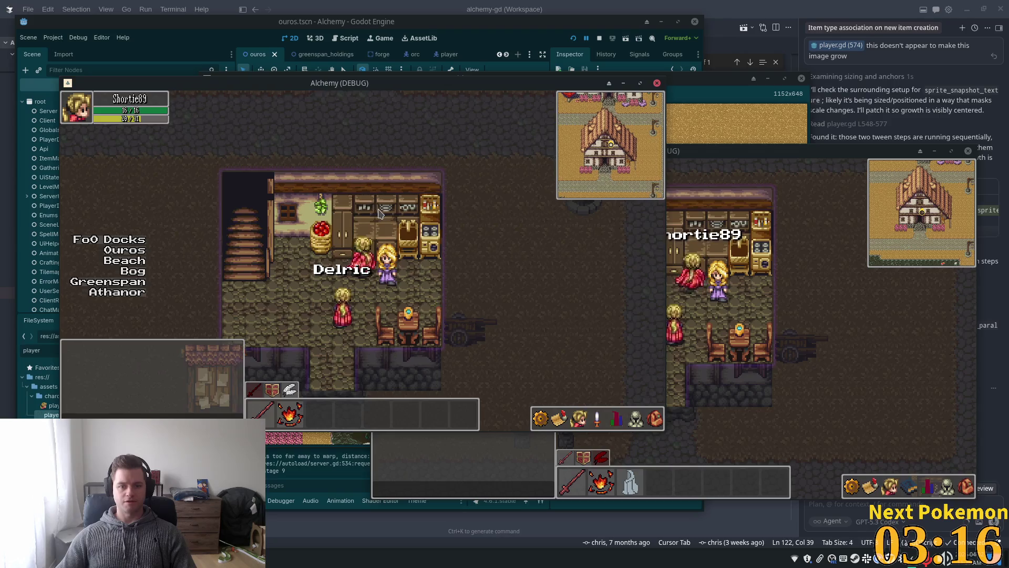
key(Down)
key(Left)
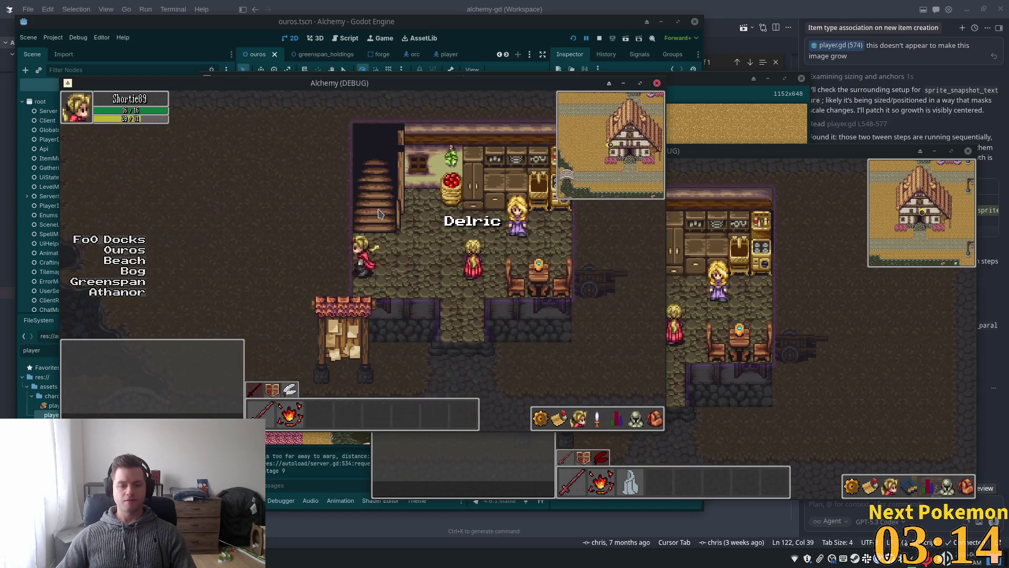
key(Left)
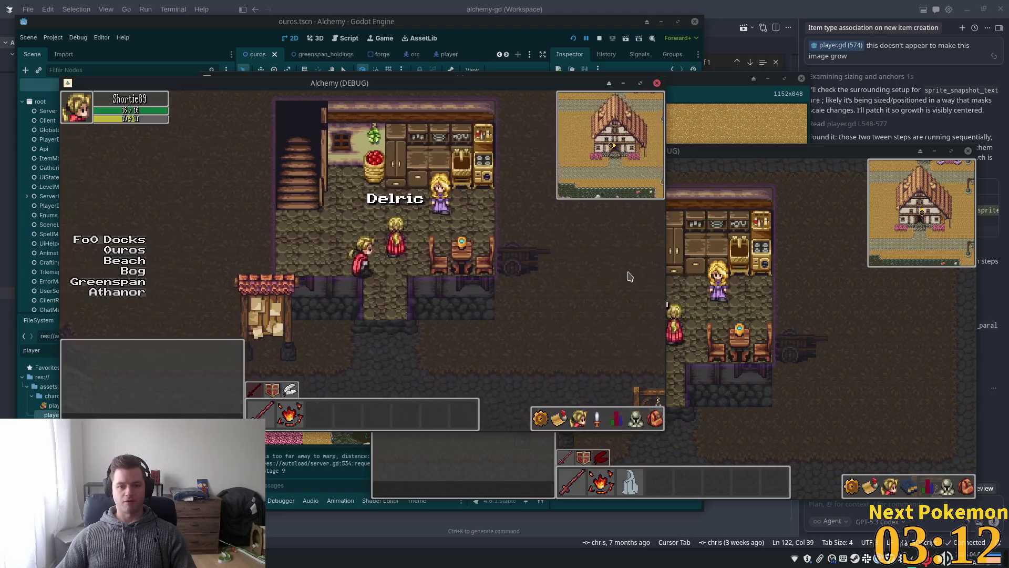
key(Down)
key(Right)
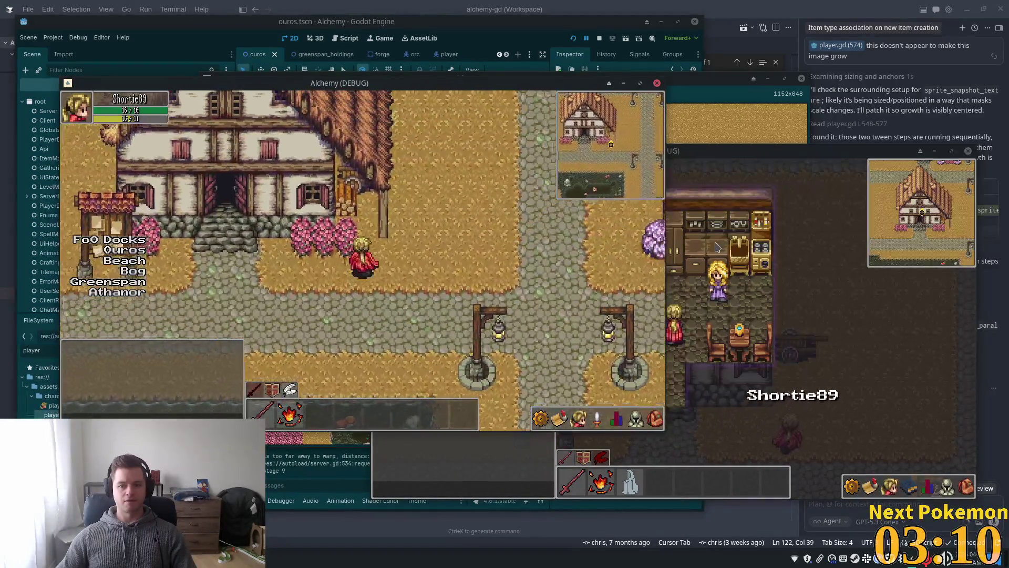
Walk behind the house under its roof and circle around it
key(Left)
key(Up)
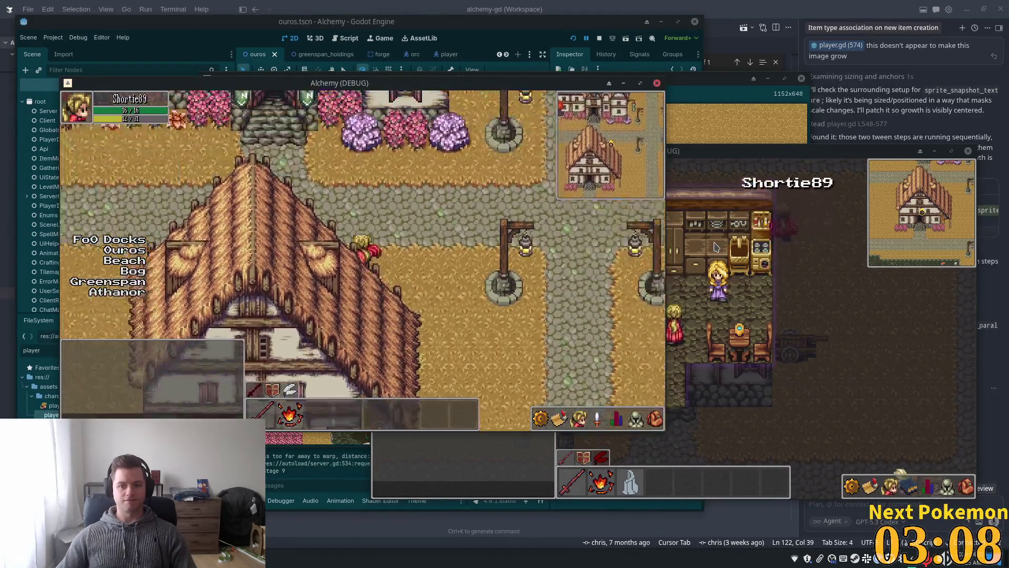
key(Up)
key(Right)
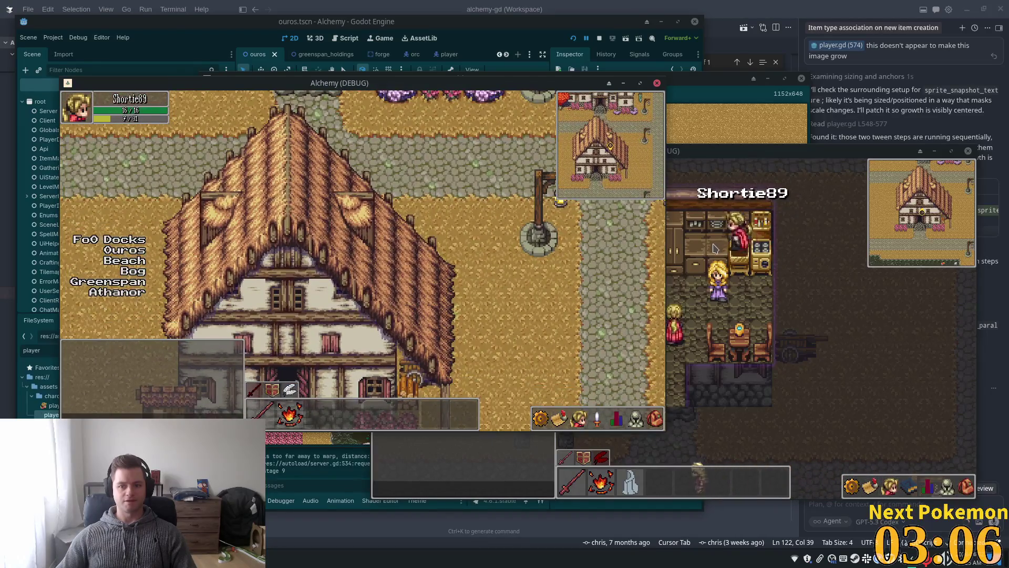
key(Left)
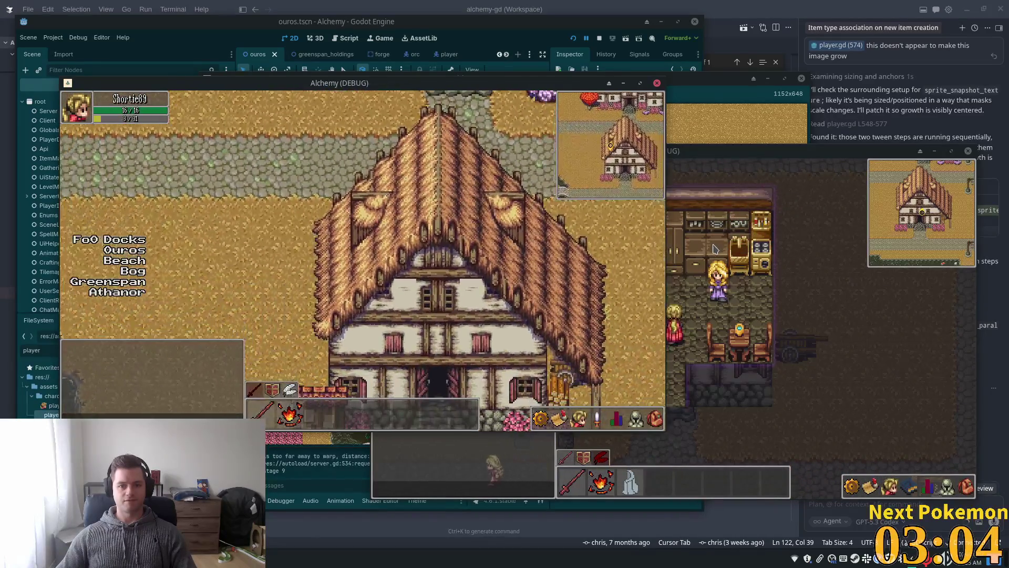
key(Right)
key(Up)
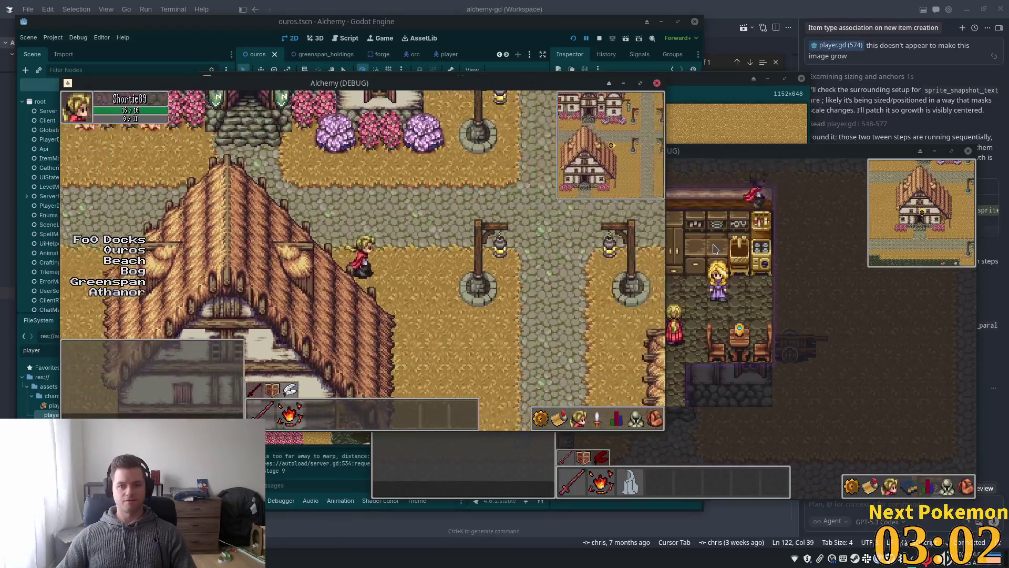
key(Left)
key(Down)
key(Left)
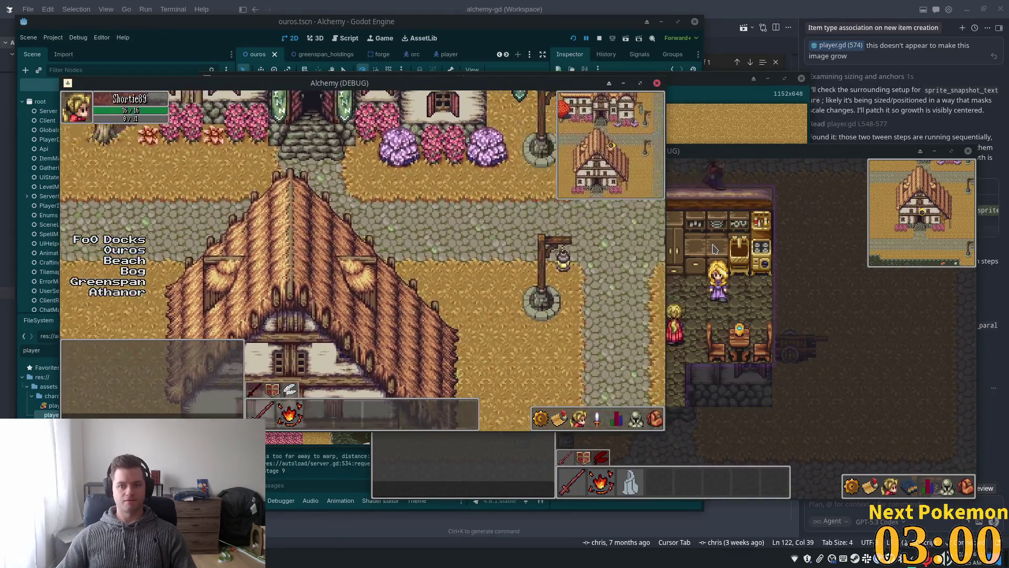
key(Right)
key(Left)
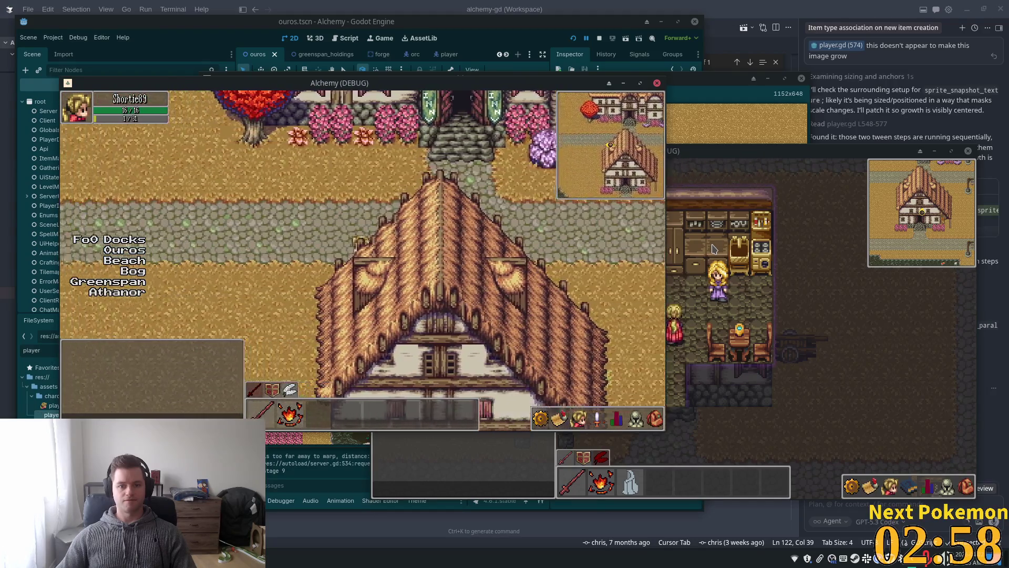
Walk alongside the roof toward the lamppost, then up toward the inn
key(Left)
key(Right)
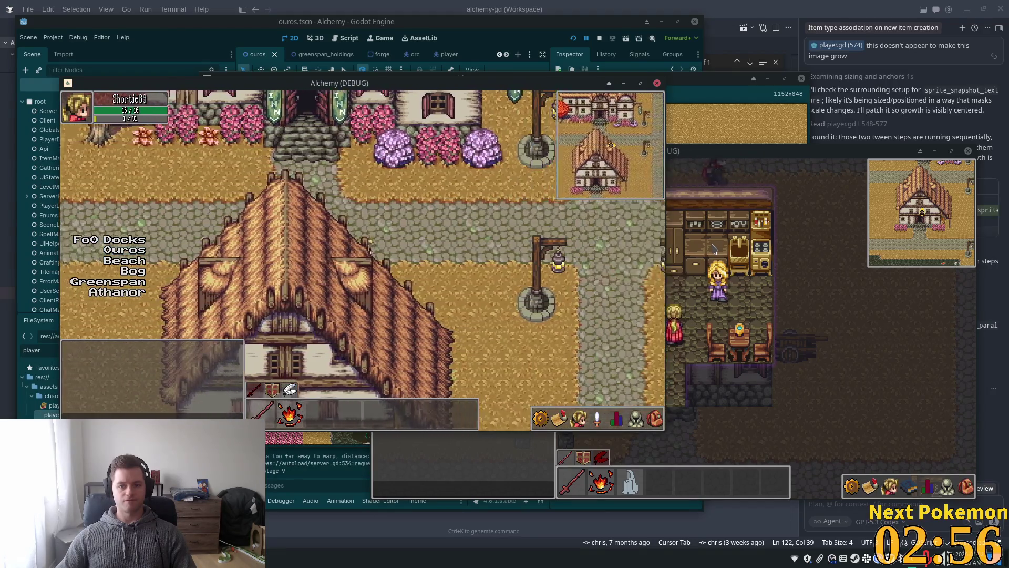
key(Right)
key(Right)
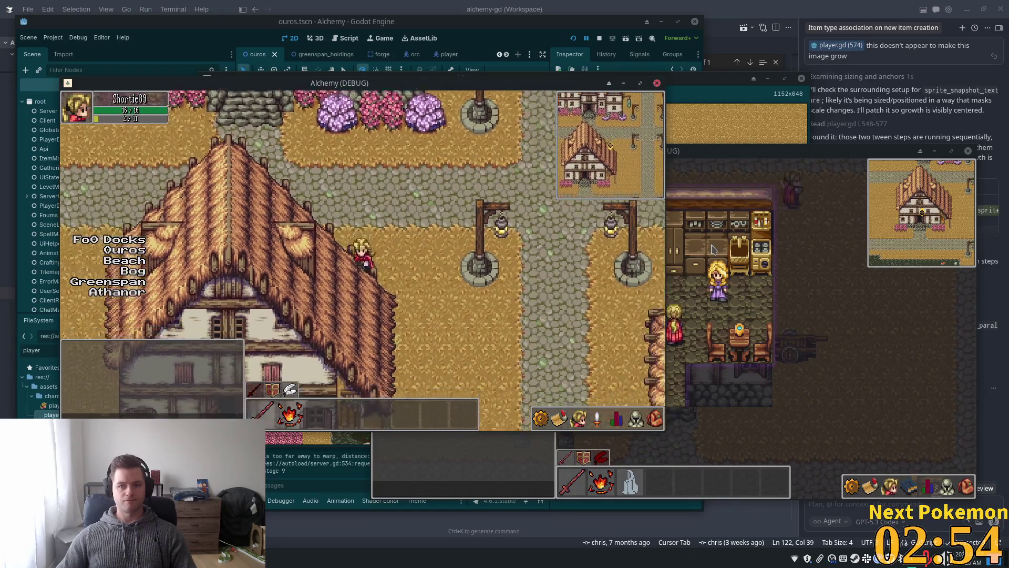
key(Down)
key(Right)
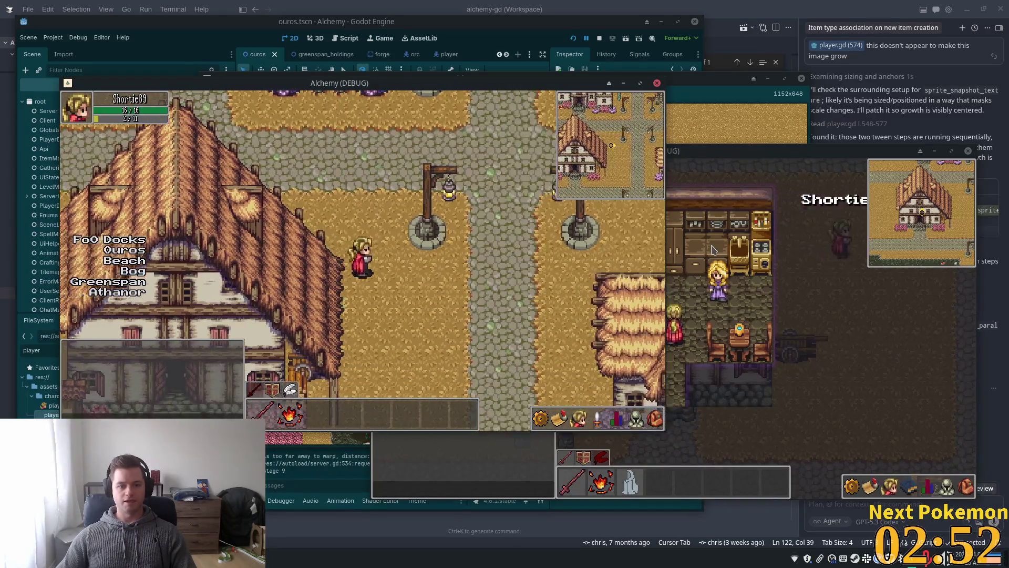
key(Up)
key(Left)
key(Left)
key(Up)
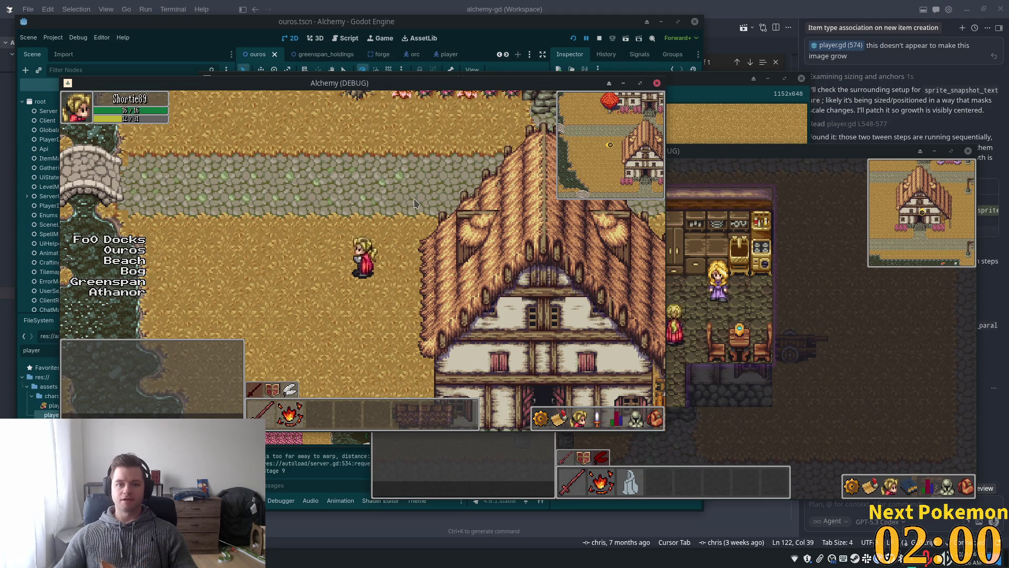
Walk behind the roof into the inn, climb its stairs to the bedroom and come back out
key(Right)
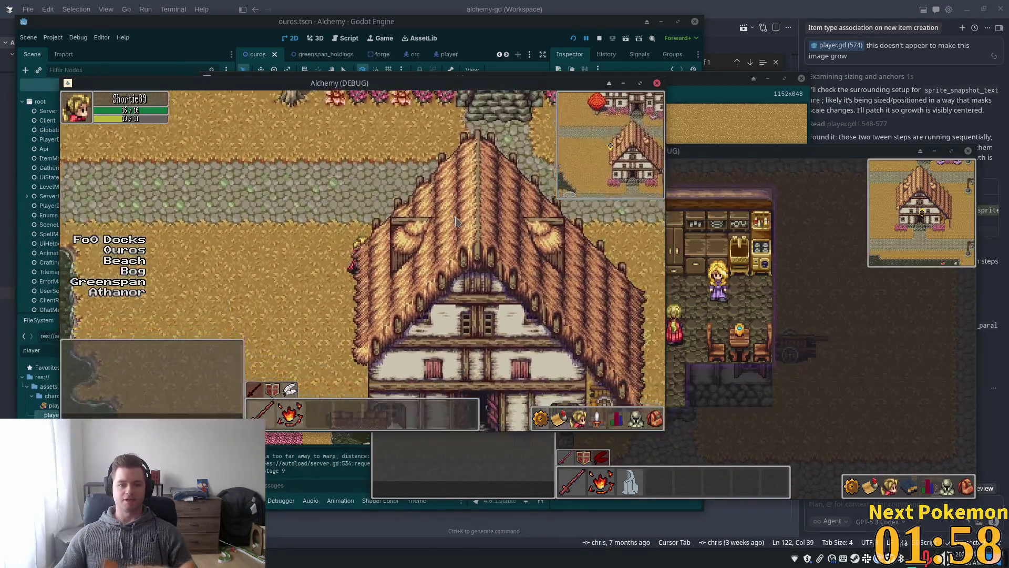
key(Up)
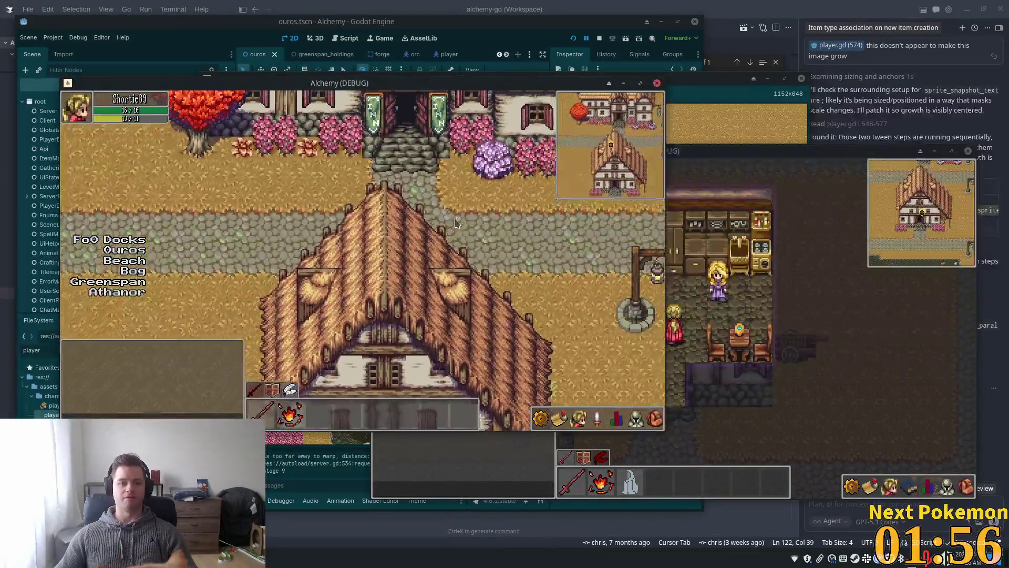
key(Up)
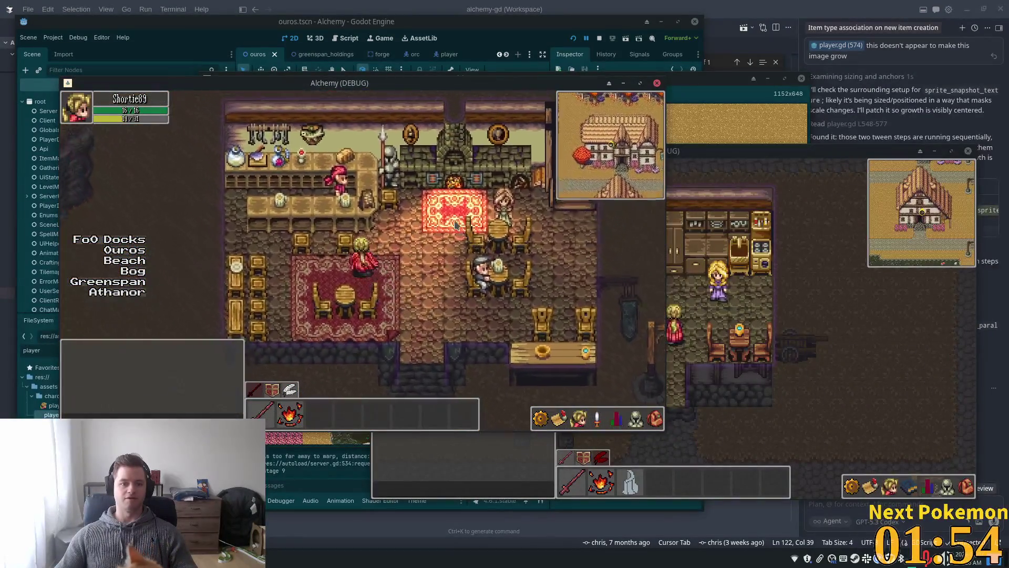
key(Right)
key(Up)
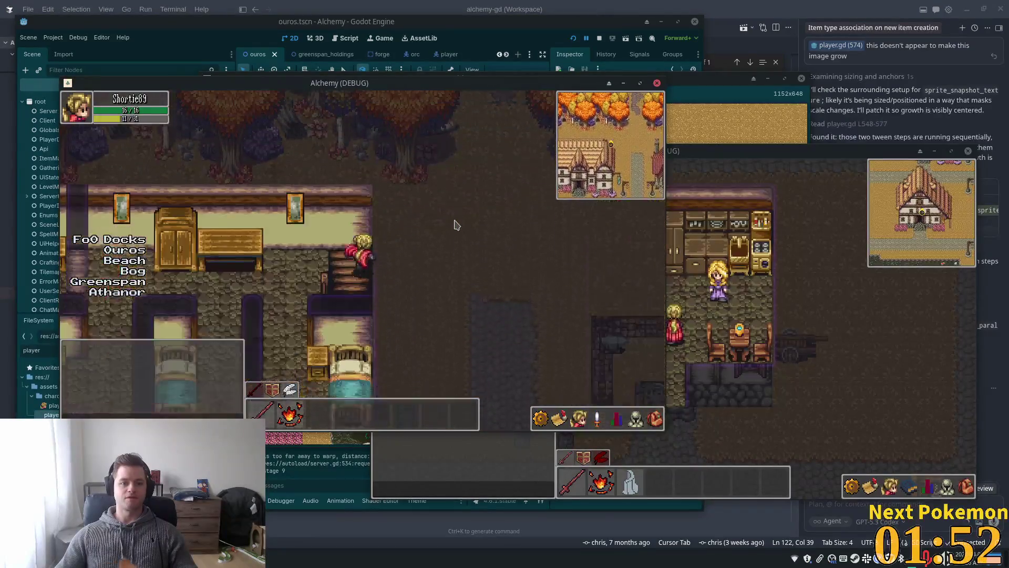
key(Up)
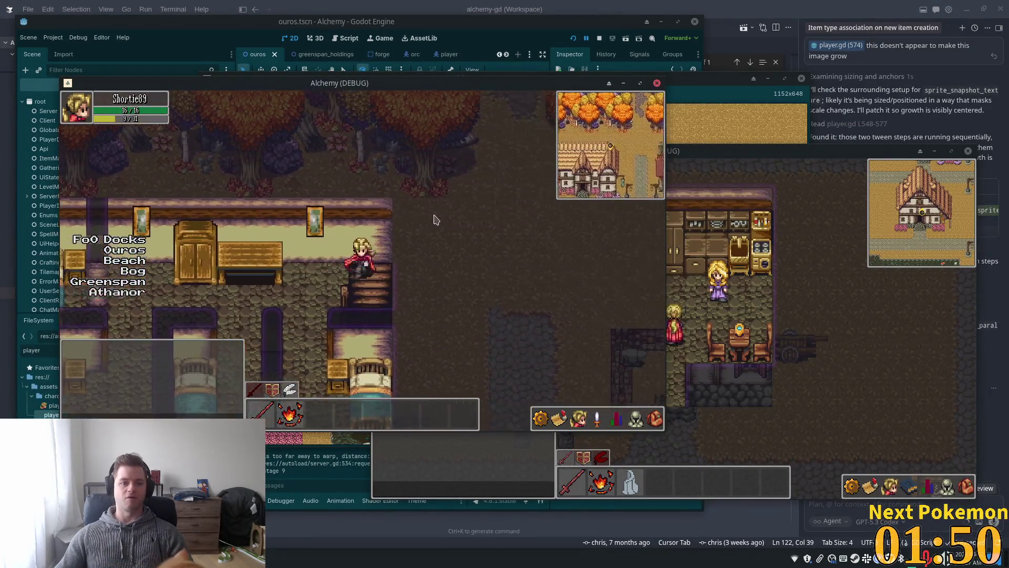
key(Down)
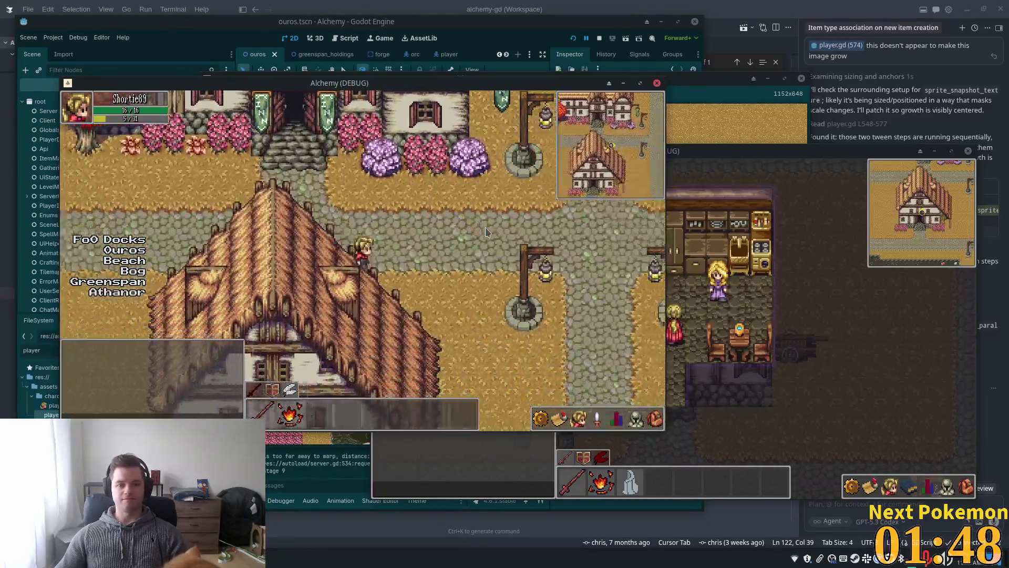
Warp to another part of town and walk along the street into the house door
key(Up)
key(Right)
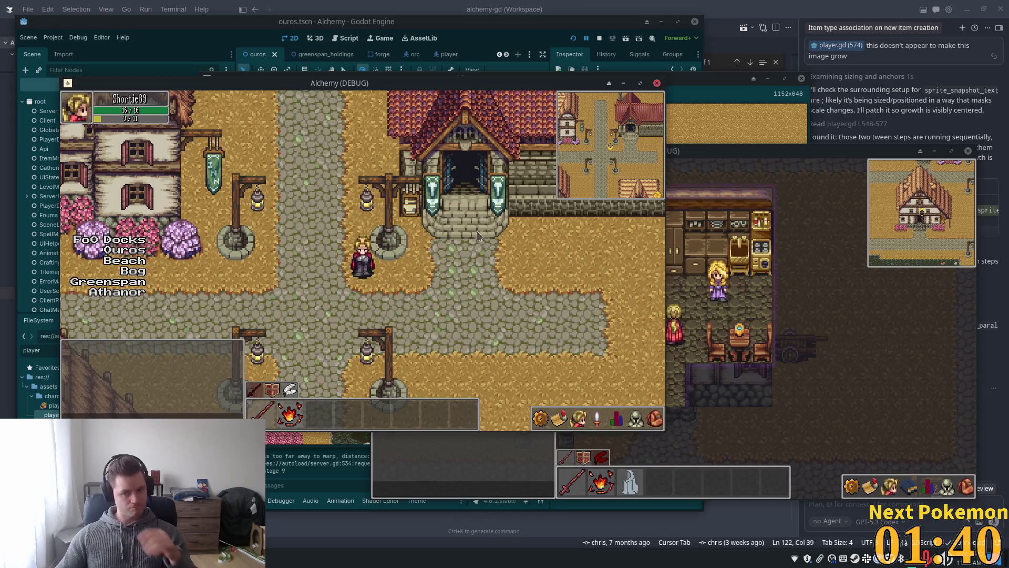
key(a)
key(s)
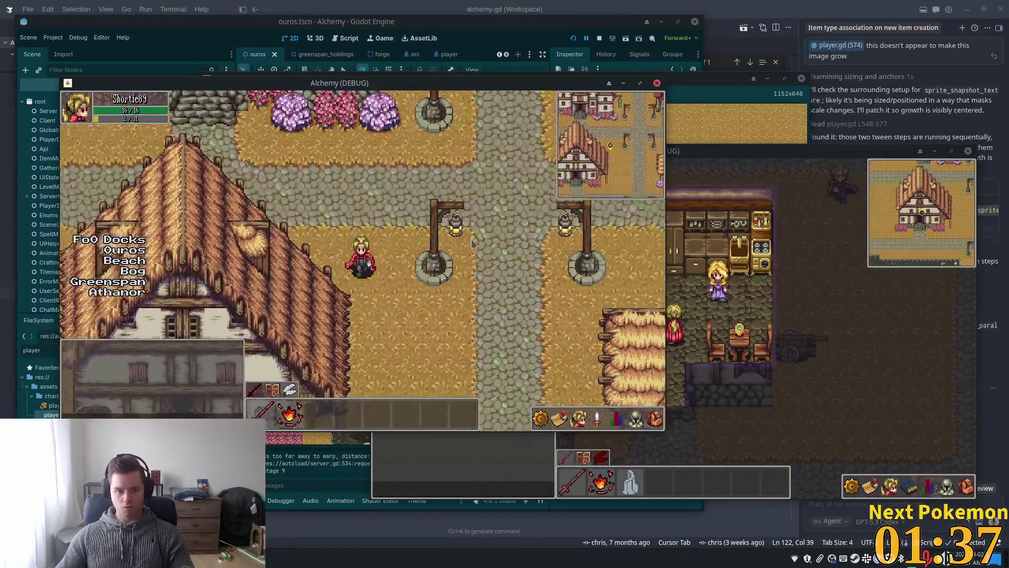
key(w)
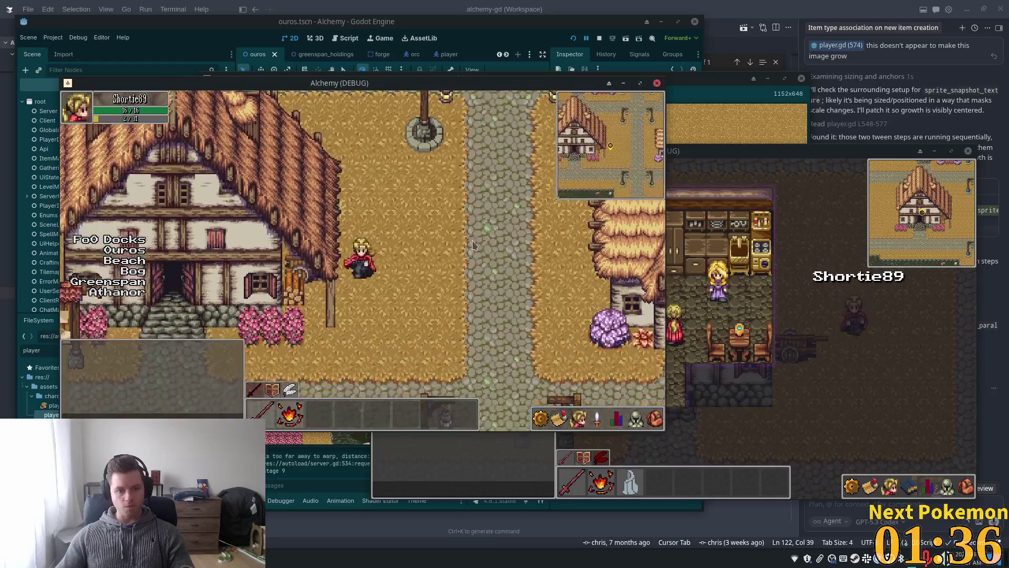
key(a)
key(w)
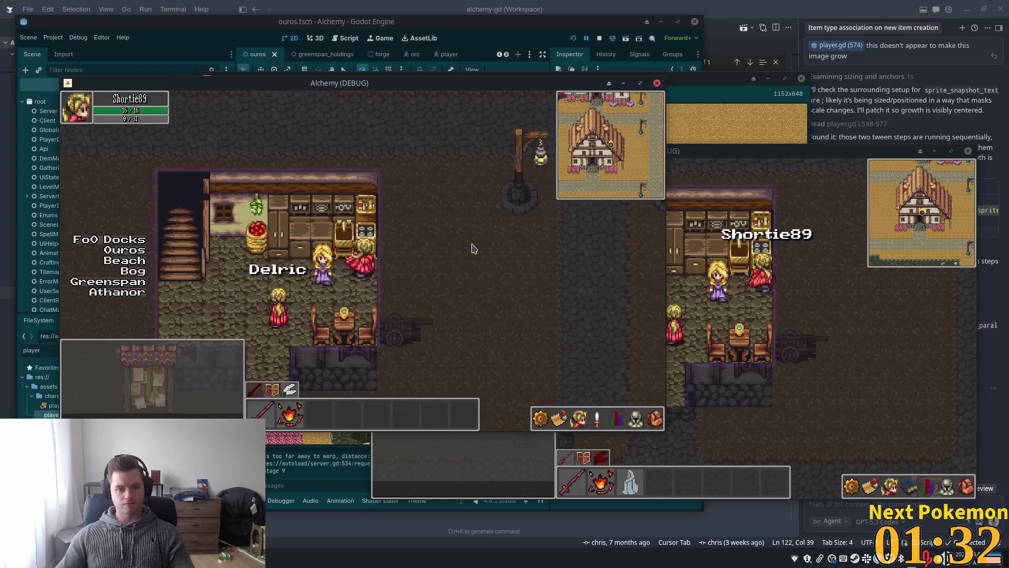
Climb the interior staircase and walk around the house's upper floor
key(a)
key(w)
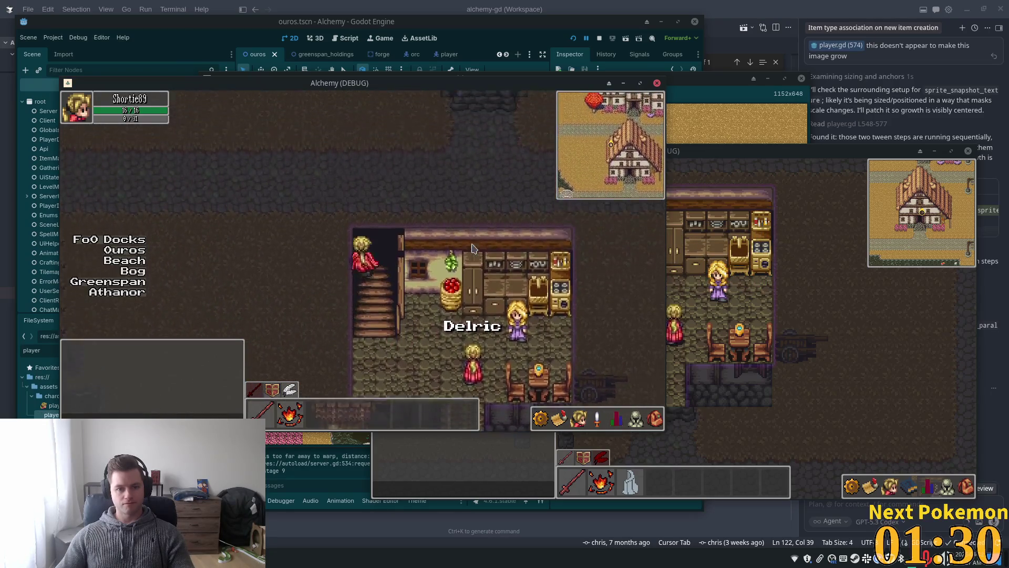
key(d)
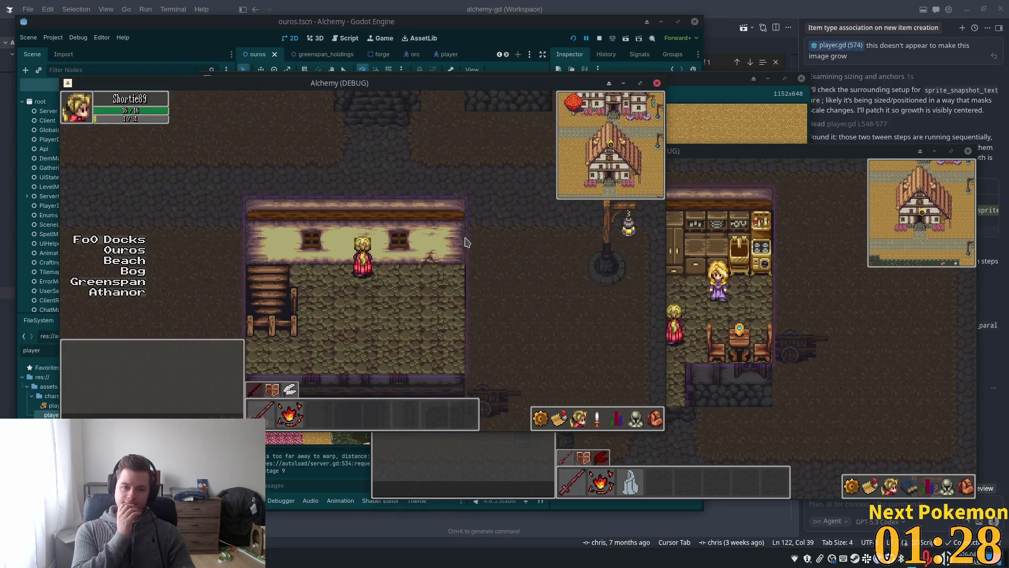
key(d)
key(s)
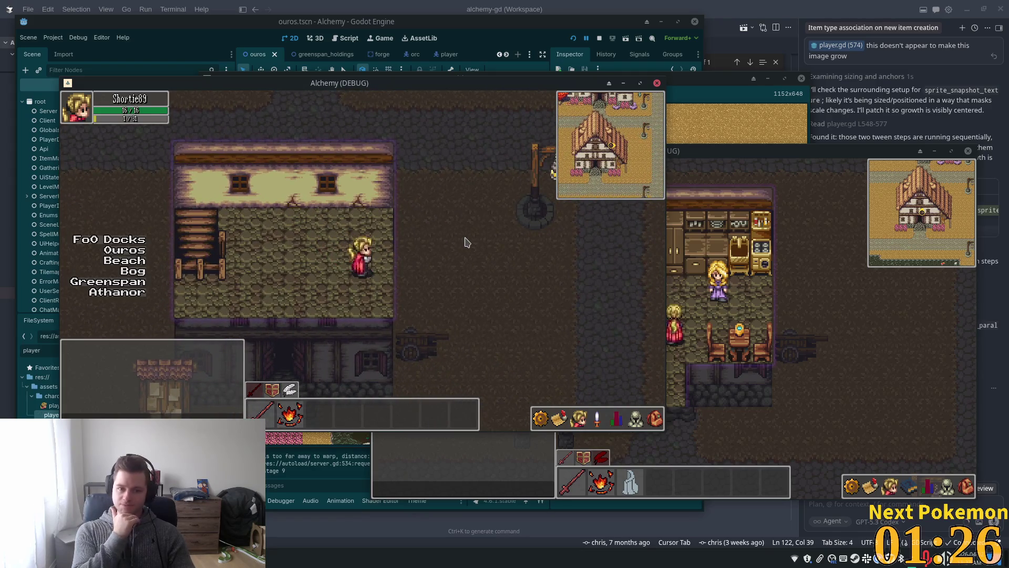
key(w)
key(a)
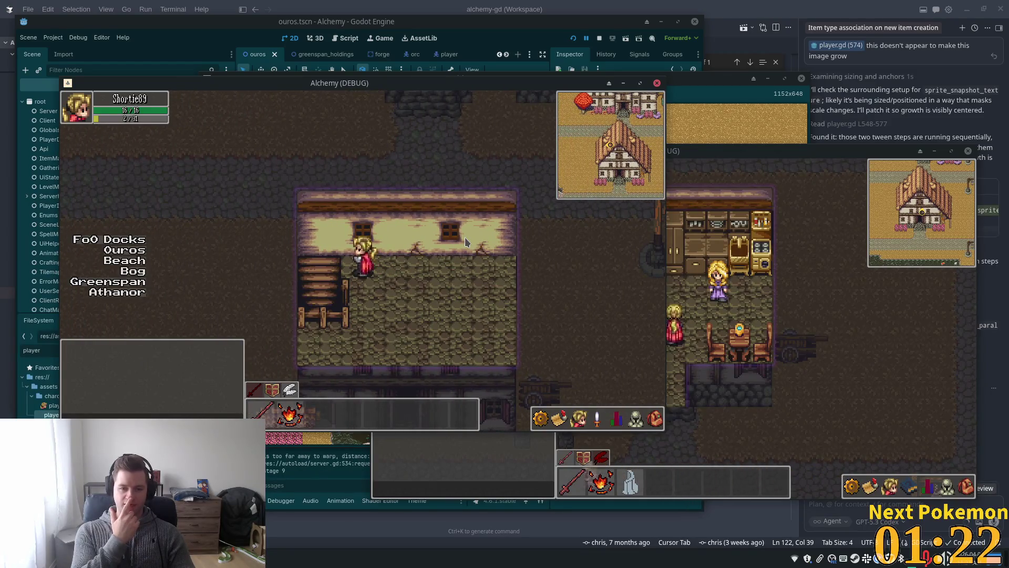
Walk east and west across the interior, then out the door and west outdoors
key(d)
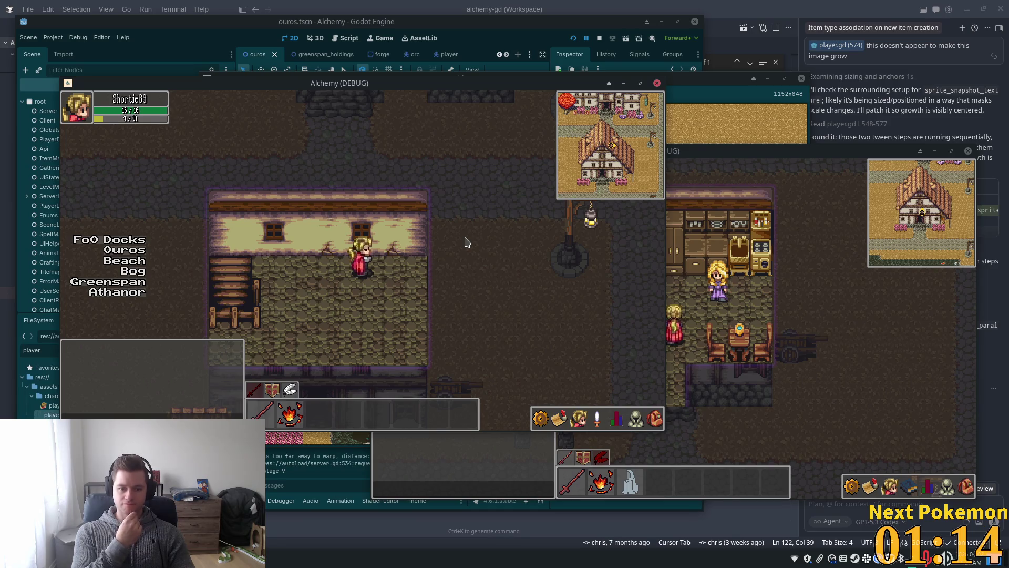
key(a)
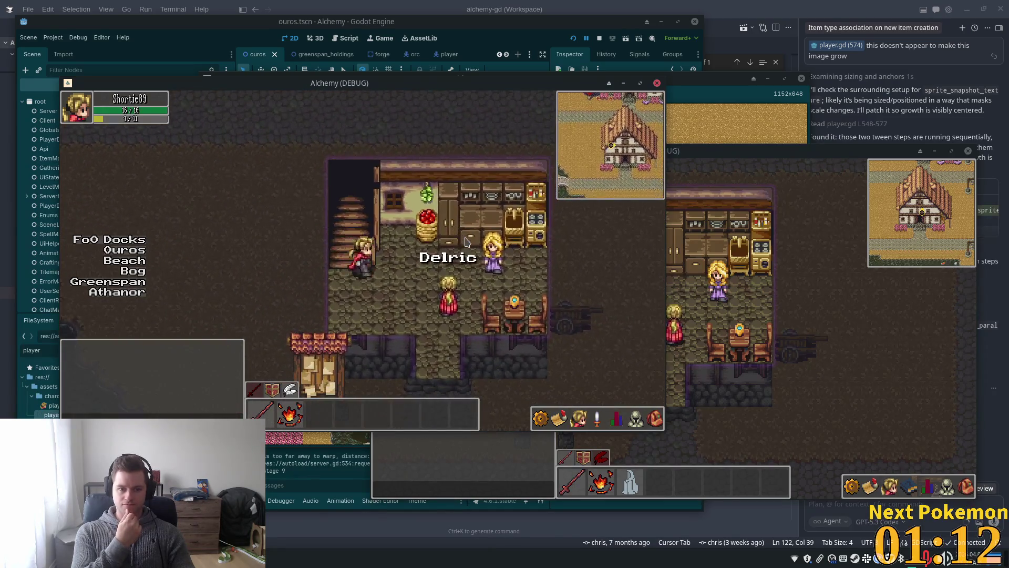
key(d)
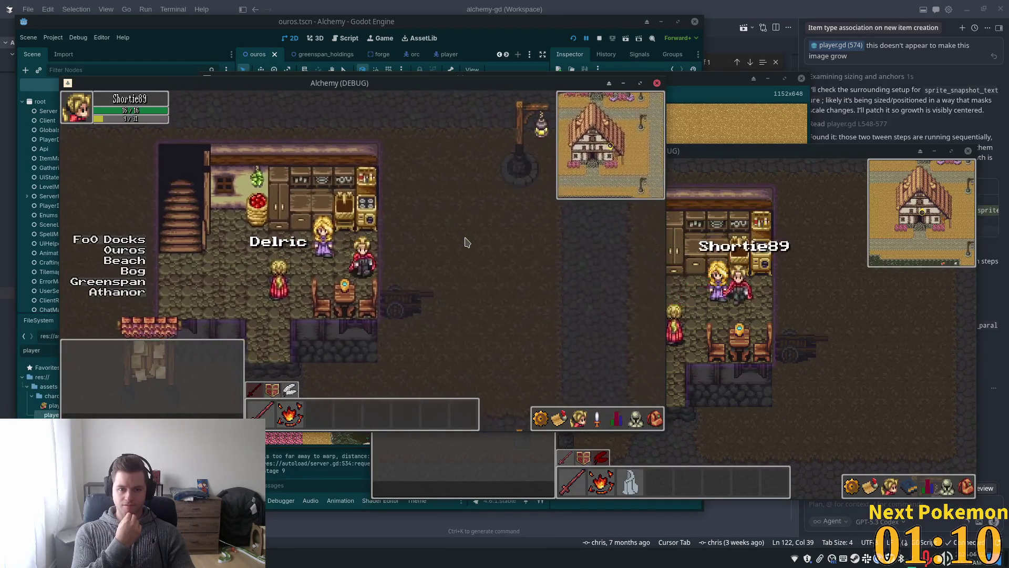
key(a)
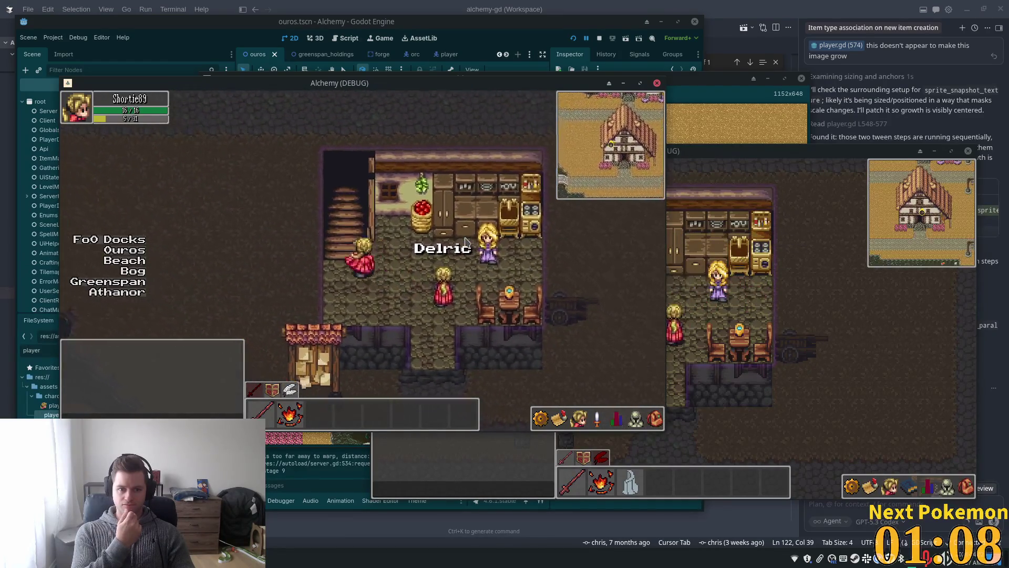
key(w)
key(a)
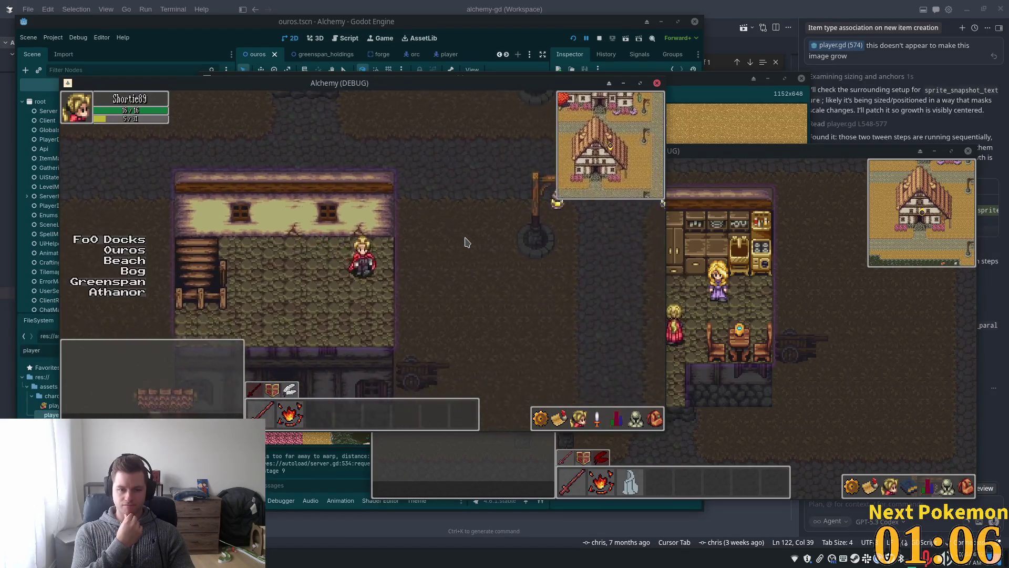
key(s)
key(a)
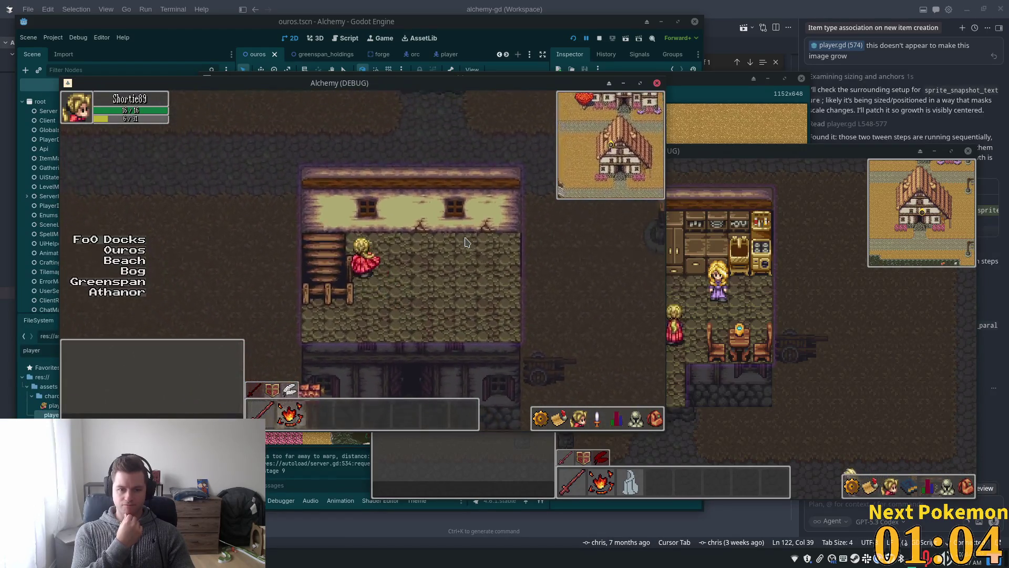
key(s)
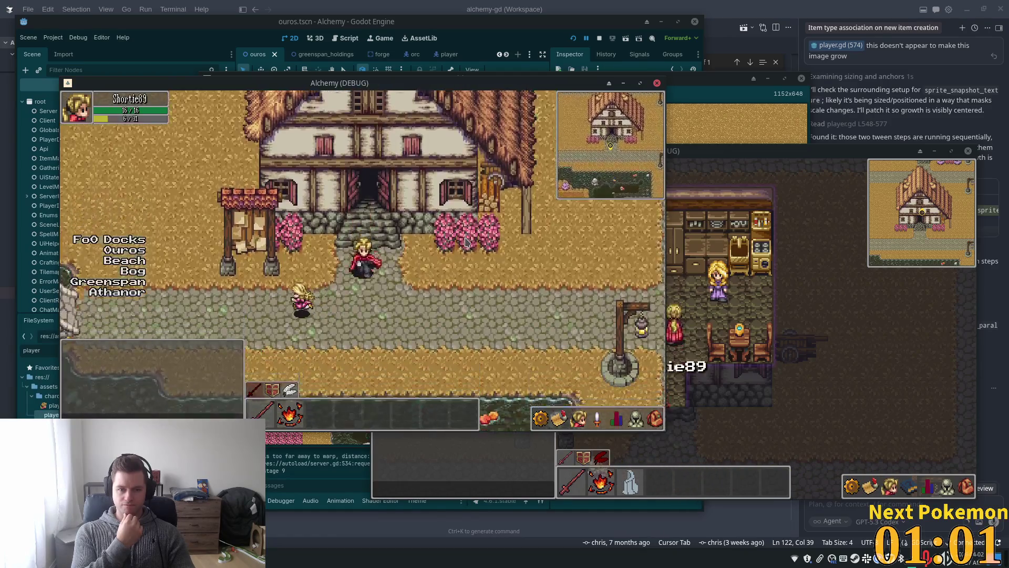
key(a)
click(888, 4)
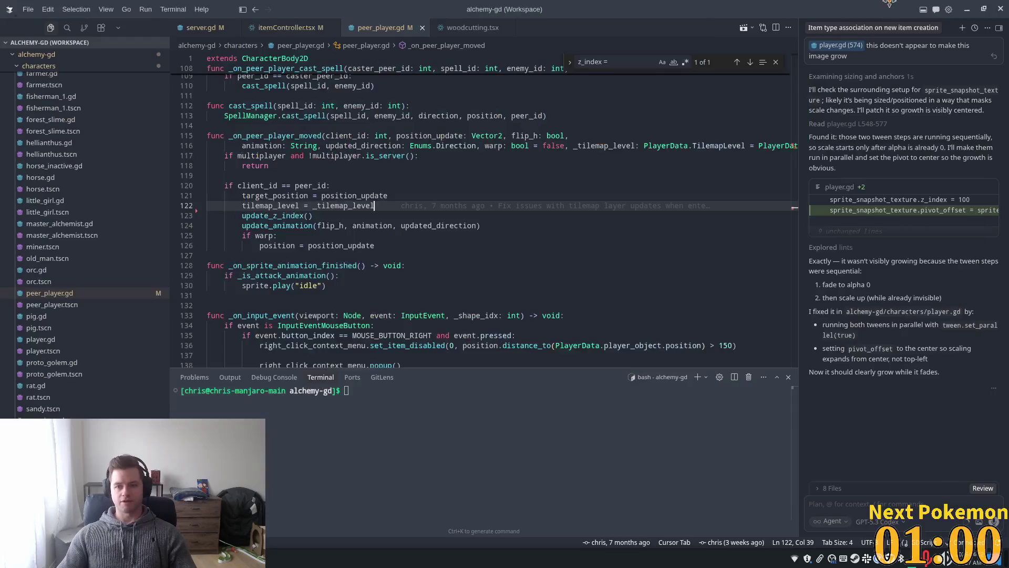
Restore and re-maximize the VS Code window, then return to the Godot editor
double_click(888, 4)
double_click(886, 5)
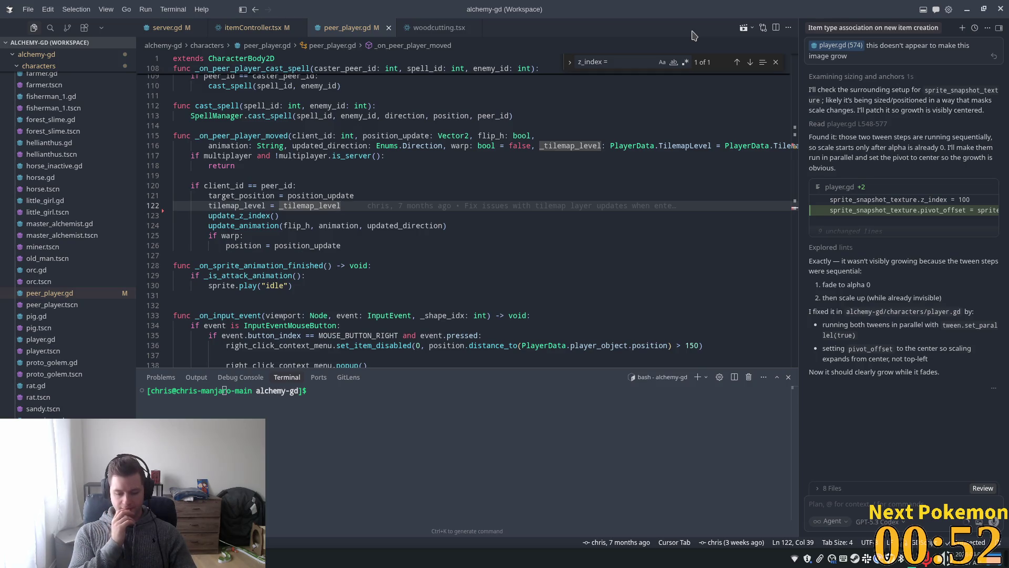
key(alt+Tab)
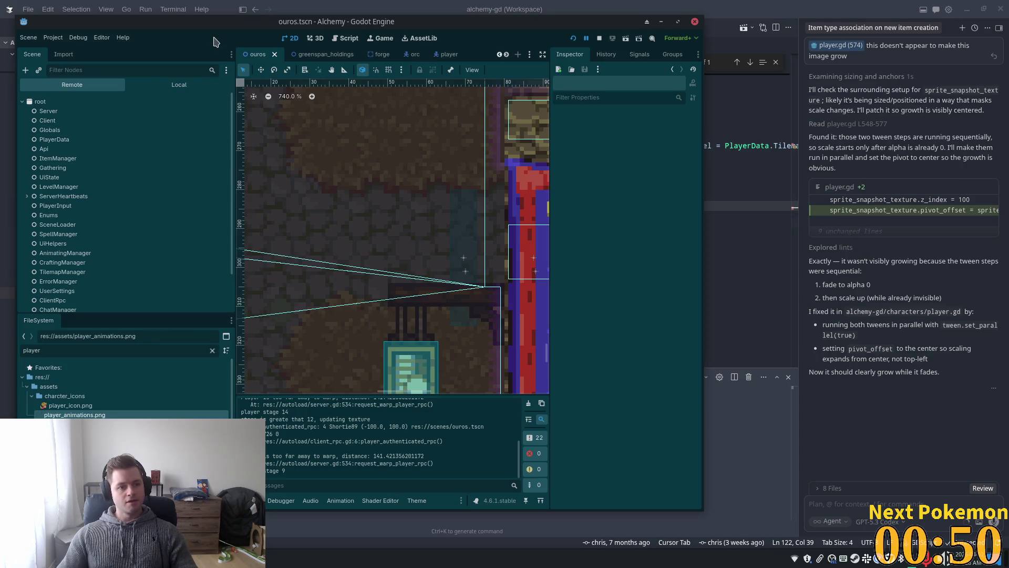
Show the local Ouros scene tree and browse the Interior layer's children
click(173, 84)
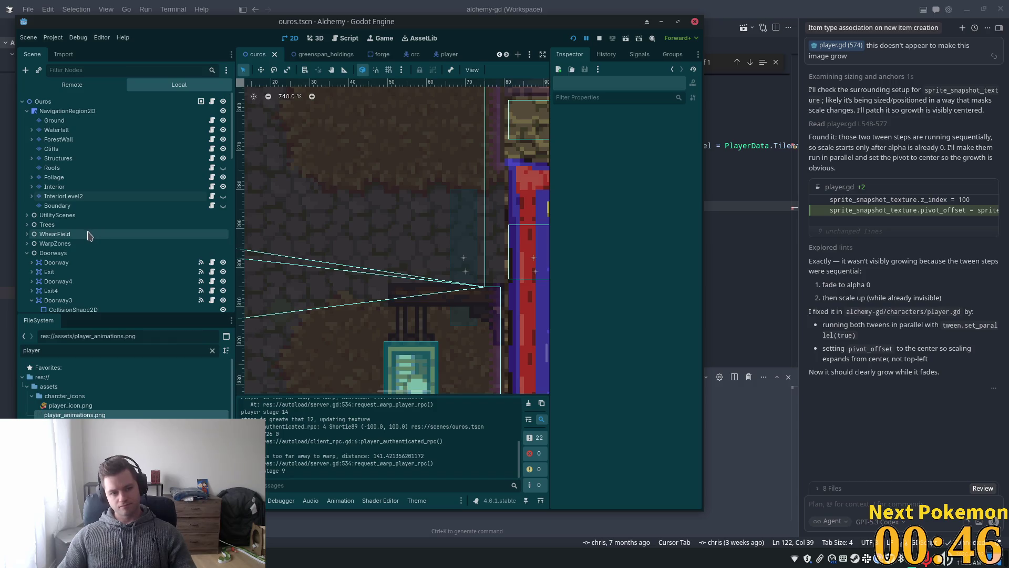
click(54, 186)
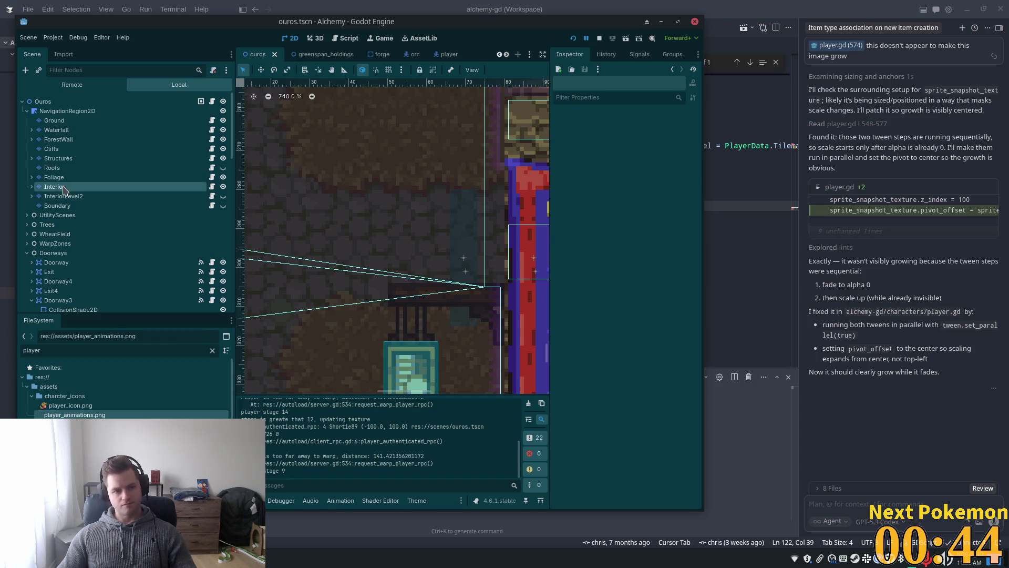
click(32, 187)
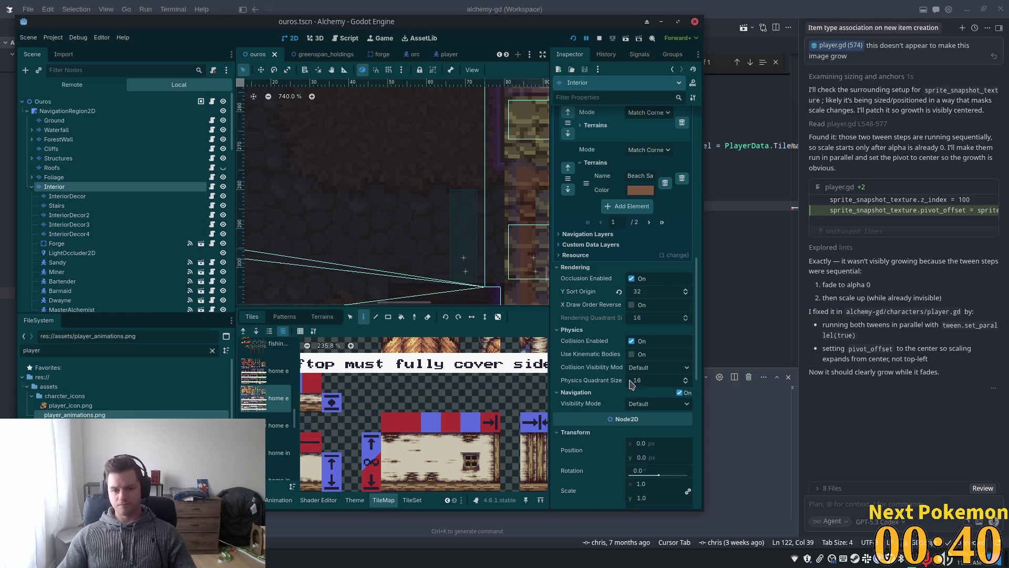
scroll(626, 386, down, 5)
click(72, 253)
scroll(87, 265, down, 2)
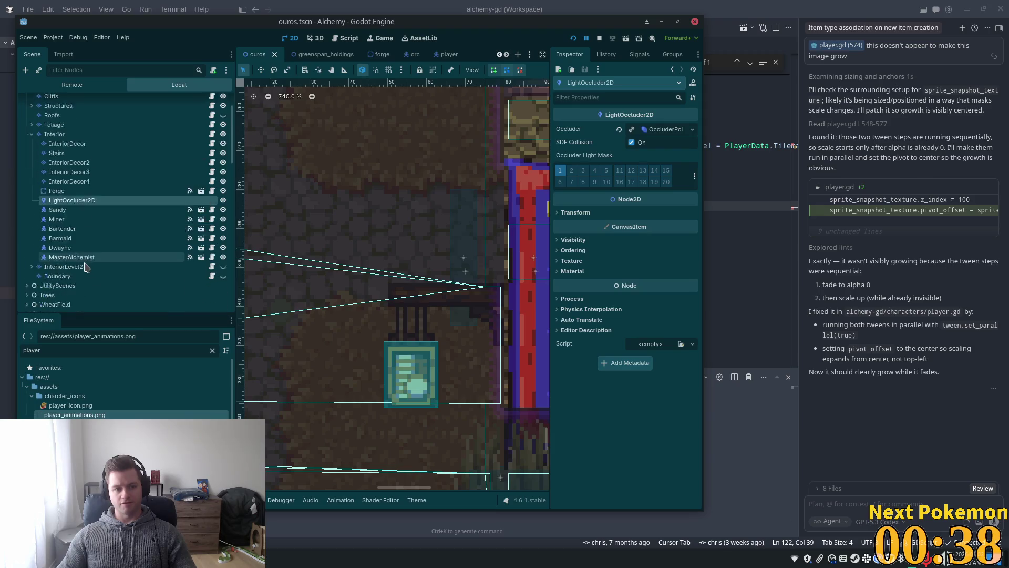
scroll(87, 264, down, 4)
Give the Interior tile layer a Z Index of 11
click(73, 161)
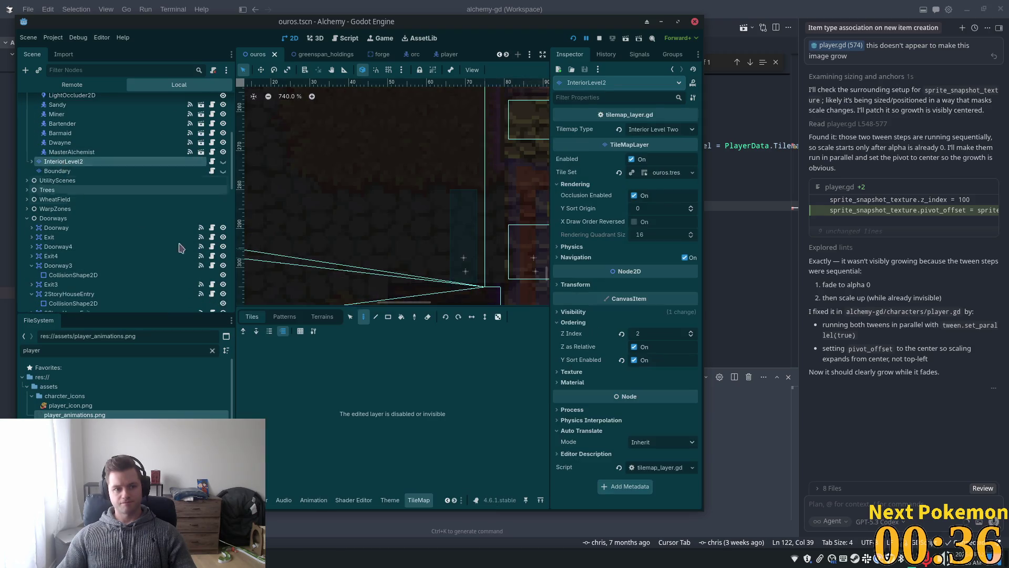
click(638, 336)
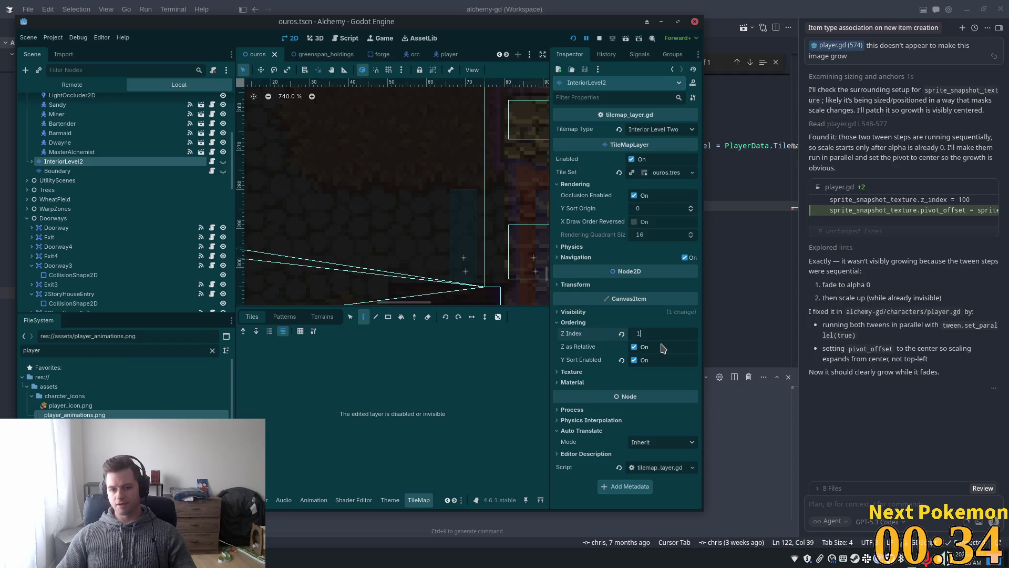
text(1)
key(Tab)
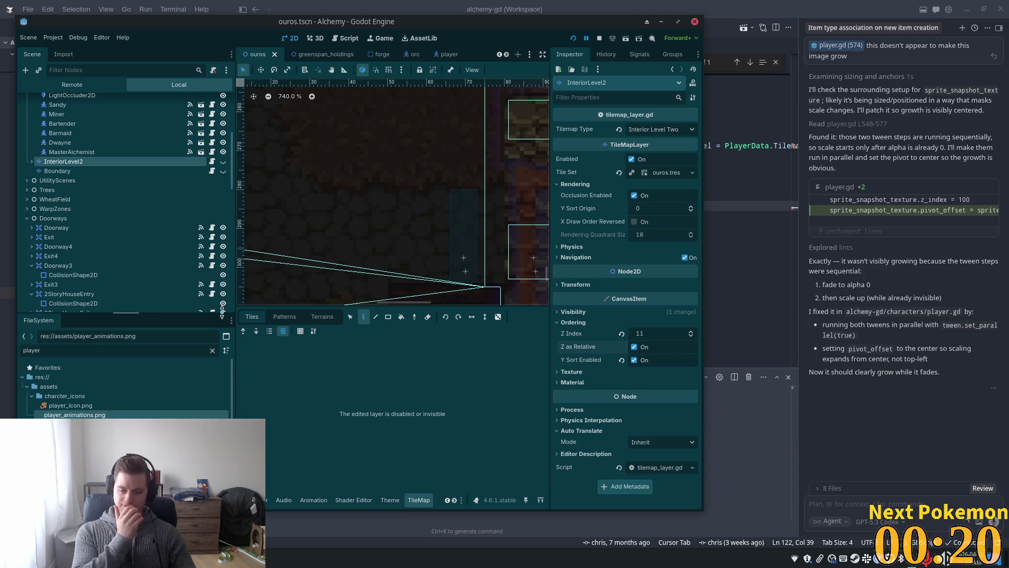
scroll(69, 158, up, 5)
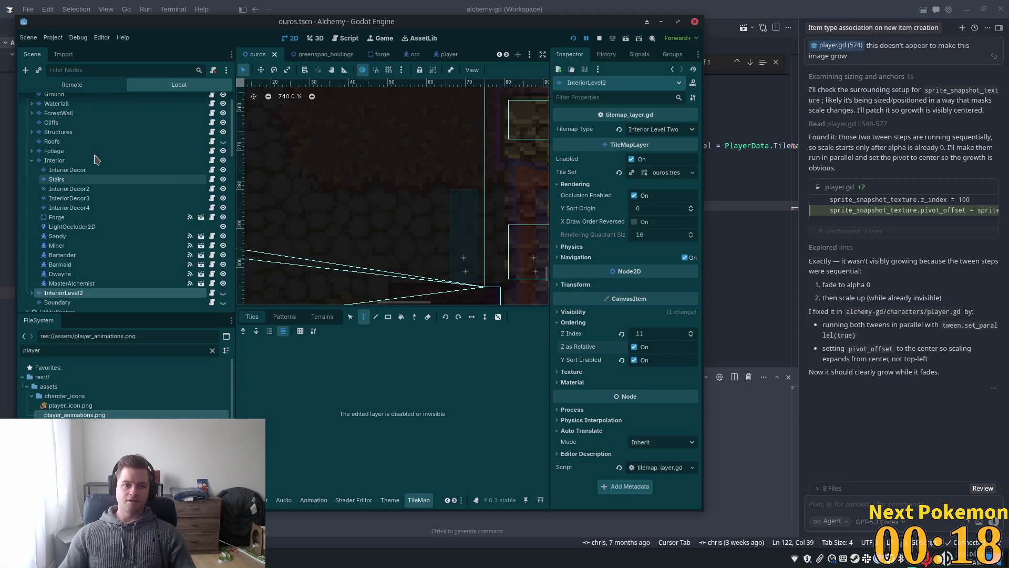
click(67, 161)
scroll(651, 269, down, 2)
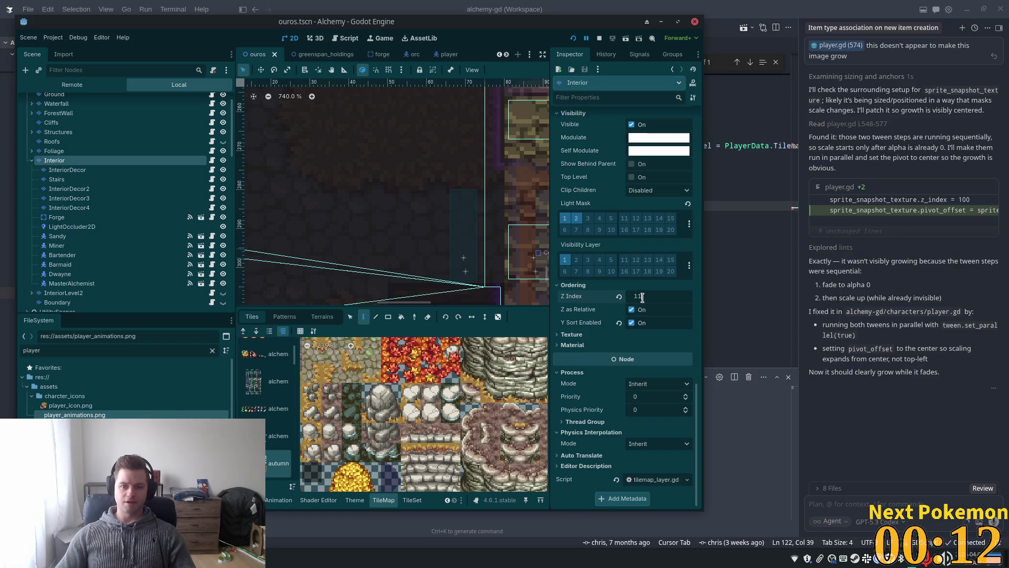
key(Return)
Set InteriorLevel2's Z Index to 12 and save ouros.tscn
scroll(67, 192, down, 4)
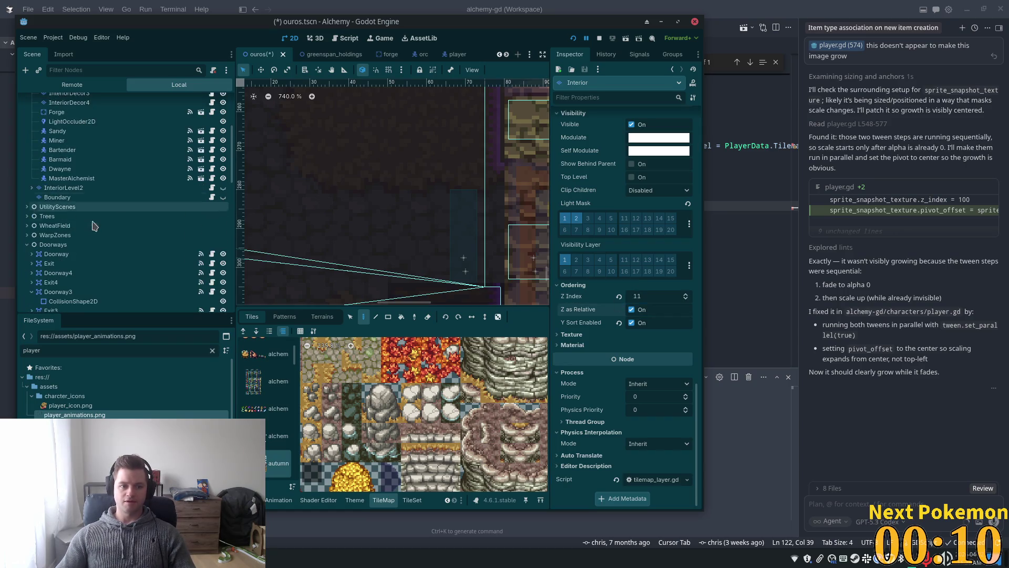
click(67, 188)
click(654, 333)
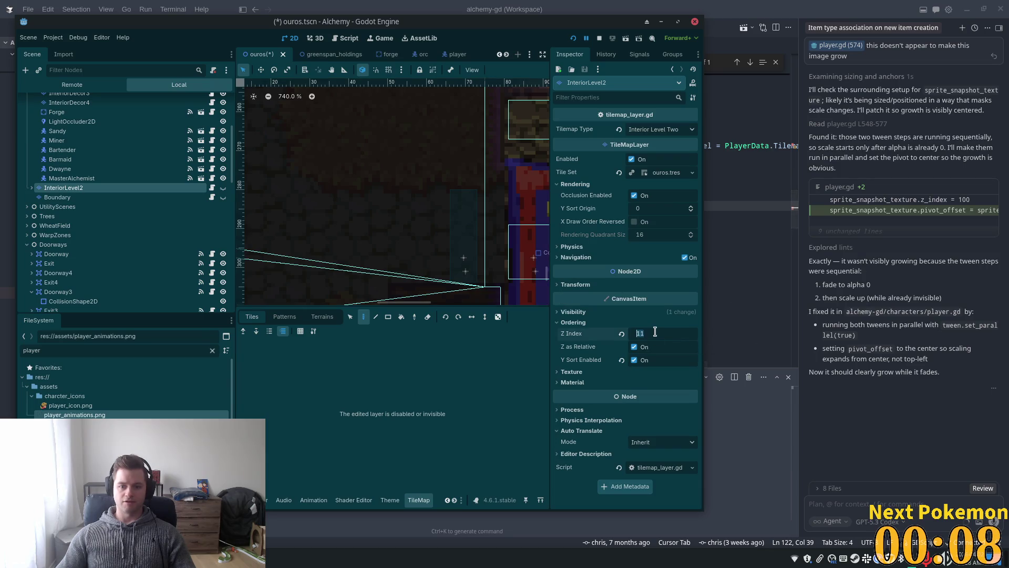
text(12)
key(Tab)
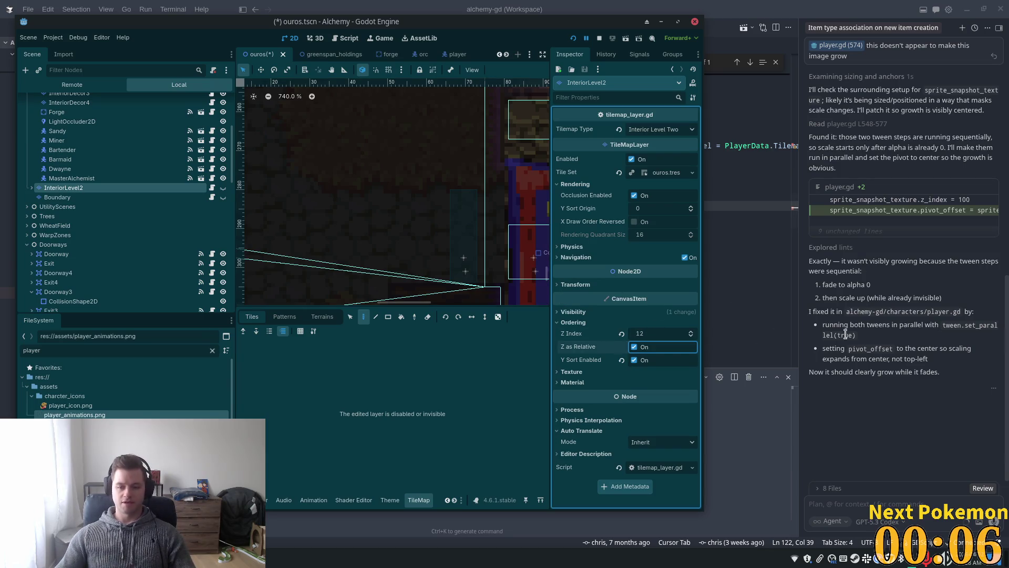
key(ctrl+s)
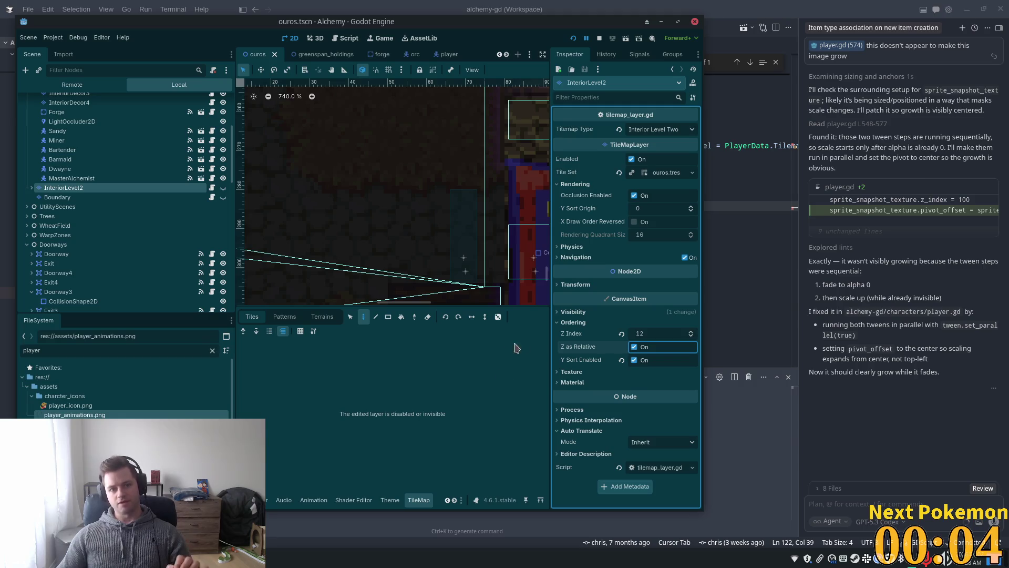
Run the Alchemy game to check the layer order, then return to peer_player.gd
click(573, 40)
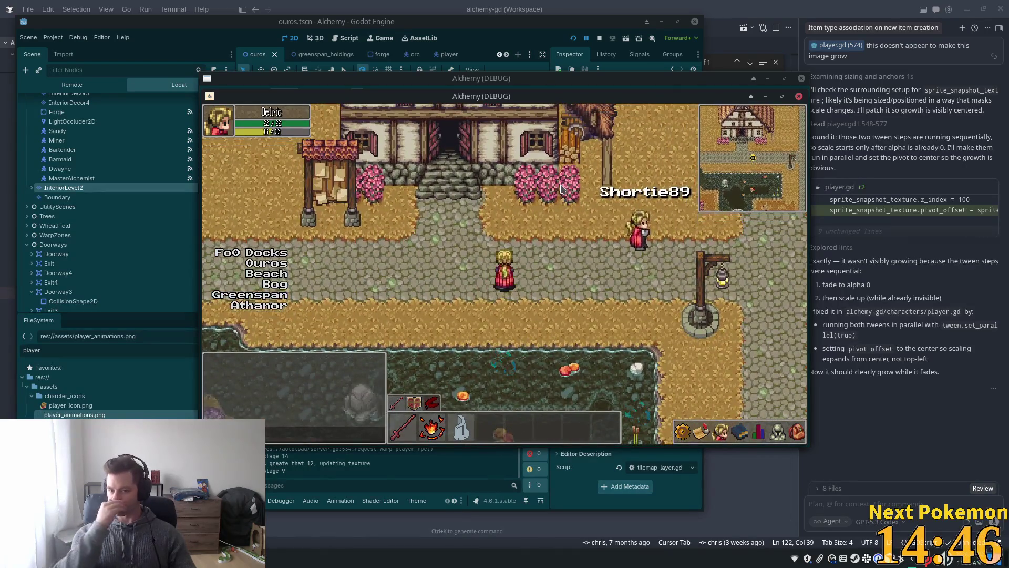
click(755, 4)
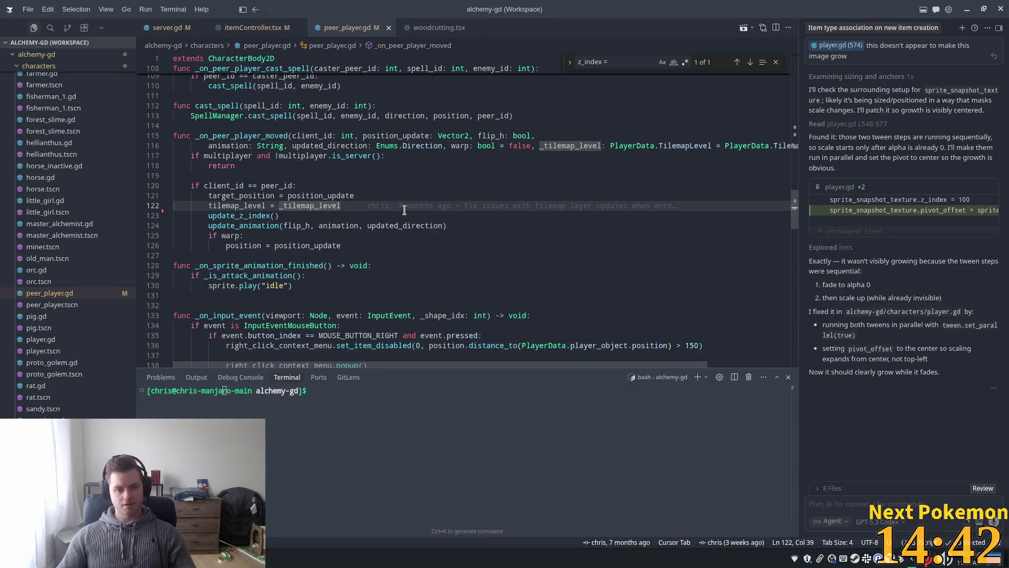
Open doorway.gd via the quick file finder, searching 'door'
key(ctrl+p)
text(play)
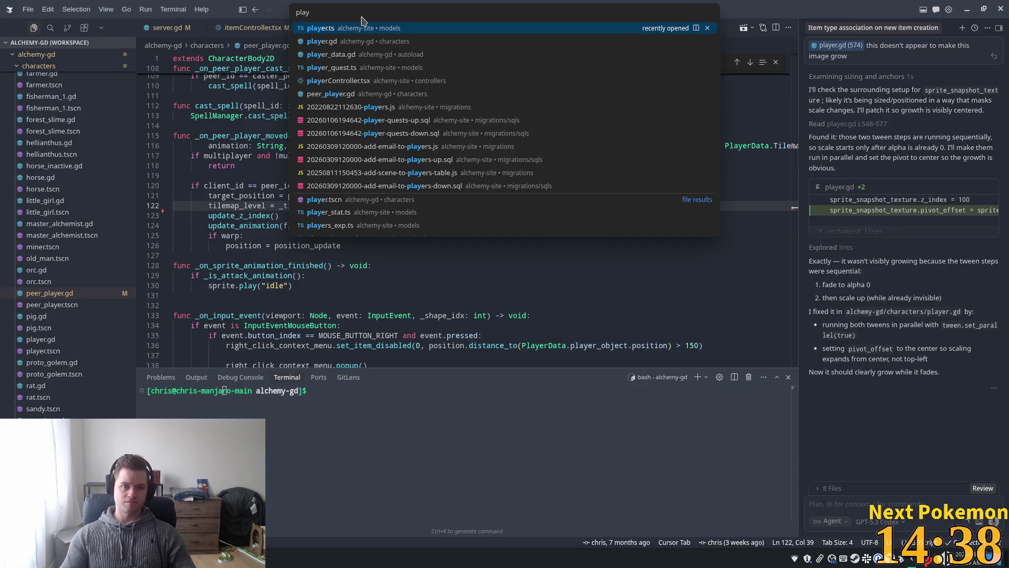
key(BackSpace)
key(BackSpace)
key(BackSpace)
text(warp)
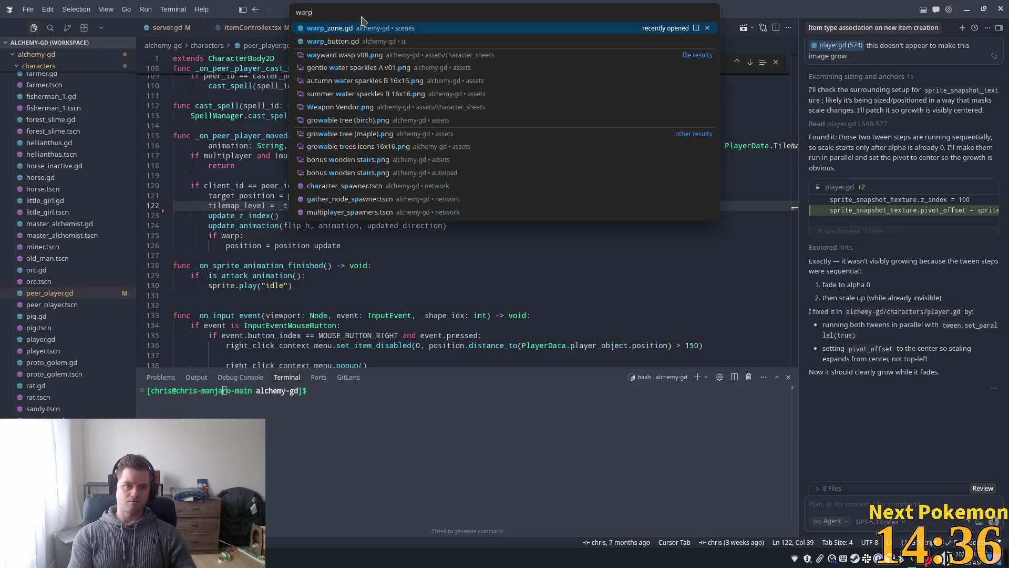
key(BackSpace)
key(BackSpace)
key(BackSpace)
text(door)
key(Return)
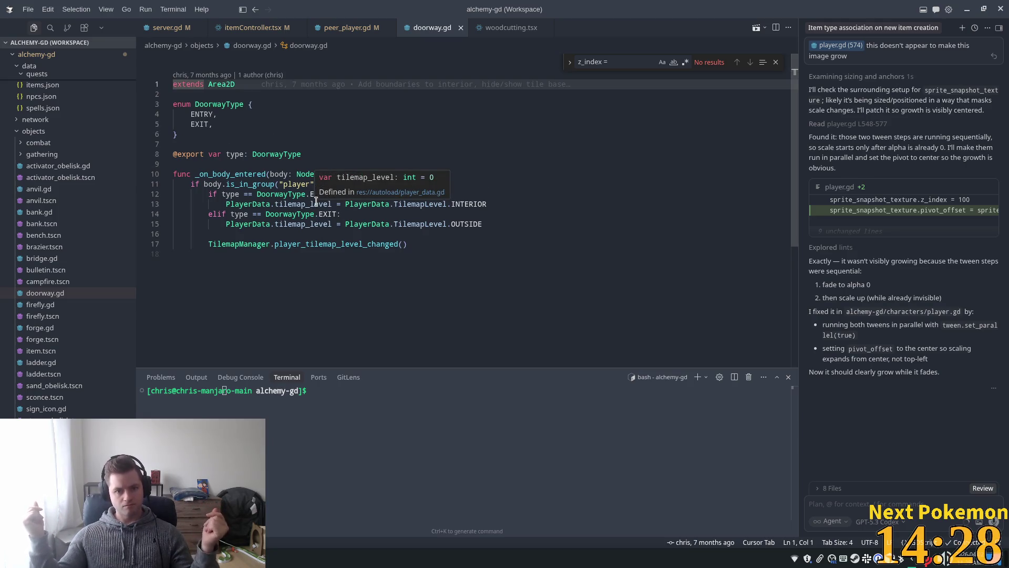
Start a new line after the TilemapLevel.INTERIOR assignment in the ENTRY branch
click(234, 223)
click(333, 194)
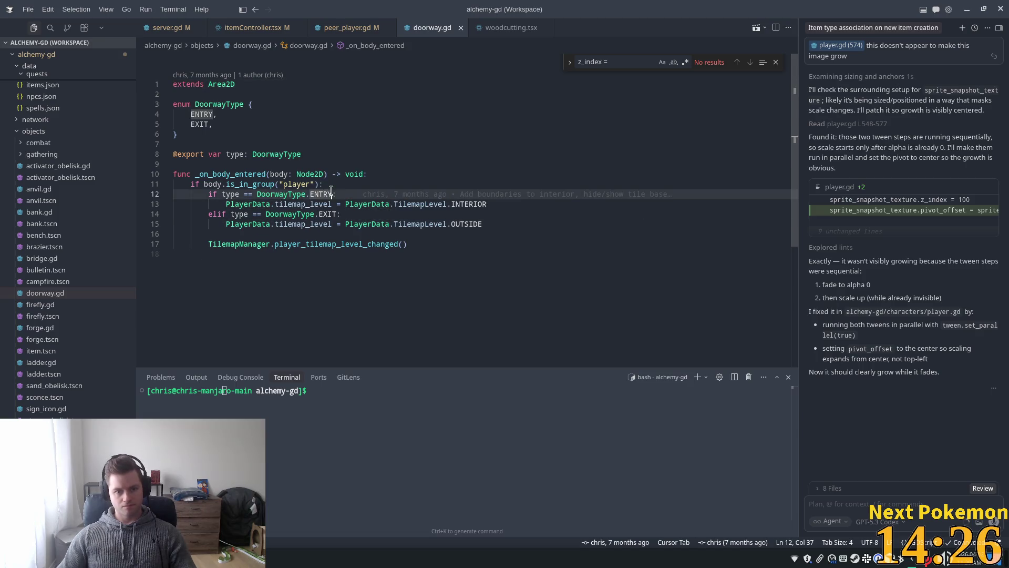
click(457, 204)
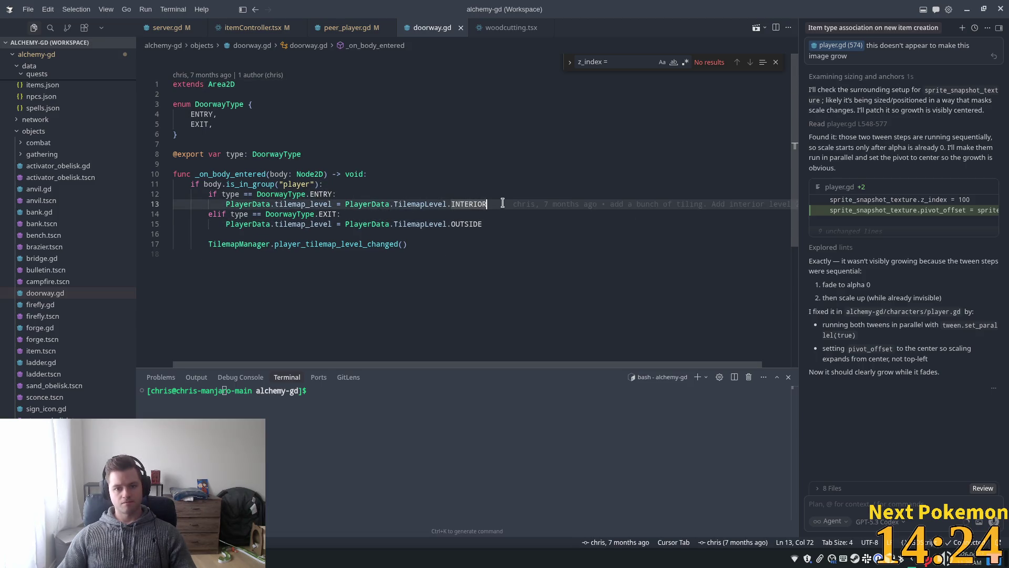
key(Return)
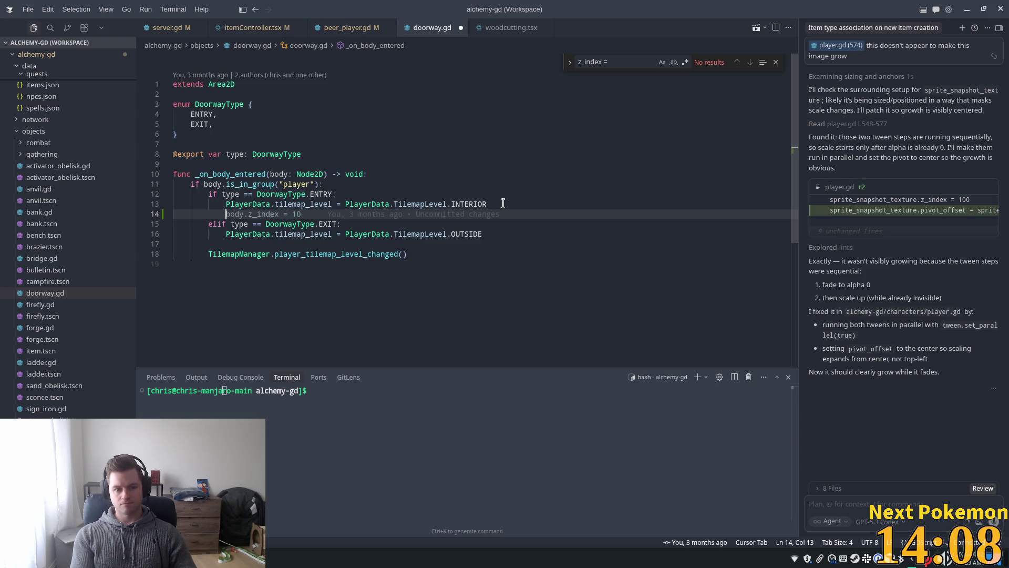
Add body.z_index = 11 for ENTRY plus a trial EXIT_LEVEL_TWO elif setting 12
key(Tab)
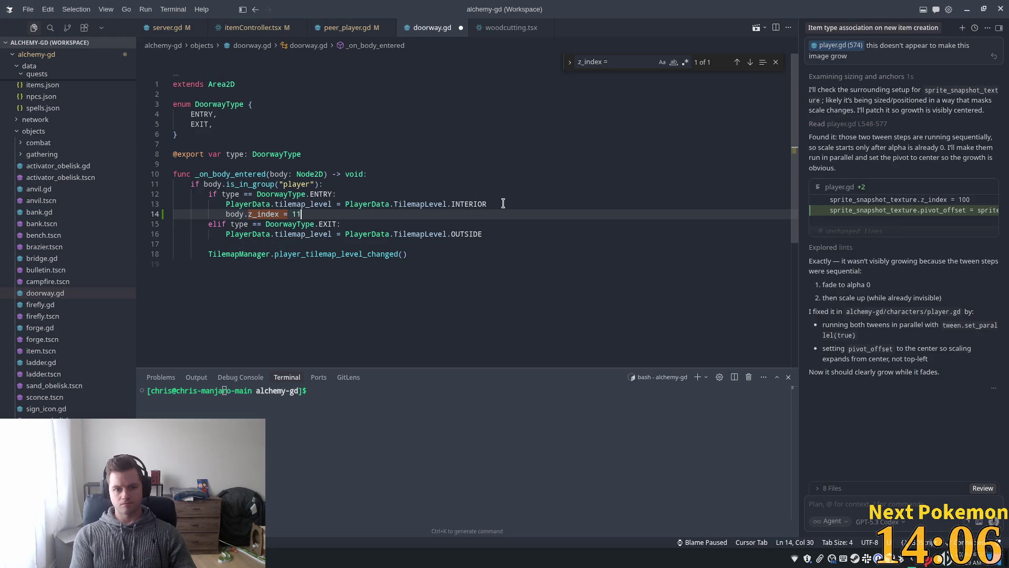
key(Escape)
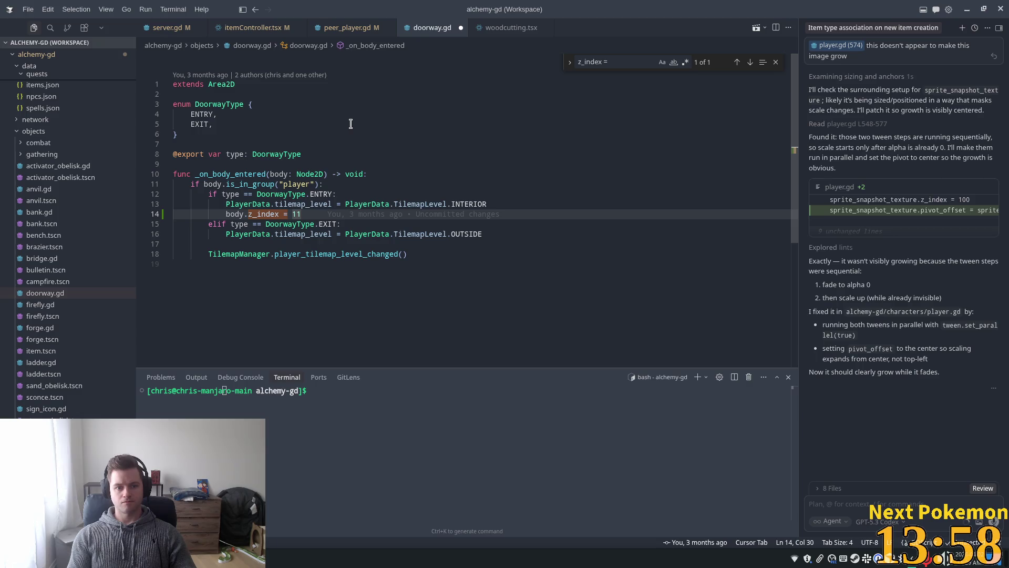
key(Return)
text(else)
key(BackSpace)
key(BackSpace)
text(if)
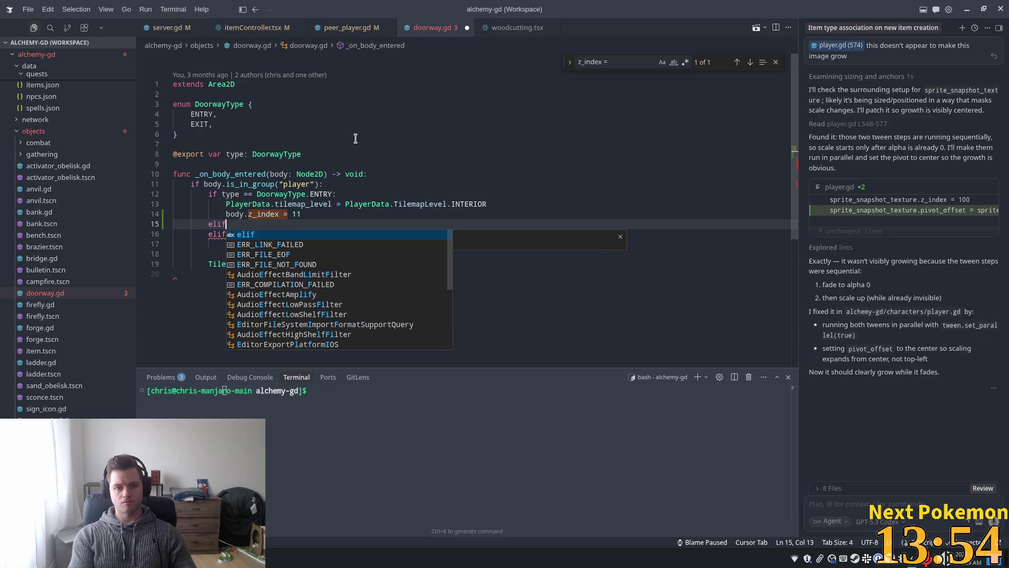
key(Tab)
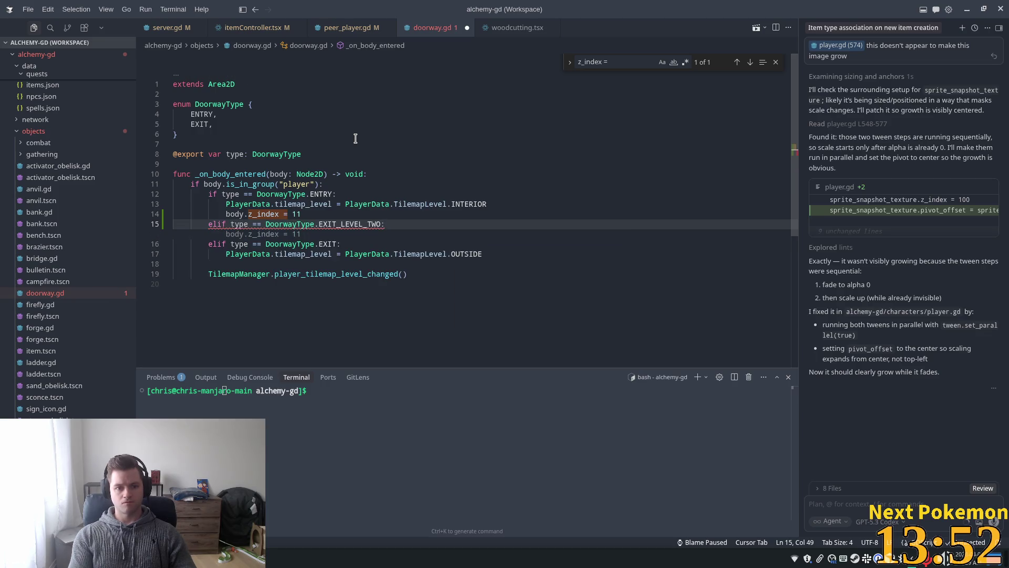
key(Tab)
key(BackSpace)
text(2)
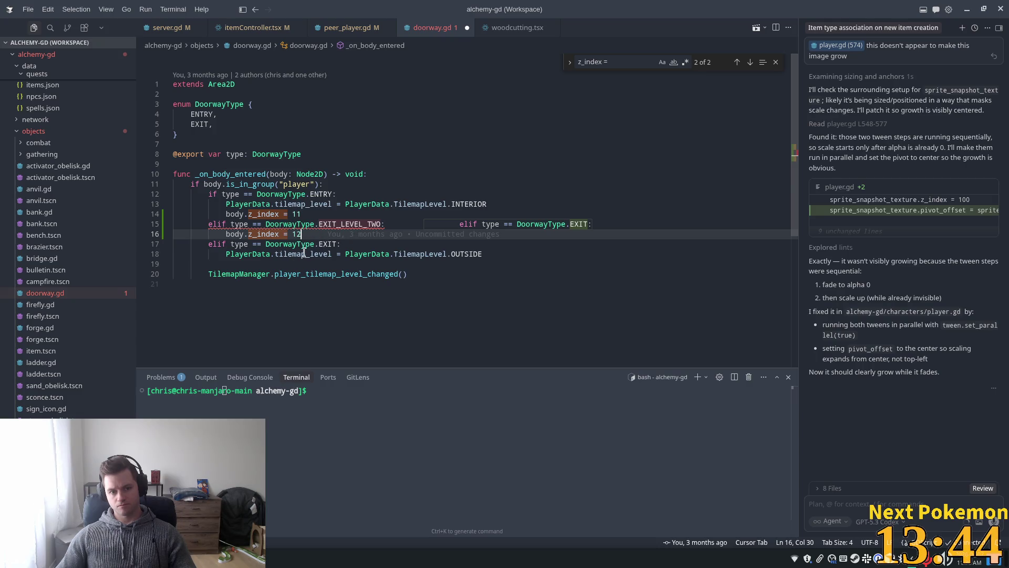
Delete the trial EXIT_LEVEL_TWO branch with its undefined name
mouse_move(376, 229)
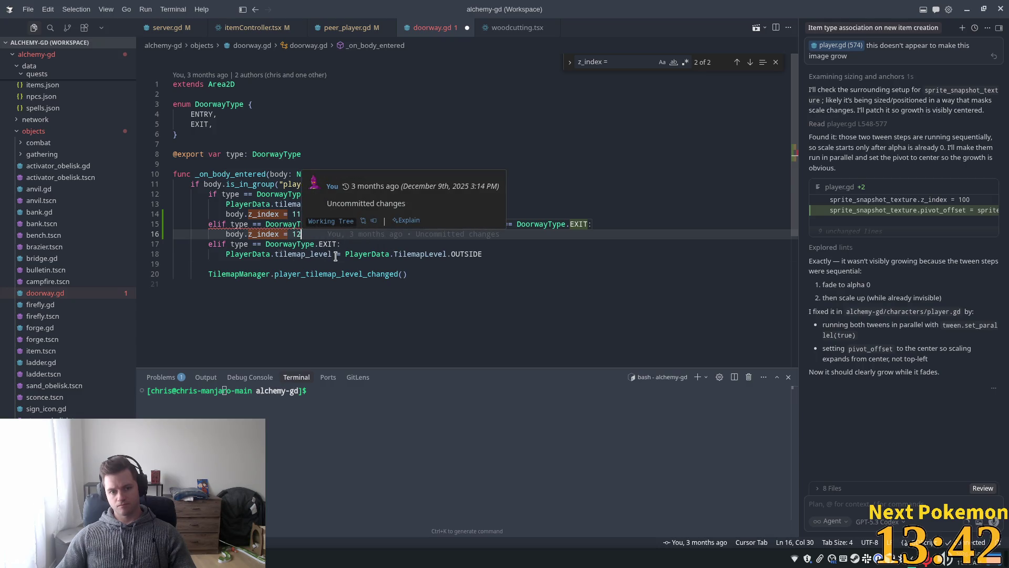
click(353, 242)
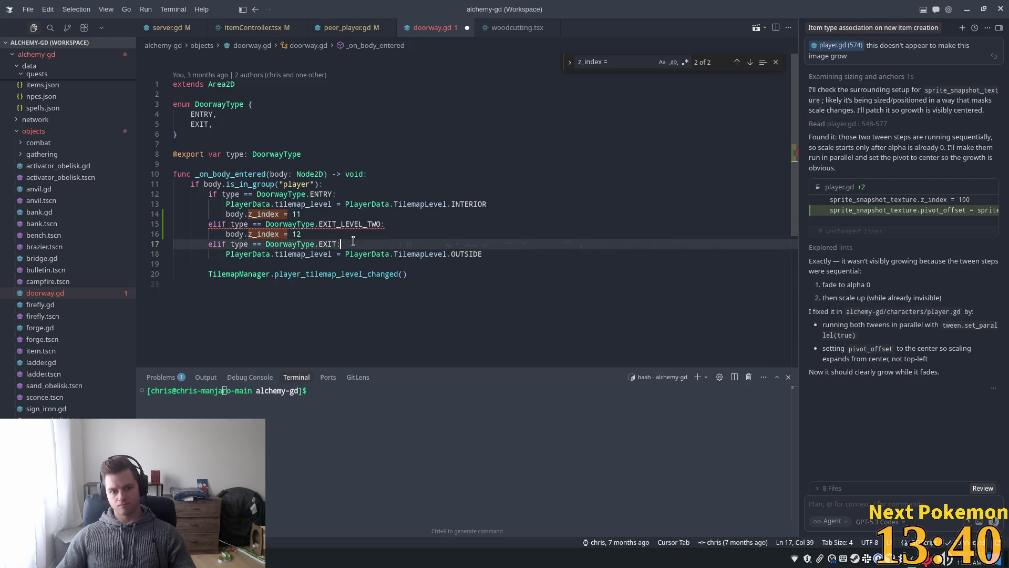
mouse_move(349, 221)
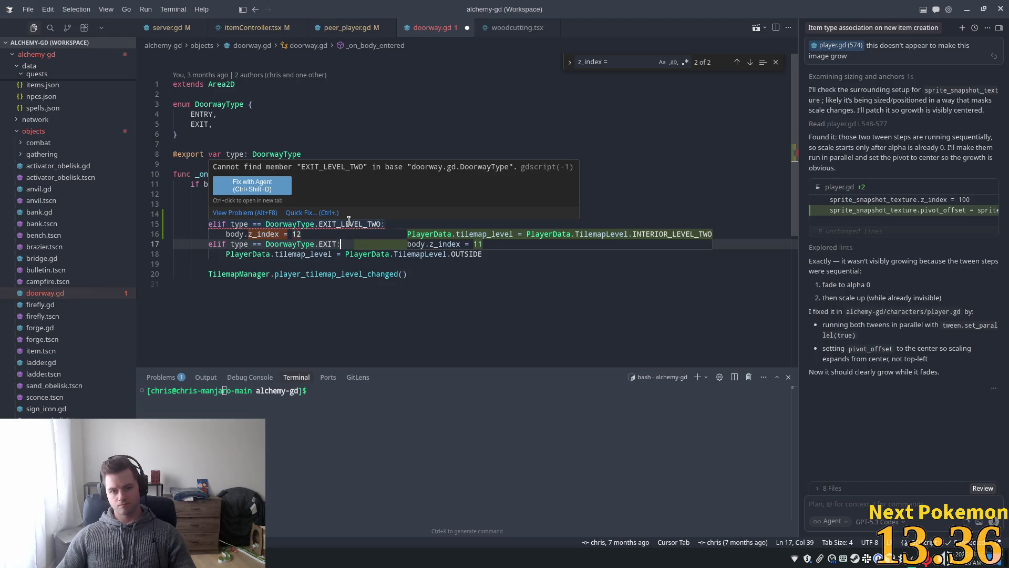
click(337, 224)
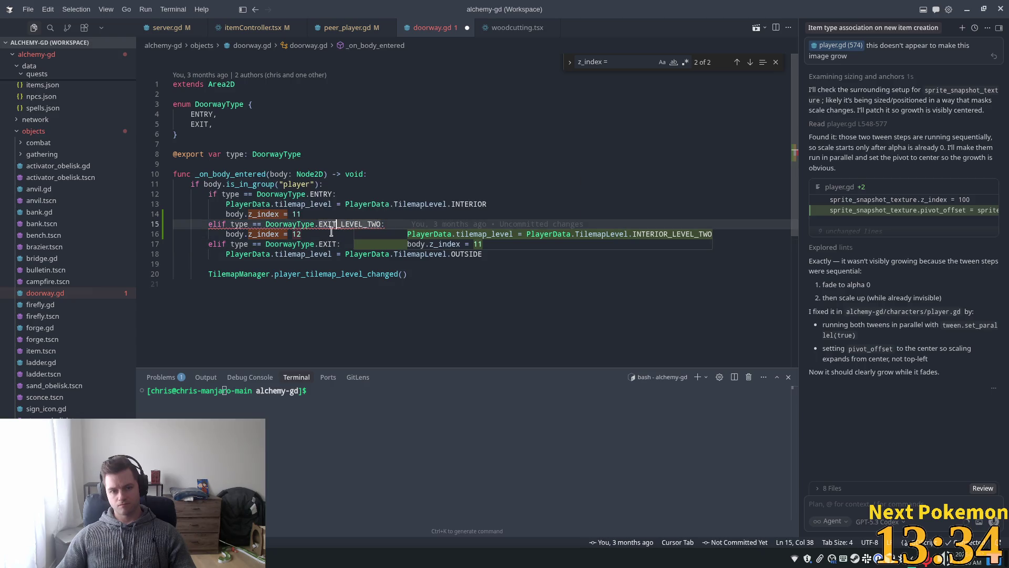
click(301, 234)
shift+click(174, 224)
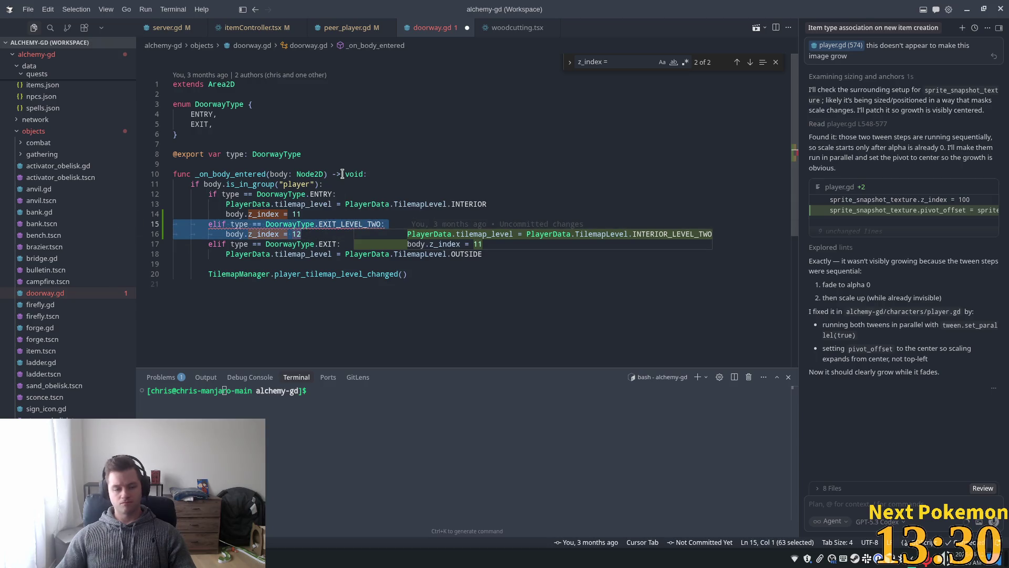
key(BackSpace)
key(BackSpace)
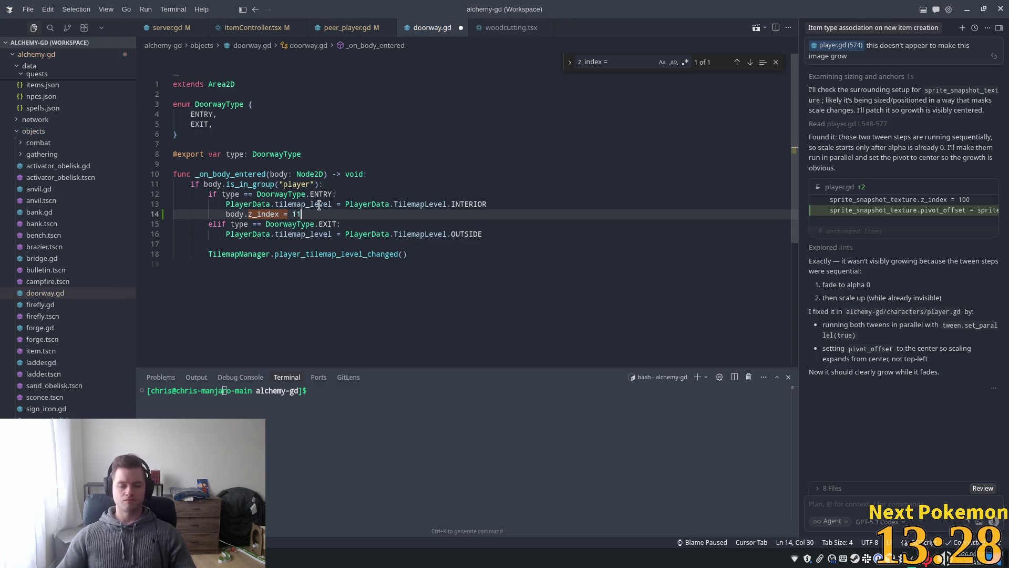
Add body.z_index = 10 after the OUTSIDE assignment in the EXIT branch
click(498, 233)
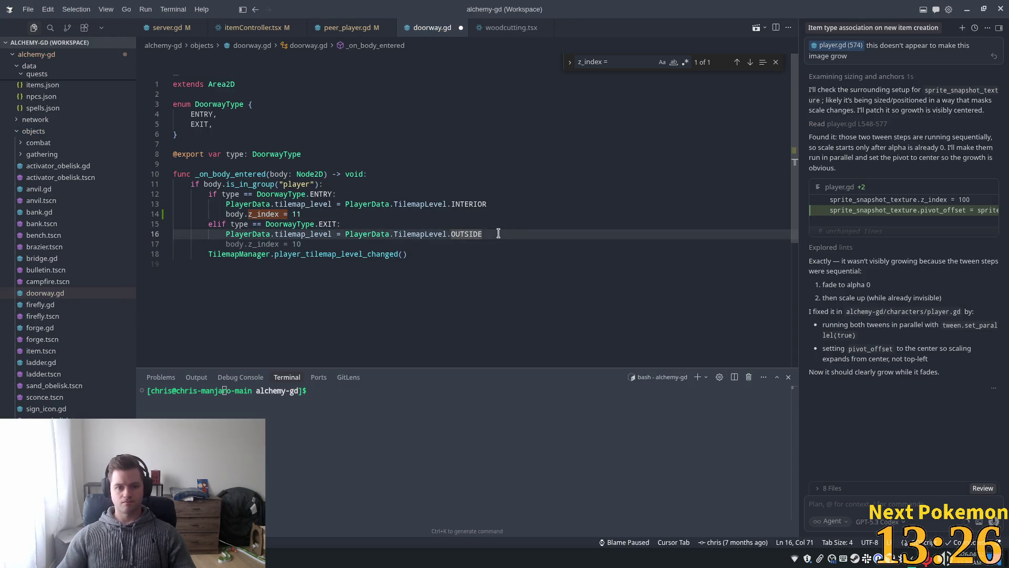
key(Tab)
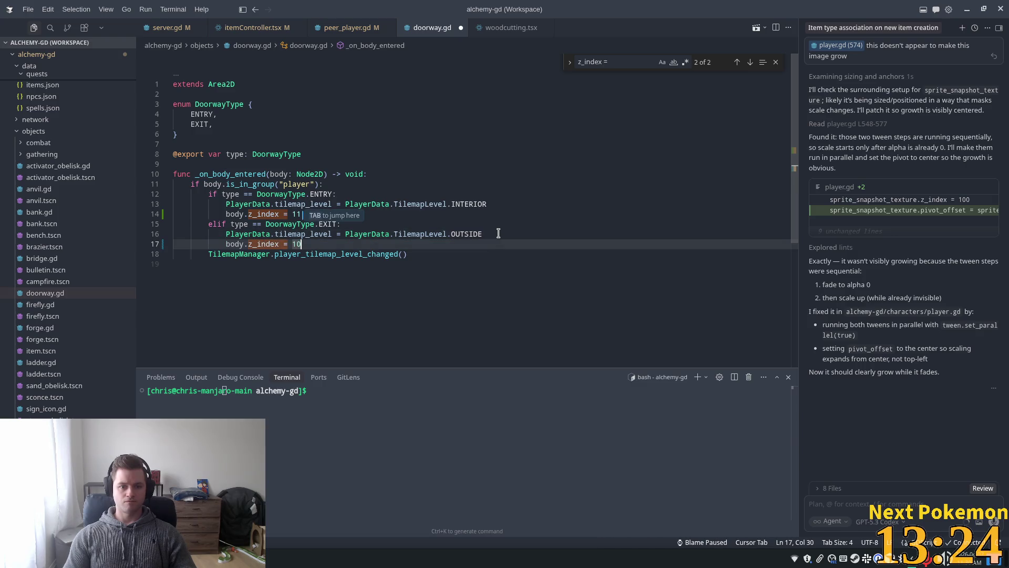
click(543, 204)
Open stairs.gd using the quick file search for 'stair'
key(ctrl+p)
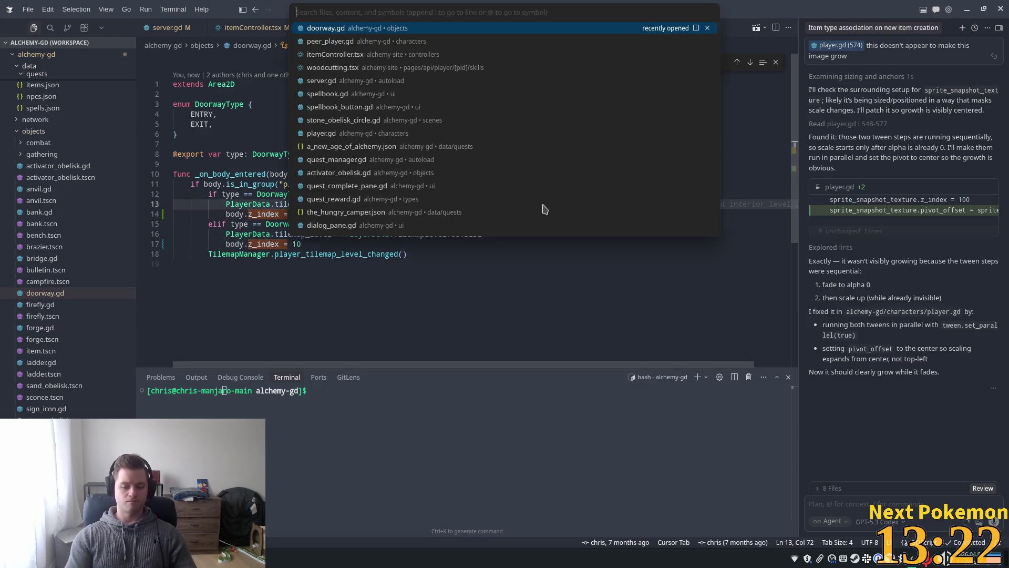
text(stair)
key(Return)
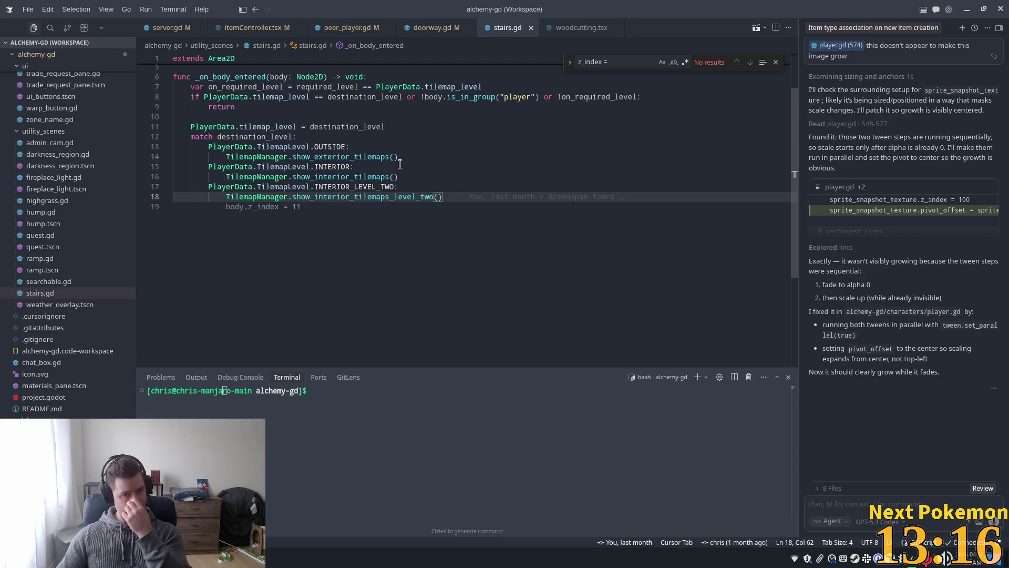
Try adding z_index lines to stairs.gd's match cases, then remove them
click(431, 178)
key(Tab)
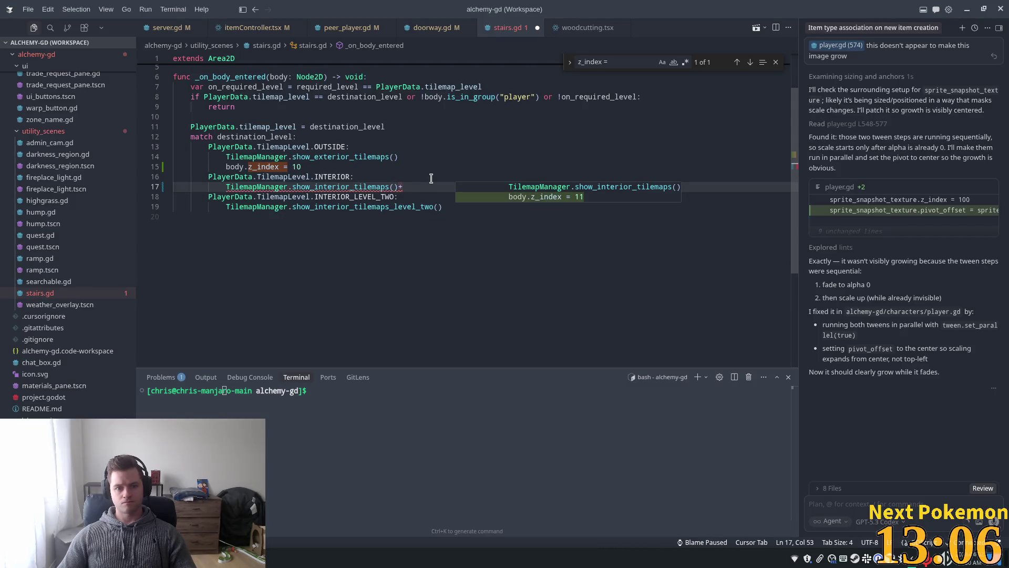
key(Escape)
key(Return)
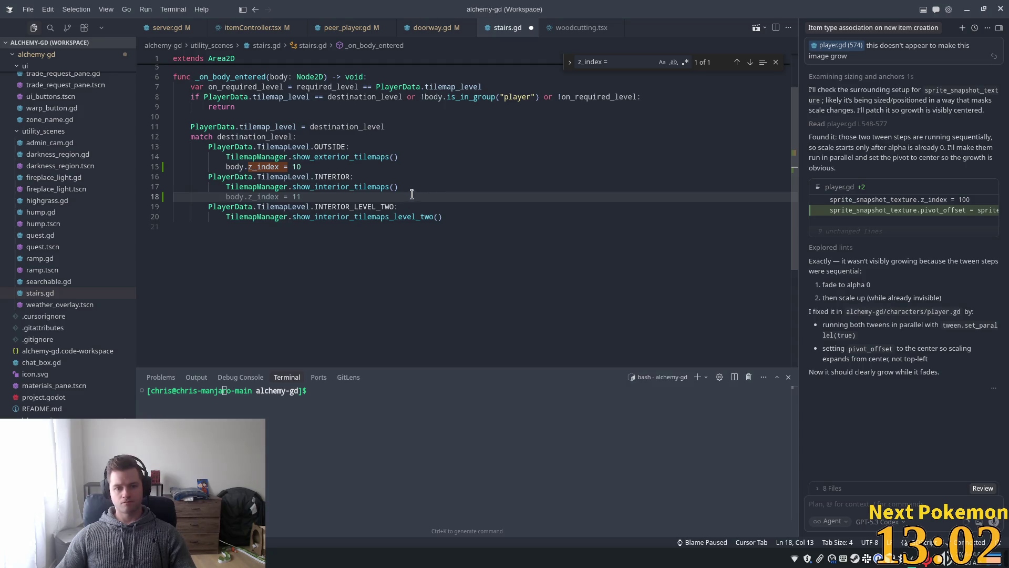
click(355, 147)
click(229, 187)
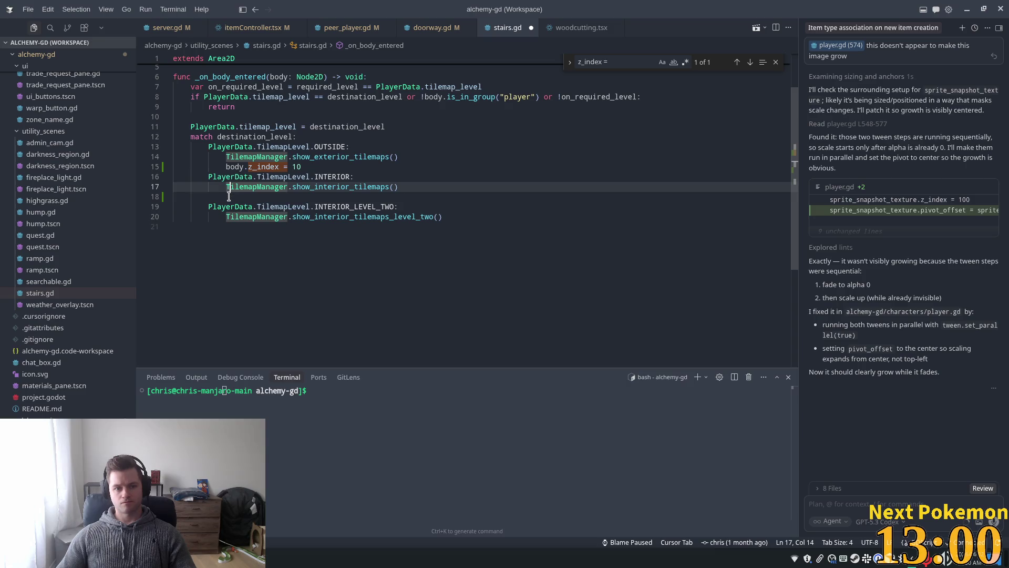
click(229, 196)
key(BackSpace)
key(BackSpace)
drag(302, 167, 400, 157)
key(BackSpace)
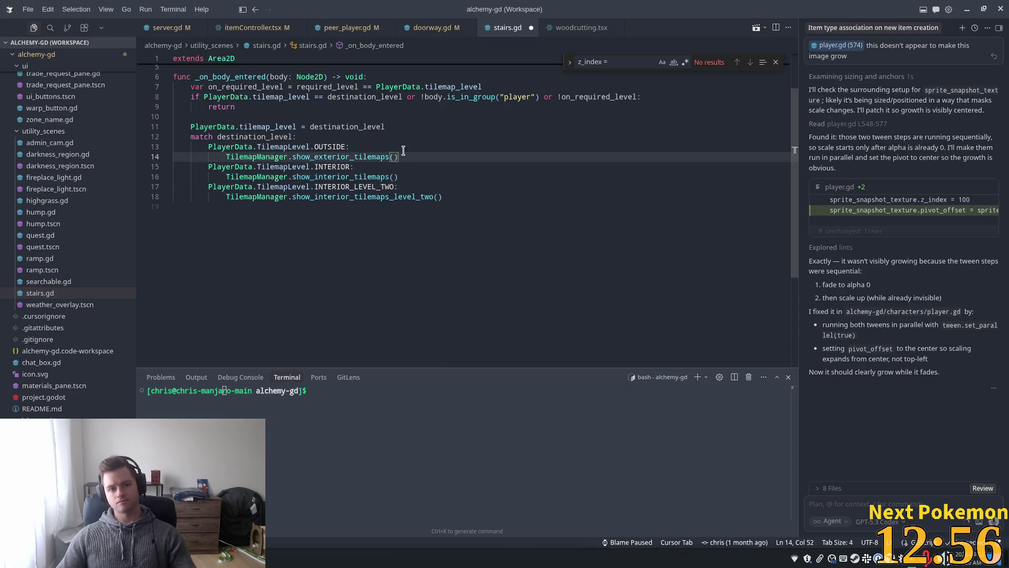
key(Down)
Compare doorway.gd's tilemap_level assignment and player_tilemap_level_changed call with stairs.gd's cases
click(433, 29)
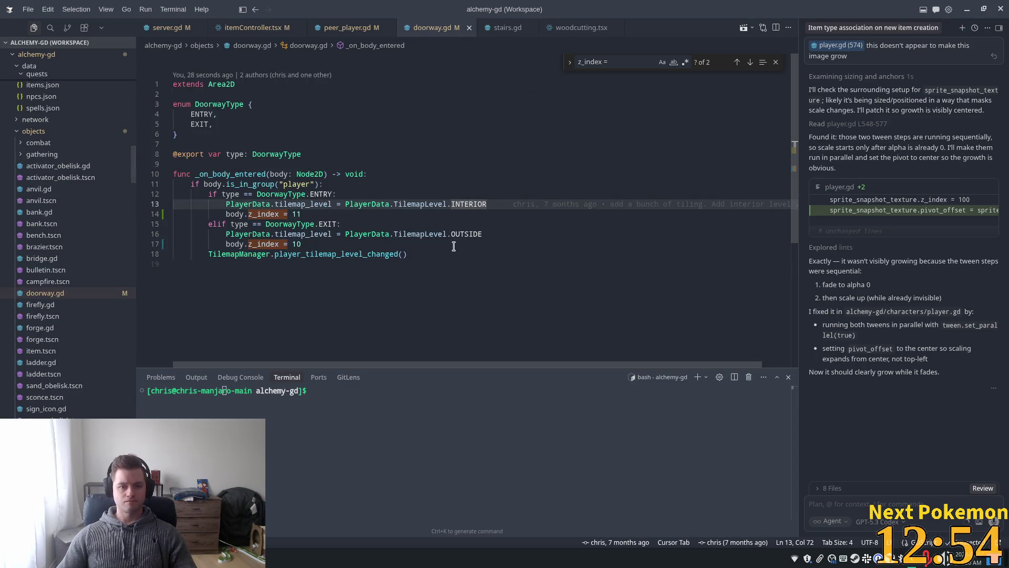
click(329, 205)
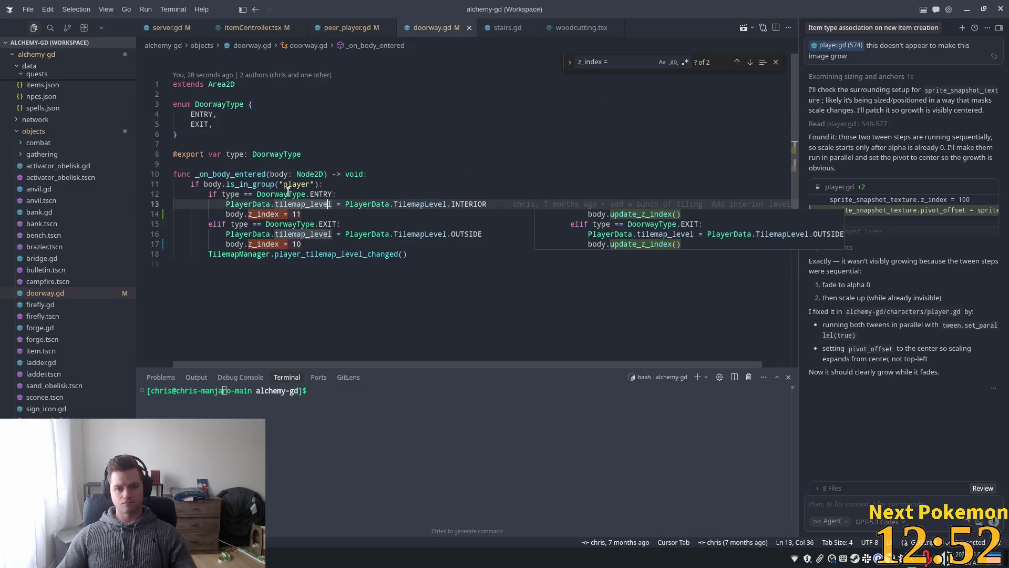
click(332, 224)
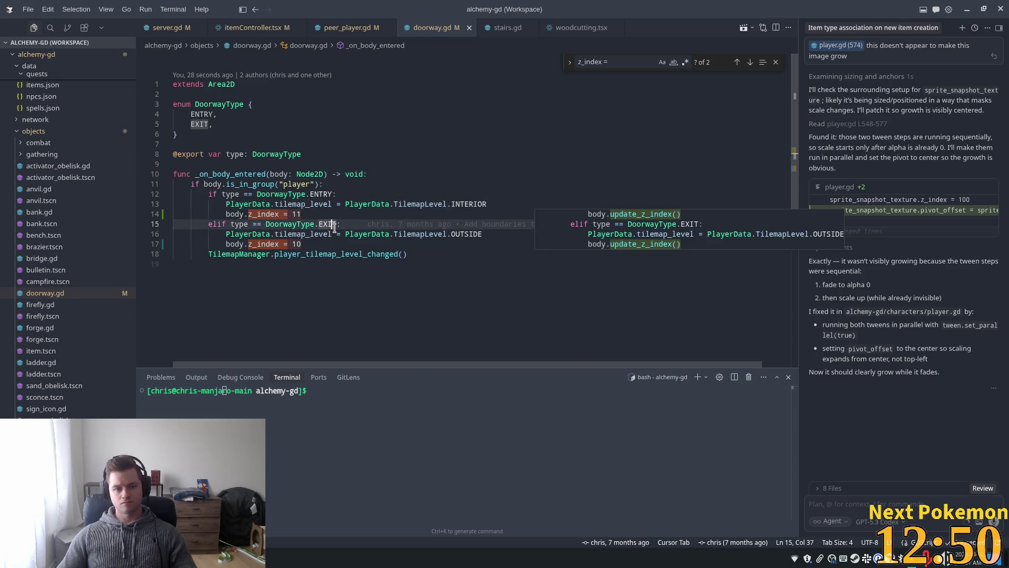
double_click(328, 254)
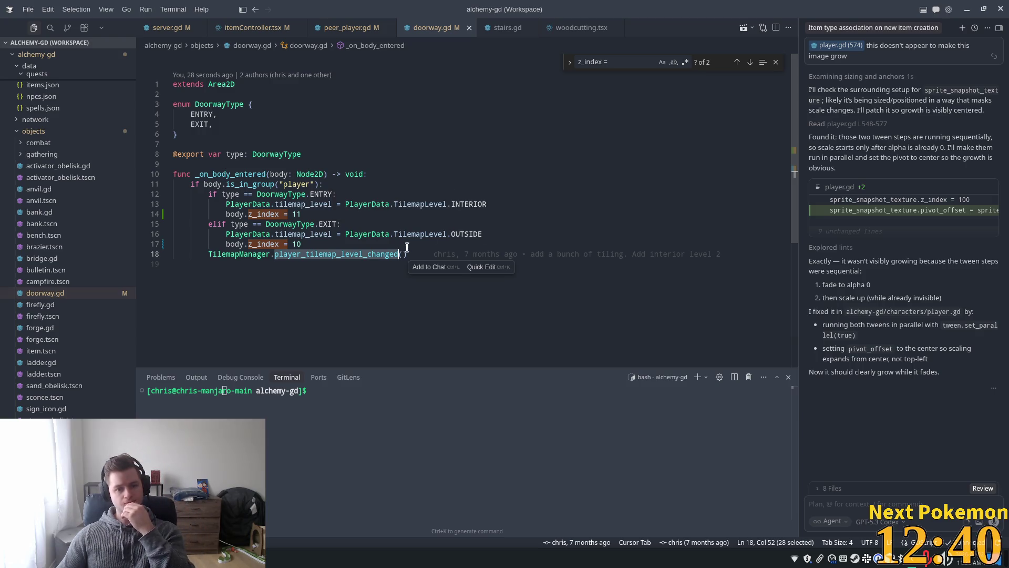
click(502, 27)
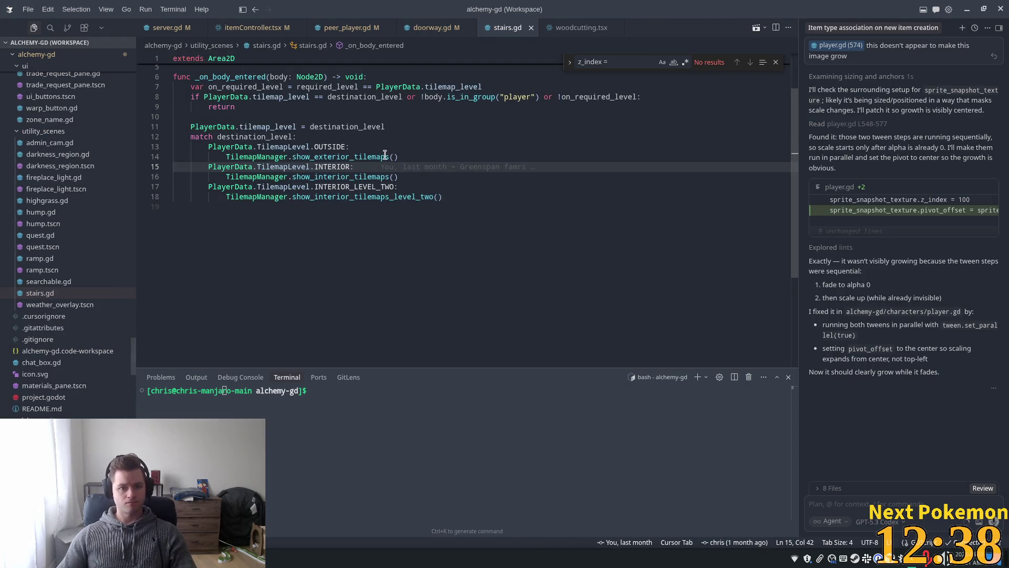
click(337, 156)
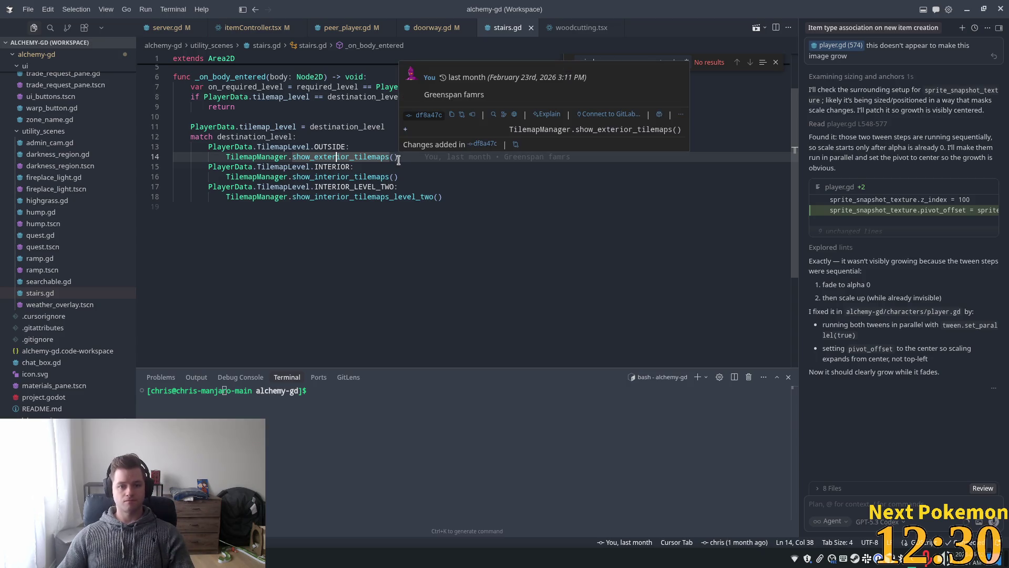
click(333, 147)
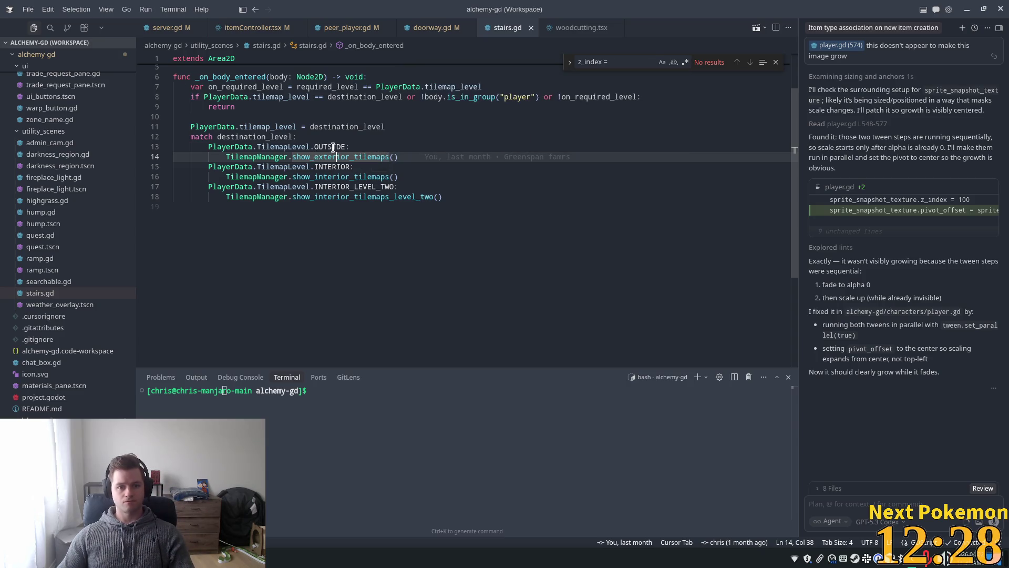
click(429, 27)
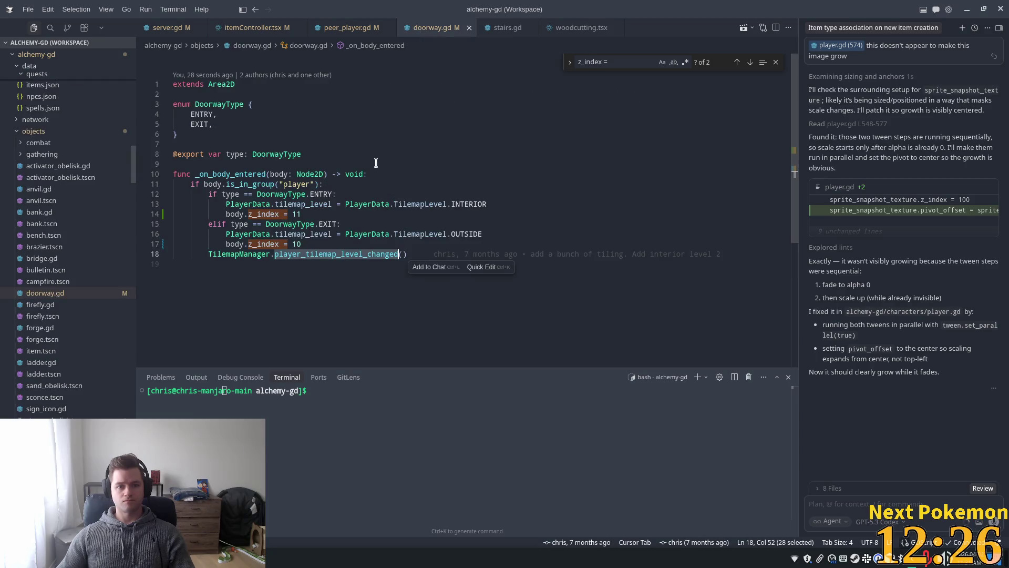
key(Up)
key(Up)
key(Up)
mouse_move(517, 204)
mouse_down()
mouse_move(221, 195)
mouse_move(226, 205)
mouse_up()
key(ctrl+c)
Select the show_exterior_tilemaps call in stairs.gd's OUTSIDE case
click(503, 28)
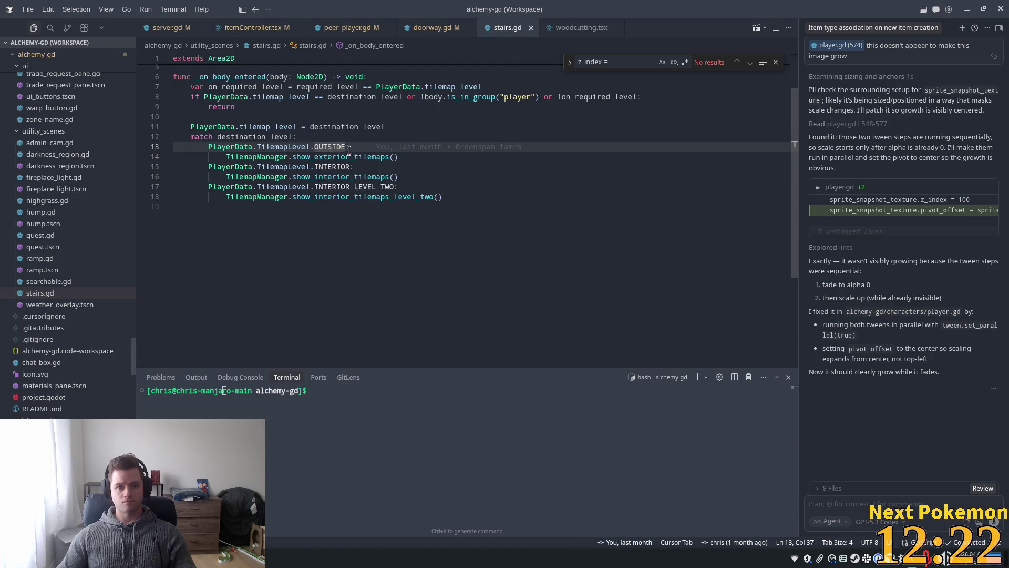
click(298, 148)
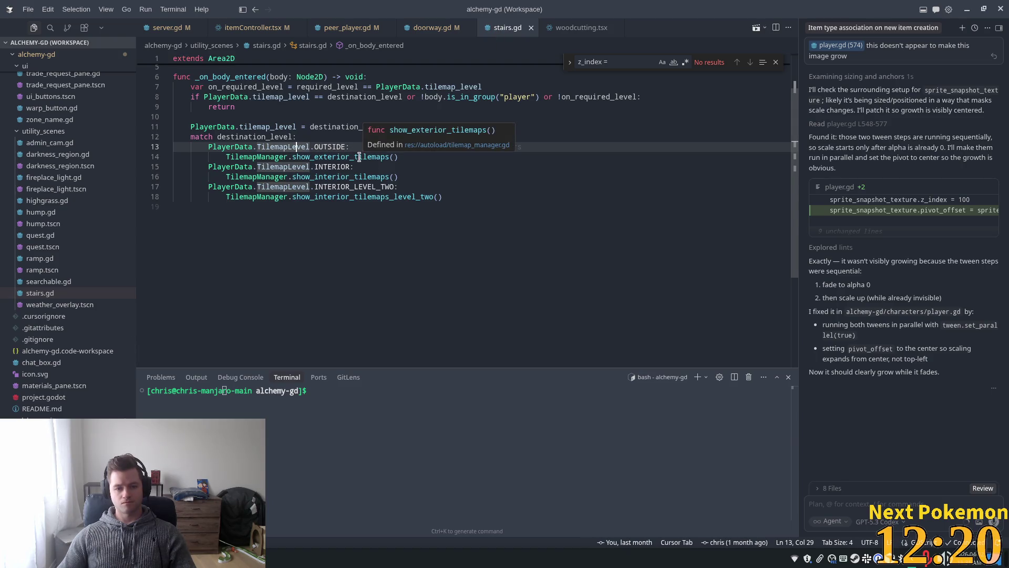
click(339, 157)
click(408, 157)
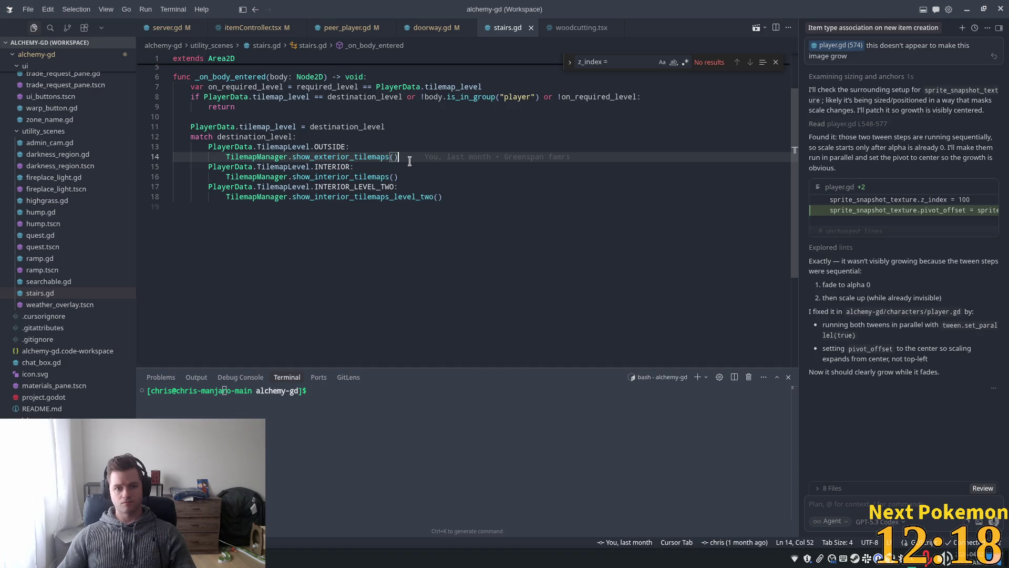
drag(408, 157, 226, 157)
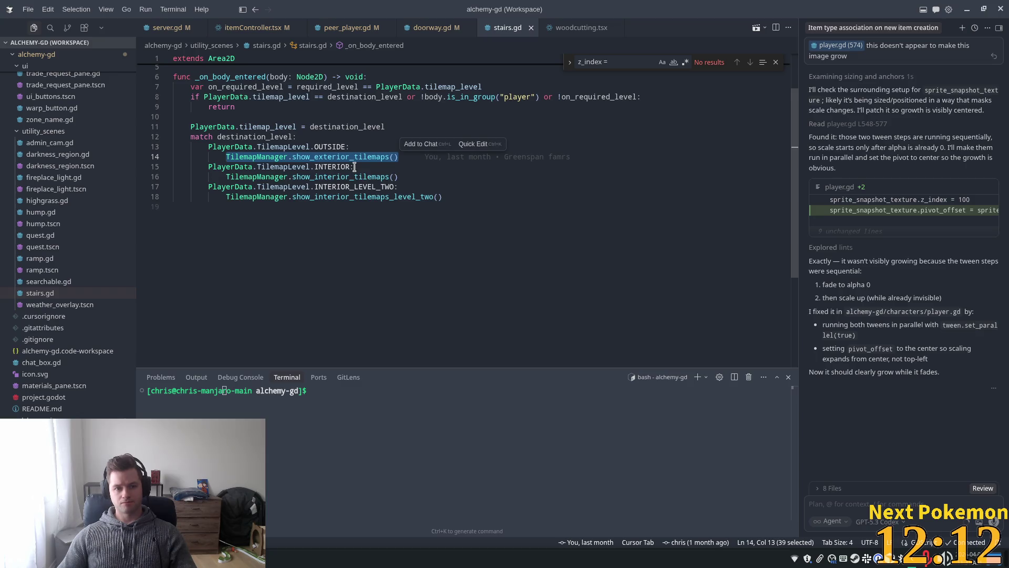
scroll(368, 183, up, 2)
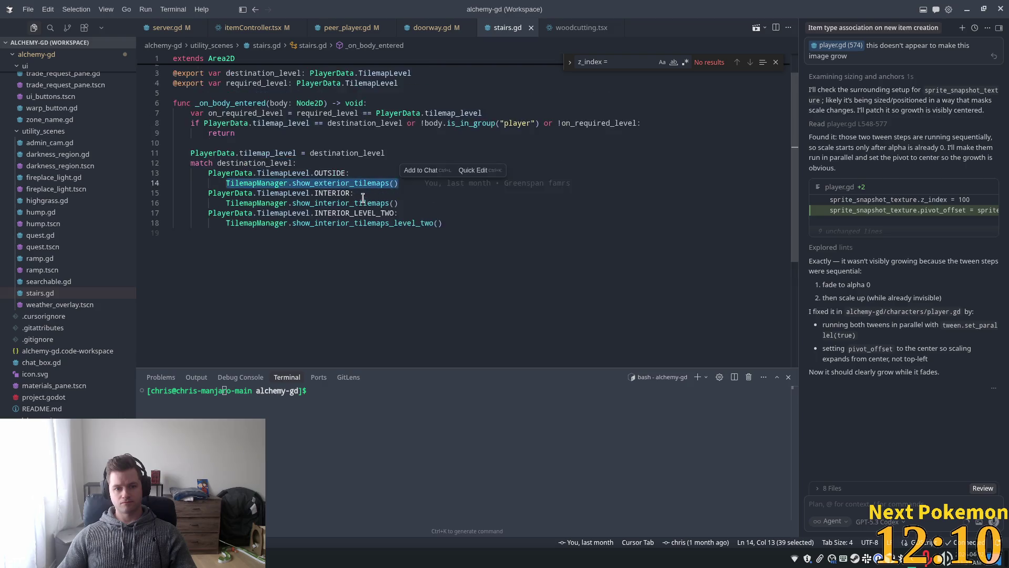
Replace stairs.gd's match block with an INTERIOR level assignment
drag(444, 250, 208, 199)
key(ctrl+v)
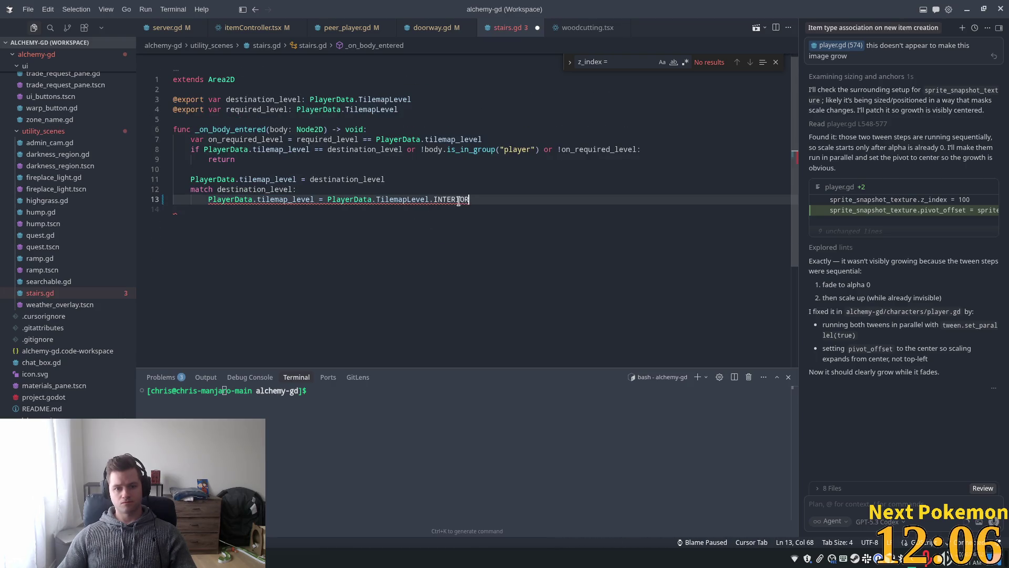
click(464, 200)
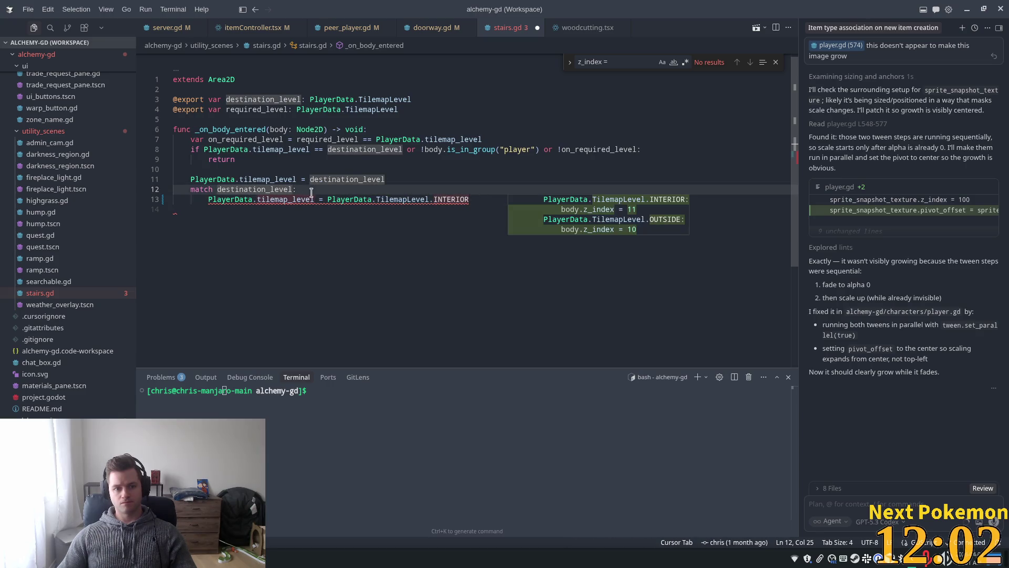
drag(322, 189, 230, 188)
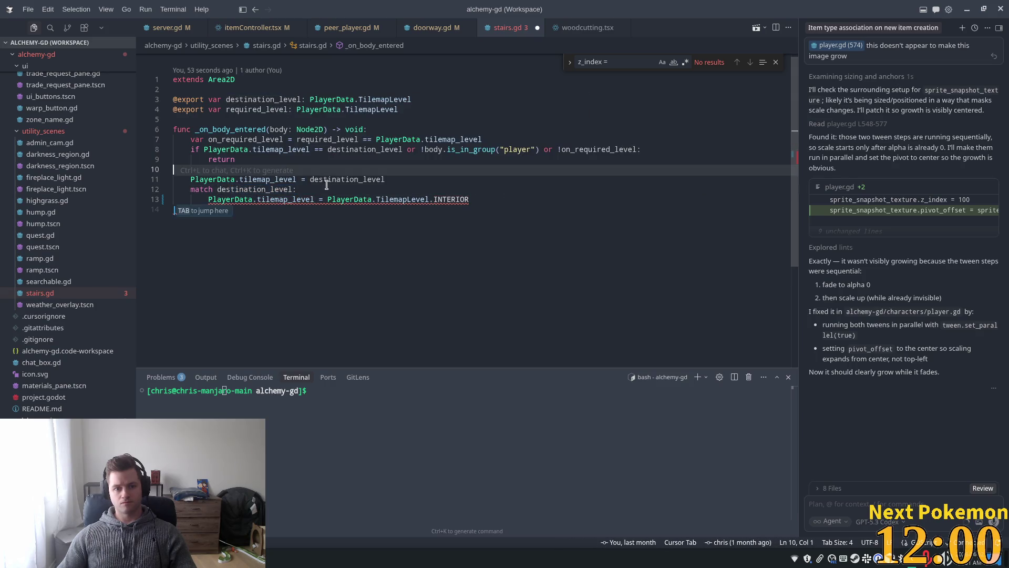
click(265, 189)
key(Down)
key(End)
key(shift+Up)
key(shift+Home)
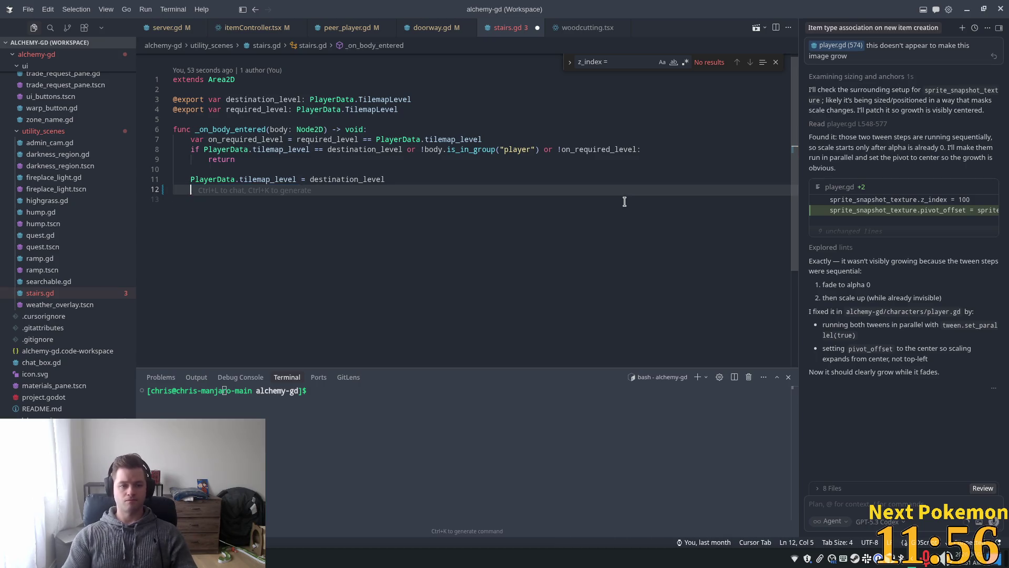
key(BackSpace)
Copy the player_tilemap_level_changed call from doorway.gd line 18 into stairs.gd
click(428, 27)
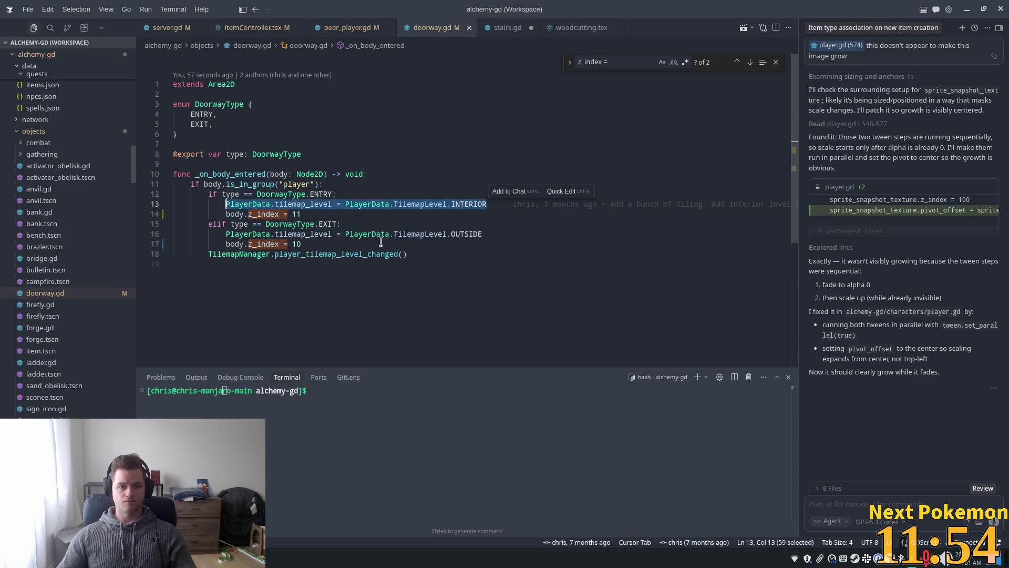
click(409, 254)
drag(409, 254, 208, 254)
key(ctrl+c)
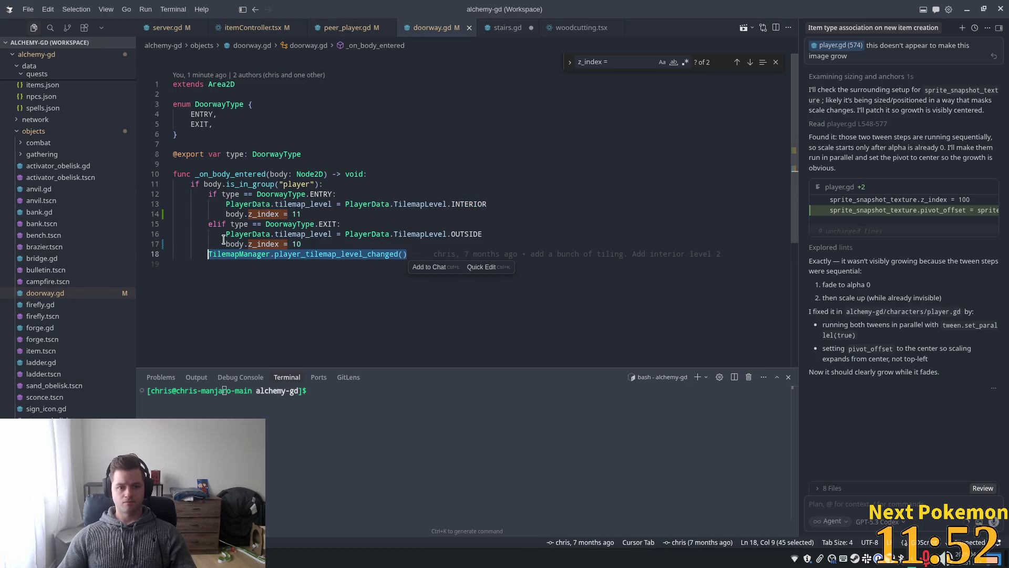
key(ctrl+Tab)
key(ctrl+v)
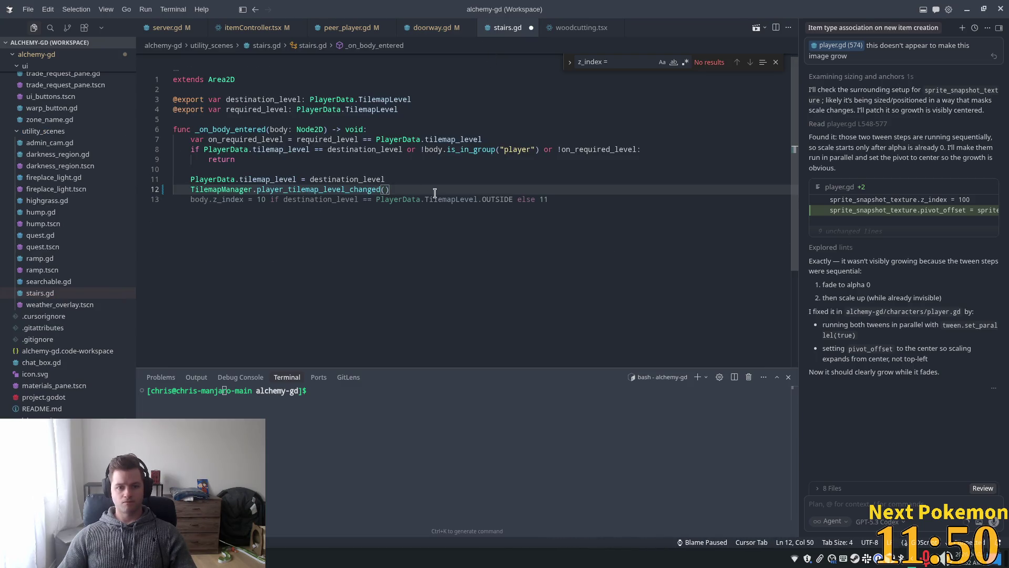
key(Up)
key(Up)
Save stairs.gd and jump to player_tilemap_level_changed's definition in tilemap_manager.gd
click(279, 149)
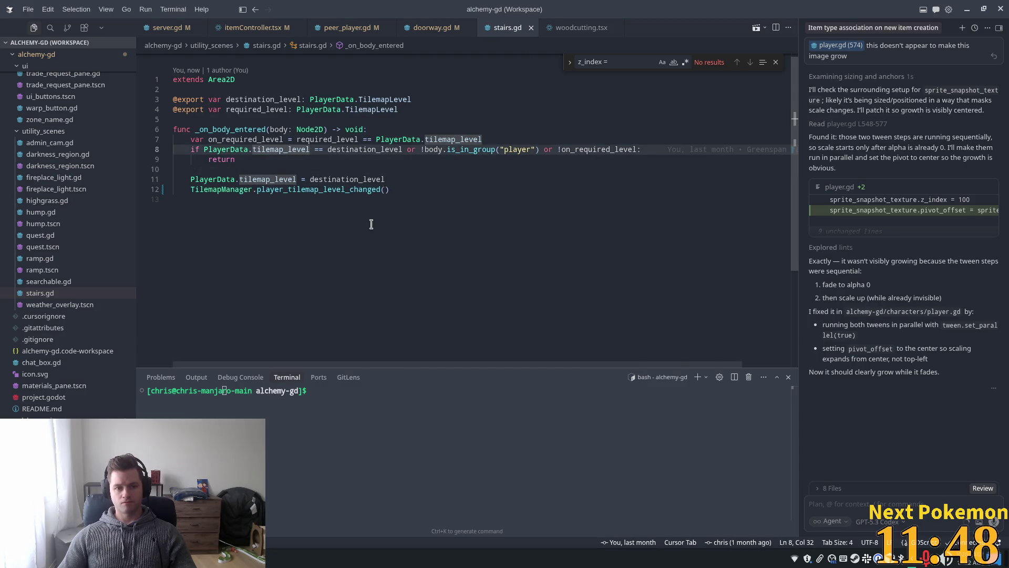
key(ctrl+s)
ctrl+click(318, 199)
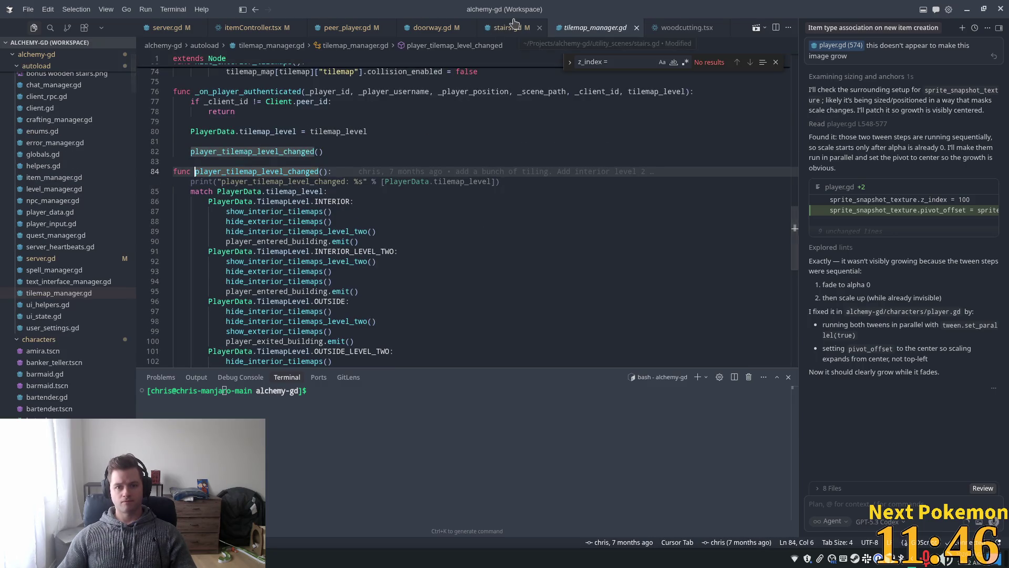
click(513, 28)
click(421, 29)
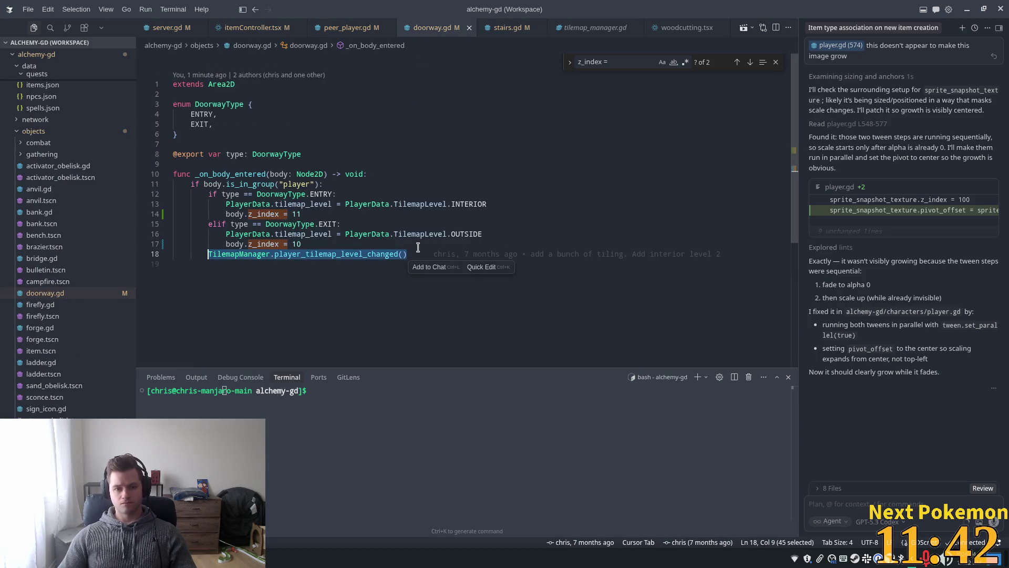
mouse_move(391, 251)
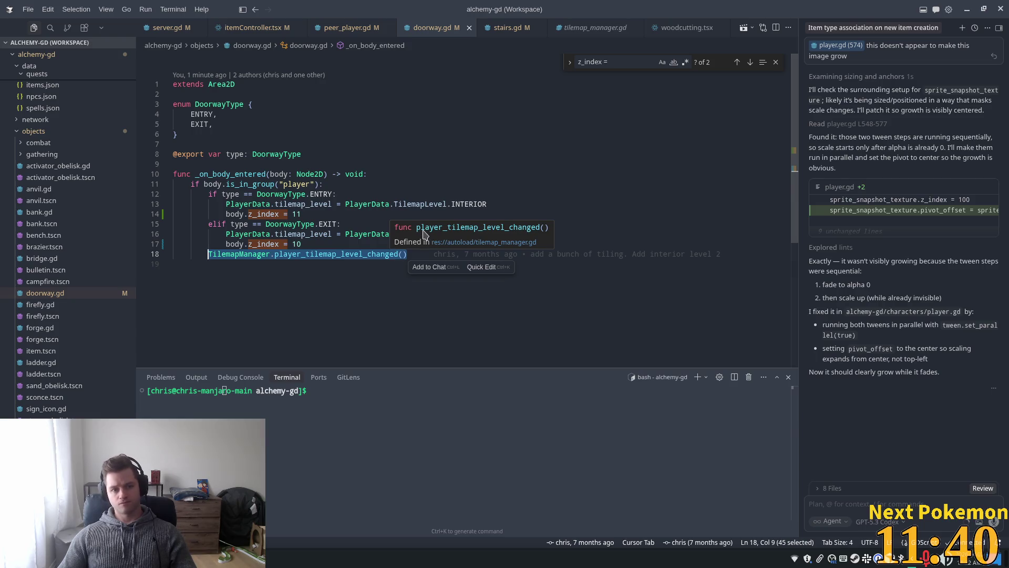
click(556, 30)
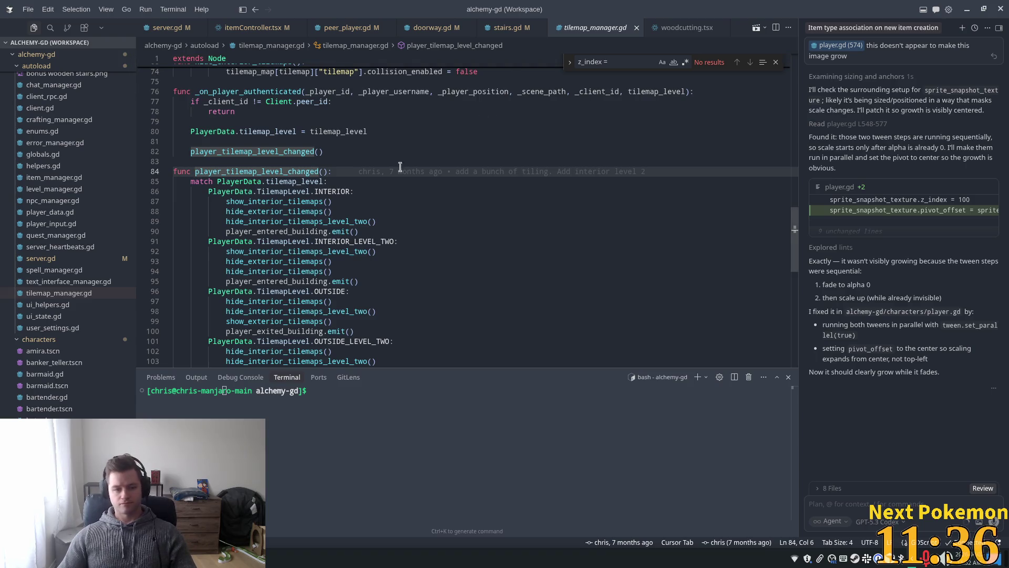
scroll(310, 190, down, 2)
mouse_move(339, 181)
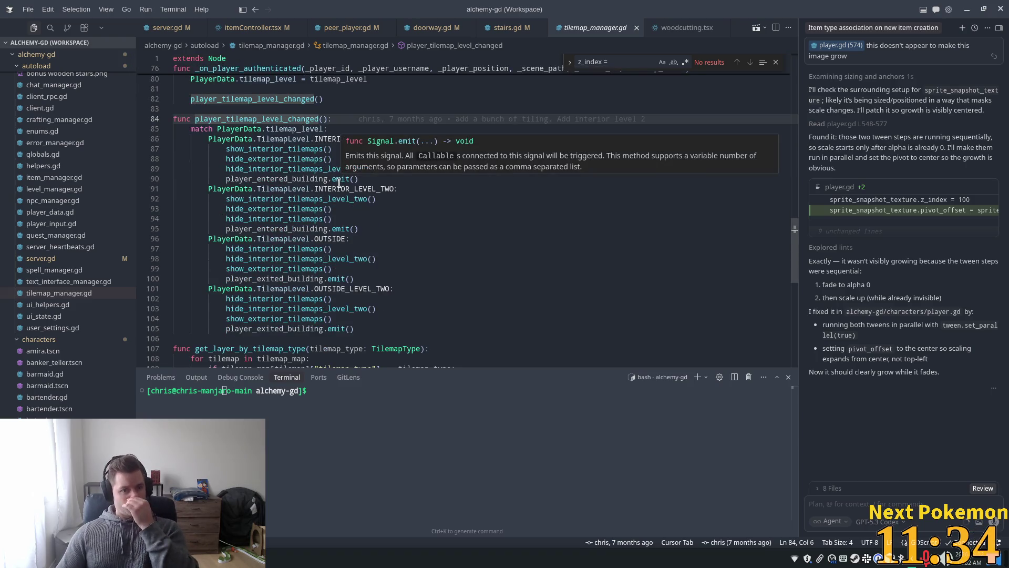
click(337, 139)
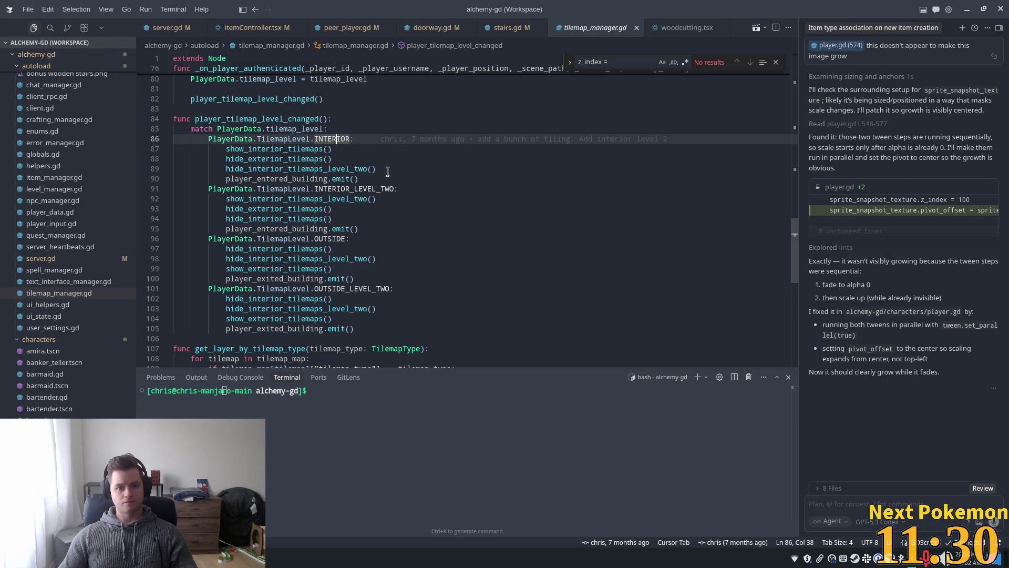
double_click(306, 179)
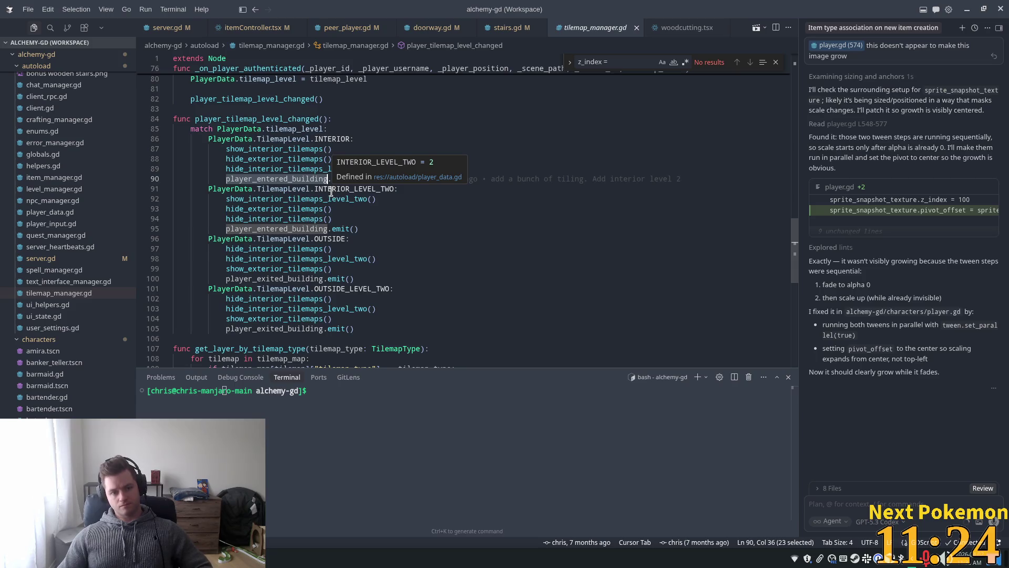
click(254, 180)
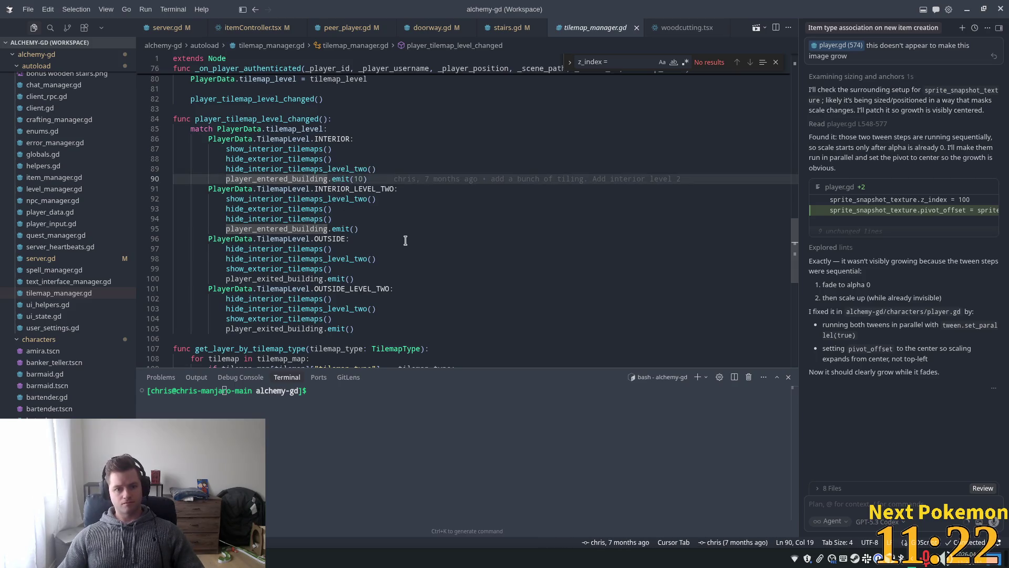
click(376, 231)
click(478, 207)
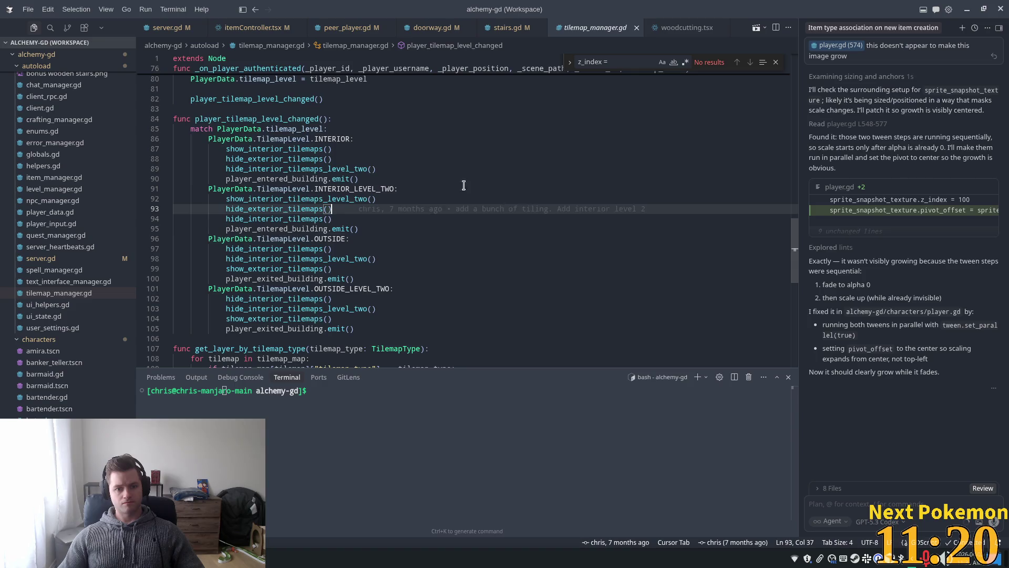
key(Up)
key(Up)
key(Up)
click(312, 276)
double_click(305, 229)
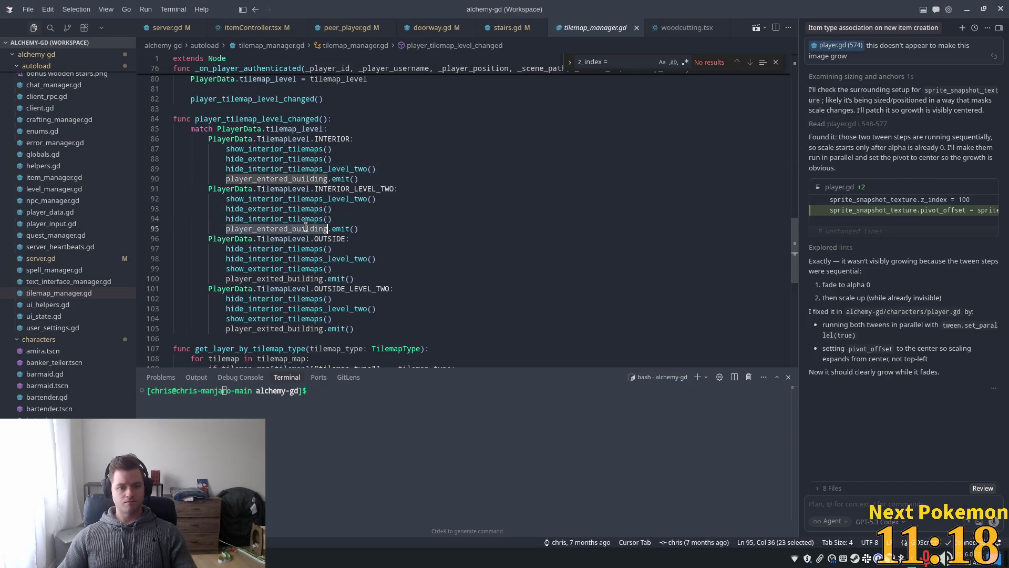
click(51, 27)
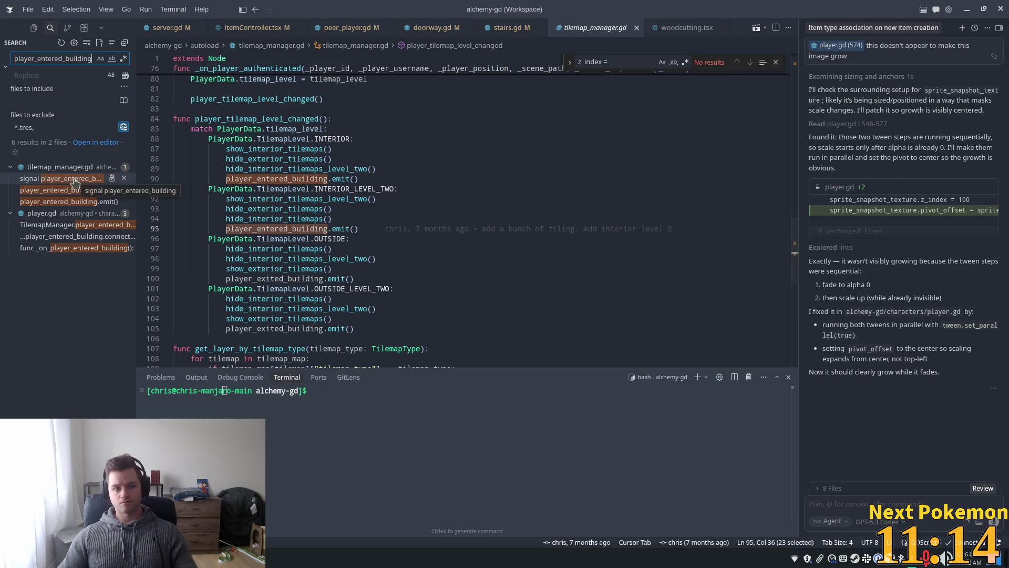
Find the '.con' connect line in player.gd and make _on_player_entered_building set z_index = 11
text(.con+)
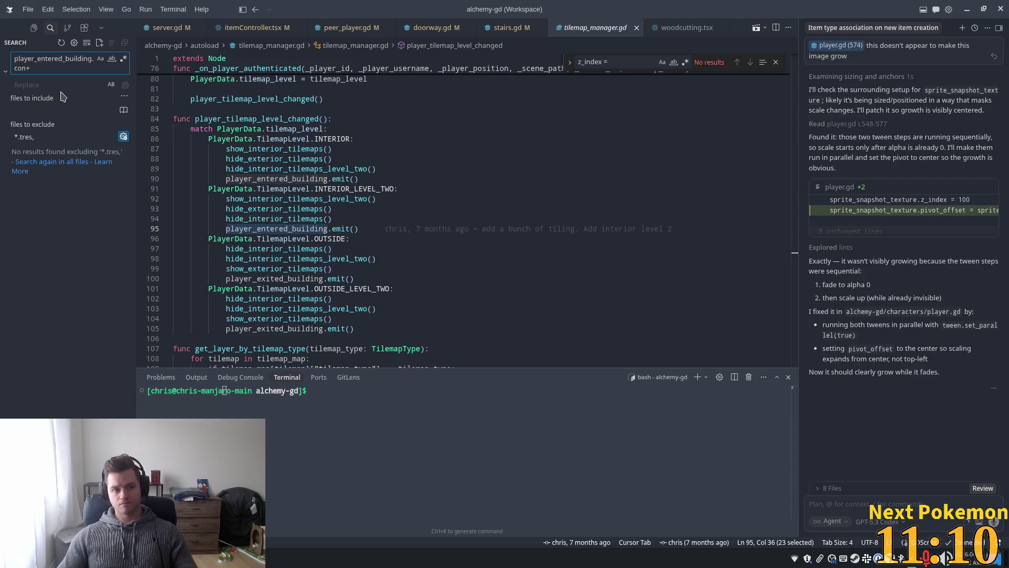
key(BackSpace)
click(57, 187)
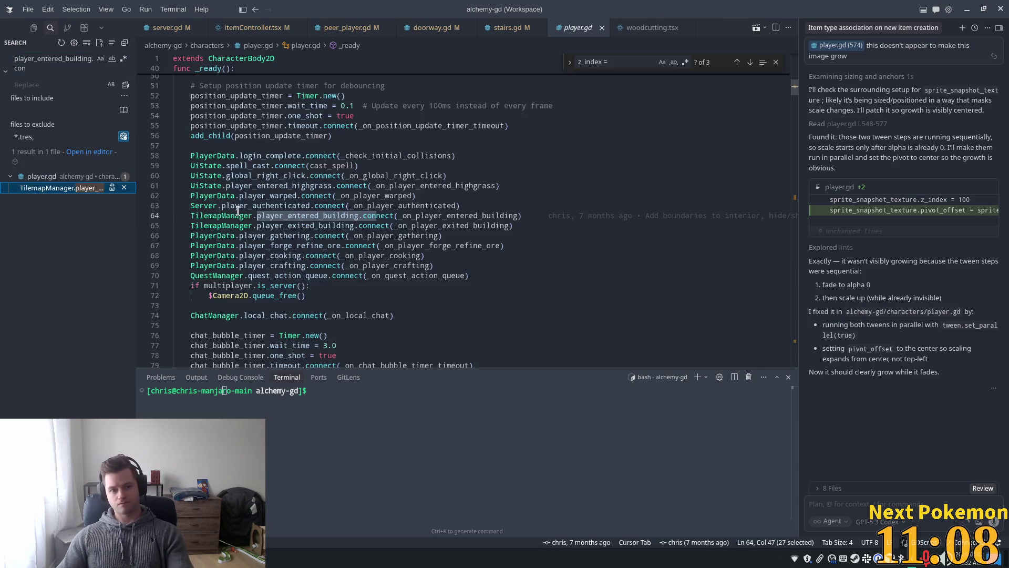
ctrl+click(466, 216)
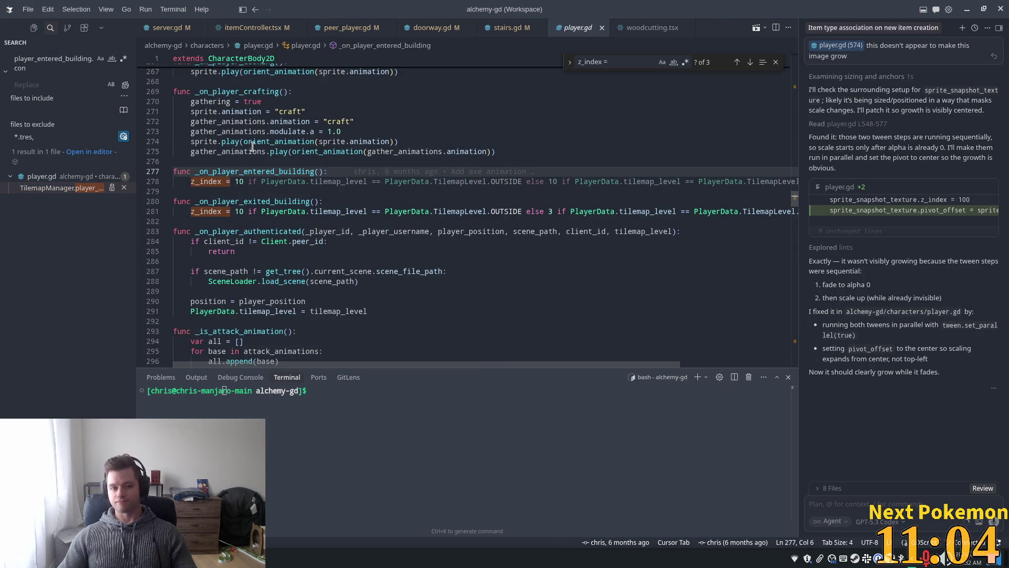
key(Tab)
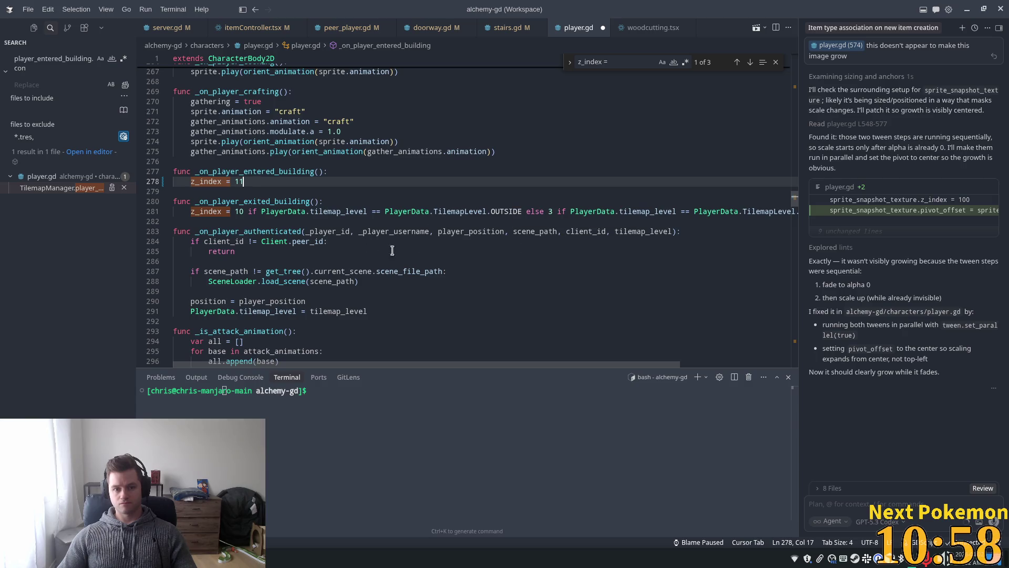
Inspect _on_player_exited_building's z_index choices of 10, 3 or 1 on line 281
double_click(499, 211)
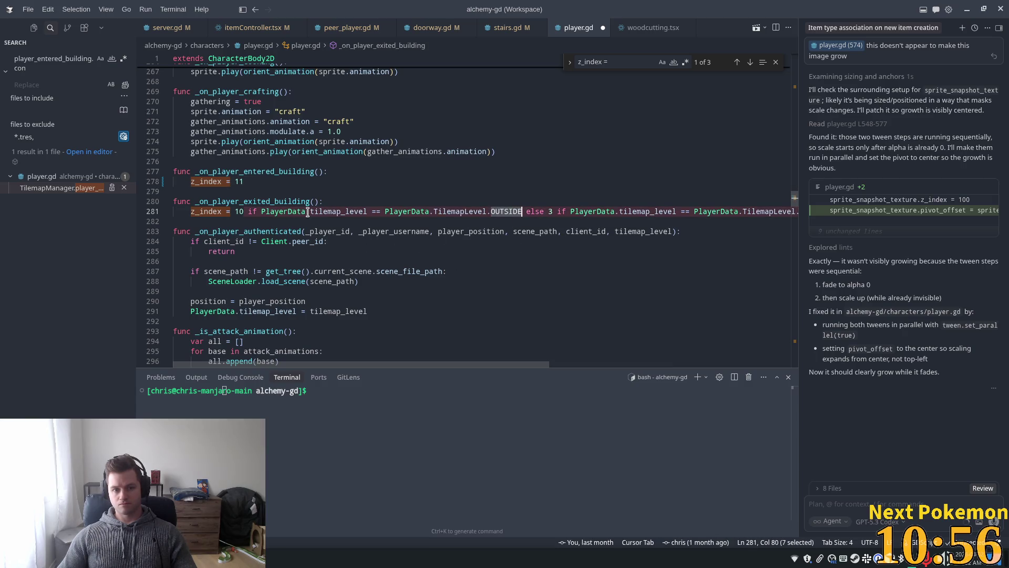
drag(309, 212, 367, 211)
double_click(550, 212)
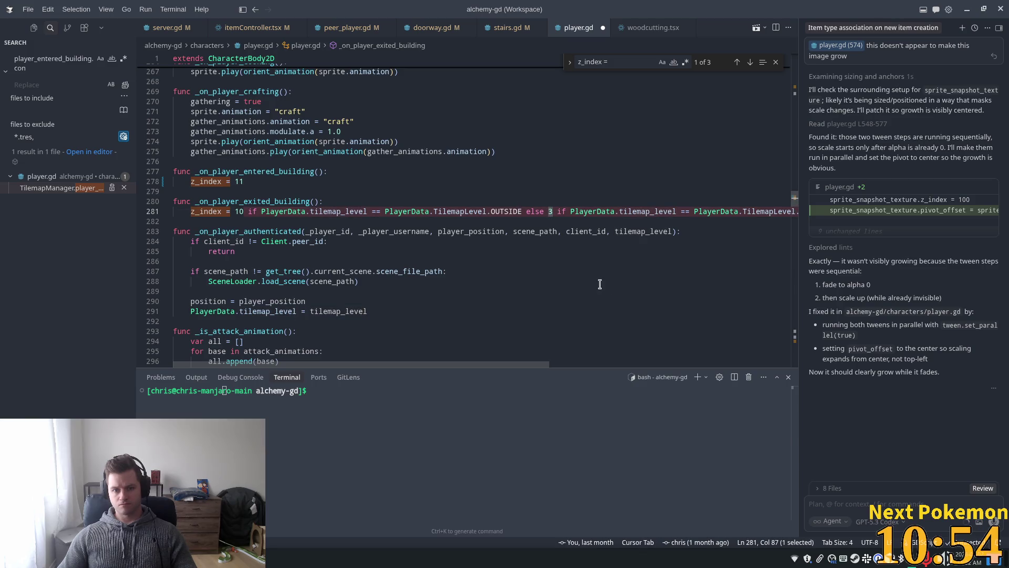
mouse_move(500, 363)
mouse_down()
mouse_move(696, 356)
mouse_move(588, 333)
mouse_move(337, 330)
mouse_up()
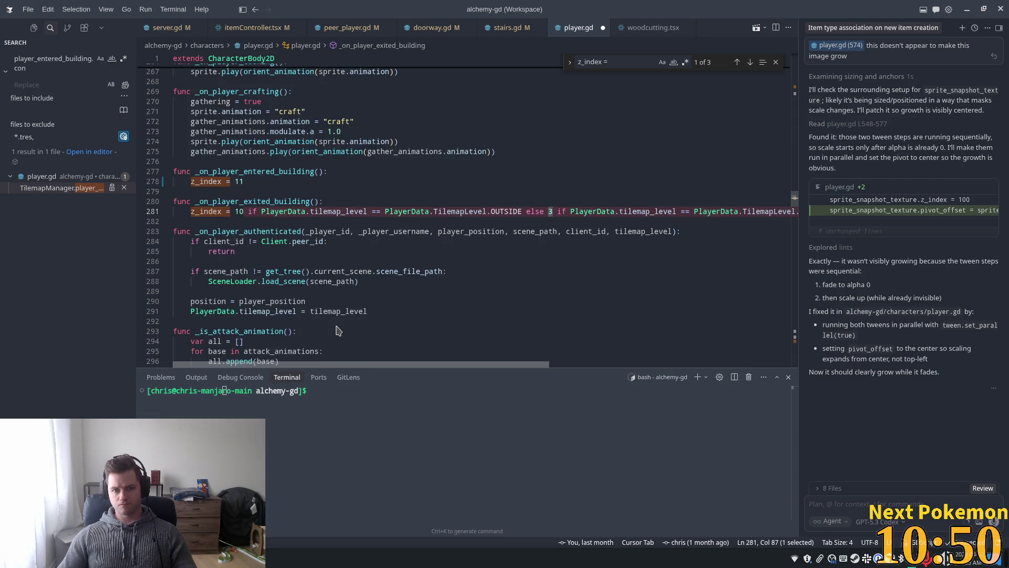
drag(480, 362, 654, 361)
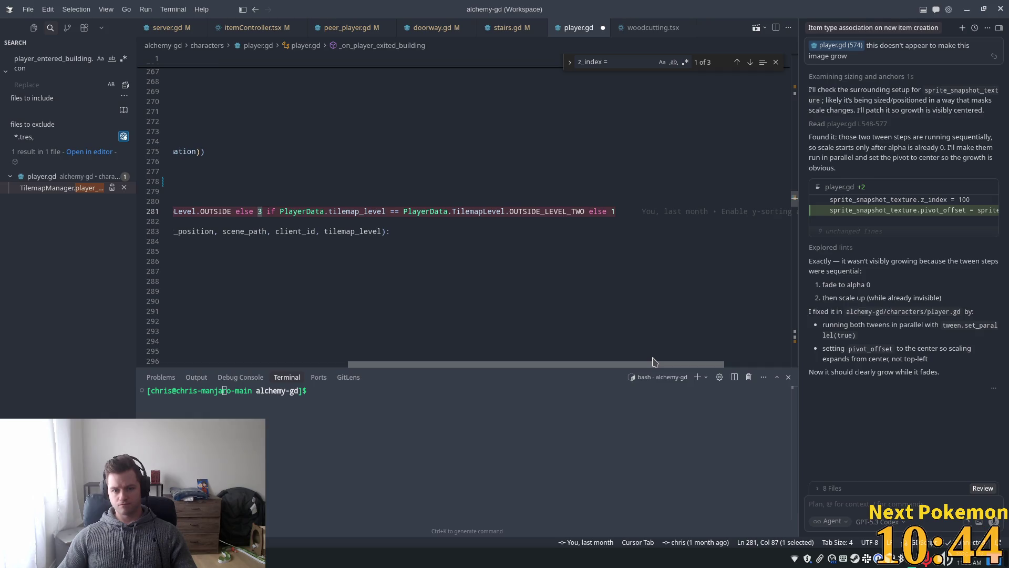
double_click(550, 211)
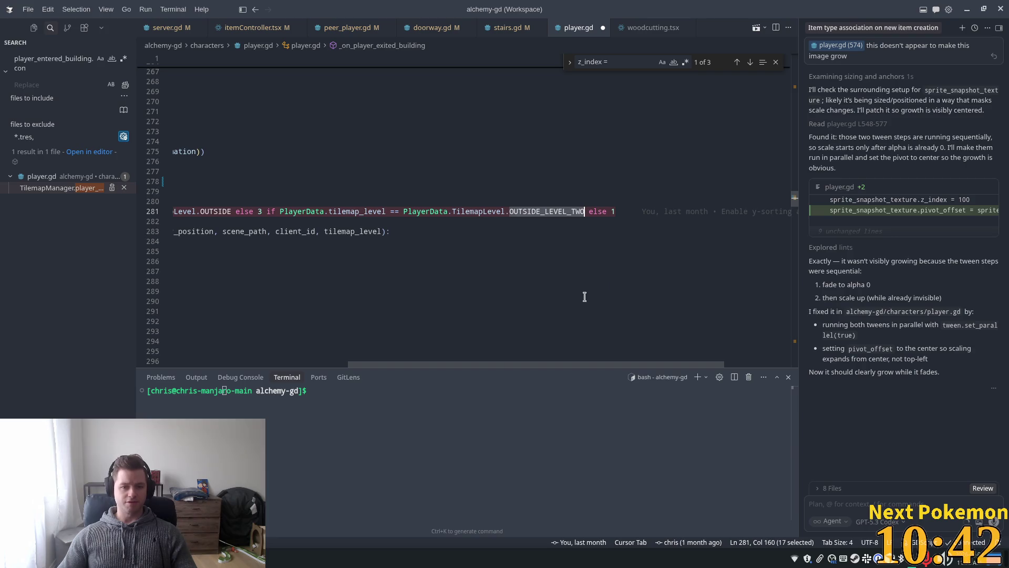
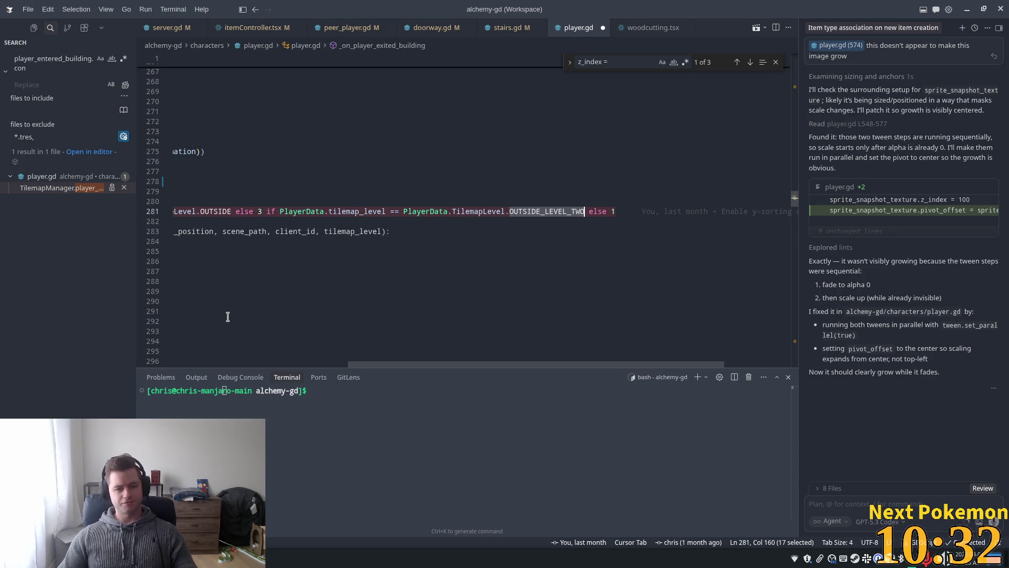
Search the project for OUTSIDE_LEVEL_TWO and review its uses in tilemap_manager.gd and bridge.gd
double_click(77, 60)
text(OUTSIDE_LEVEL_TWO)
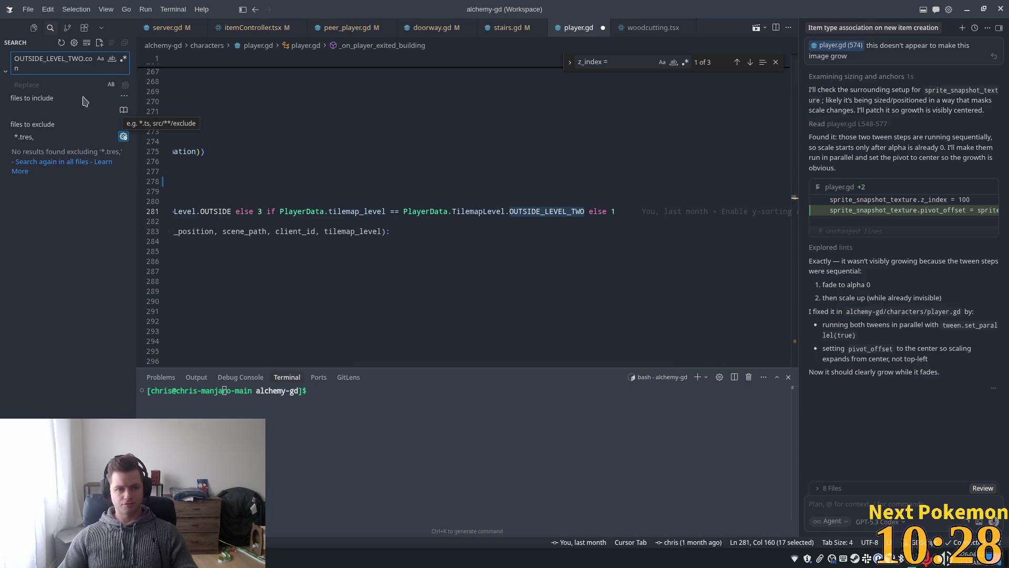
text(OUTSIDE_LEVEL_TWO)
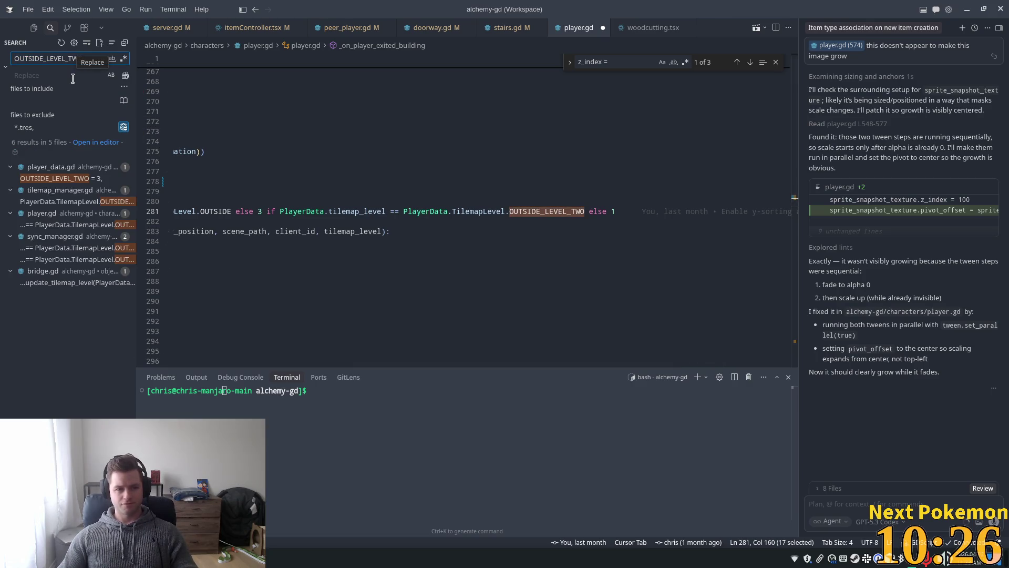
click(57, 202)
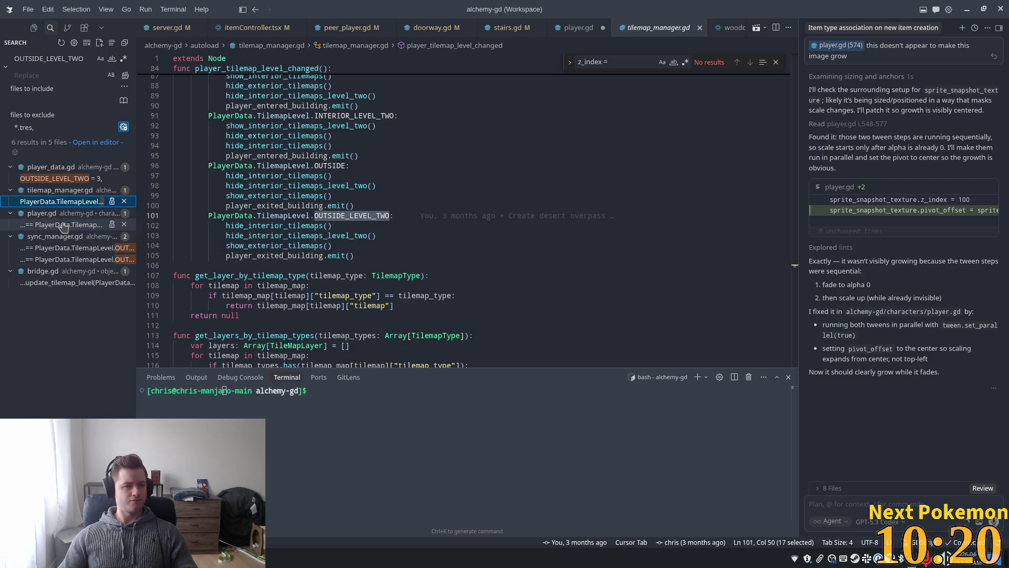
click(67, 283)
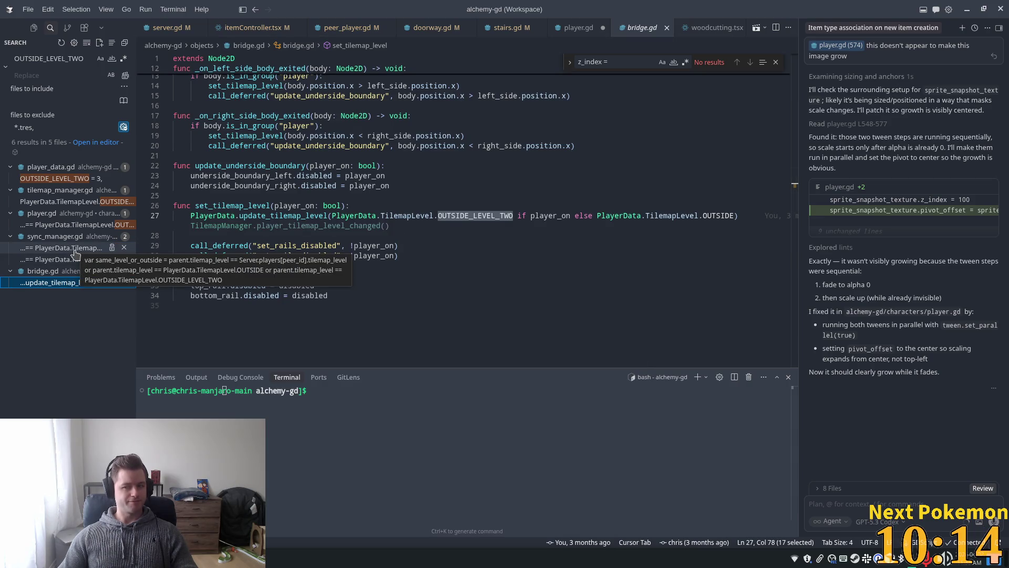
click(578, 27)
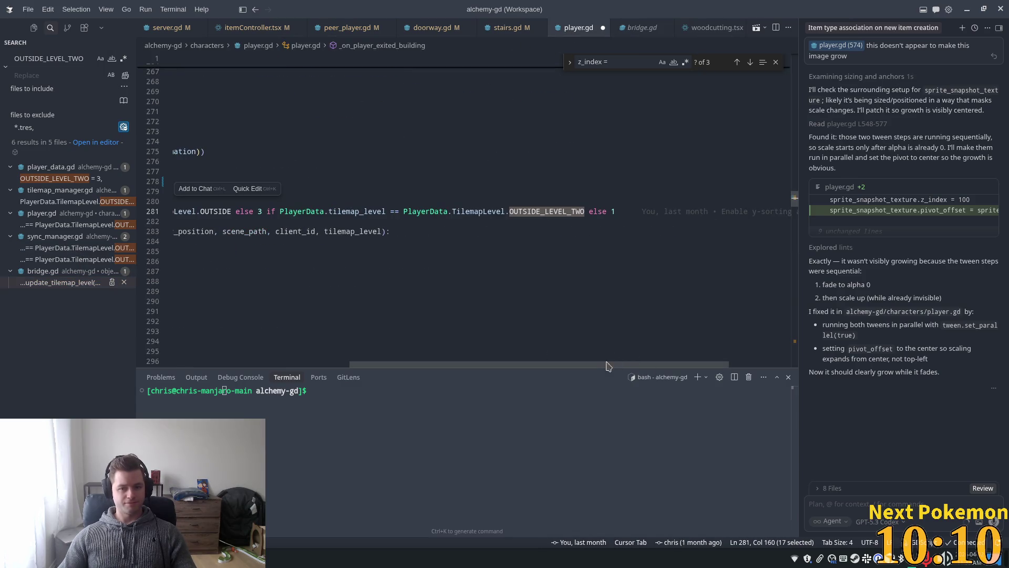
Replace z_index = 11 in the entered-building handler with a suggested match on PlayerData.tilemap_level
mouse_move(590, 362)
mouse_down()
mouse_move(384, 353)
mouse_move(548, 346)
mouse_move(315, 349)
mouse_up()
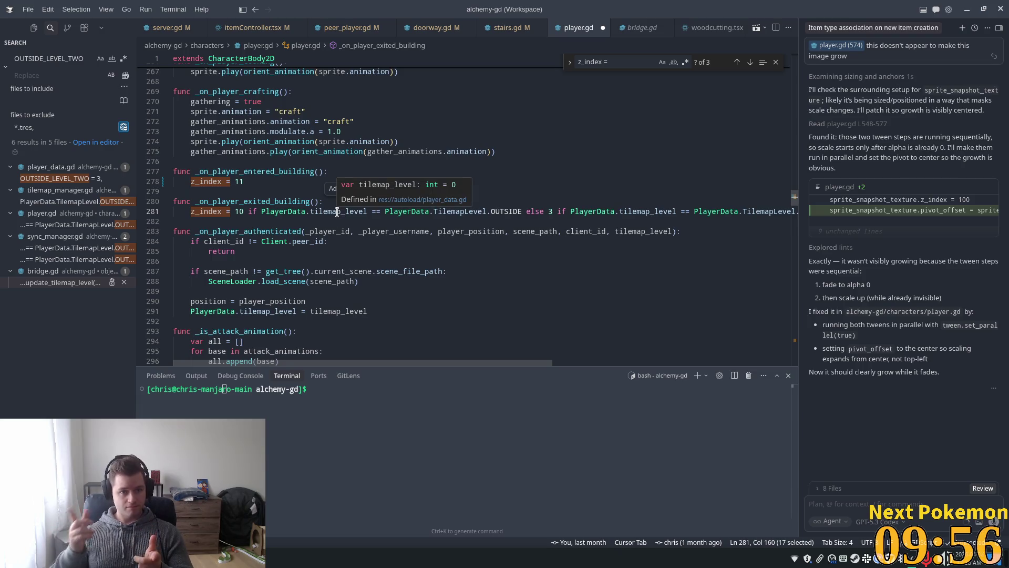
click(283, 151)
click(310, 181)
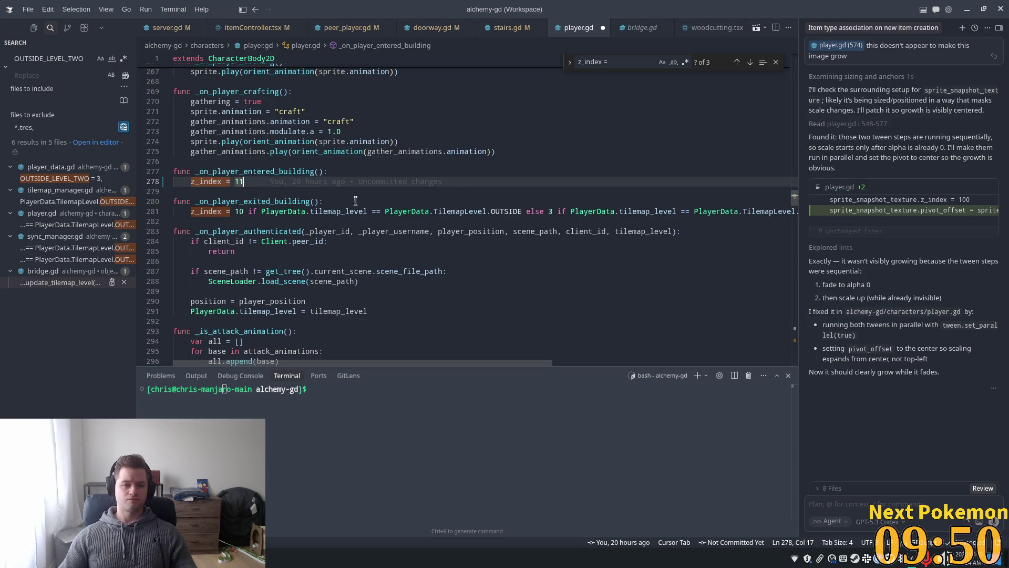
key(shift+Home)
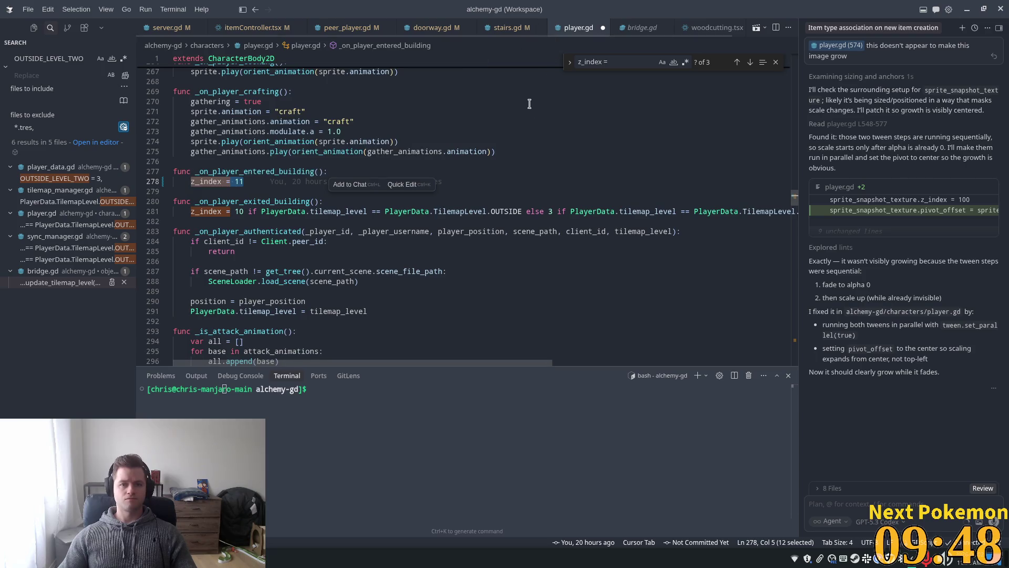
key(shift+Up)
key(shift+Down)
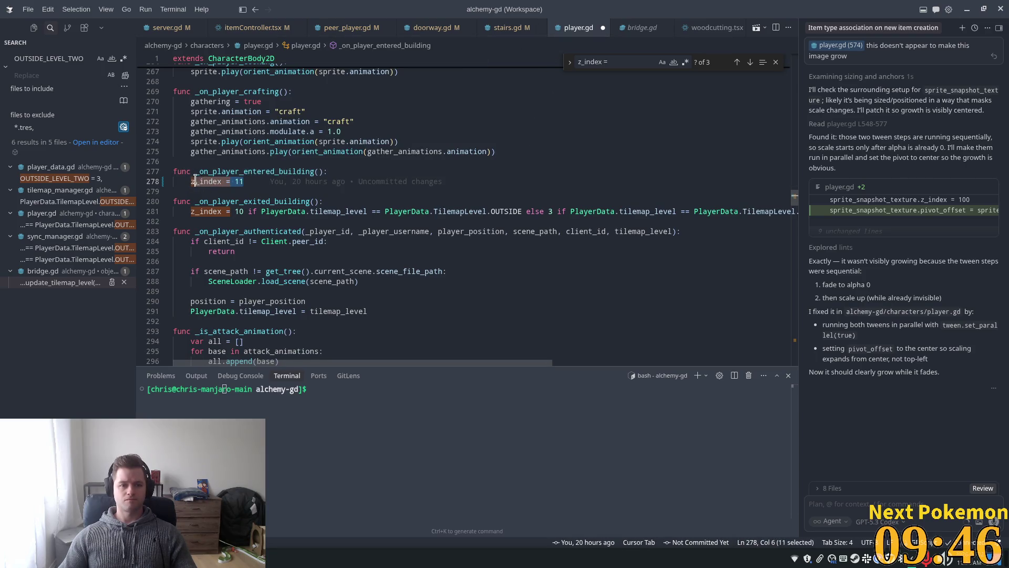
text(match)
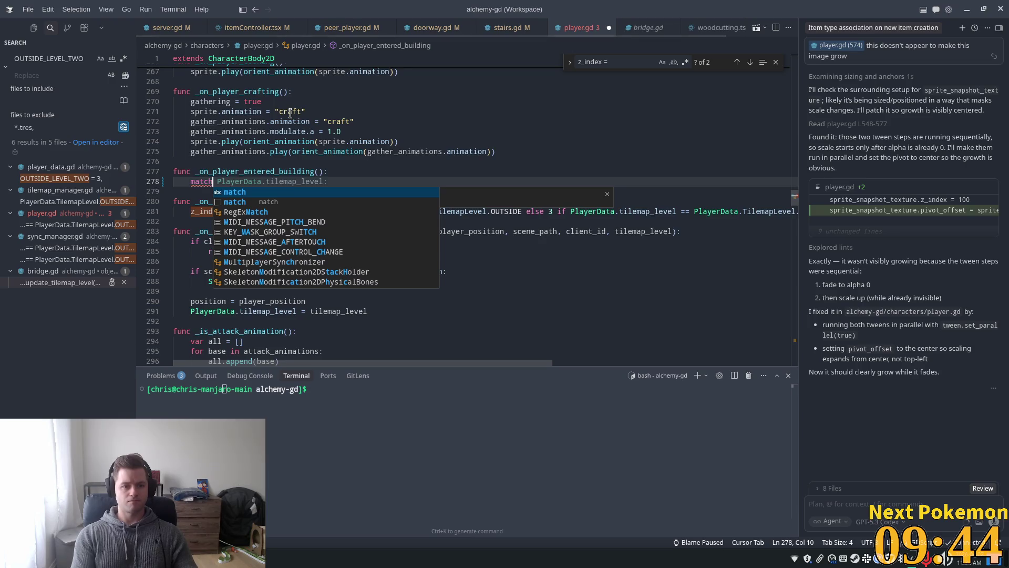
key(Tab)
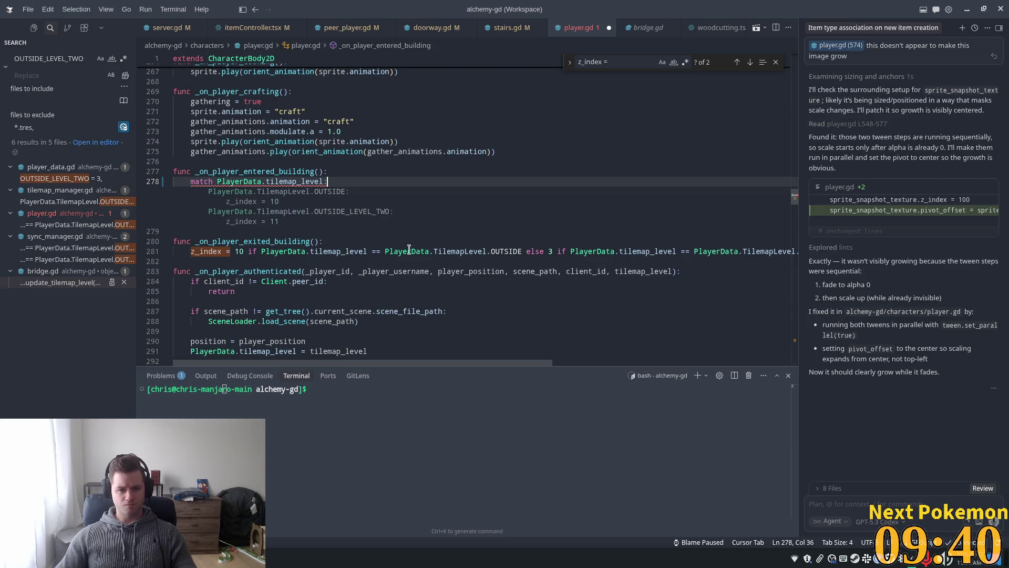
key(Tab)
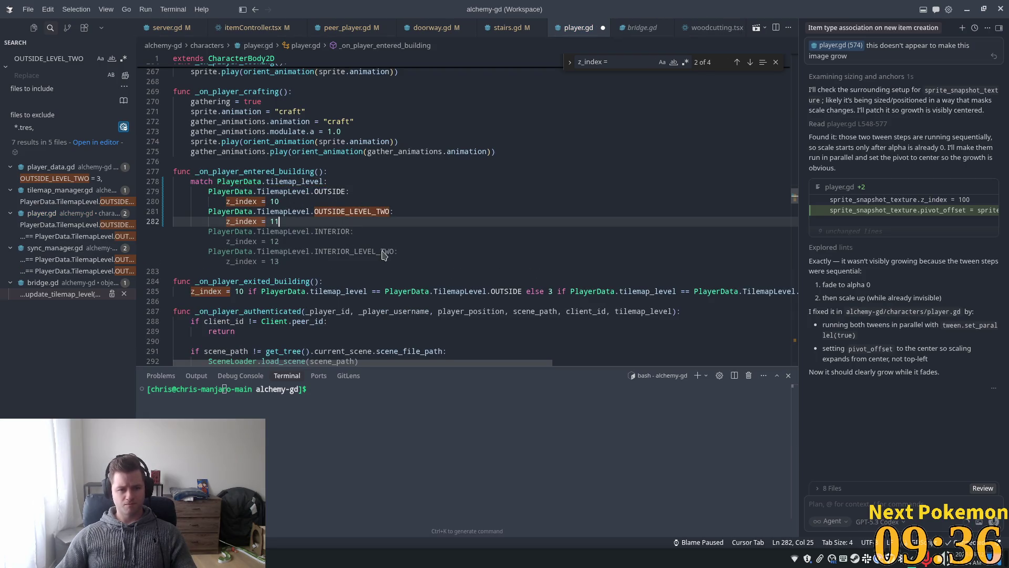
key(Tab)
Check the existing TilemapLevel values and delete the OUTSIDE_LEVEL_TWO case from the match
click(336, 232)
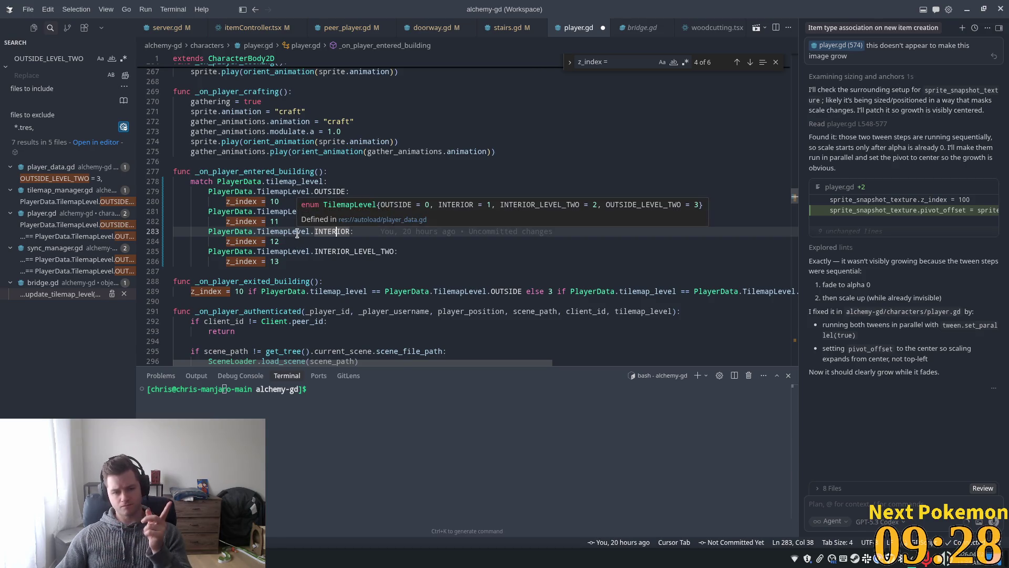
click(288, 232)
click(277, 242)
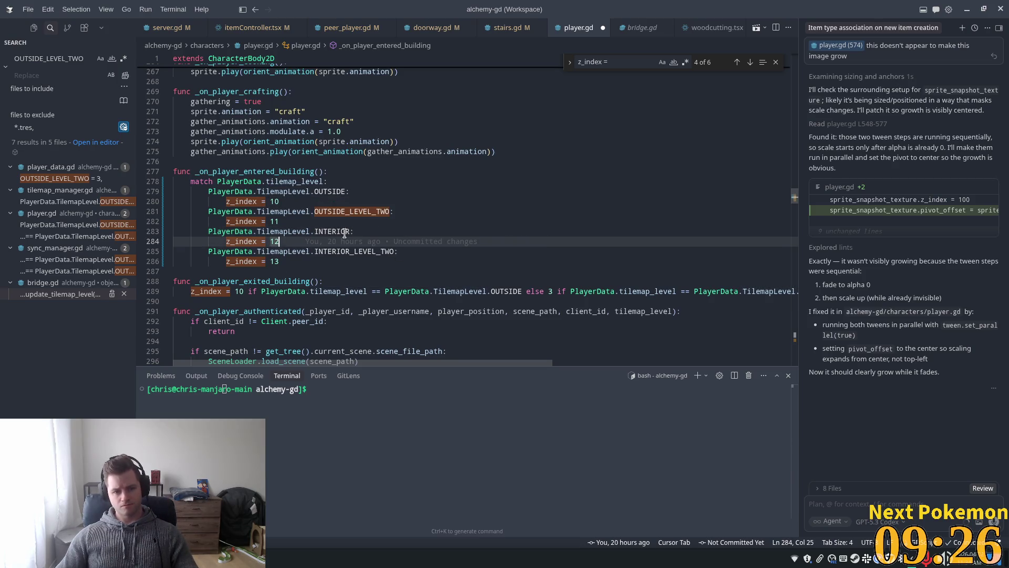
click(237, 222)
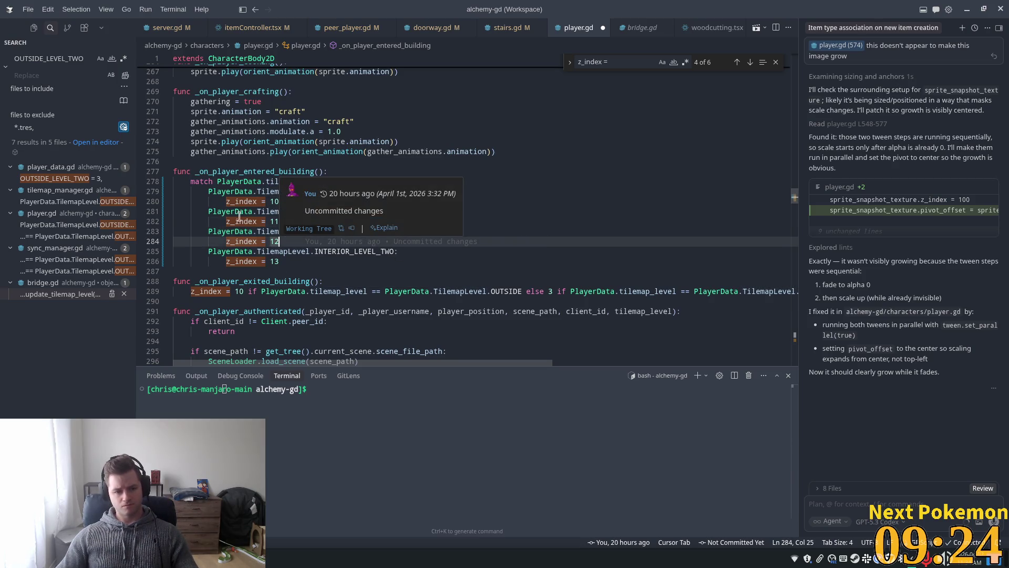
drag(156, 221, 155, 213)
key(BackSpace)
key(BackSpace)
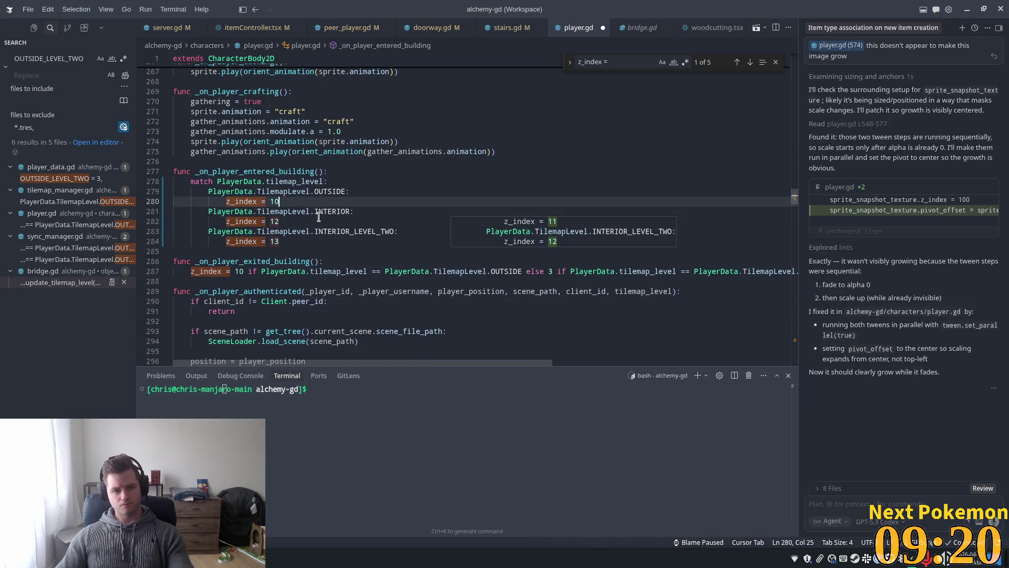
Set the INTERIOR case's z_index to 11 and INTERIOR_LEVEL_TWO's to 12, keeping OUTSIDE at 10
click(317, 219)
key(BackSpace)
text(1)
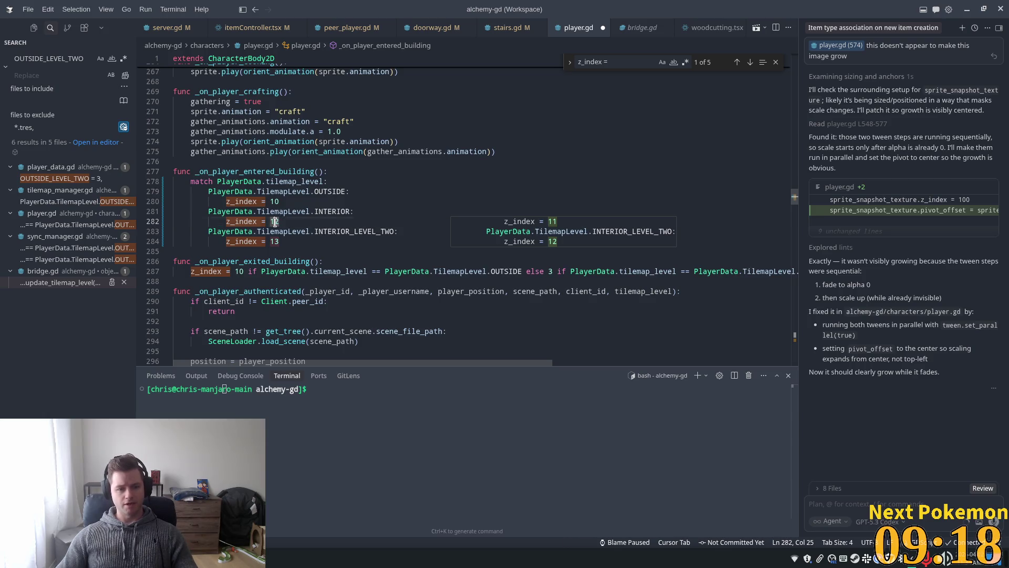
drag(280, 241, 274, 241)
text(2)
click(443, 193)
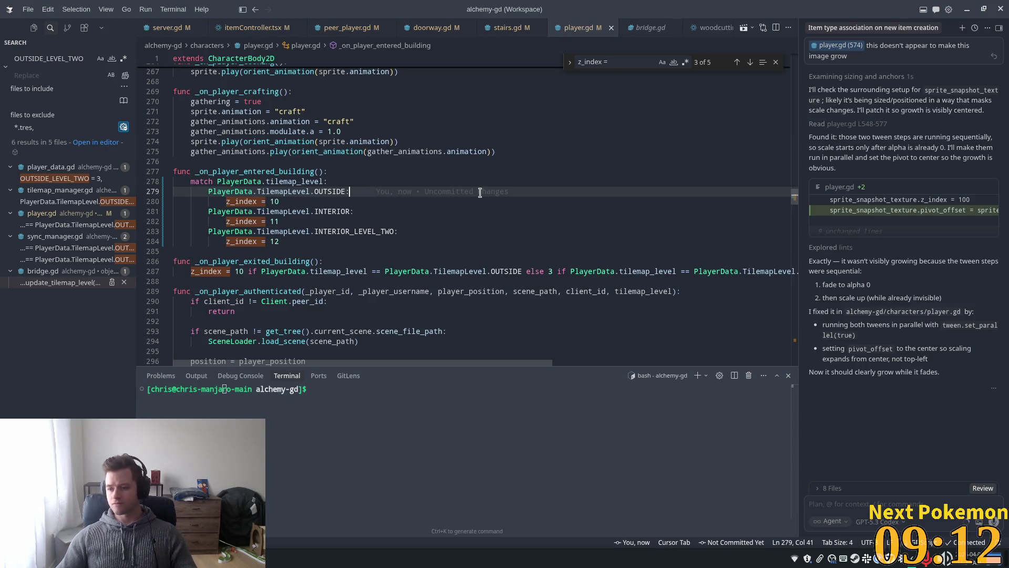
click(292, 201)
mouse_move(463, 196)
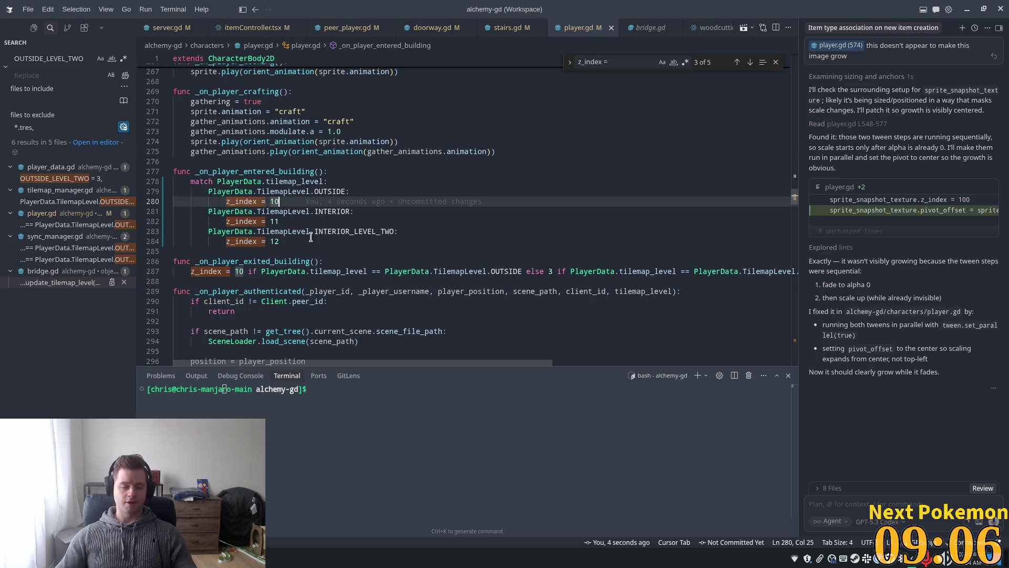
key(Down)
key(Down)
key(Down)
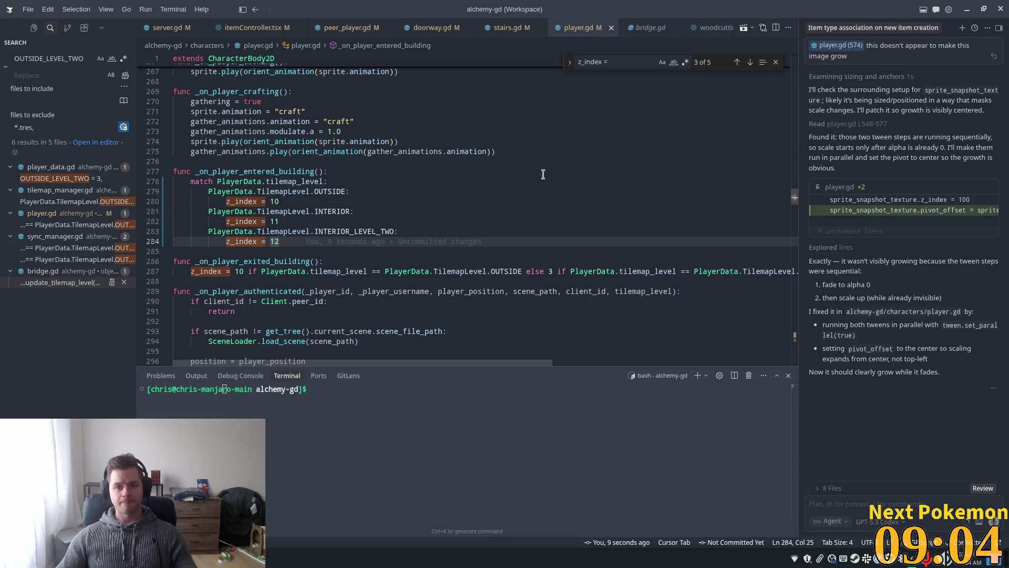
In peer_player.gd, undo to restore the peer z_index assignment line
click(350, 29)
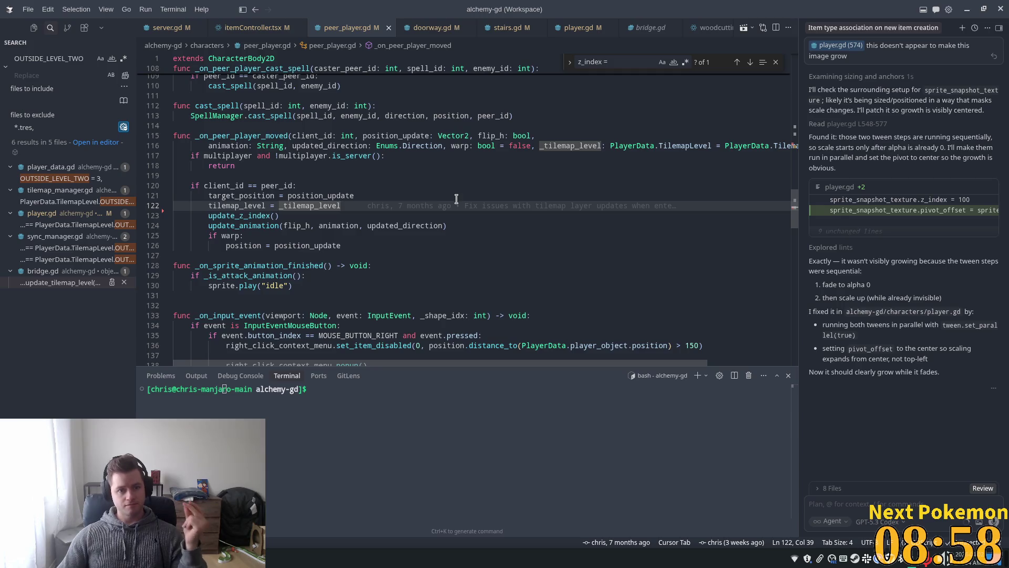
scroll(444, 183, up, 3)
scroll(457, 202, up, 3)
scroll(459, 206, up, 5)
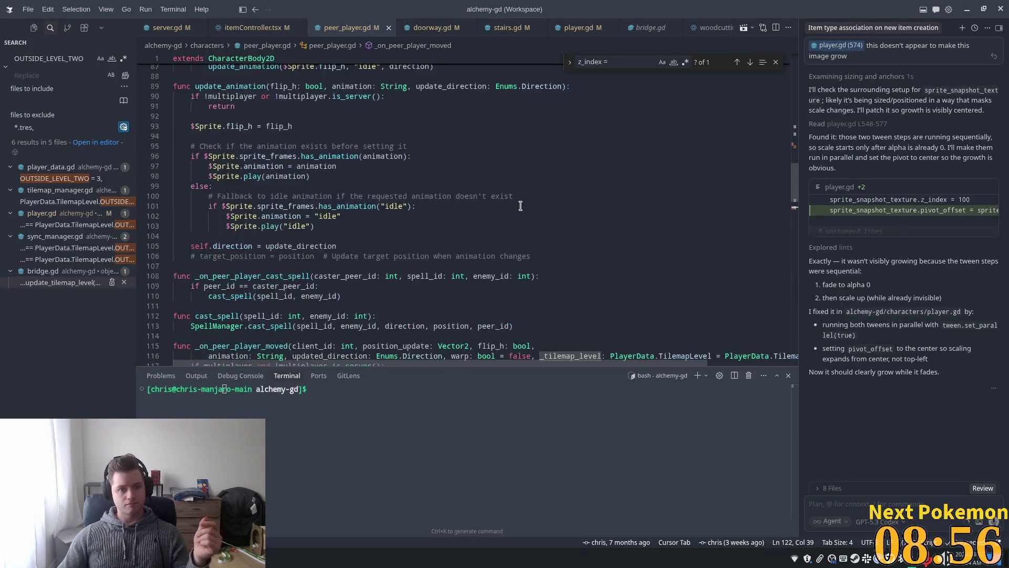
click(688, 194)
key(ctrl+z)
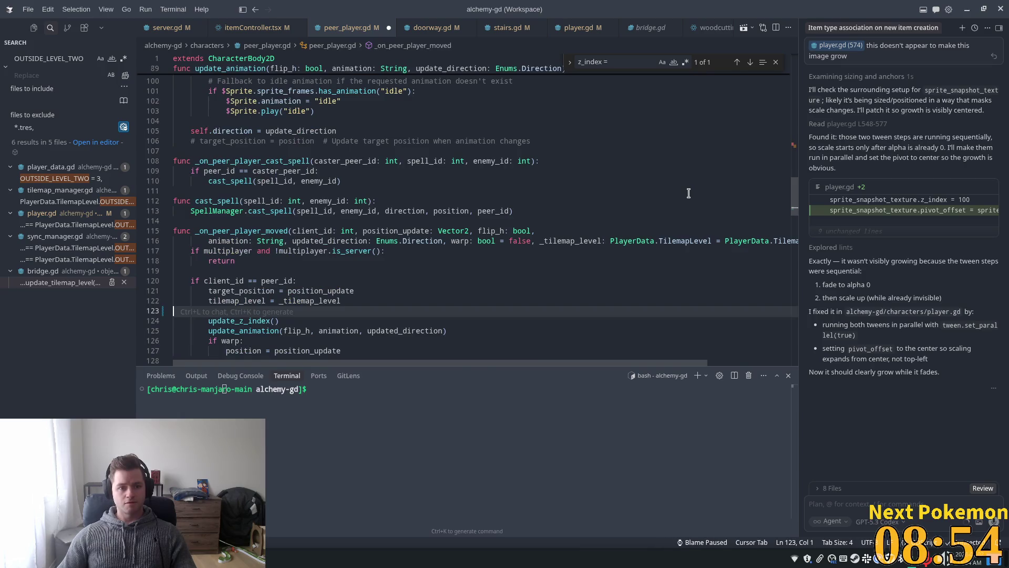
scroll(337, 299, down, 2)
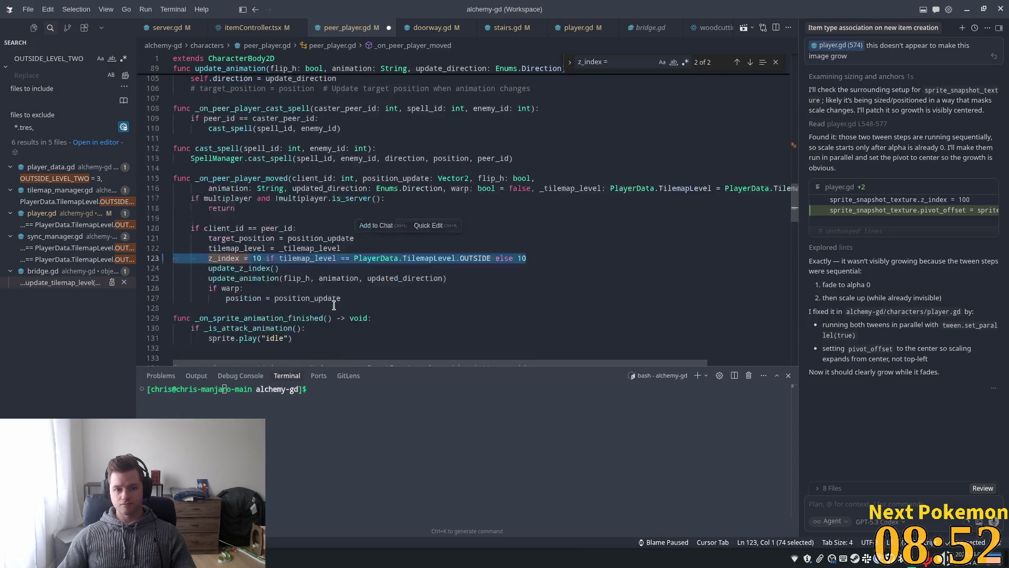
Add a suggested match tilemap_level z_index block below the peer z_index line and save
click(368, 268)
click(271, 258)
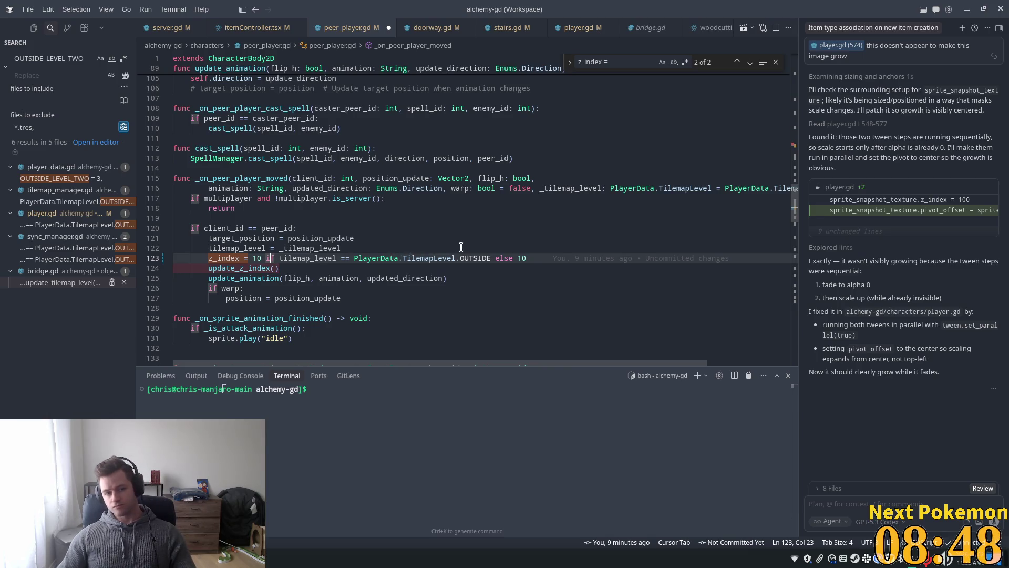
click(348, 247)
key(Return)
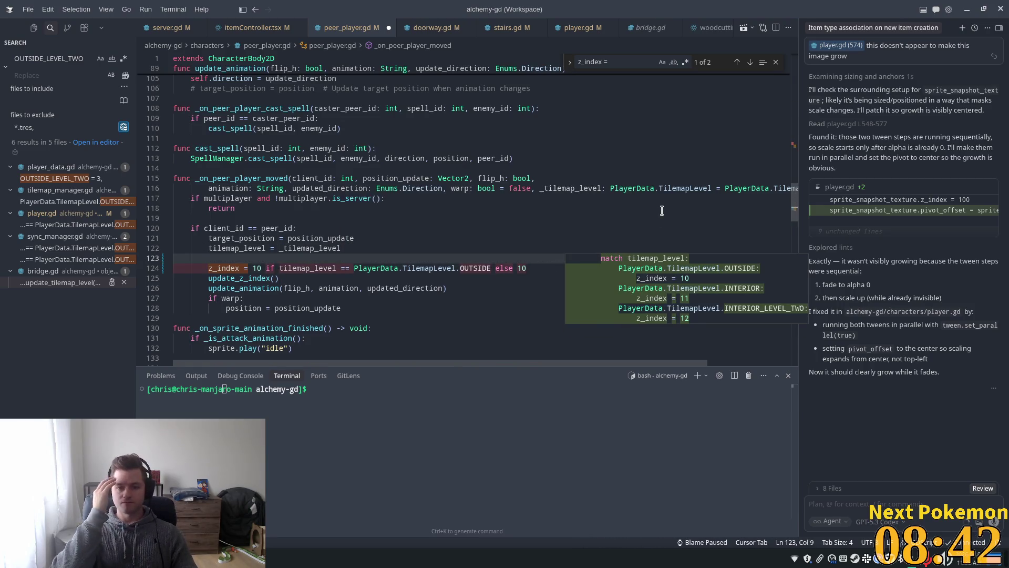
key(Tab)
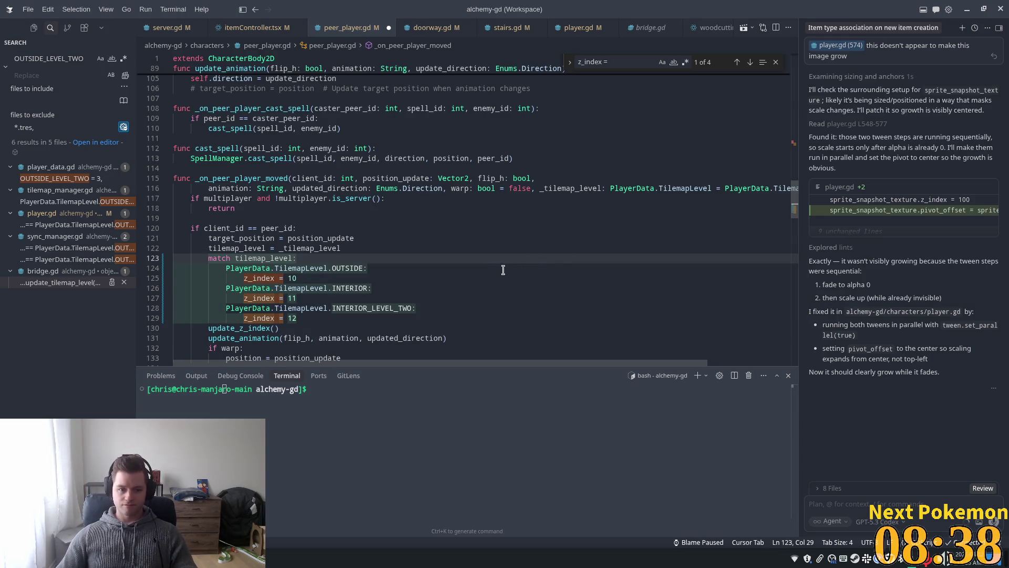
click(460, 281)
key(ctrl+s)
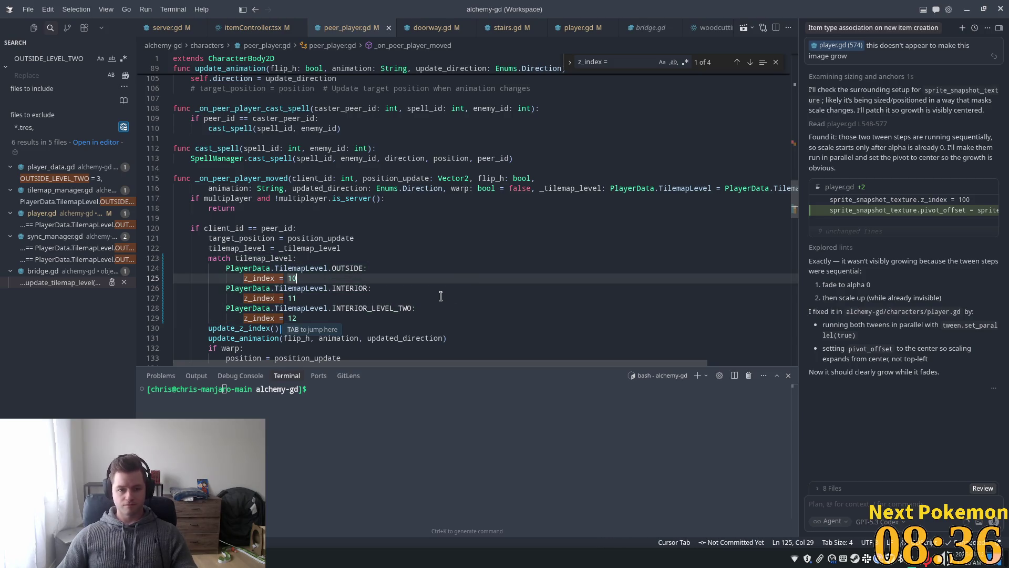
Cut the z_index match block out of _on_peer_player_moved
scroll(351, 296, down, 5)
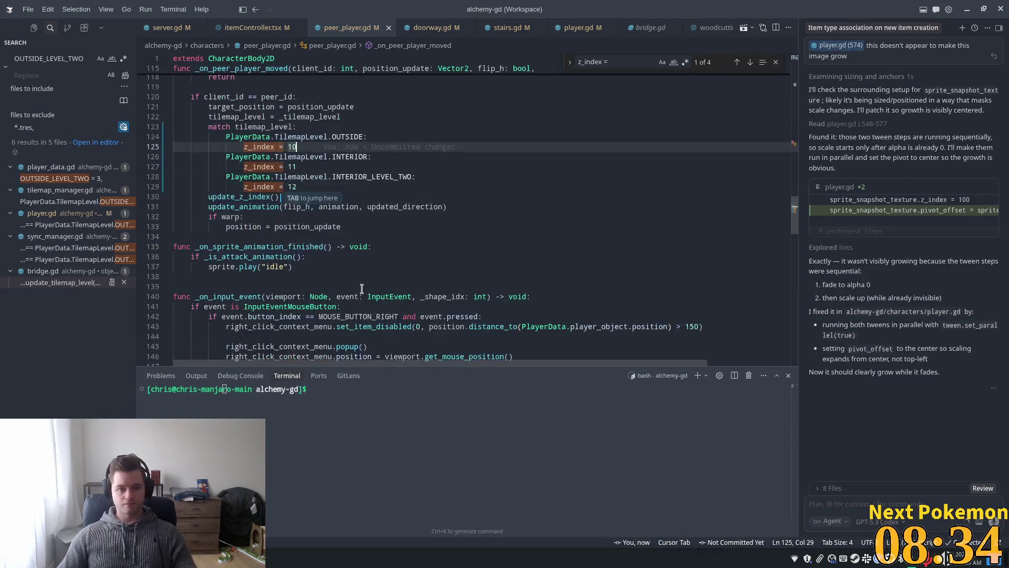
click(209, 126)
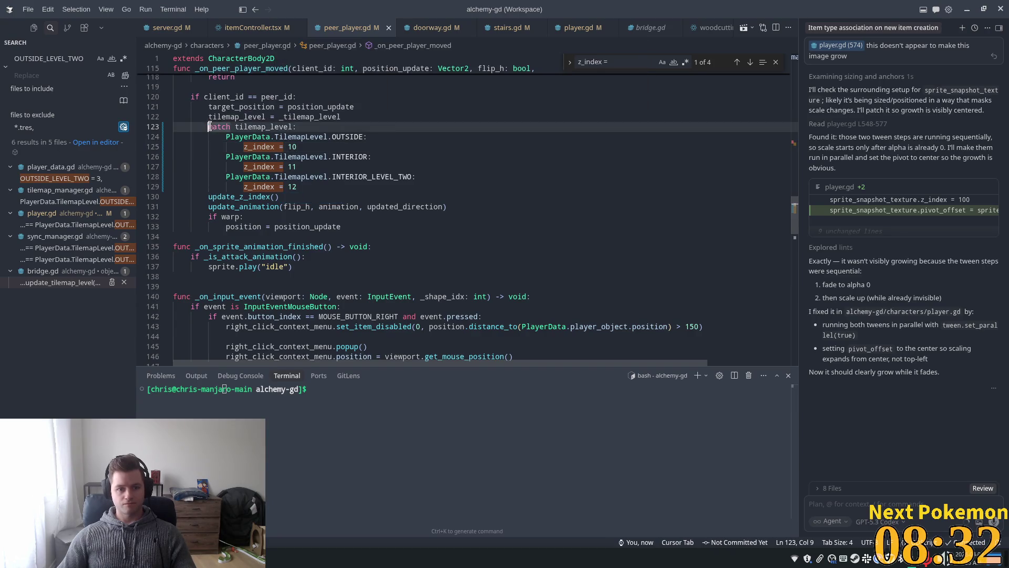
drag(419, 177, 226, 137)
click(292, 157)
mouse_move(315, 184)
mouse_down()
mouse_move(176, 136)
mouse_move(178, 111)
mouse_move(208, 127)
mouse_up()
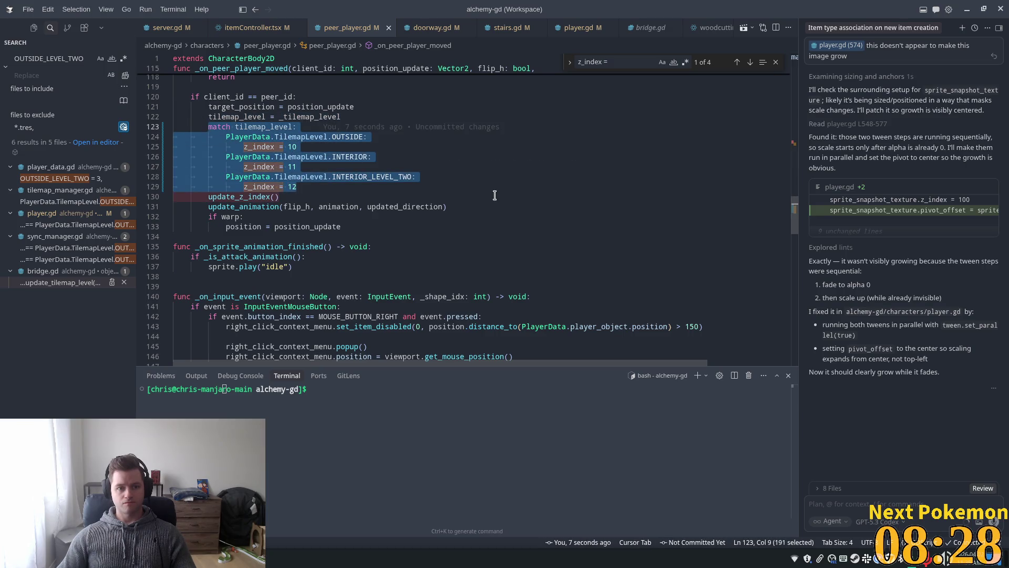
key(ctrl+x)
Put the match block into update_z_index(), tidying its empty line
key(F12)
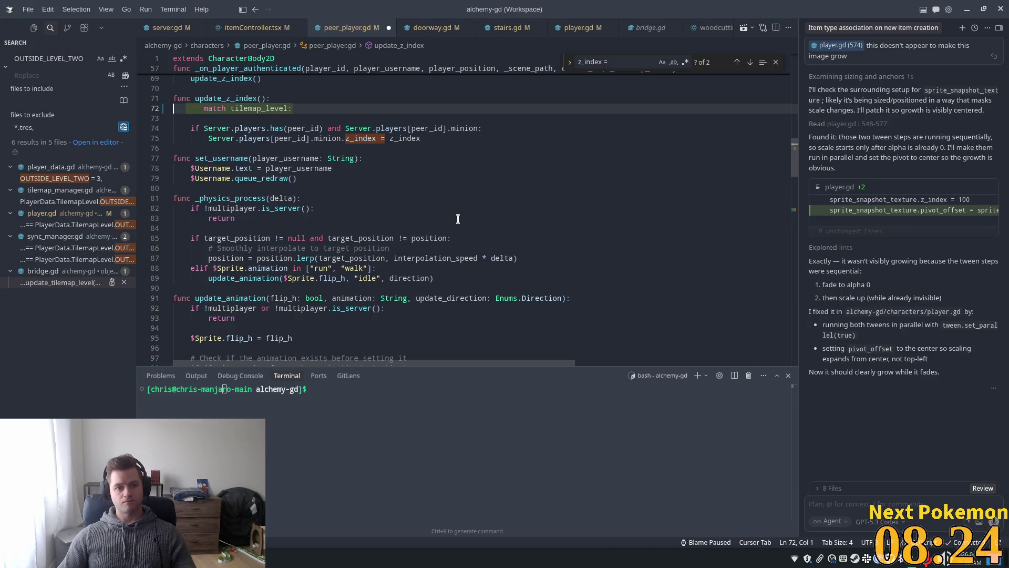
key(Escape)
key(BackSpace)
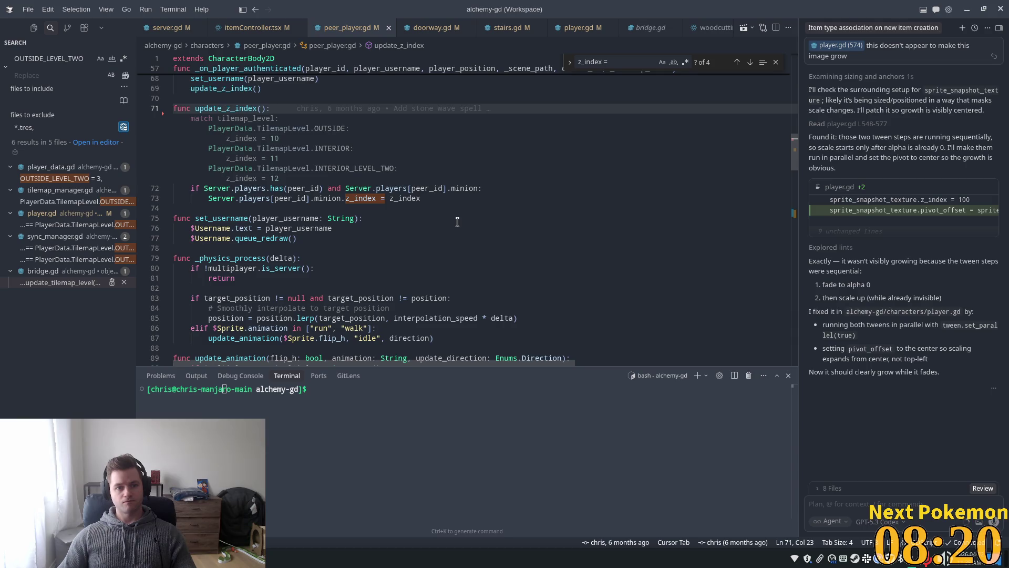
scroll(499, 252, up, 10)
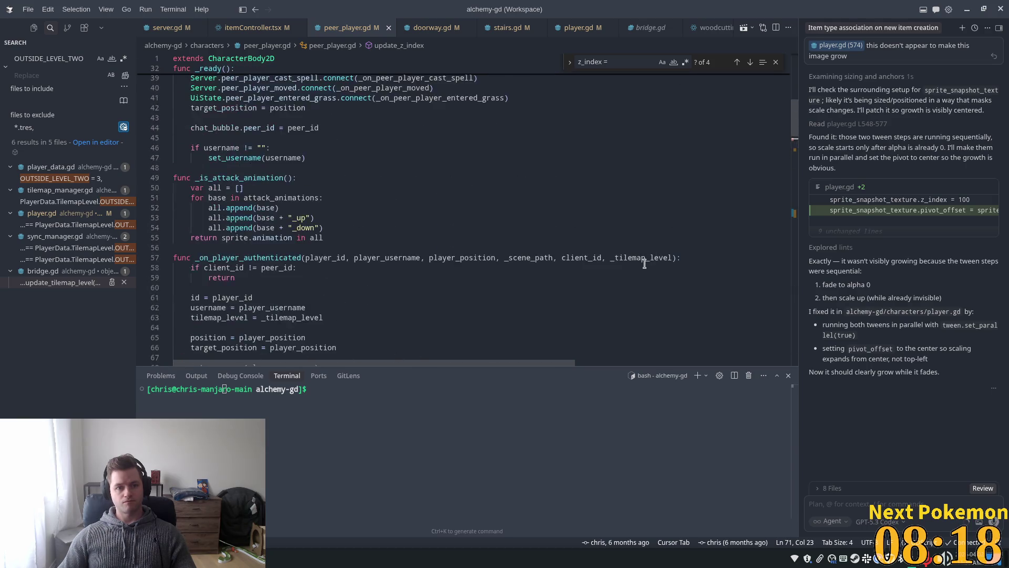
scroll(635, 268, up, 3)
scroll(628, 273, down, 8)
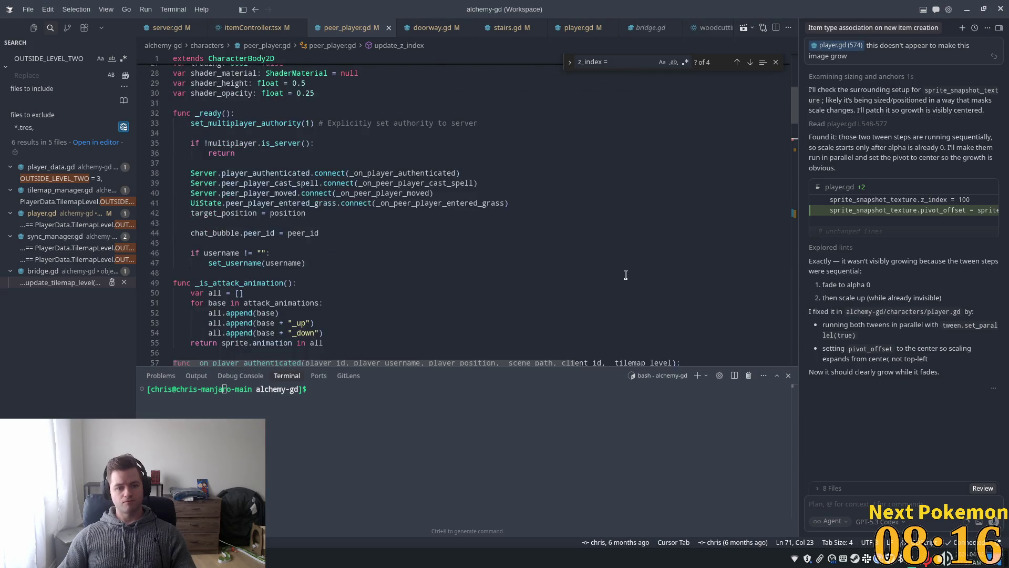
scroll(621, 278, down, 7)
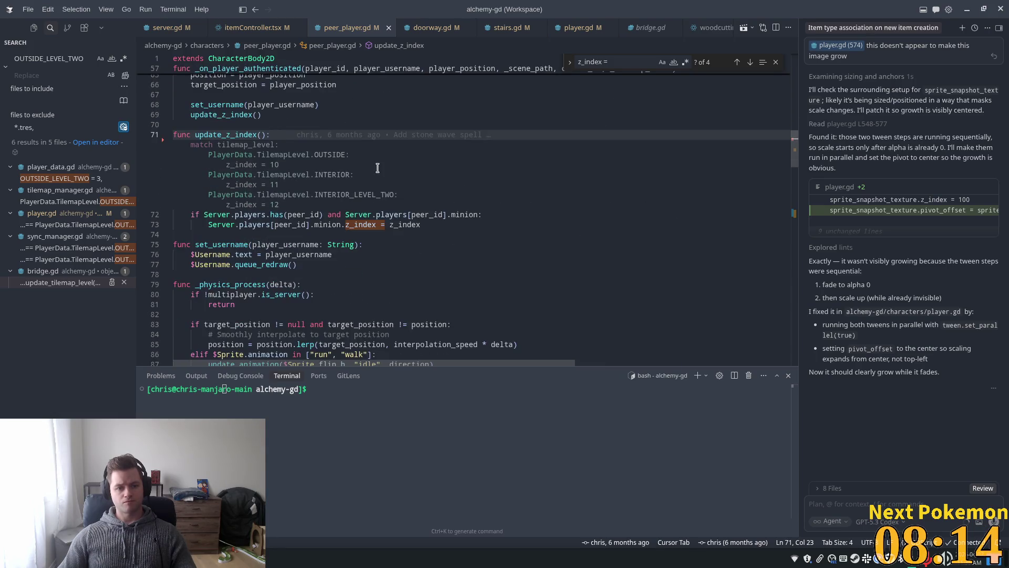
key(Tab)
Find and delete the duplicate match tilemap_level block at lines 130–136, then save peer_player.gd
drag(279, 144, 190, 145)
key(ctrl+f)
key(Return)
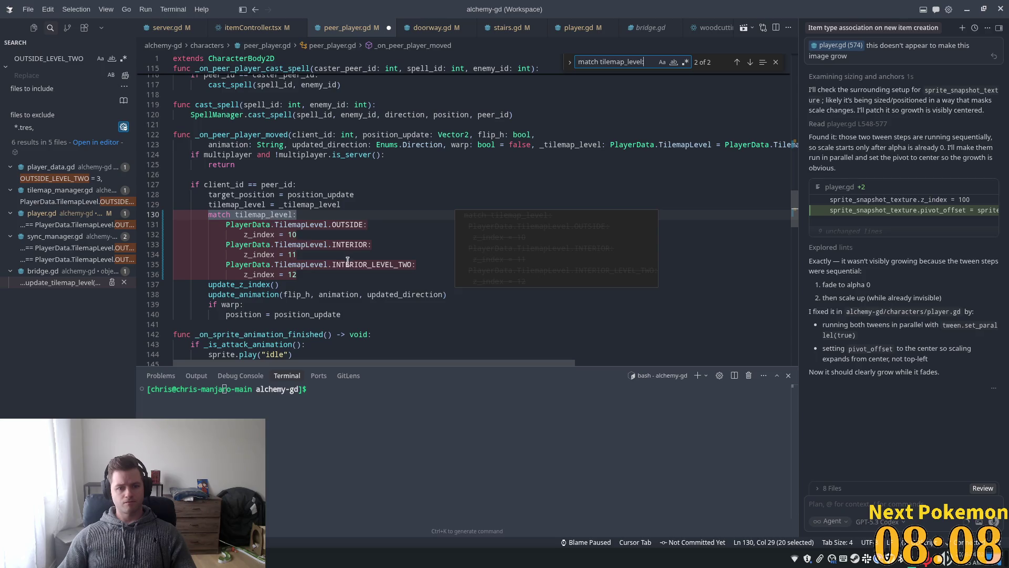
drag(318, 274, 208, 211)
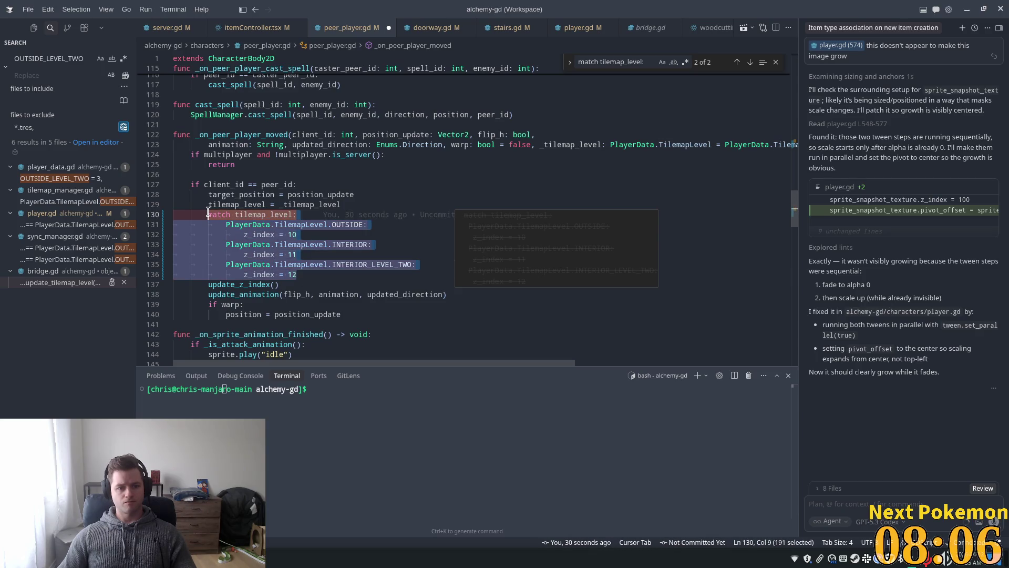
key(BackSpace)
key(BackSpace)
key(BackSpace)
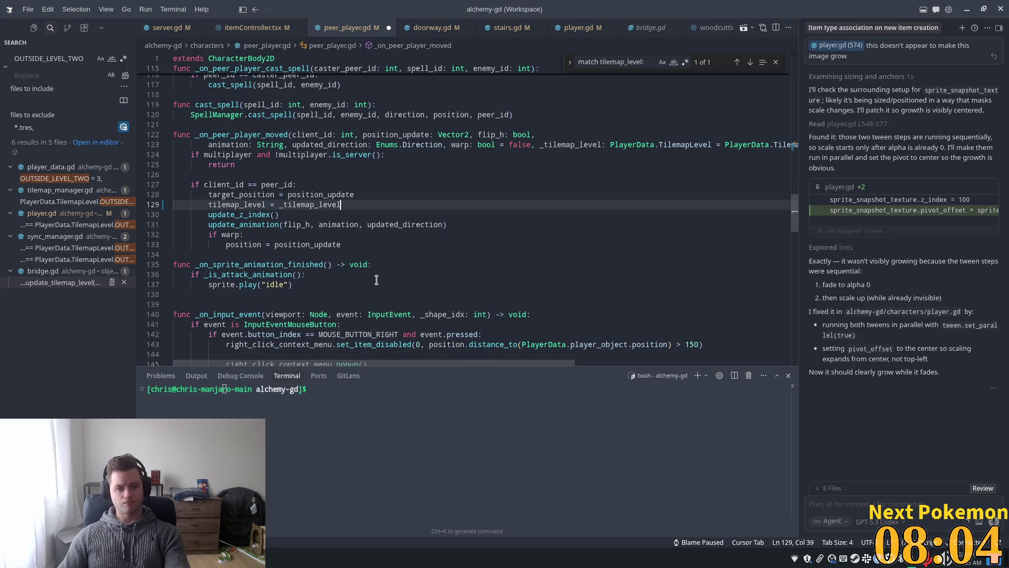
key(ctrl+s)
key(Up)
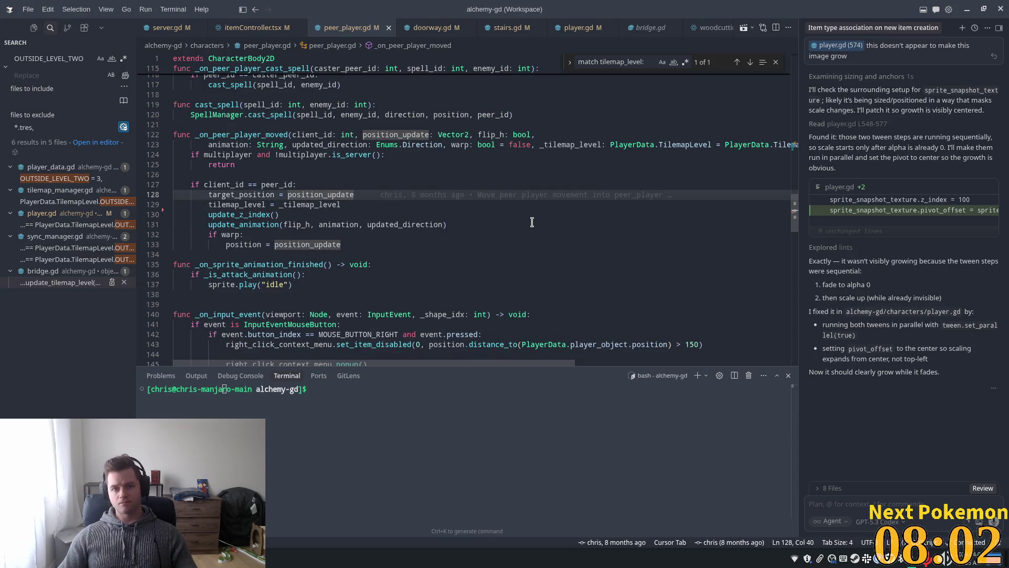
key(alt+Tab)
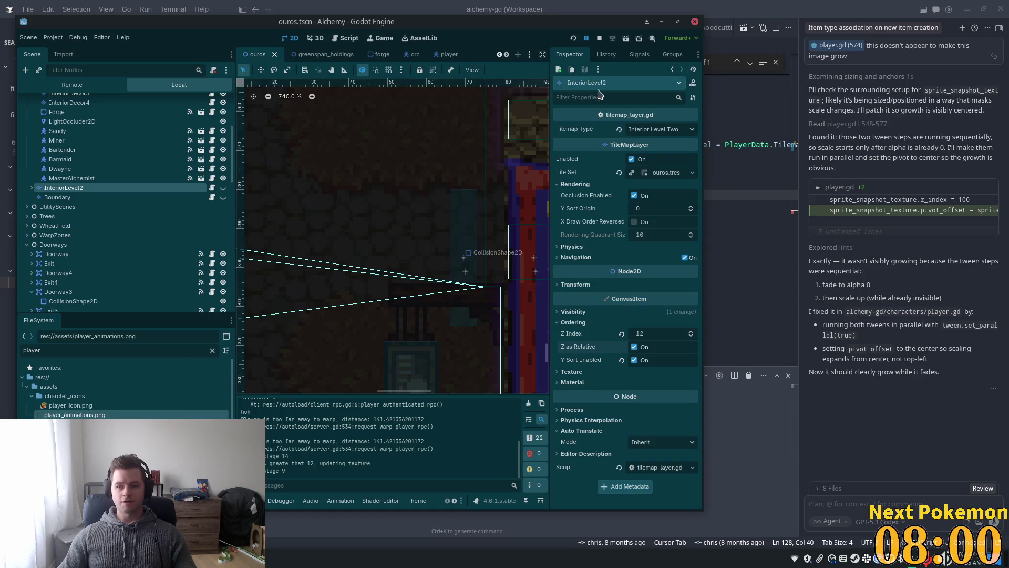
Run the project, arrange the two game windows, and walk a character into an Ouros house
click(572, 38)
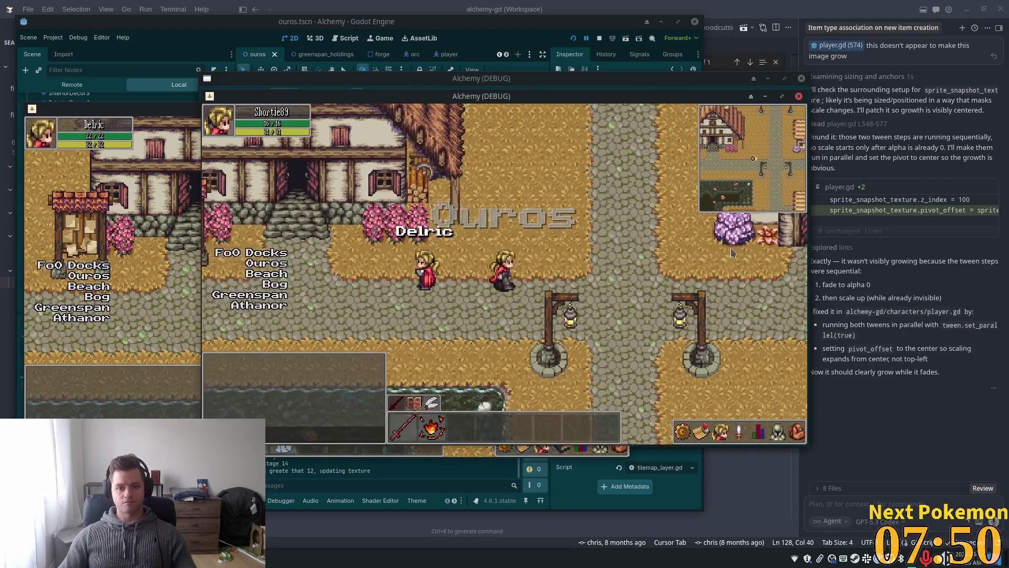
drag(486, 97, 623, 136)
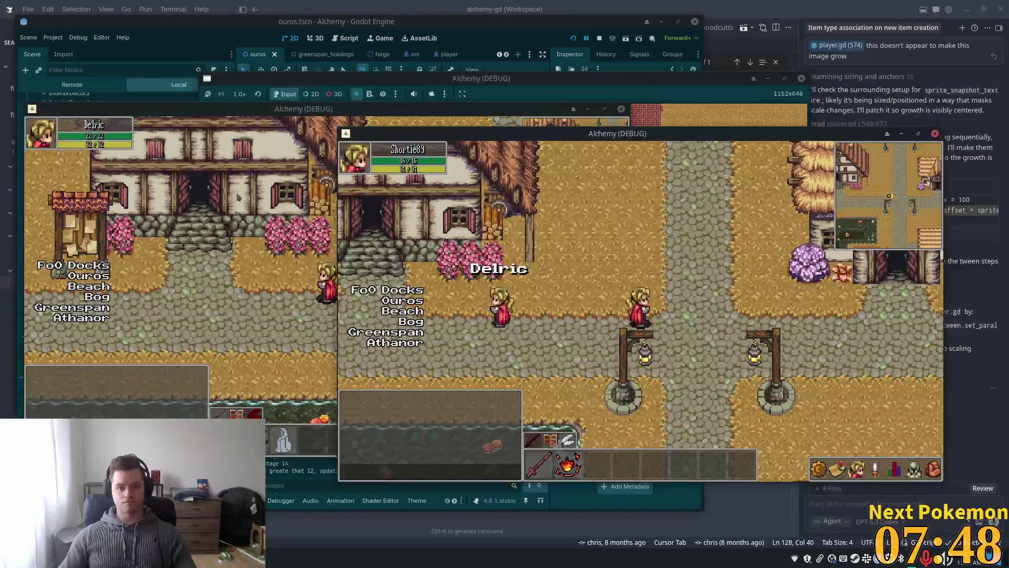
click(307, 206)
key(Left)
key(Up)
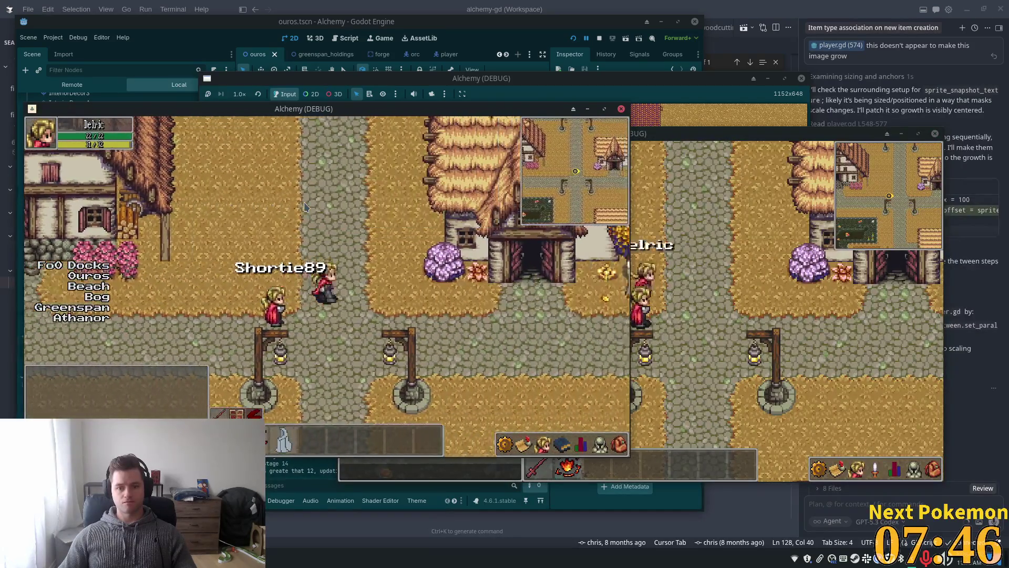
key(Up)
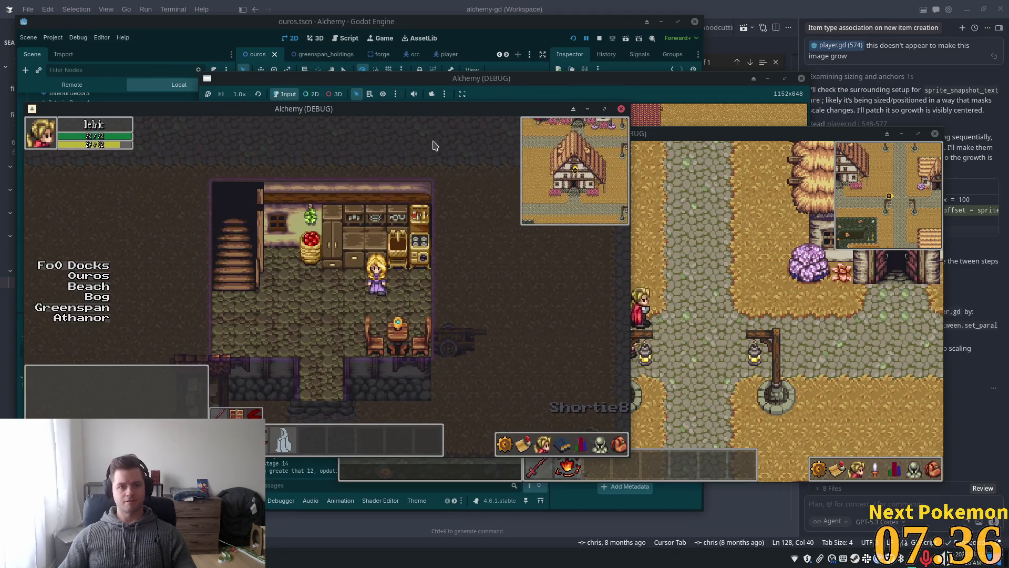
Maximize the Godot editor, then bring up doorway.gd in Cursor
click(509, 35)
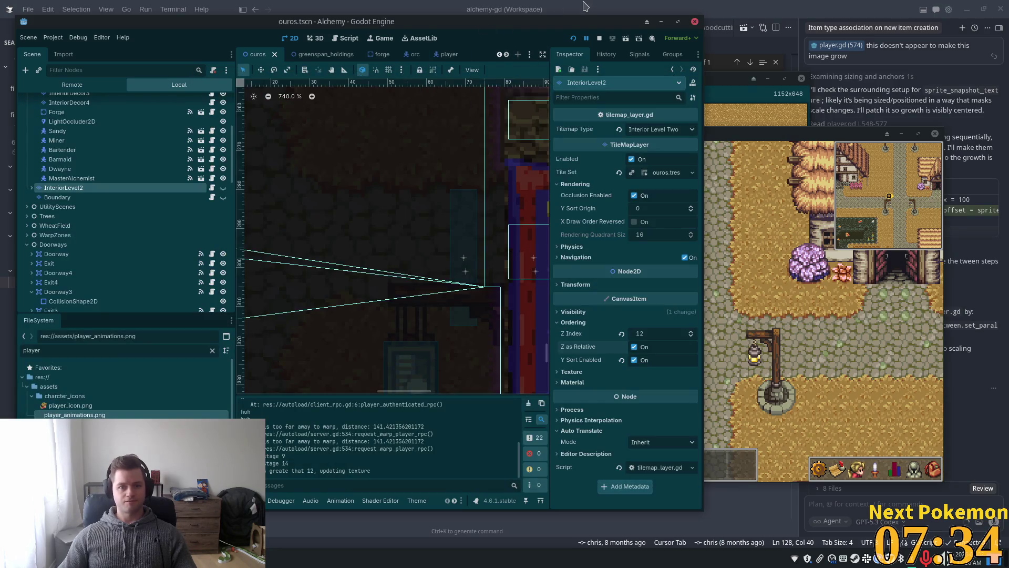
double_click(583, 24)
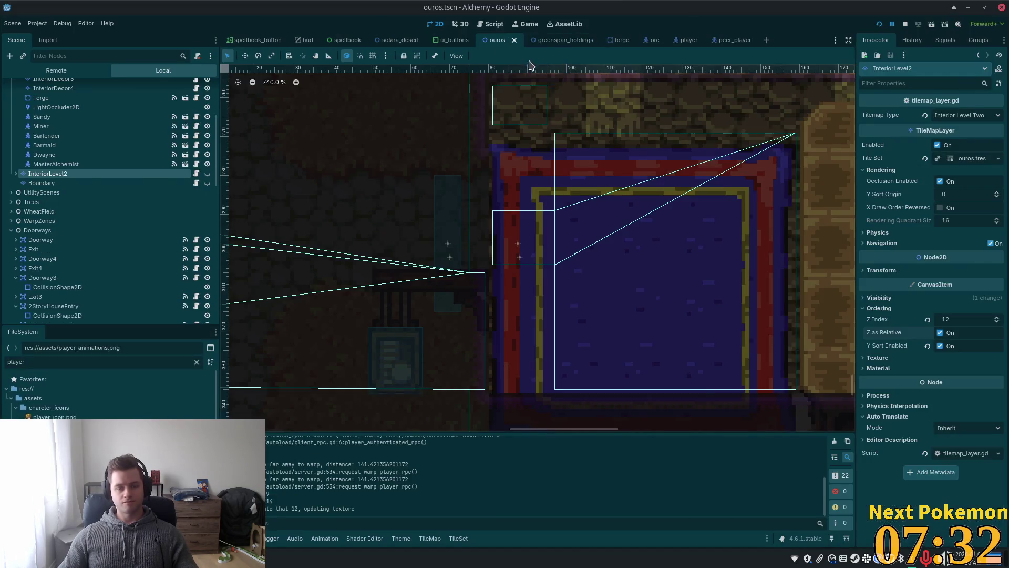
key(alt+Tab)
click(430, 28)
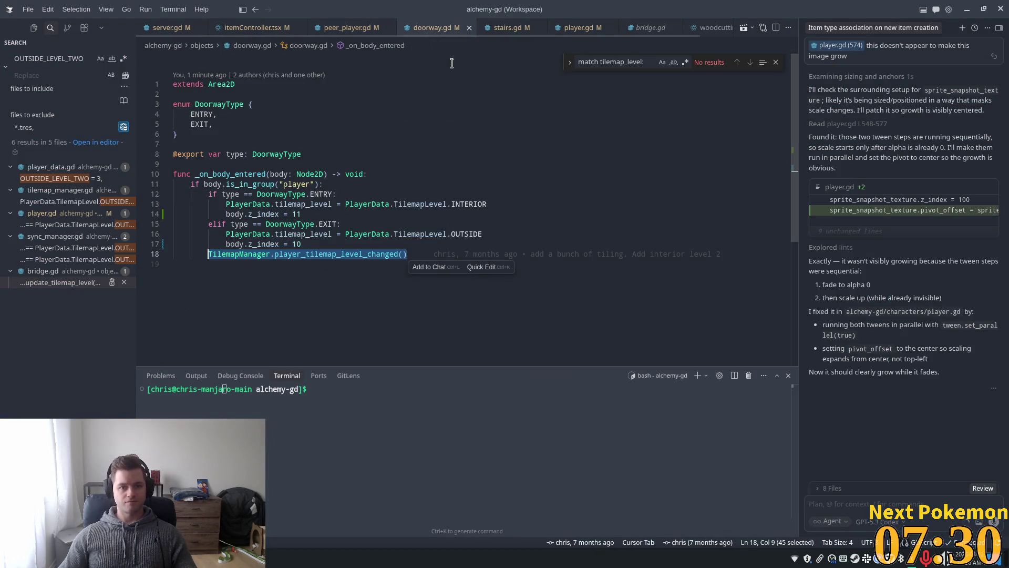
Inspect doorway.gd's tilemap_level, DoorwayType exit check and z_index line history
click(349, 174)
click(326, 252)
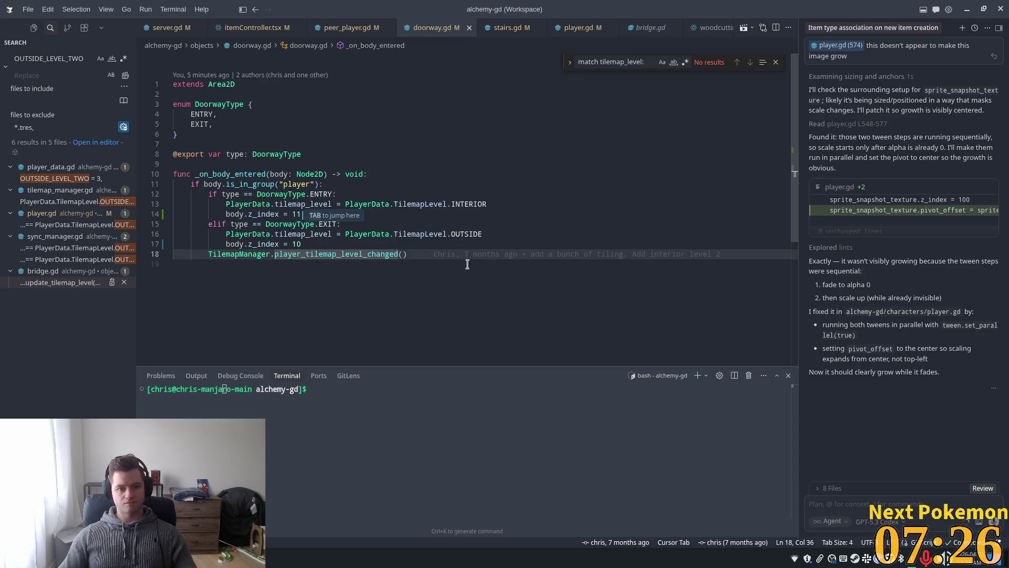
click(270, 204)
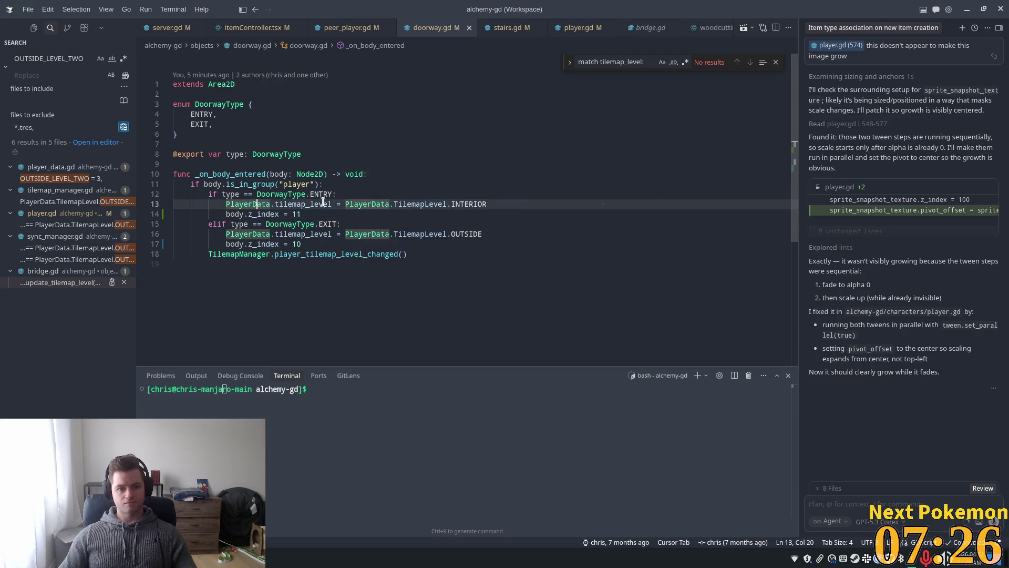
double_click(310, 253)
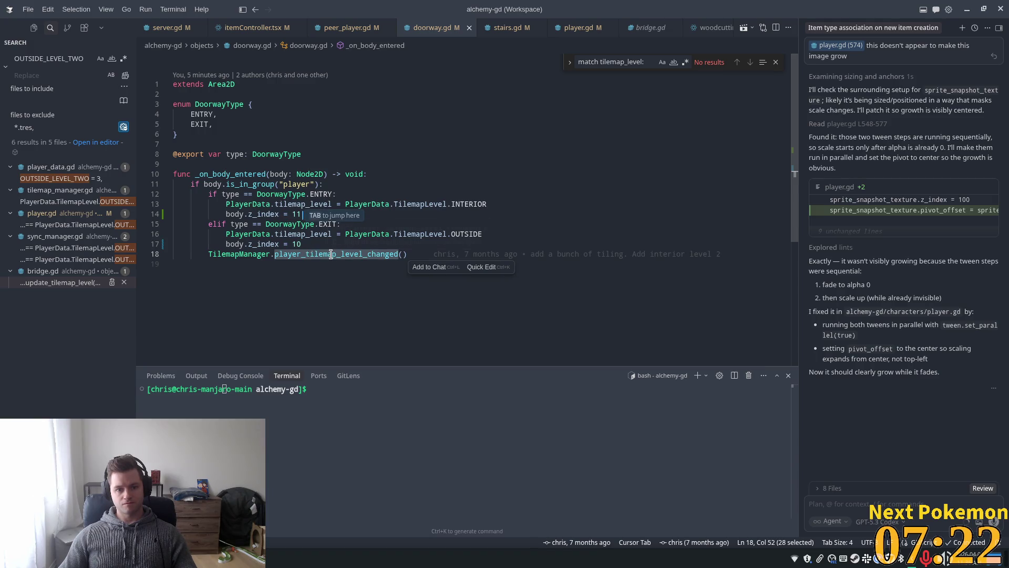
click(310, 204)
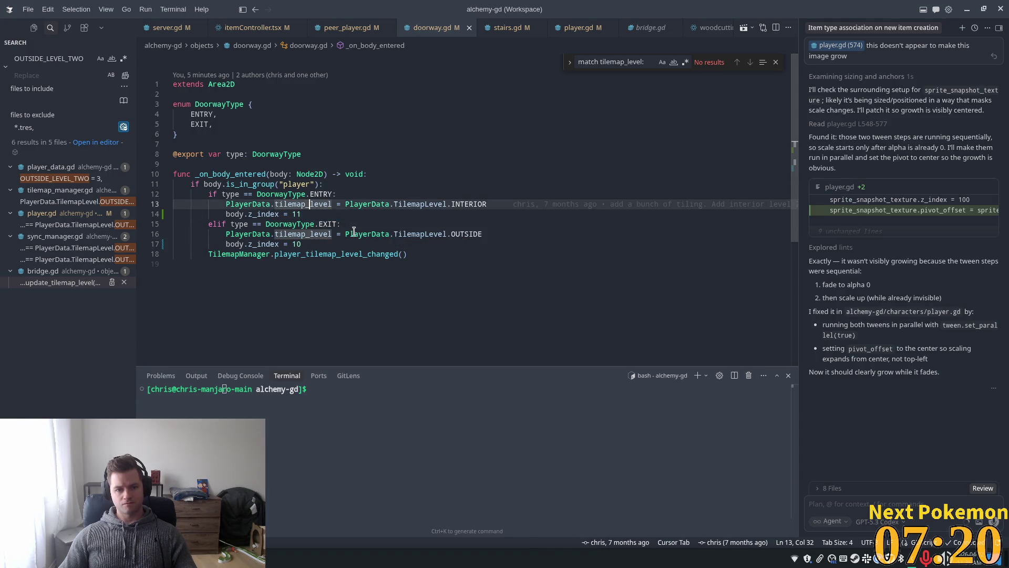
click(315, 224)
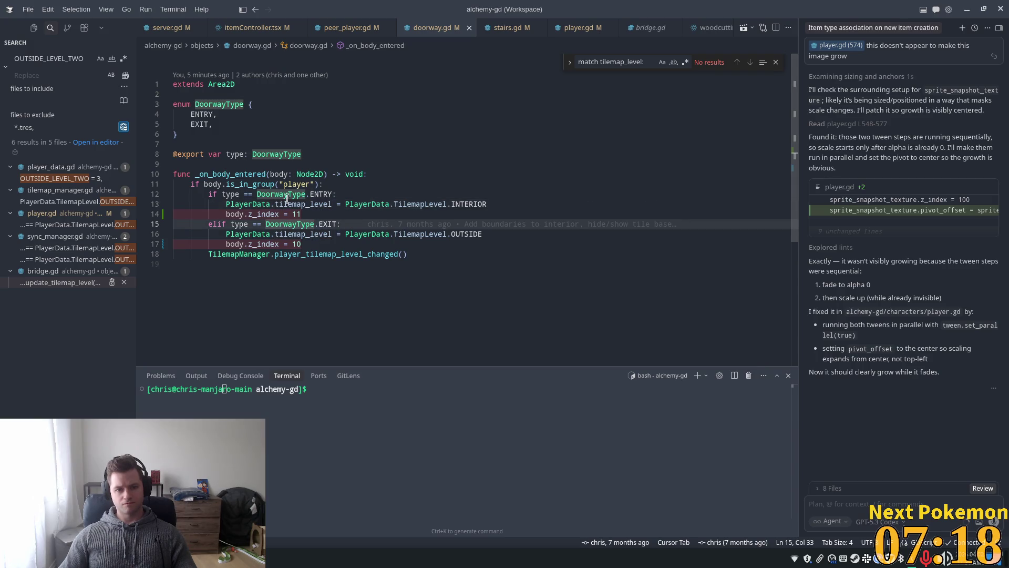
click(434, 204)
click(305, 216)
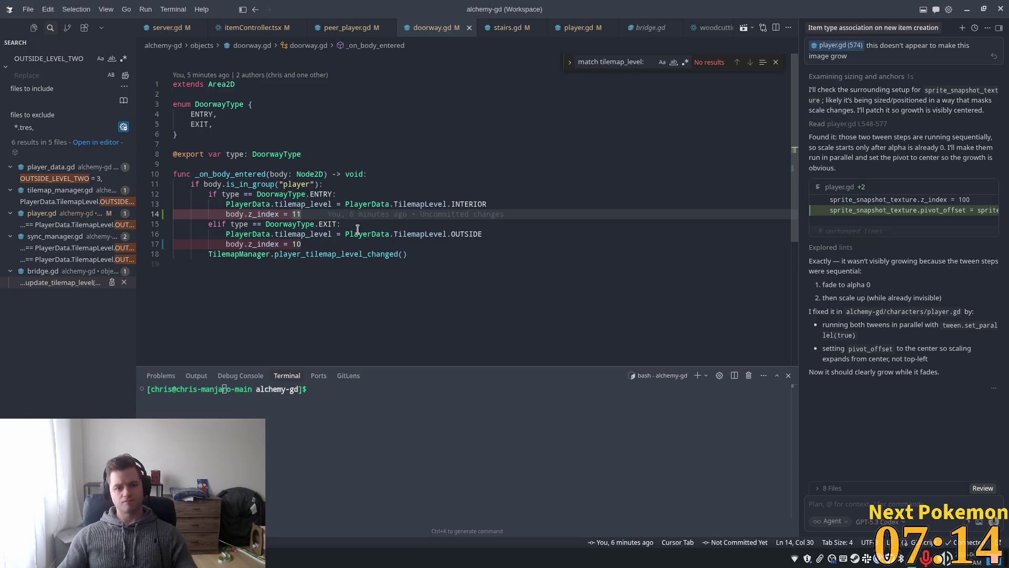
Trace the player_tilemap_level_changed and player_entered_building signal definitions and show_interior_tilemaps call
ctrl+click(305, 254)
scroll(340, 254, down, 4)
scroll(277, 227, up, 5)
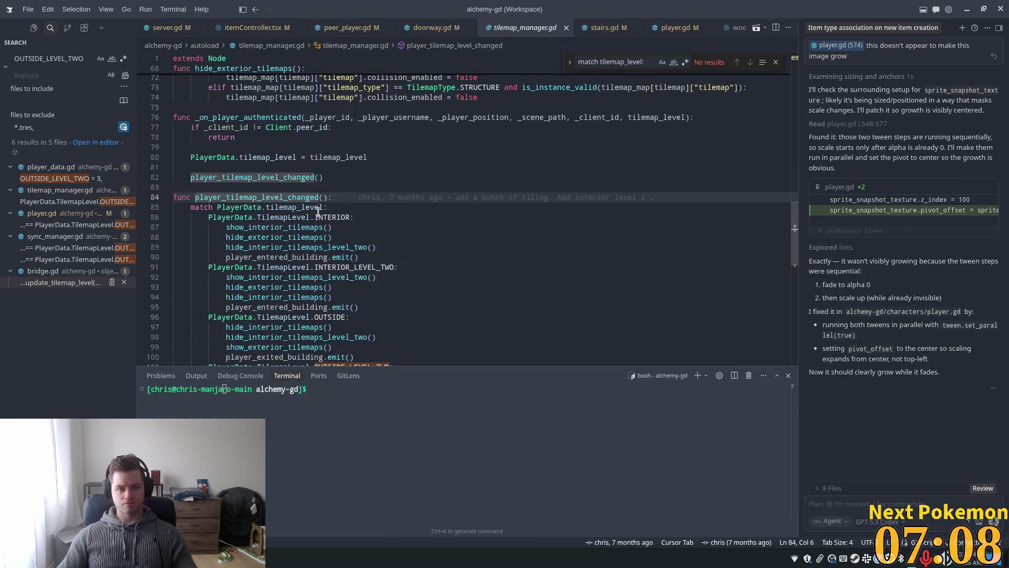
click(296, 227)
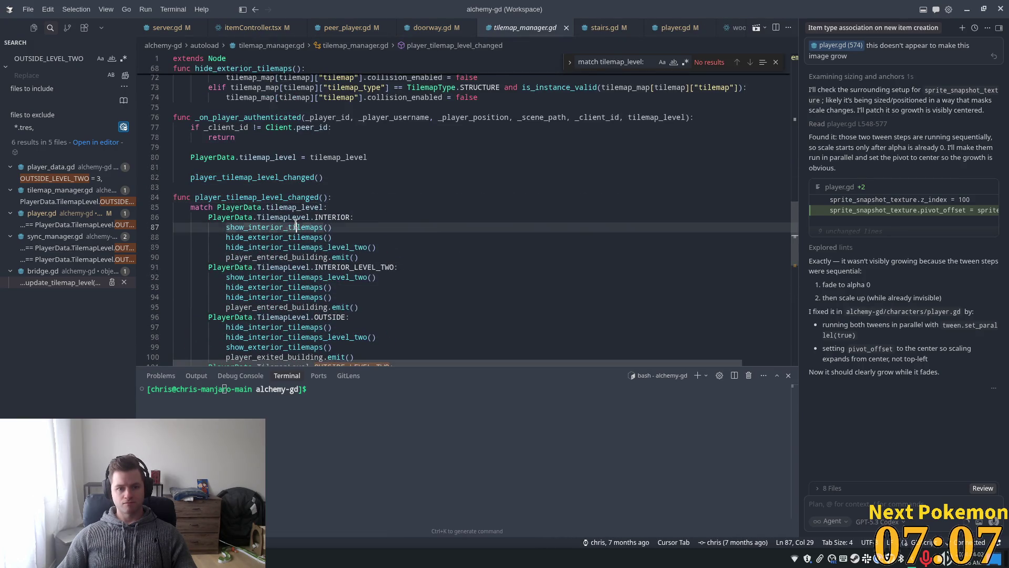
ctrl+click(279, 257)
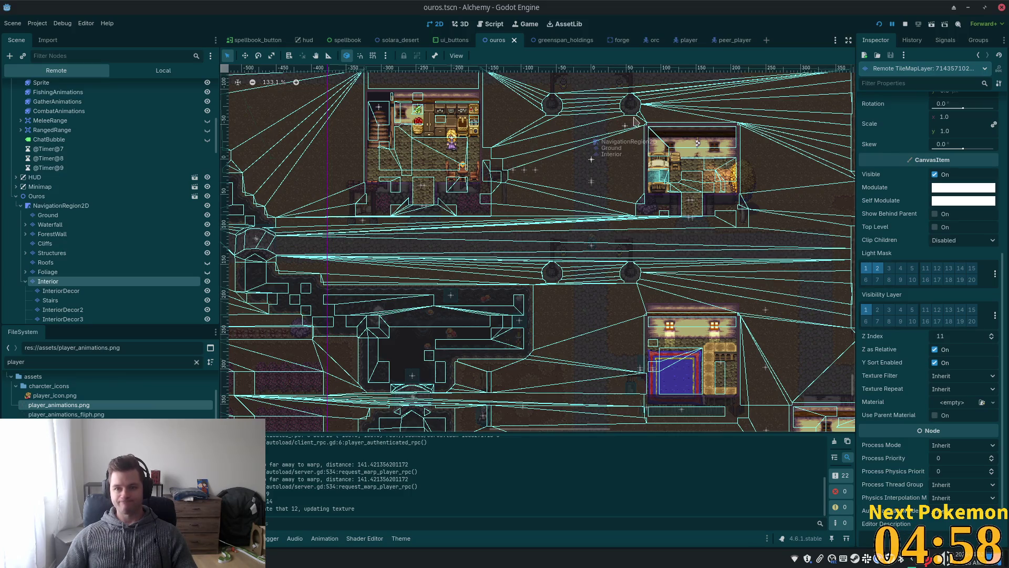
key(alt+Tab)
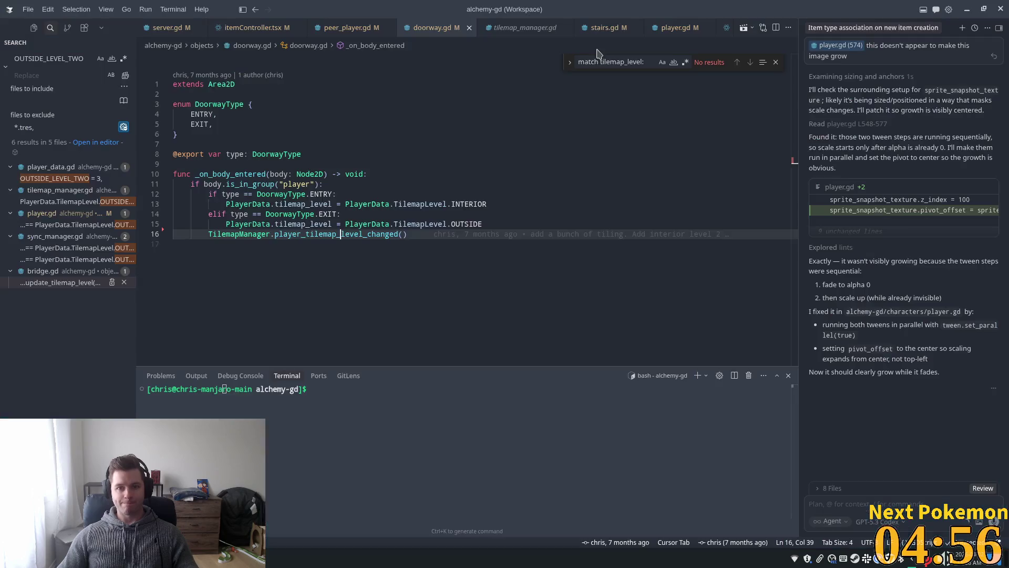
ctrl+click(339, 235)
Change the interior z_index values to 12 and 13 in player.gd and peer_player.gd's update_z_index
click(674, 34)
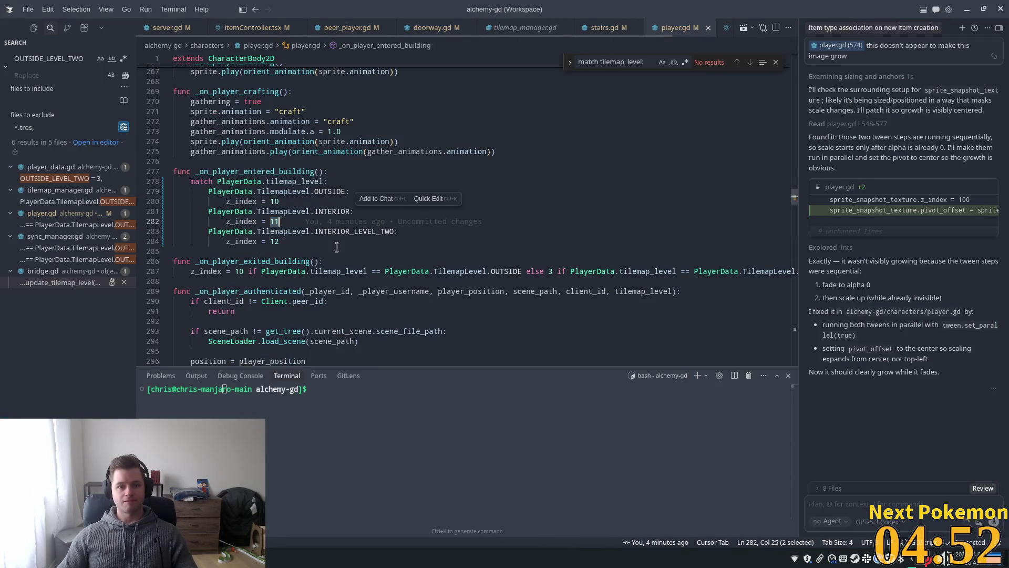
drag(270, 222, 279, 241)
text(2)
text(3)
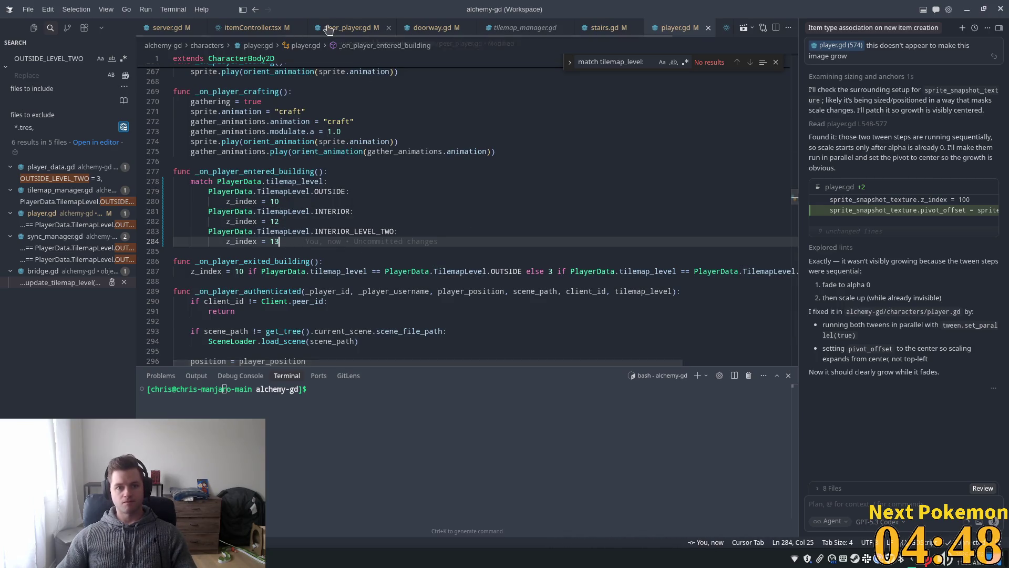
key(ctrl+alt+minus)
ctrl+click(253, 215)
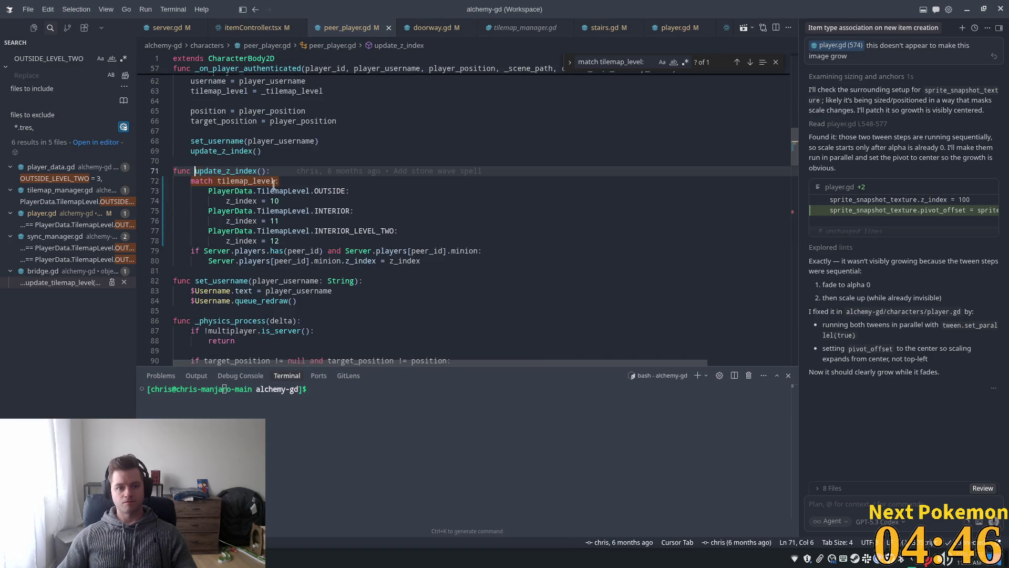
double_click(274, 221)
text(12)
click(274, 241)
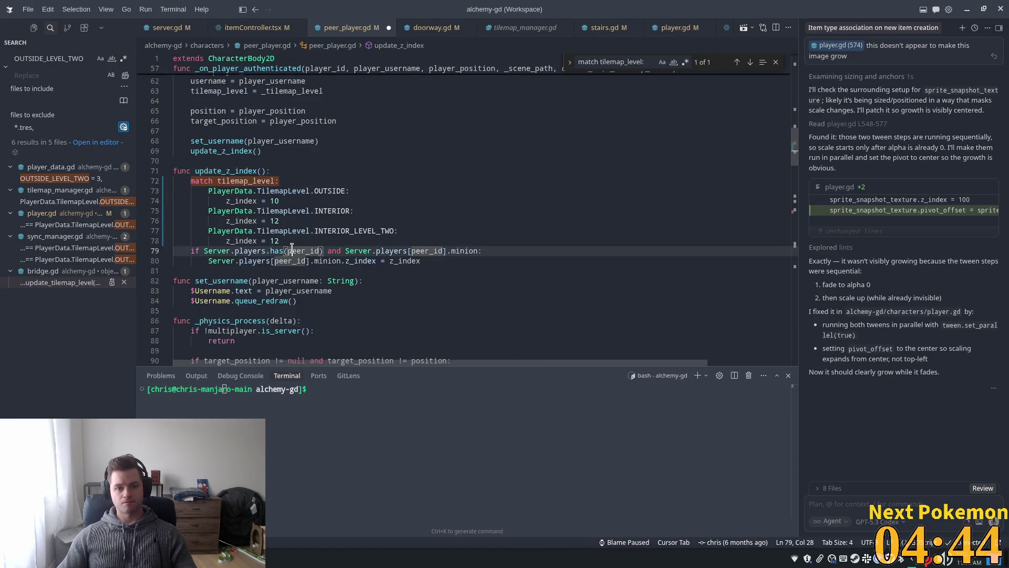
text(13)
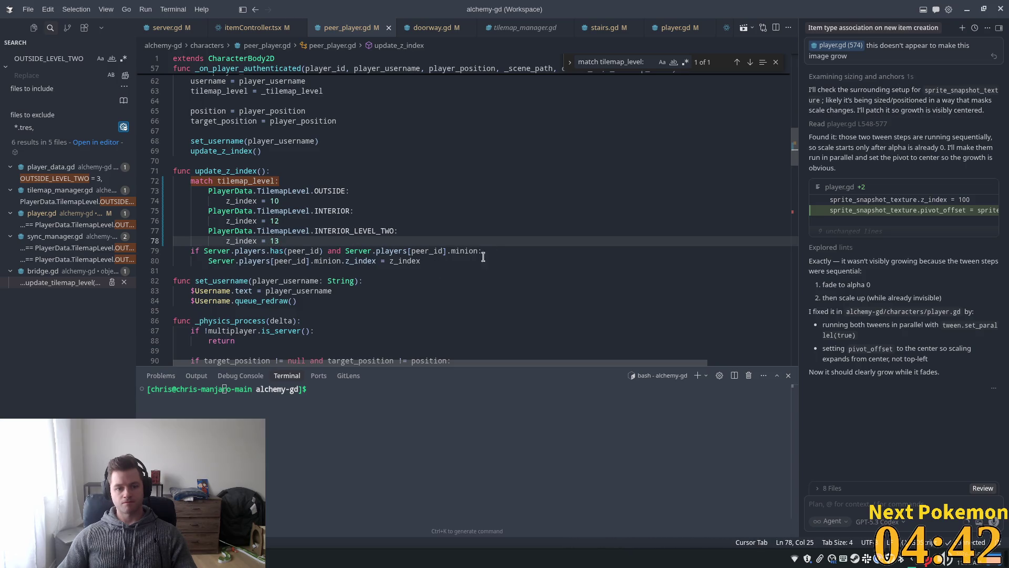
key(alt+Tab)
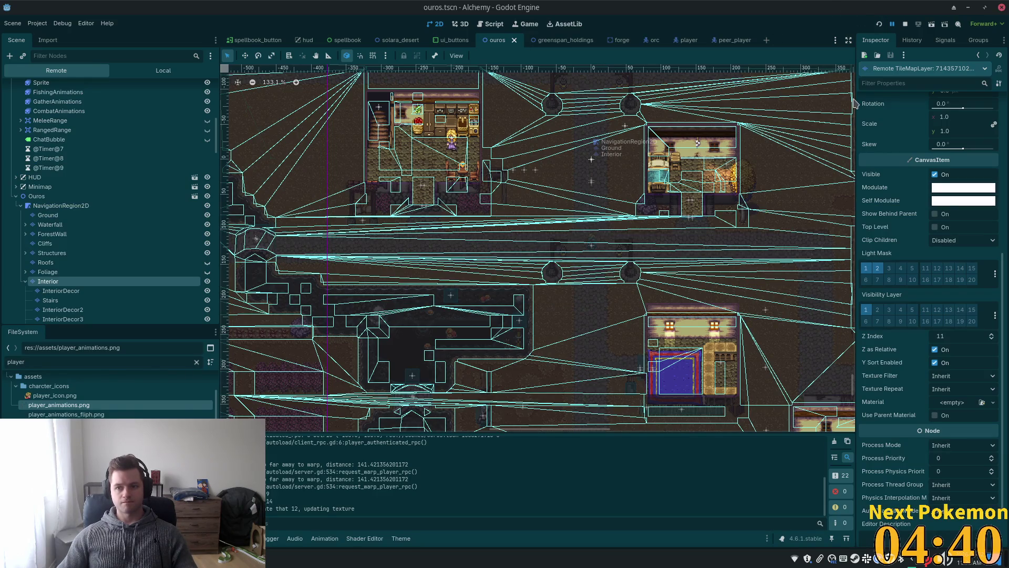
Restart the game and walk the first character into the house and through its interior
key(F5)
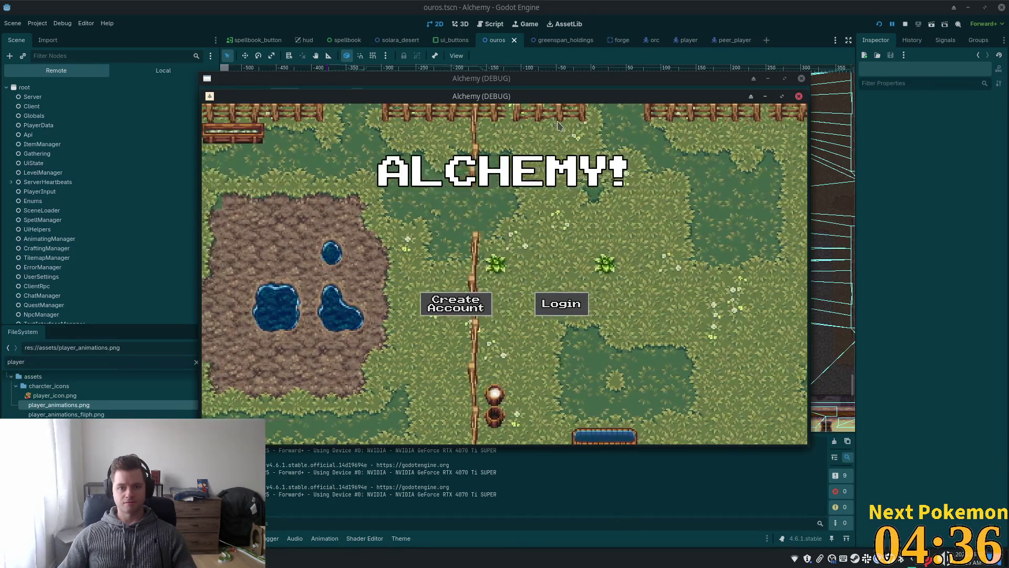
key(Left)
key(Up)
key(Up)
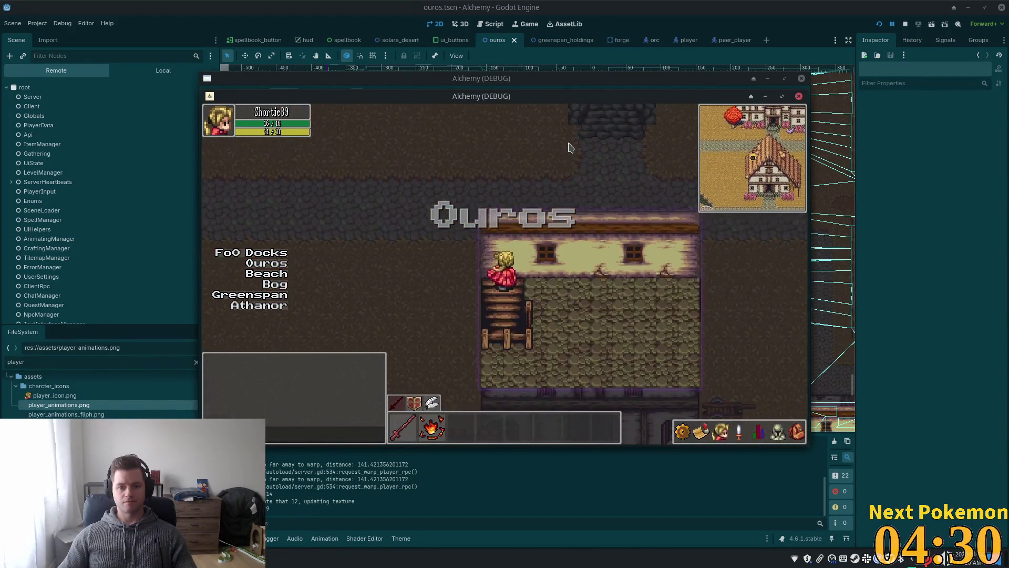
key(Down)
key(Right)
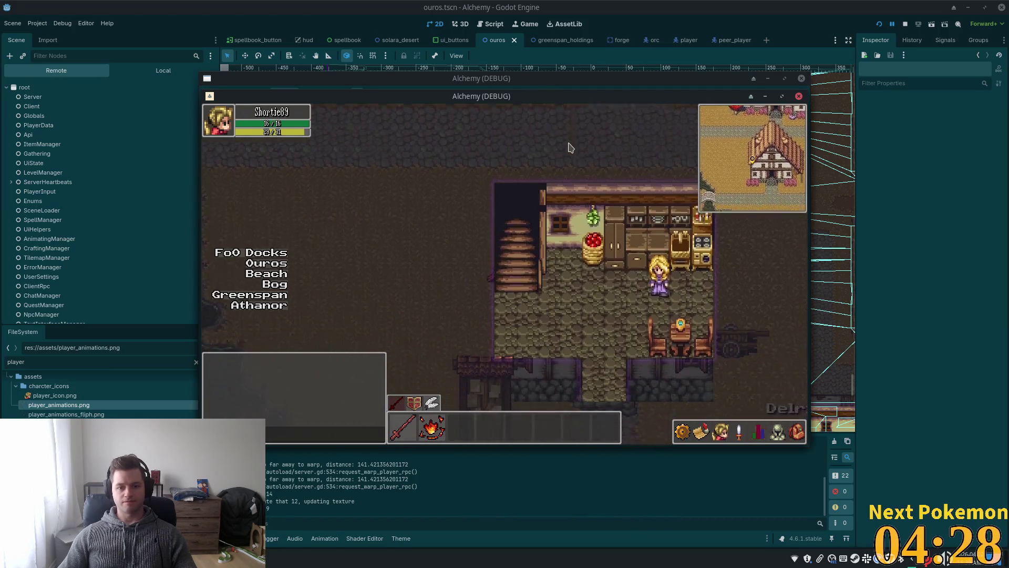
key(Down)
key(Right)
Arrange the two debug windows, moving the second client's window to the lower right
drag(654, 100, 570, 115)
click(674, 115)
key(Up)
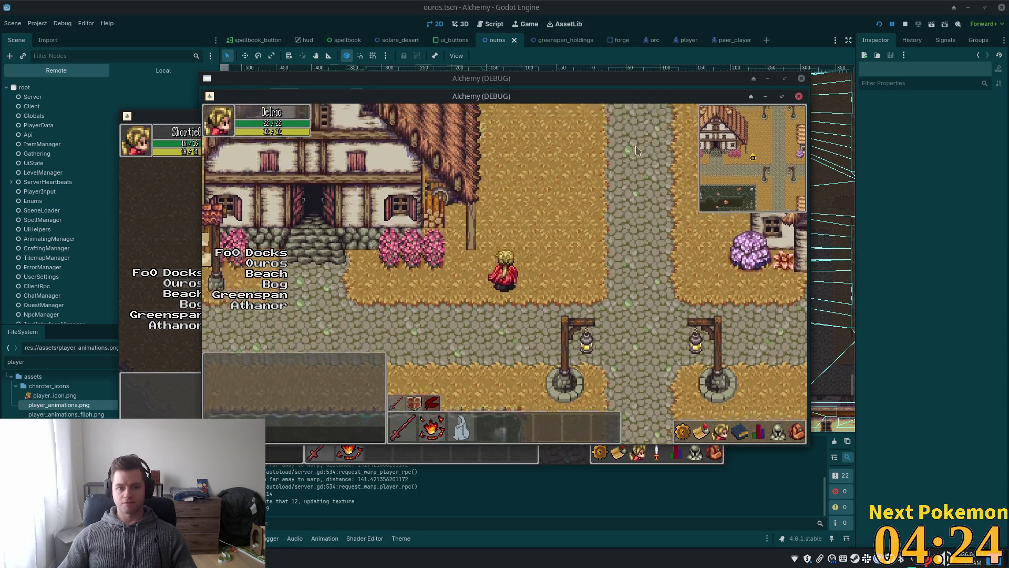
click(169, 199)
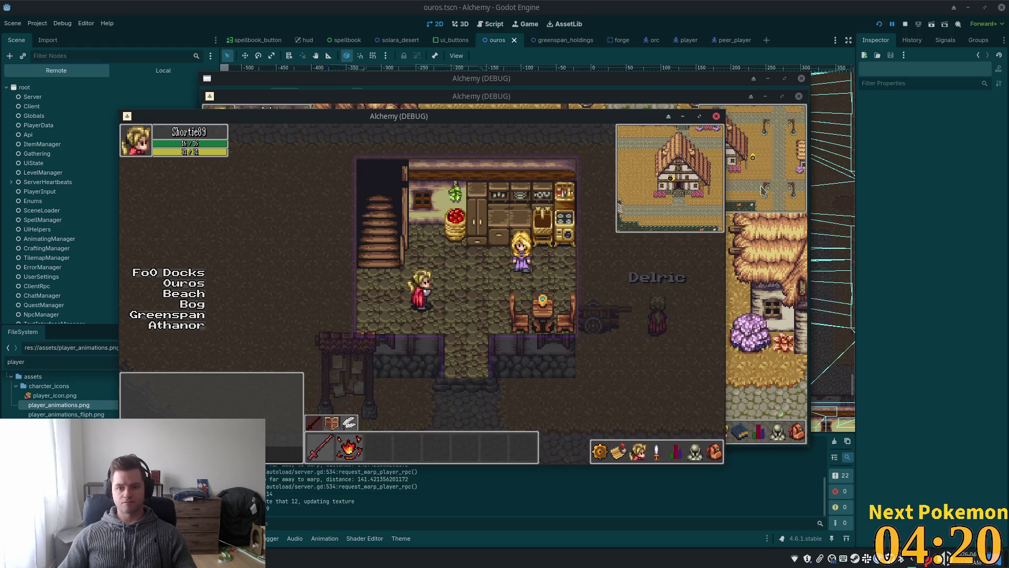
click(767, 272)
mouse_move(540, 100)
mouse_down()
mouse_move(928, 233)
mouse_move(968, 234)
mouse_up()
Walk the second character north past the house, then left toward it
key(Up)
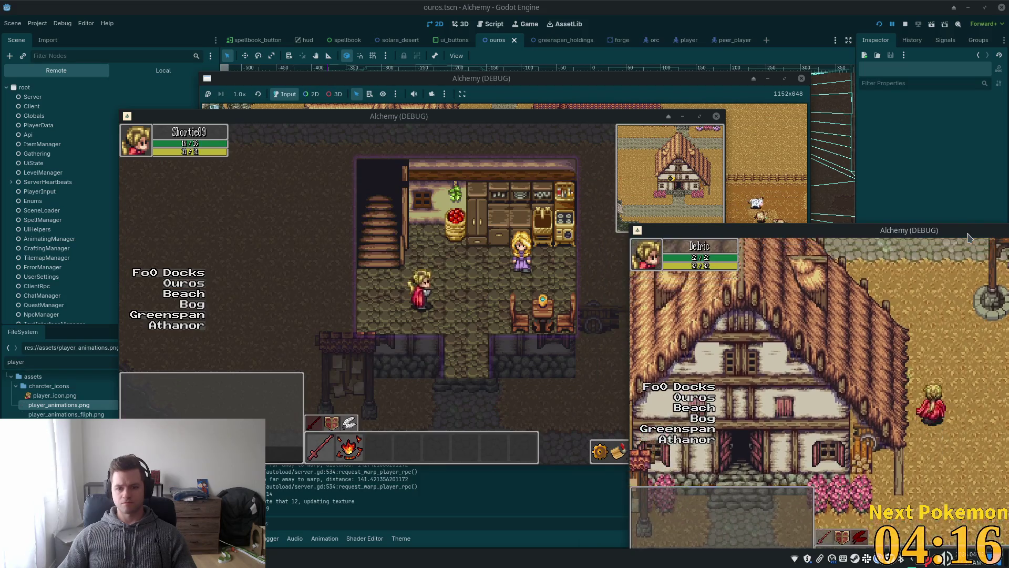
key(Left)
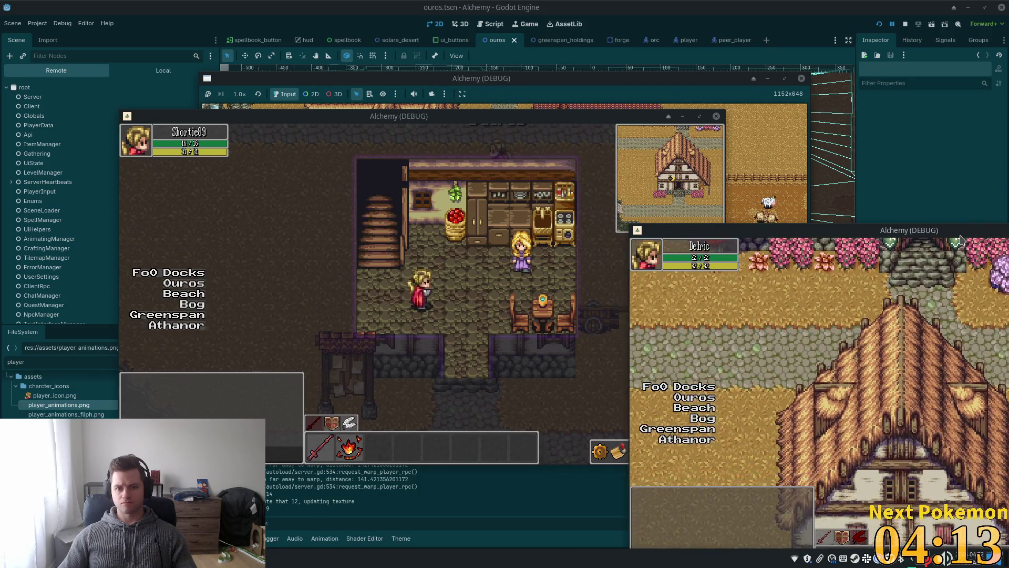
key(Left)
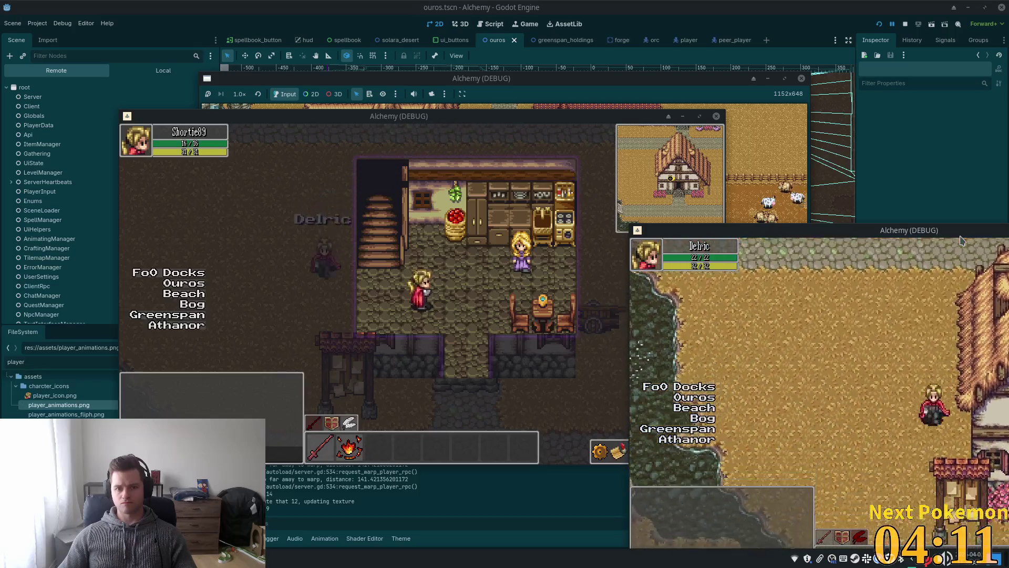
key(Up)
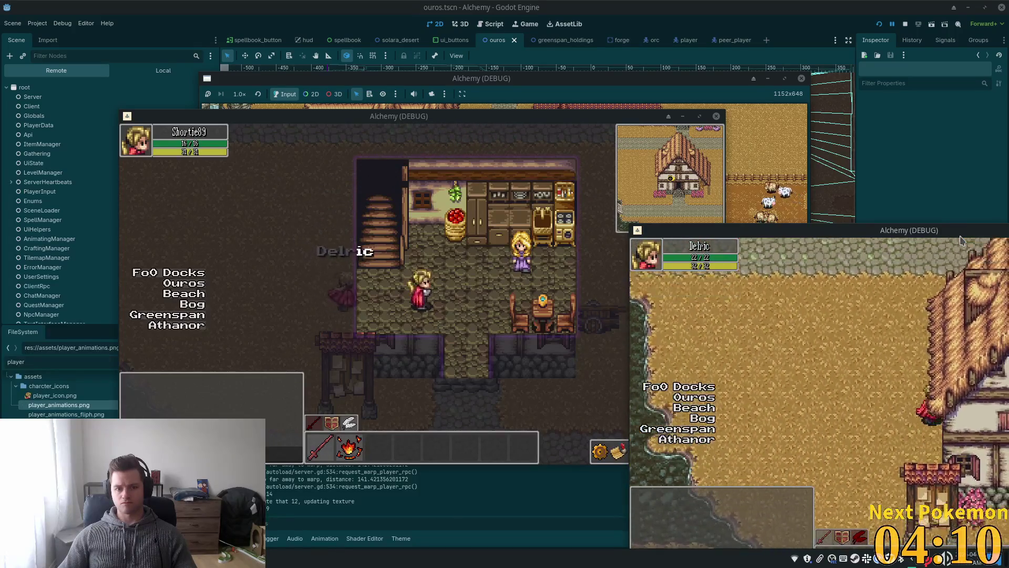
key(Right)
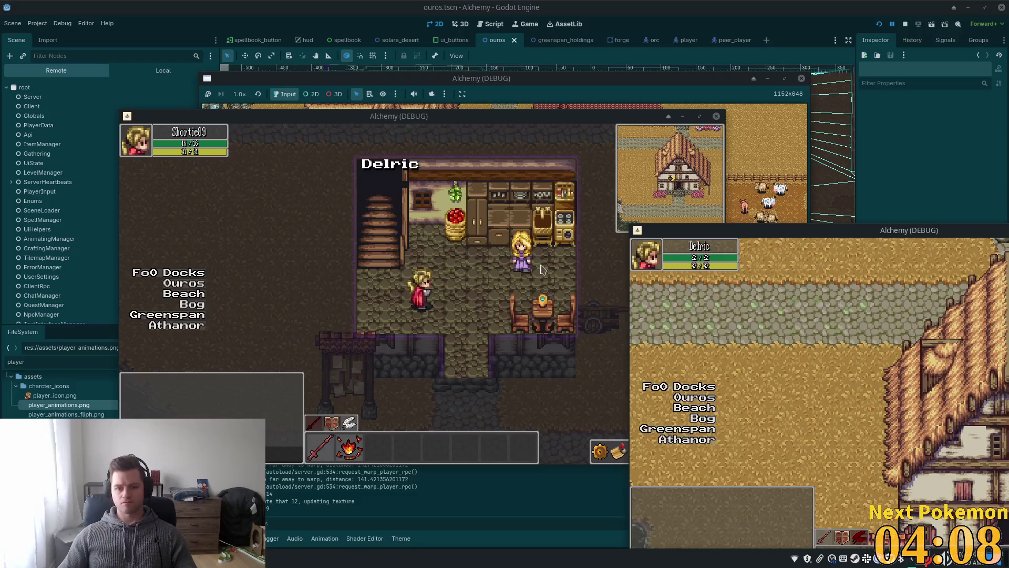
Walk the first character into the house's upper room
click(551, 270)
key(Up)
key(Left)
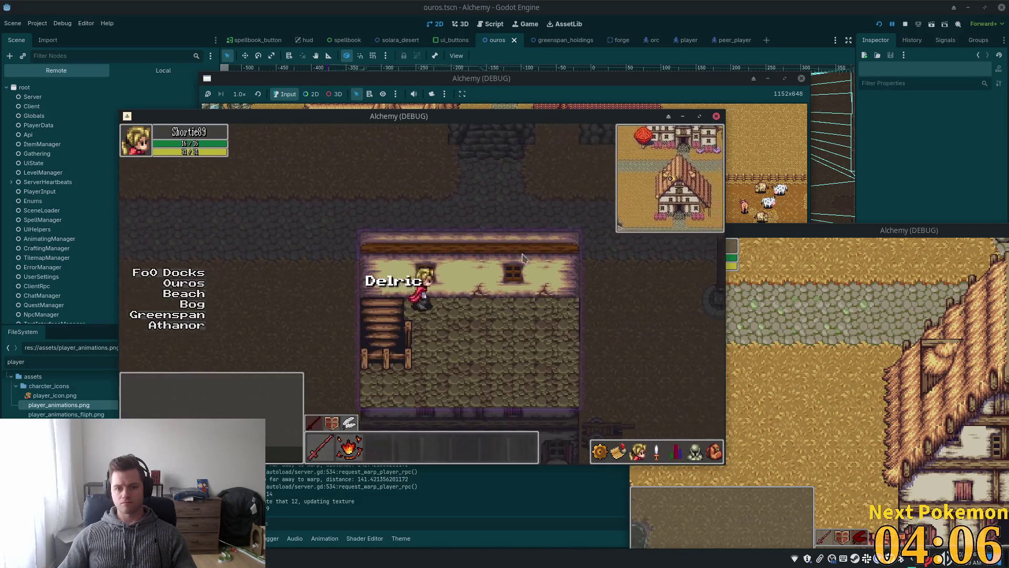
Walk the second character toward the inn and up to its entrance
key(Right)
click(856, 308)
key(Up)
key(Right)
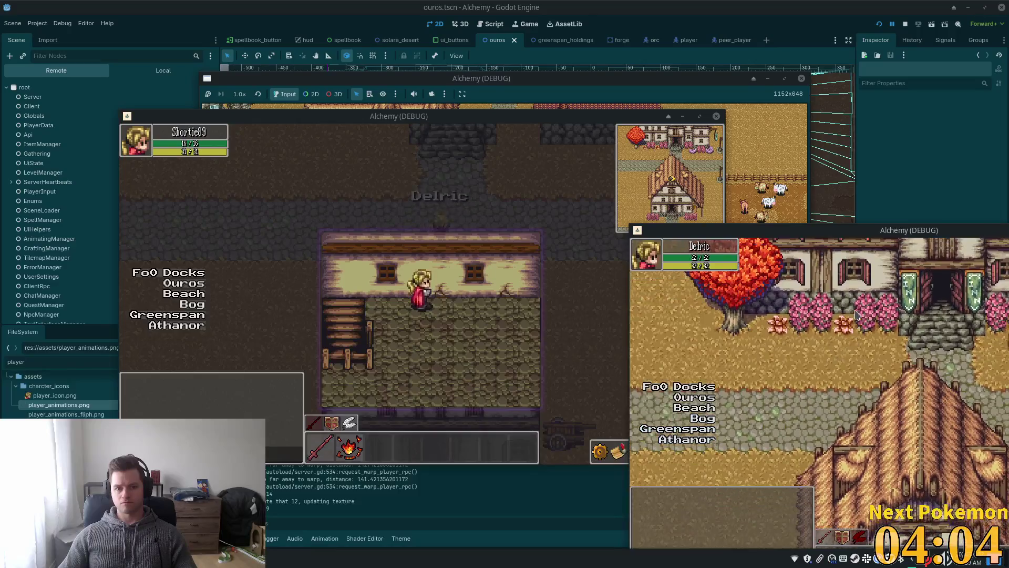
key(Down)
key(Right)
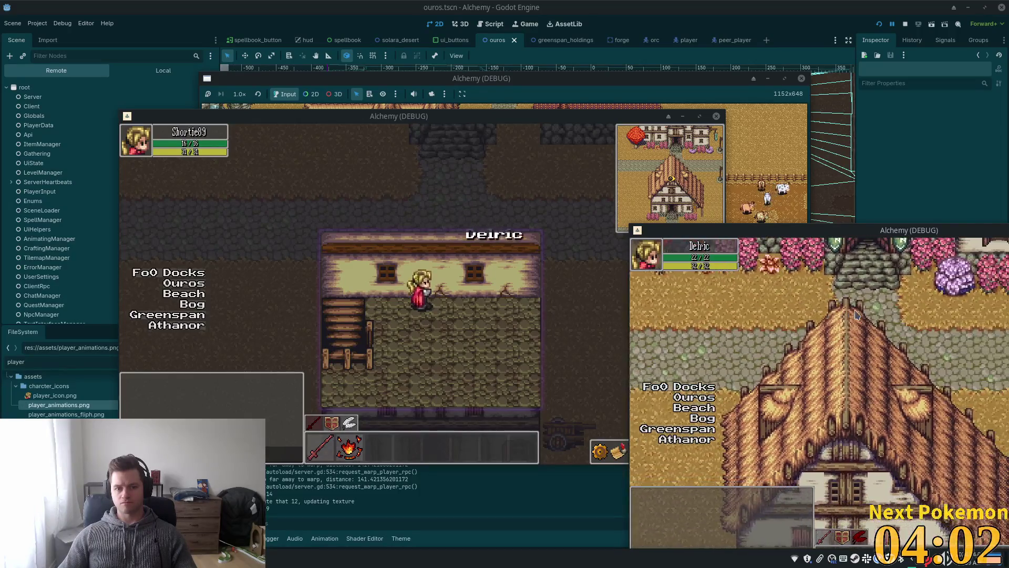
key(Right)
key(Down)
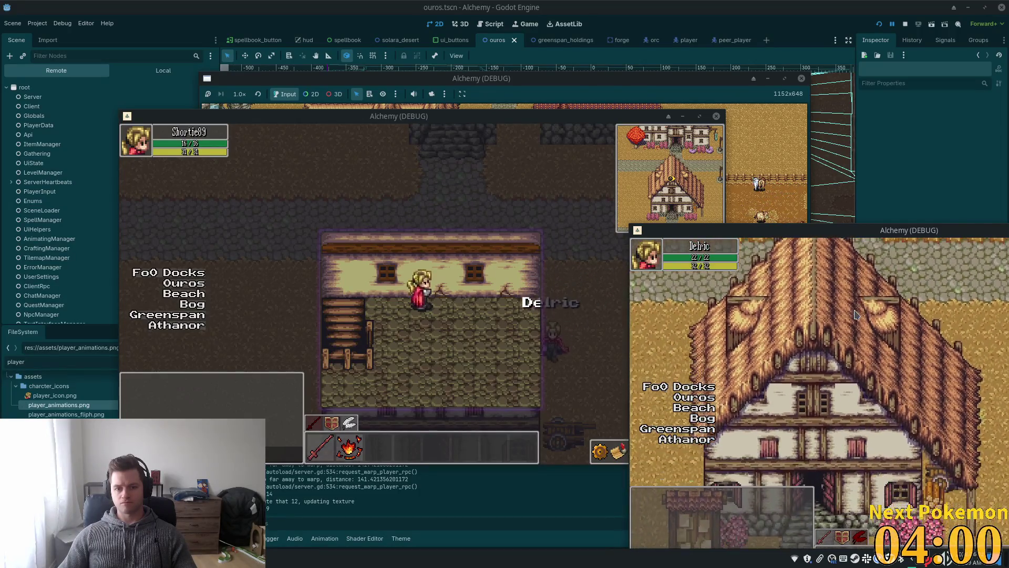
key(Up)
key(Left)
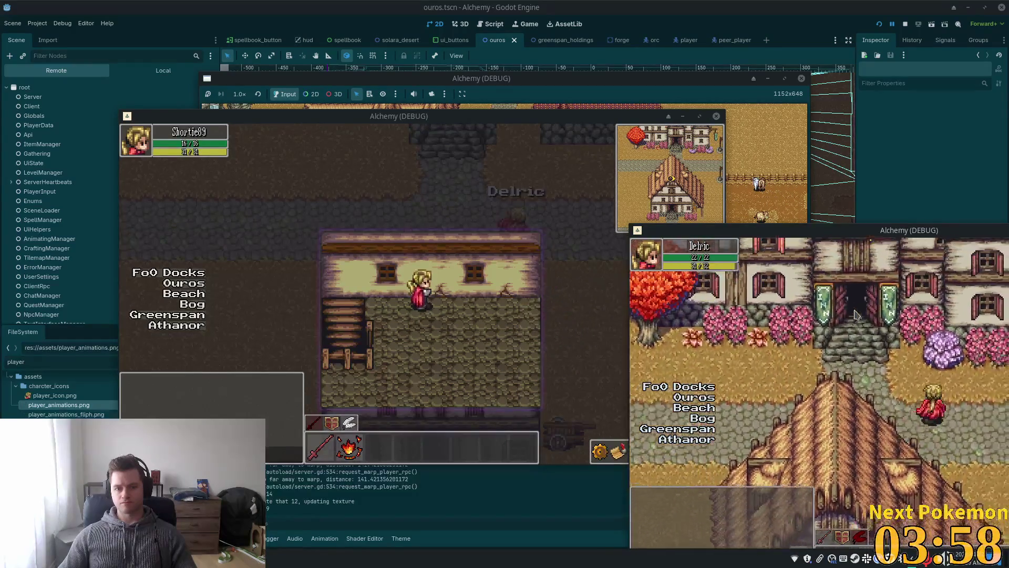
Walk the second character around the outside of the house to check its layering
key(Left)
key(Down)
key(Right)
key(Up)
key(Right)
key(Down)
key(Up)
key(Left)
key(Down)
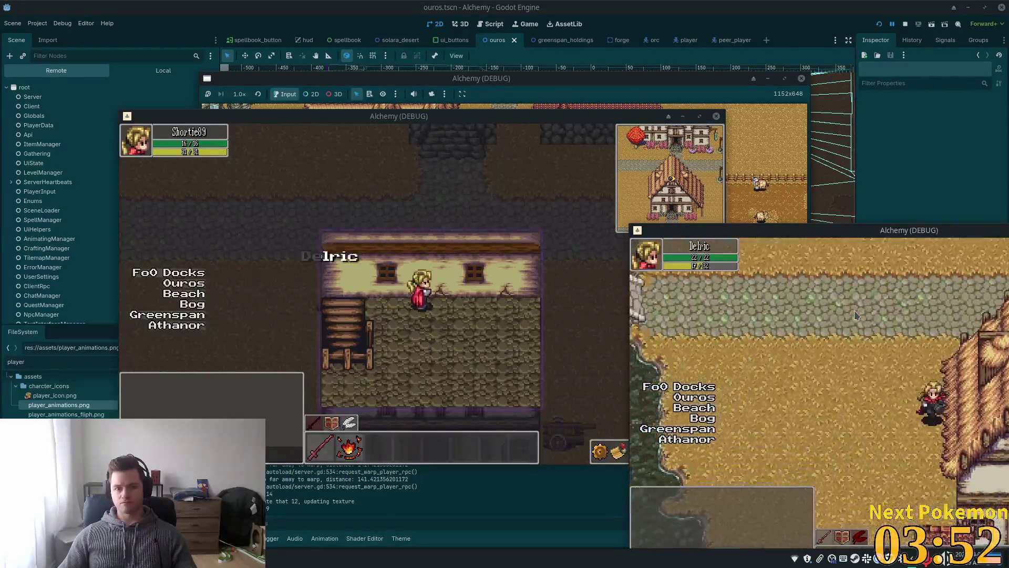
key(Up)
key(Right)
key(Down)
key(Up)
key(Down)
key(Left)
key(Up)
key(Left)
key(Right)
key(Up)
key(Down)
key(Left)
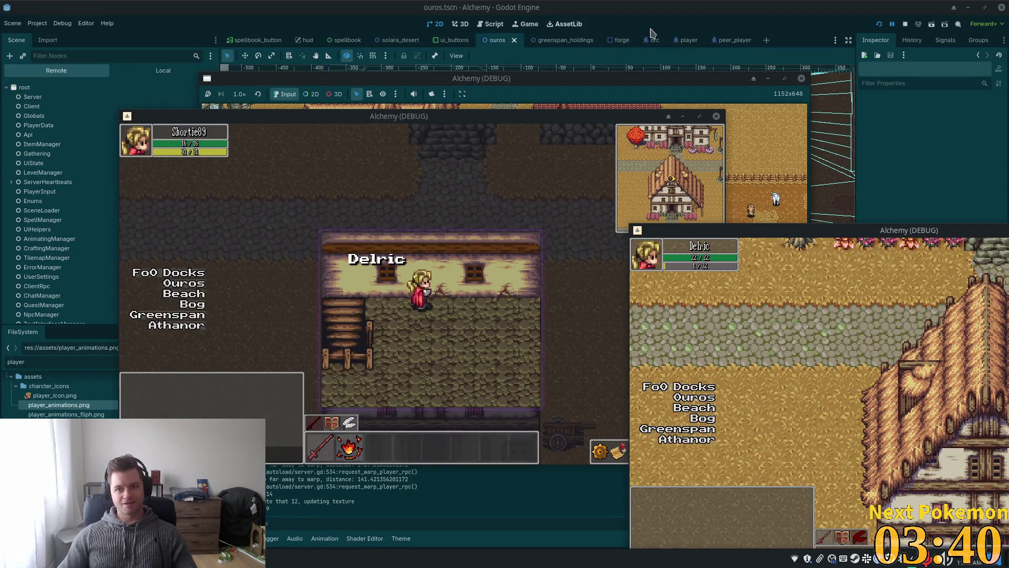
click(735, 40)
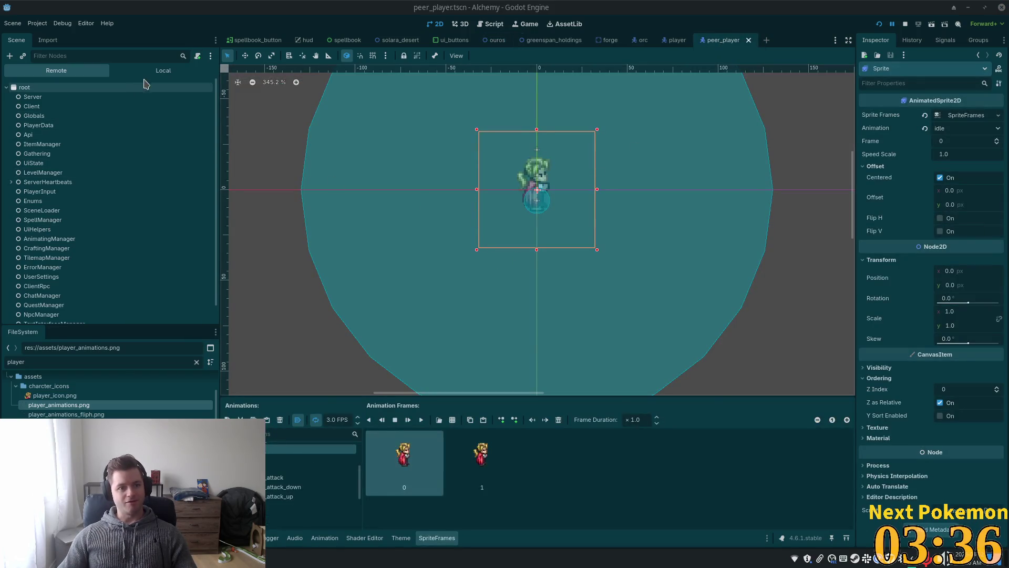
Show the peer_player scene's local node tree and select the Username label
click(158, 70)
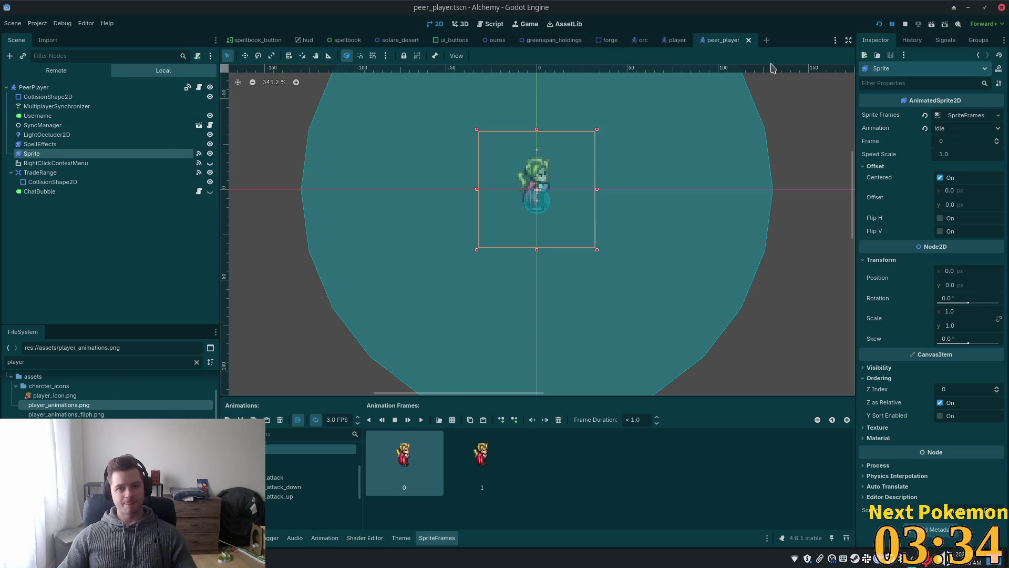
click(68, 135)
click(64, 156)
click(58, 116)
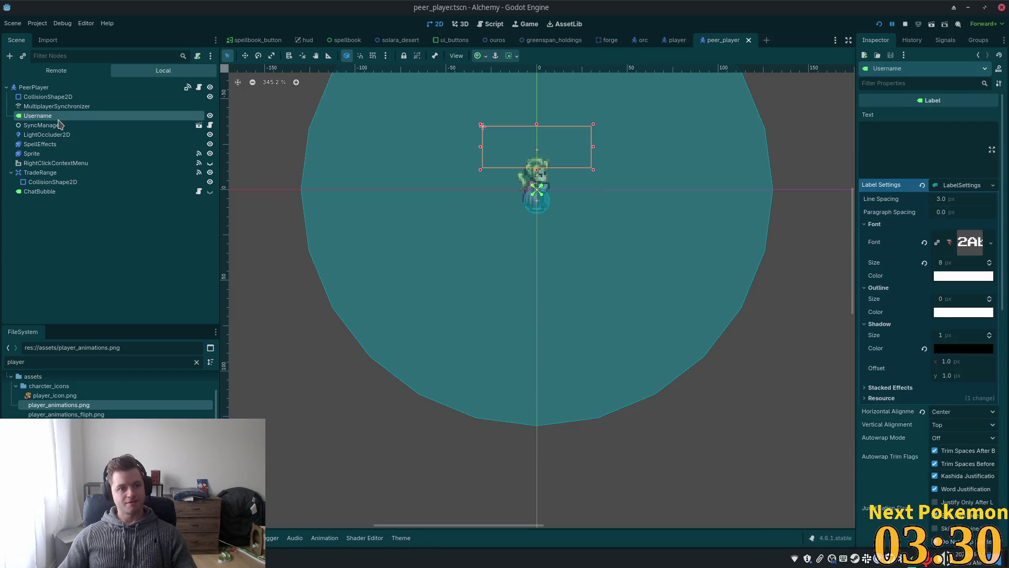
scroll(925, 334, down, 10)
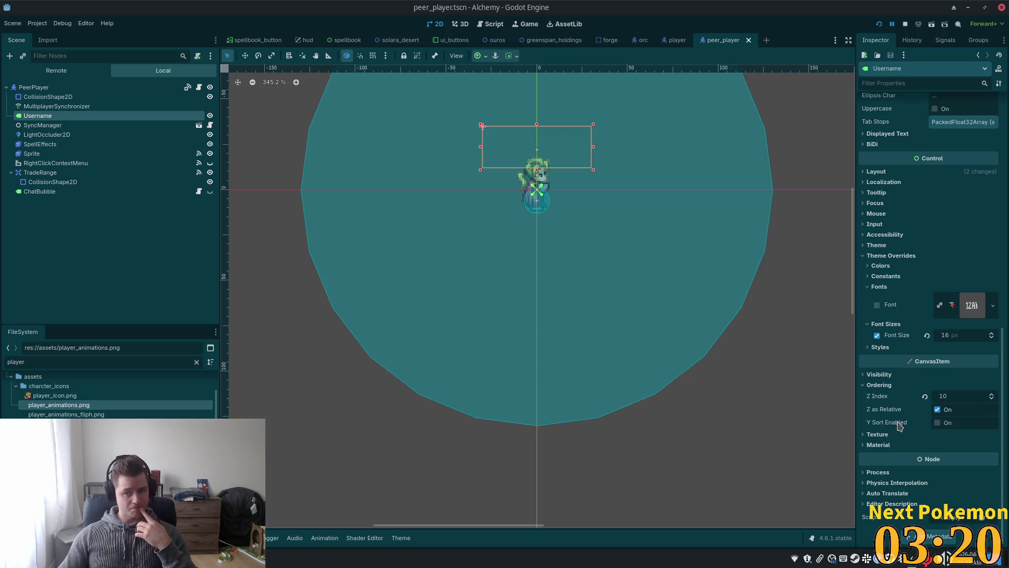
Change the Username label's Z Index from 10 to 0, then return to the game
click(879, 375)
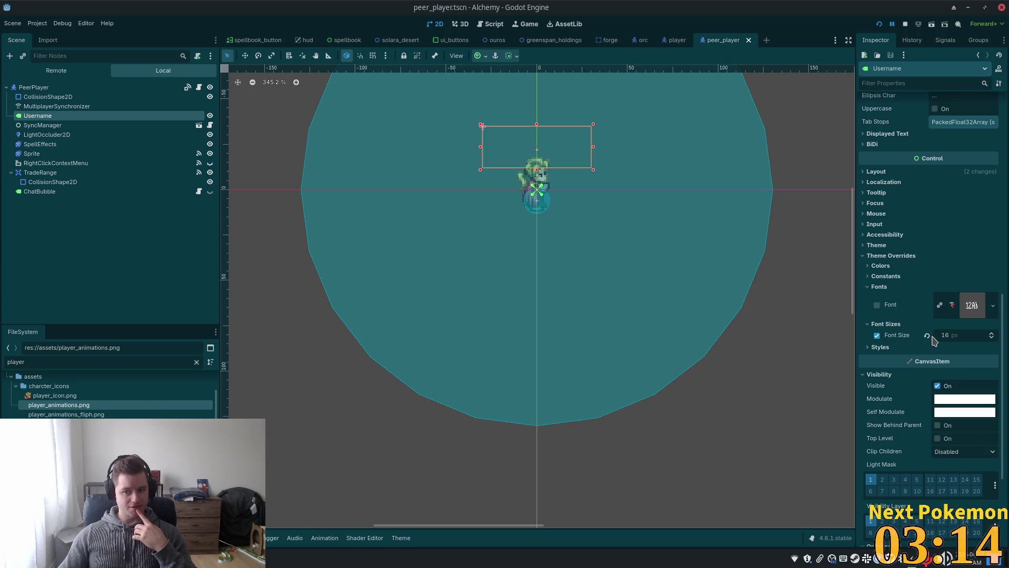
scroll(940, 334, up, 10)
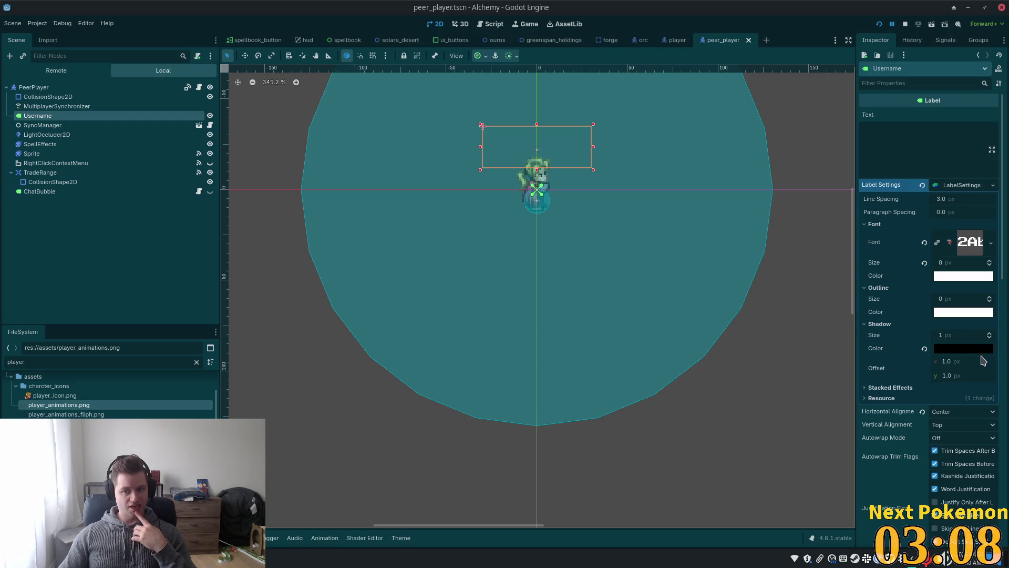
click(957, 186)
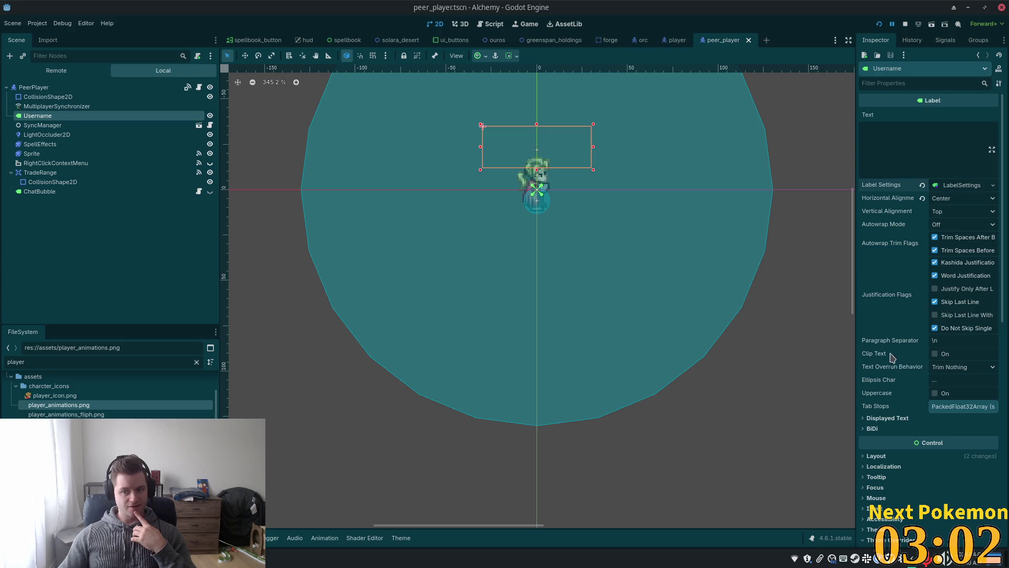
click(880, 419)
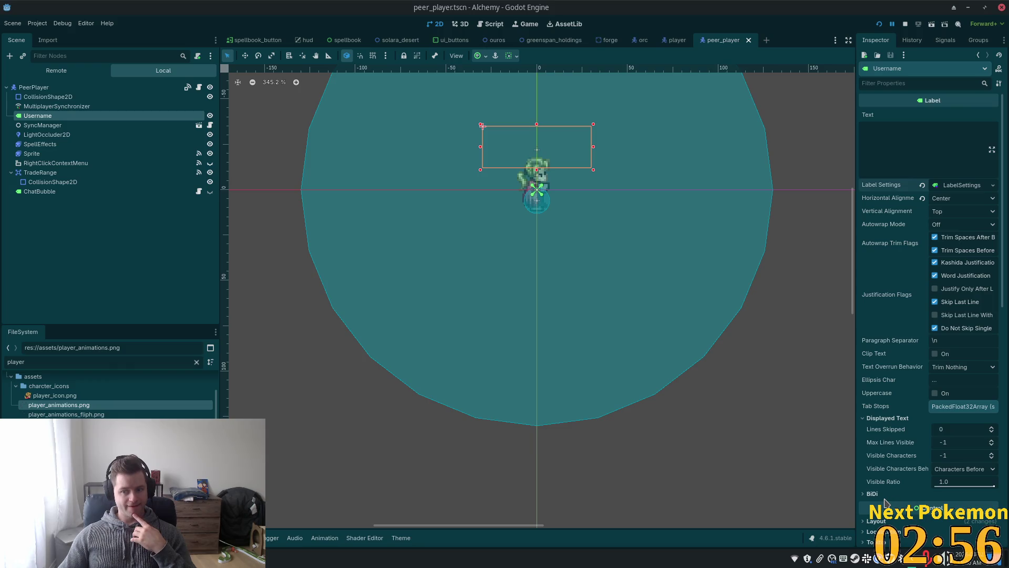
scroll(890, 485, down, 5)
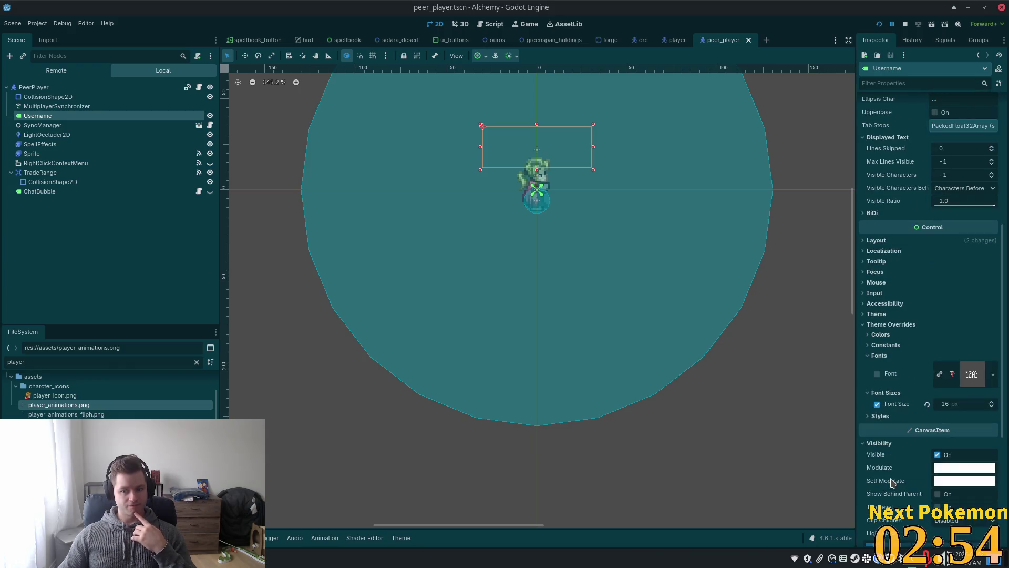
scroll(891, 483, down, 4)
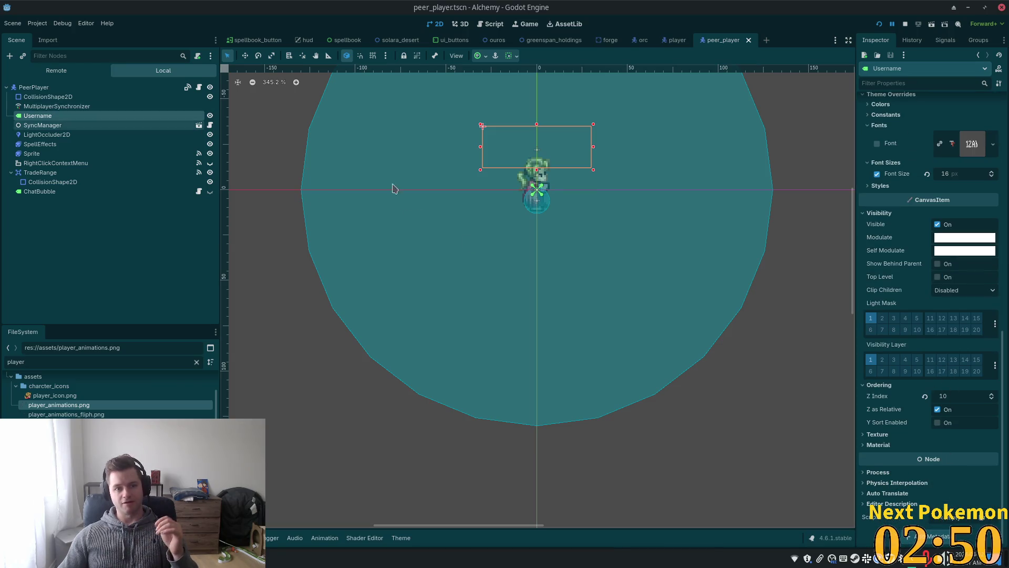
click(942, 396)
text(0)
key(Return)
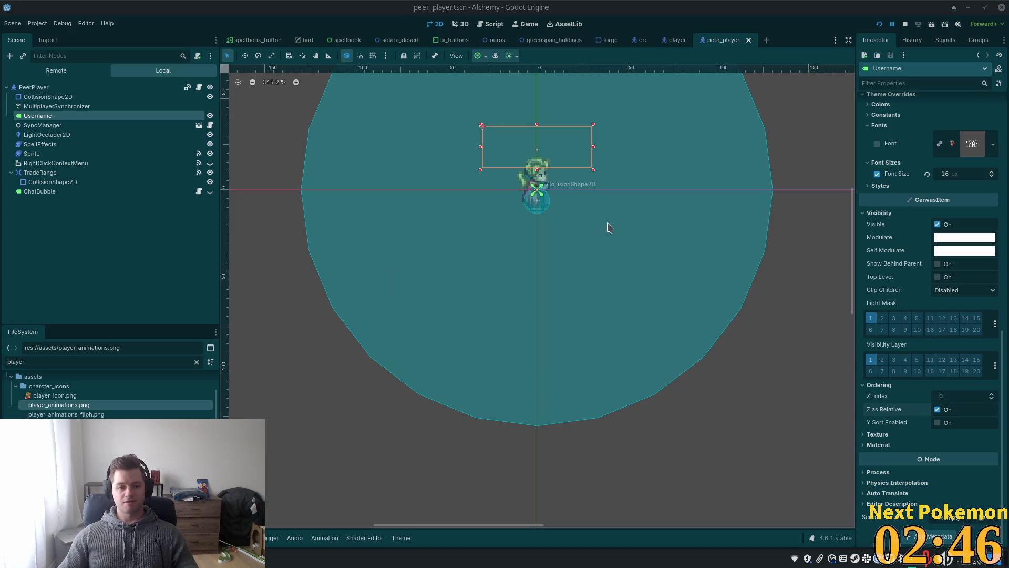
key(alt+Tab)
key(alt+Tab)
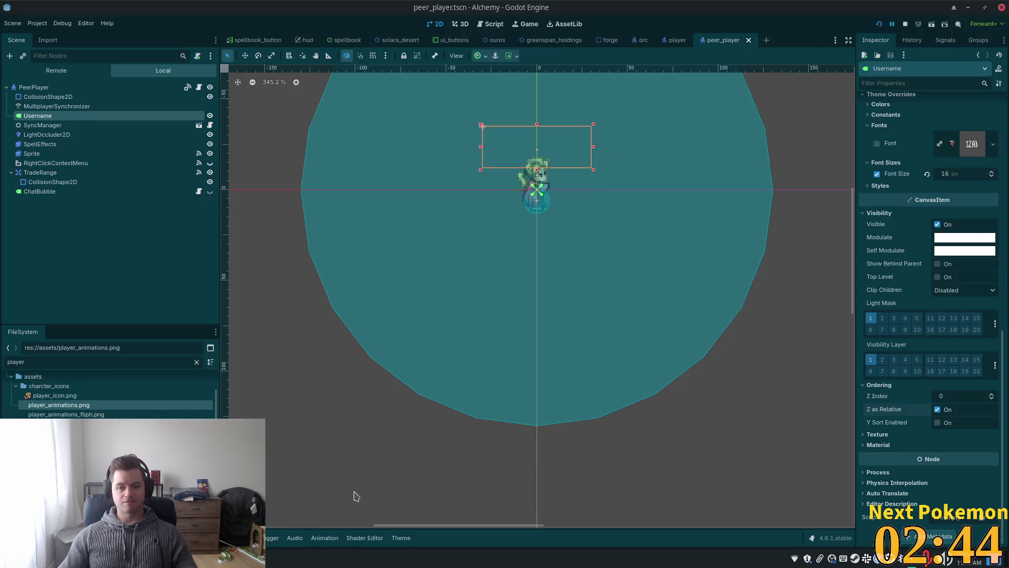
click(305, 494)
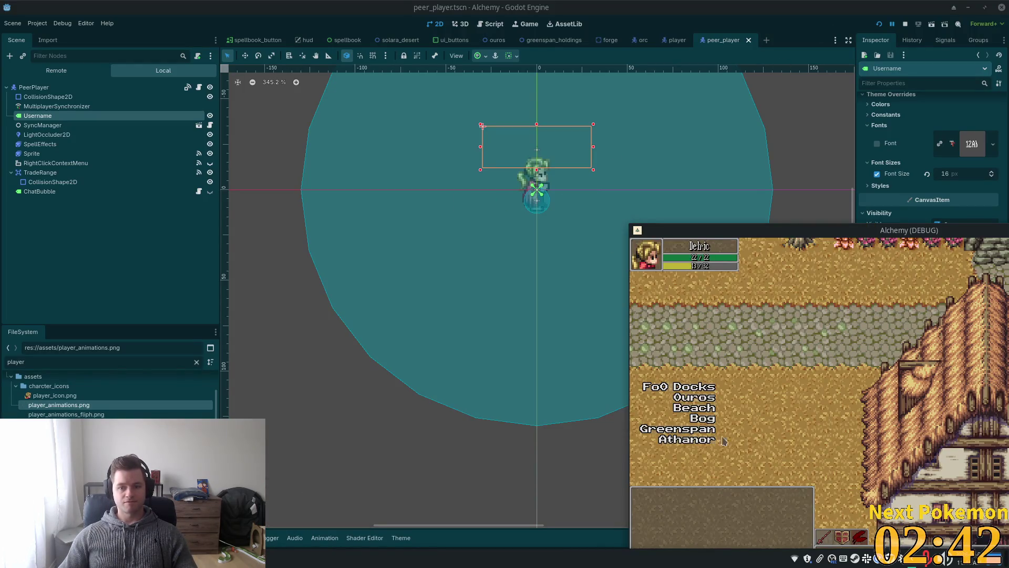
Walk the first player out into the village and around the house
click(292, 520)
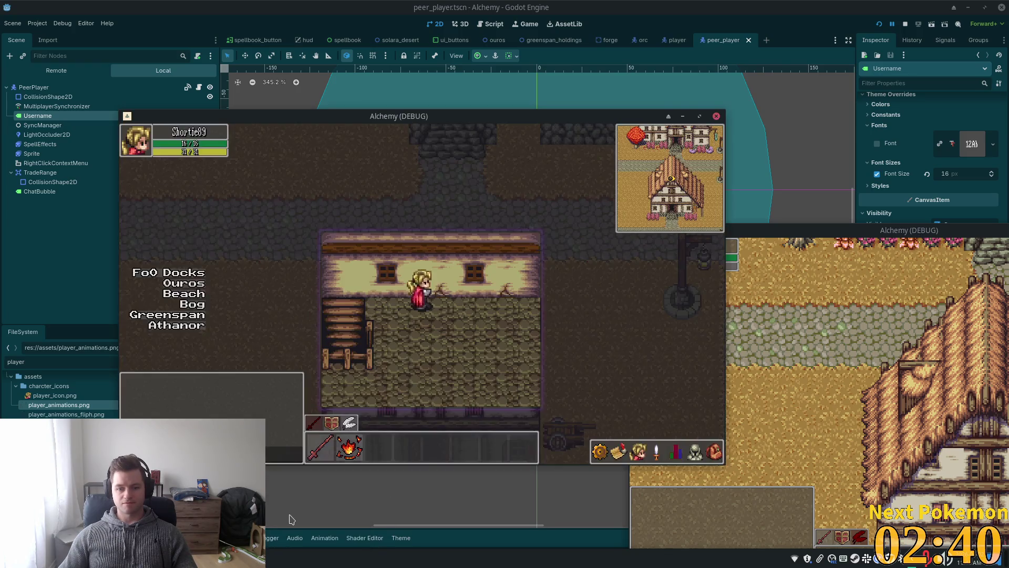
key(a)
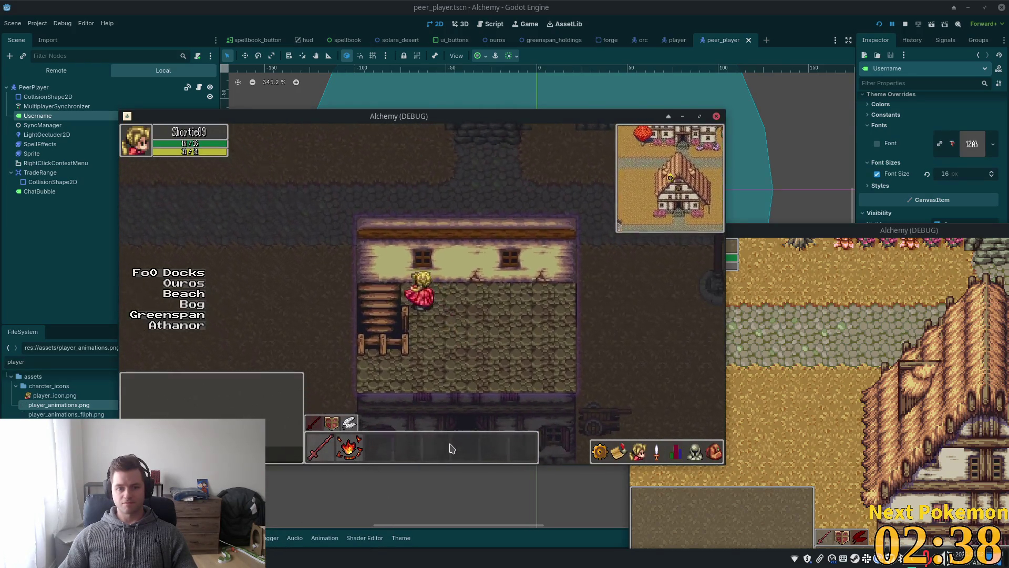
key(s)
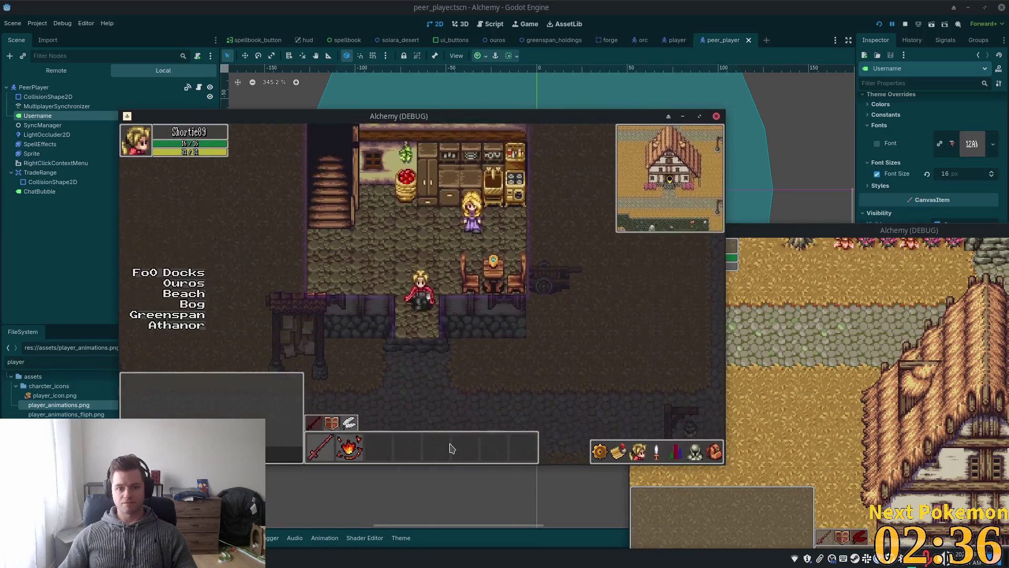
key(a)
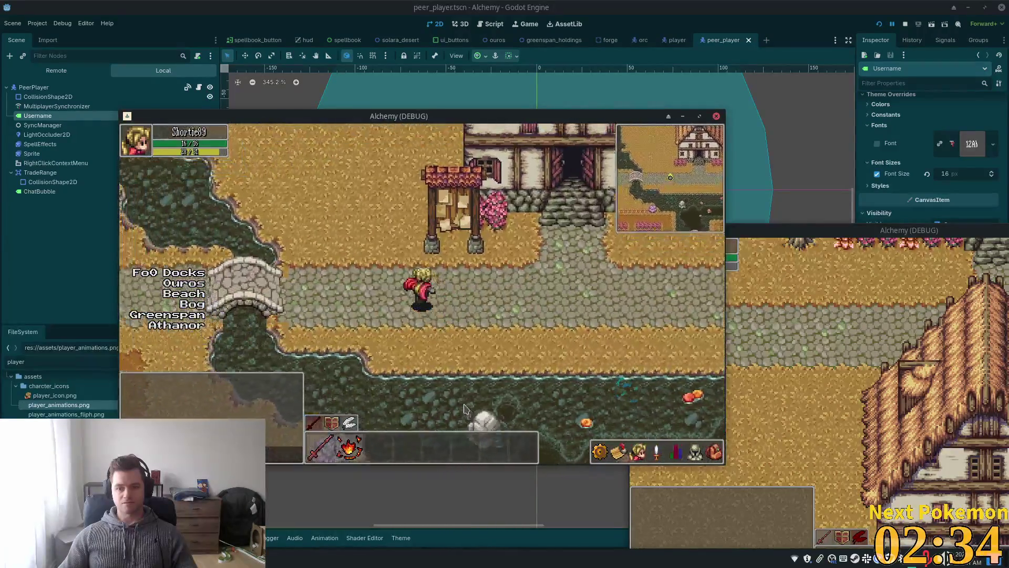
key(w)
key(d)
key(s)
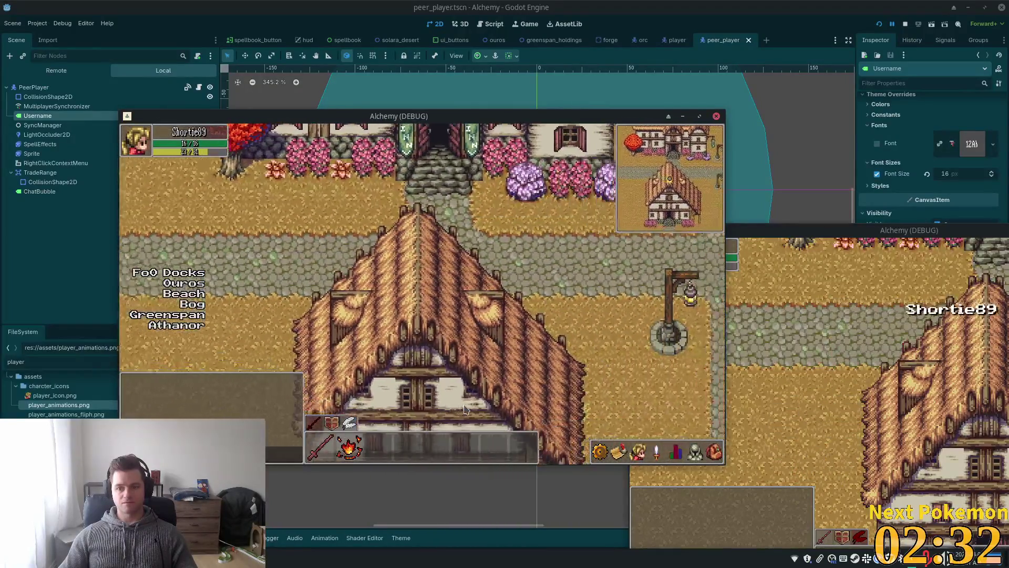
key(w)
key(a)
key(s)
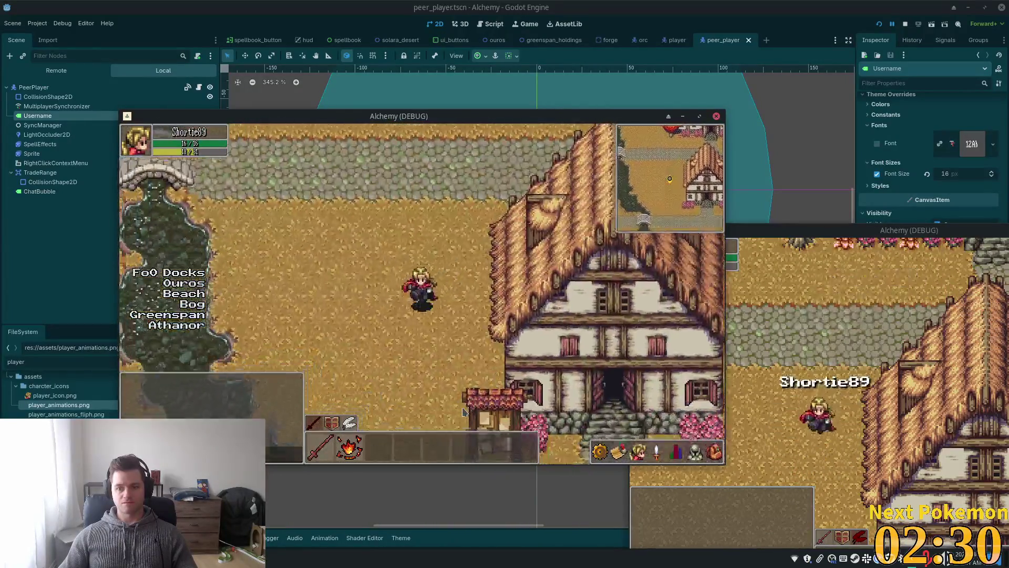
Walk the first player in through the house door and up the interior staircase
key(s)
key(d)
key(w)
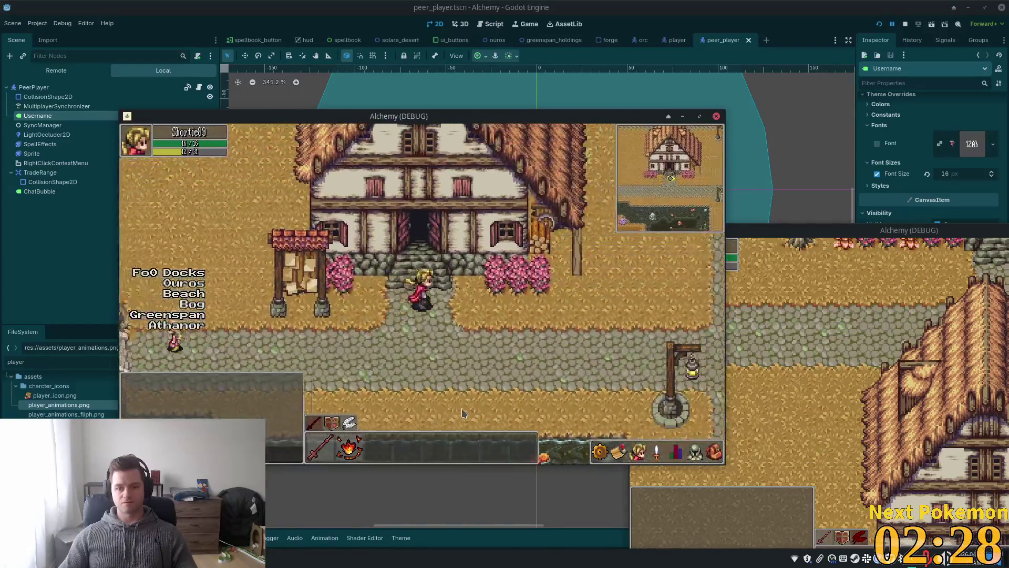
key(a)
key(w)
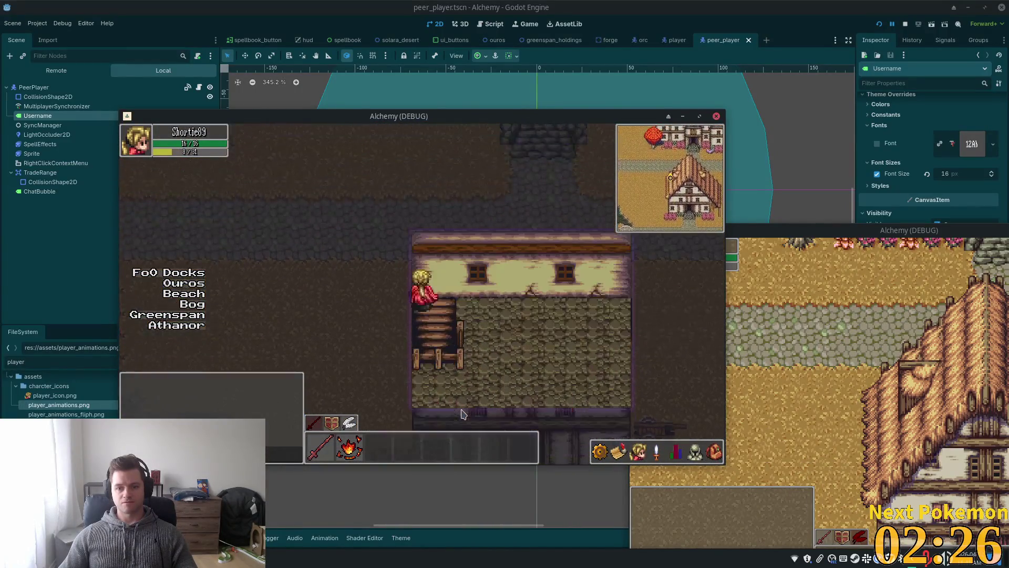
key(s)
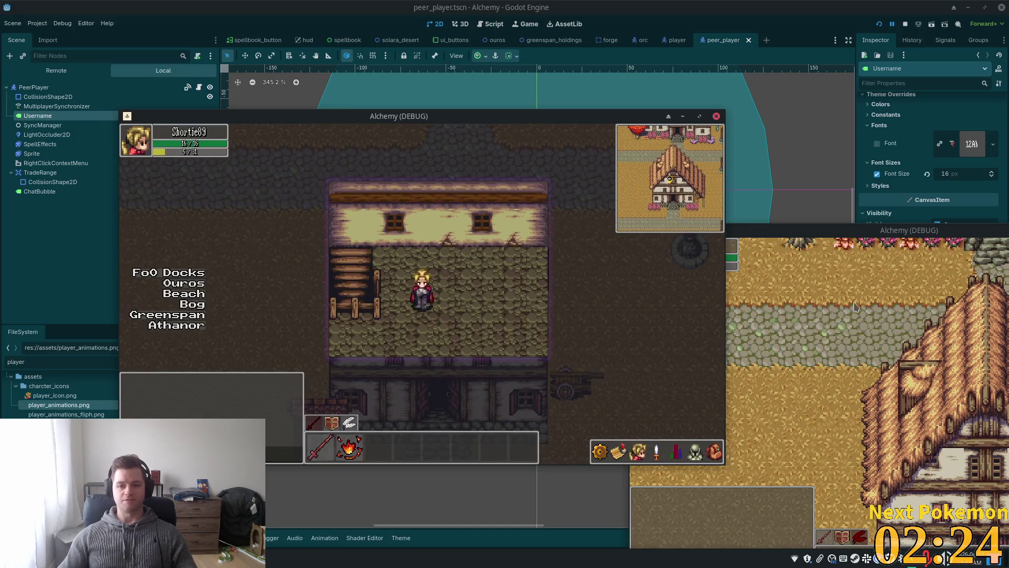
Walk the second player into the house beside the first player and around the room
click(853, 340)
key(a)
key(s)
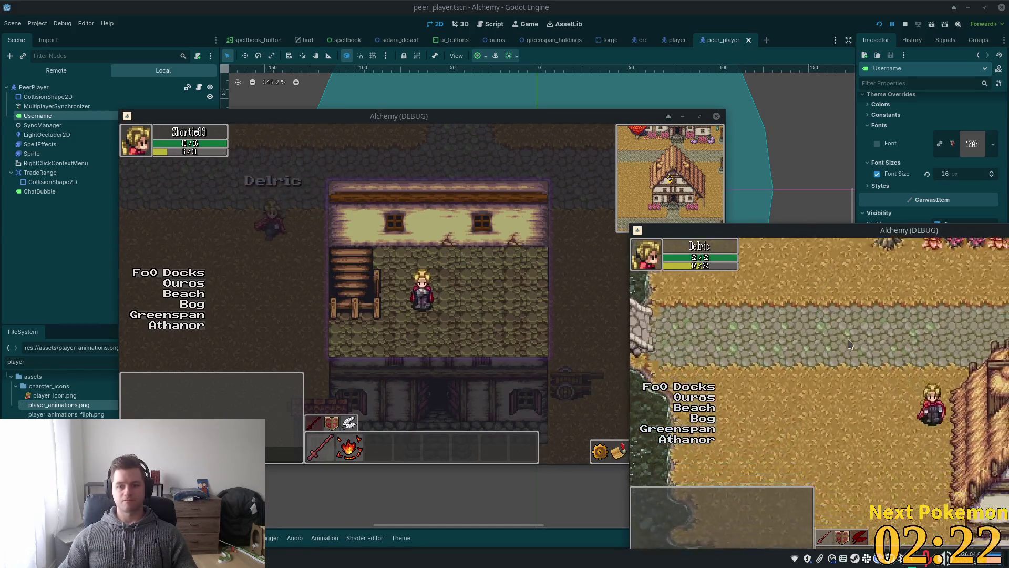
key(Up)
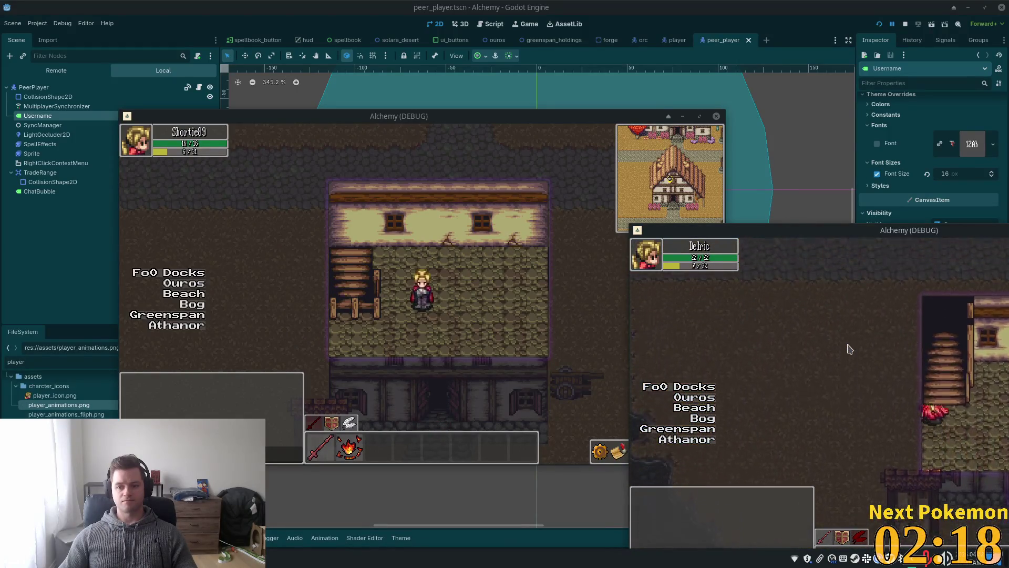
key(Right)
key(Down)
key(Up)
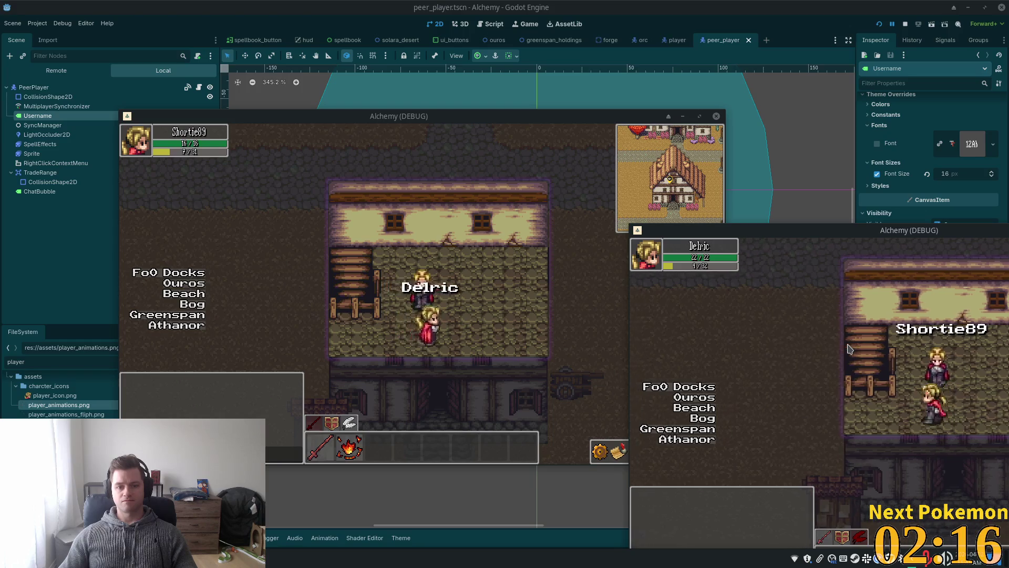
key(Down)
key(Right)
key(Up)
Walk the second player up to the top wall, then stop the game
key(Left)
key(Down)
key(Down)
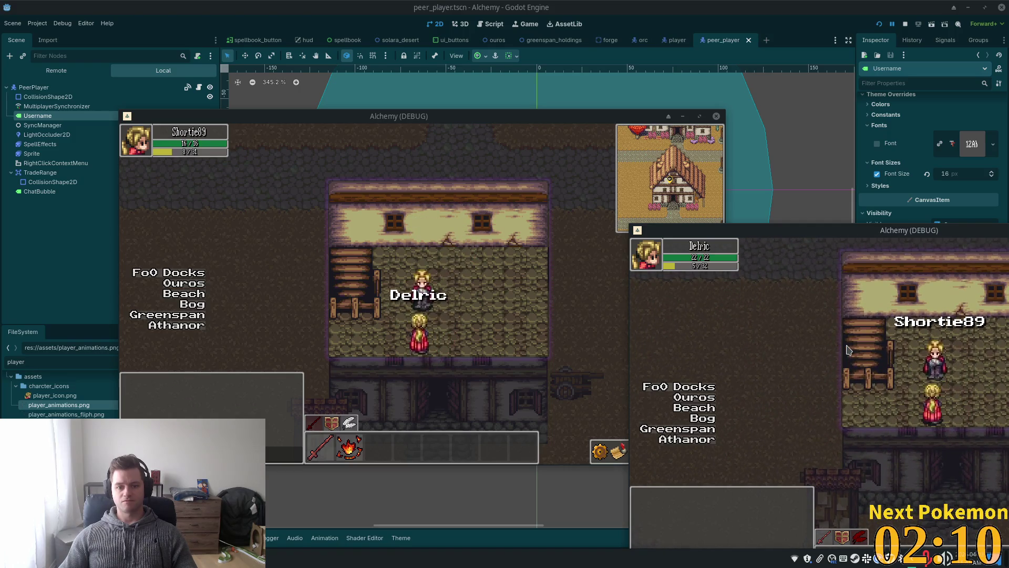
key(Right)
key(Up)
key(Left)
key(Up)
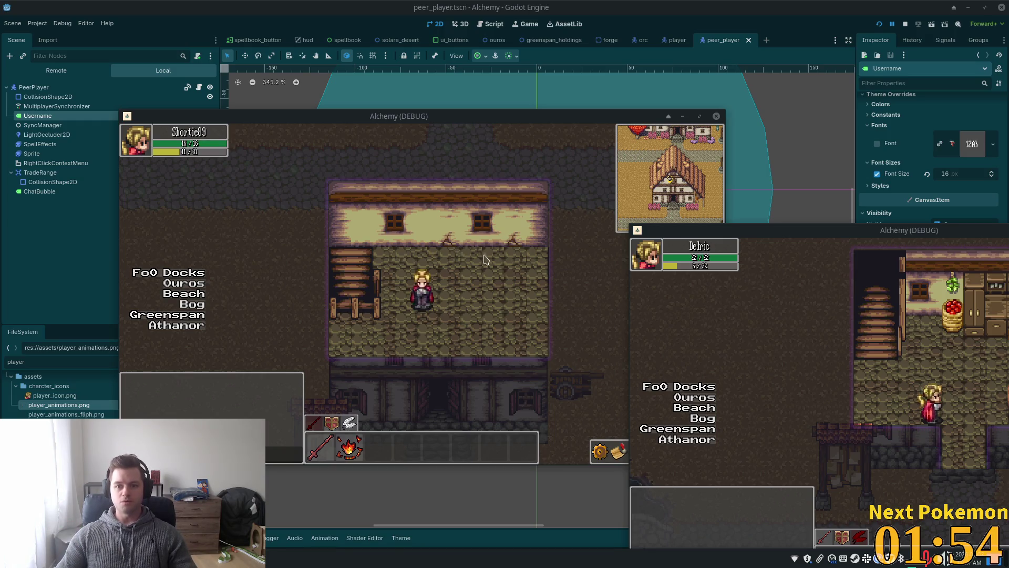
key(F8)
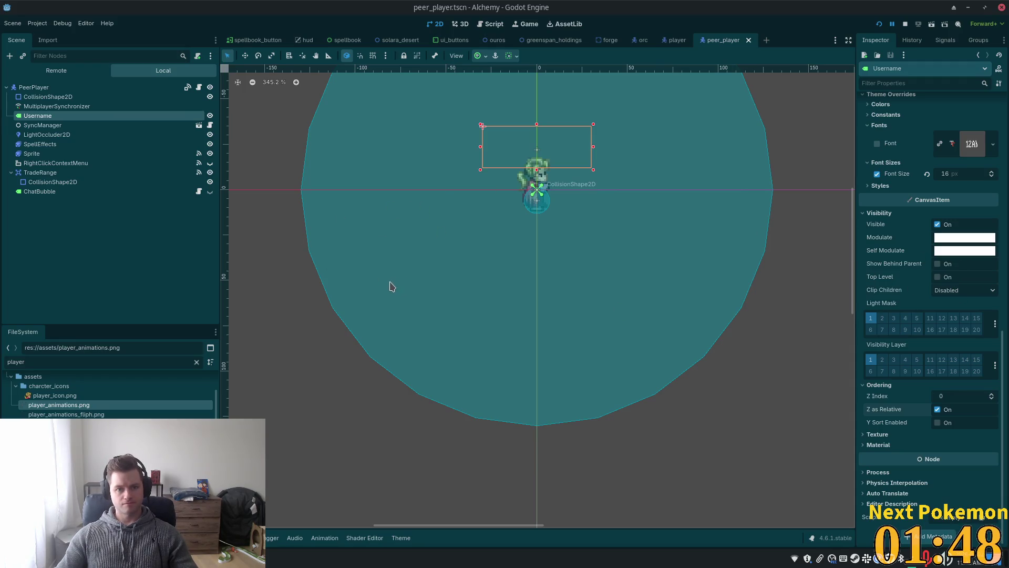
Return to the ouros scene and zoom in on the alchemy lab's top wall
key(alt+Tab)
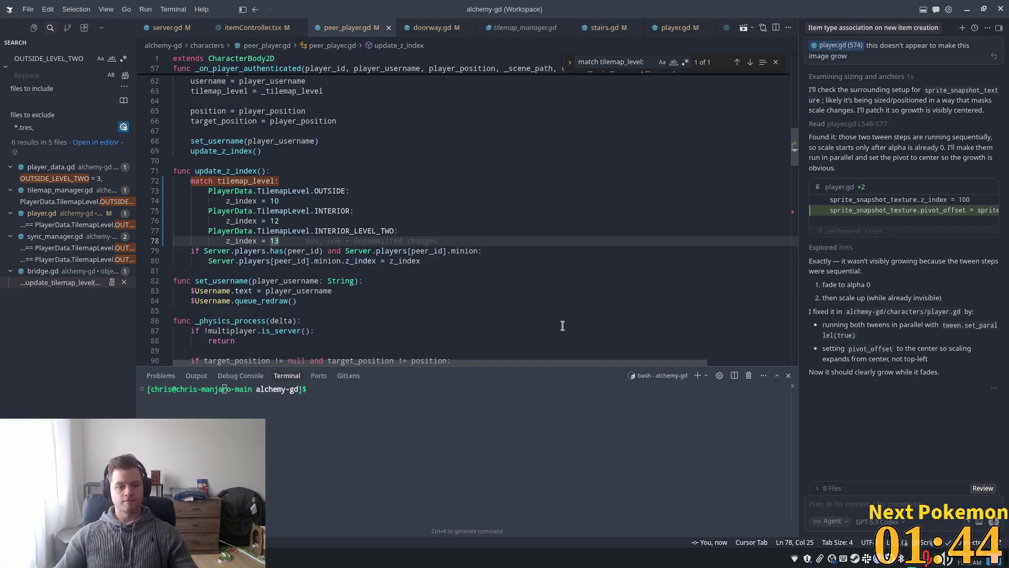
key(alt+Tab)
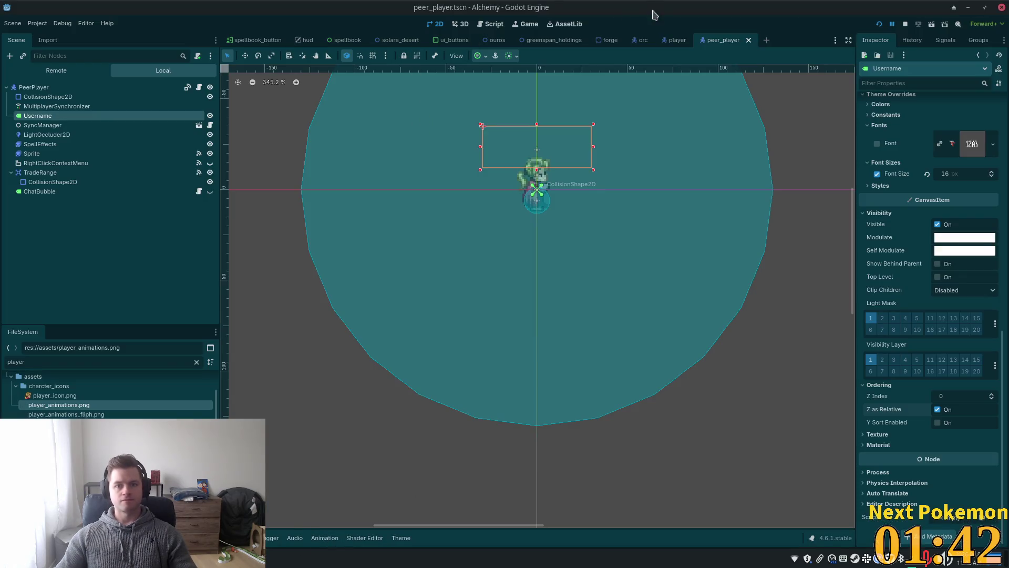
click(497, 40)
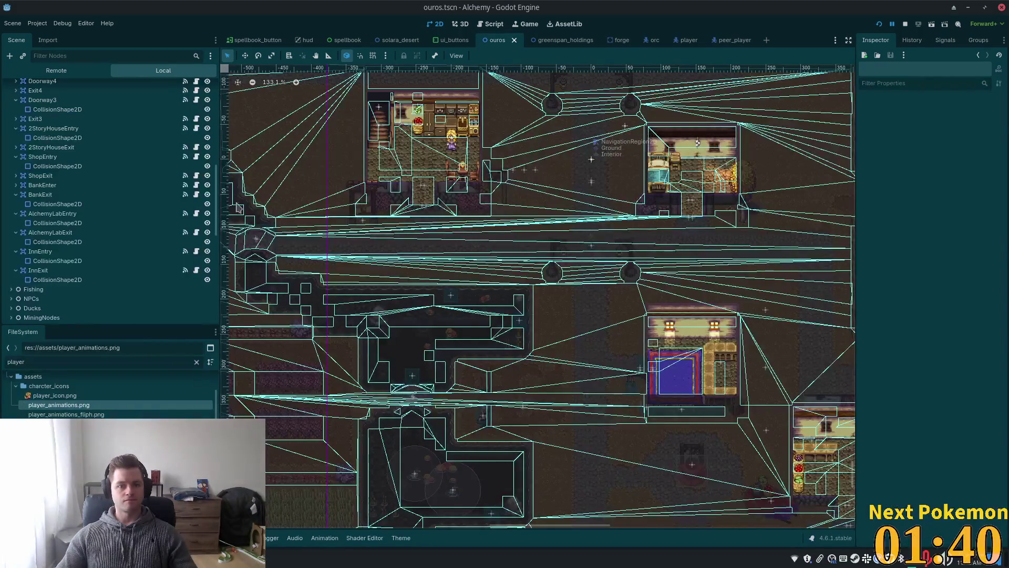
scroll(352, 124, up, 10)
scroll(323, 142, up, 4)
mouse_move(322, 153)
mouse_down()
mouse_move(277, 259)
mouse_move(266, 243)
mouse_up()
scroll(266, 244, down, 3)
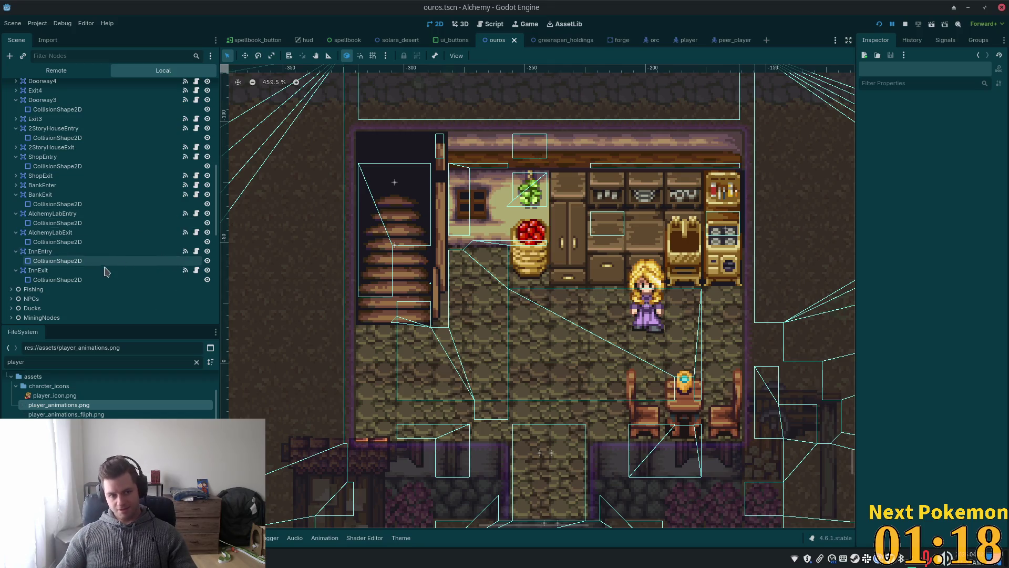
Scroll the Scene dock up to the Interior node and select the Stairs layer
scroll(69, 221, up, 5)
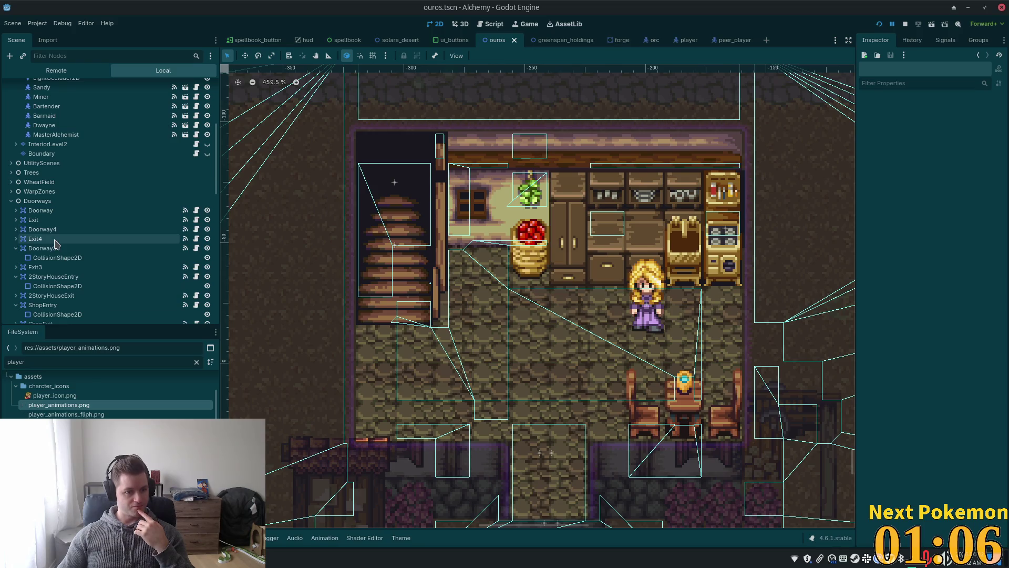
scroll(58, 243, down, 5)
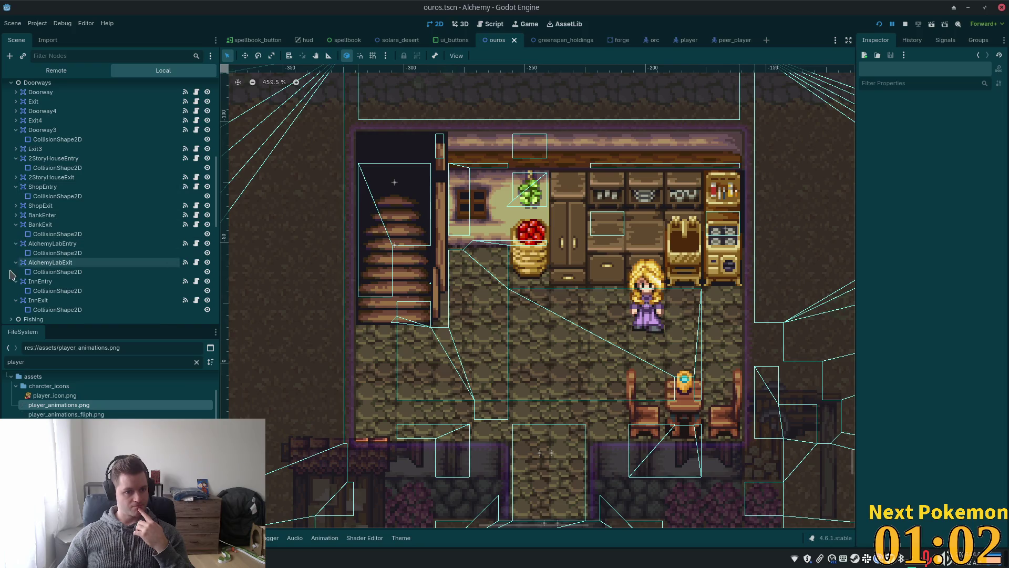
scroll(14, 226, up, 4)
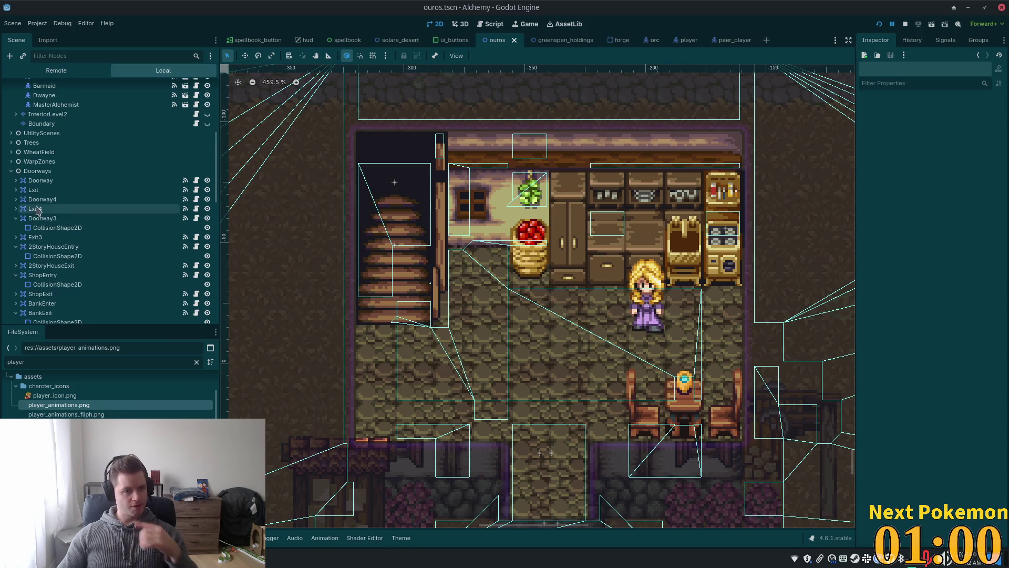
scroll(14, 175, up, 9)
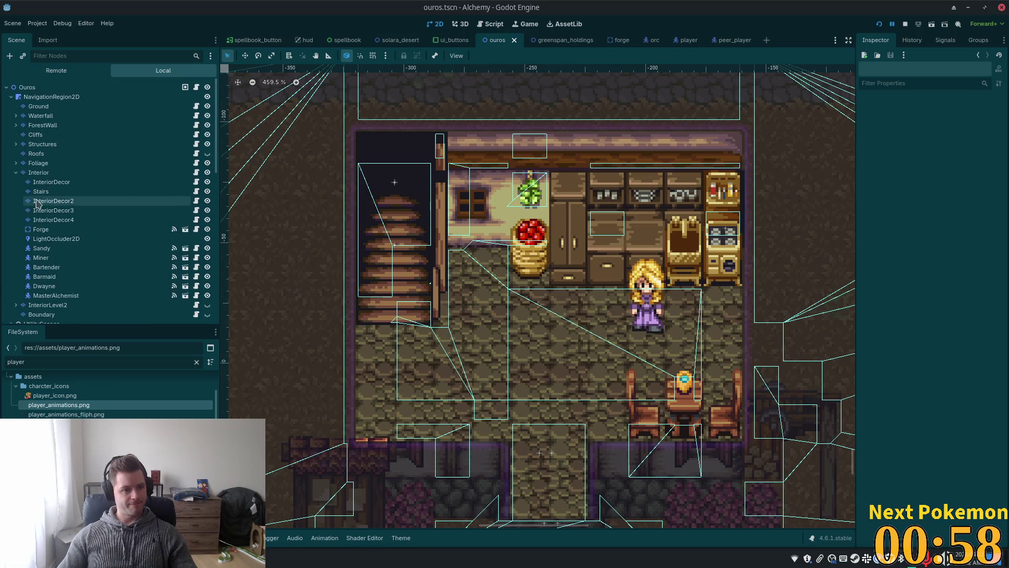
click(31, 173)
click(42, 192)
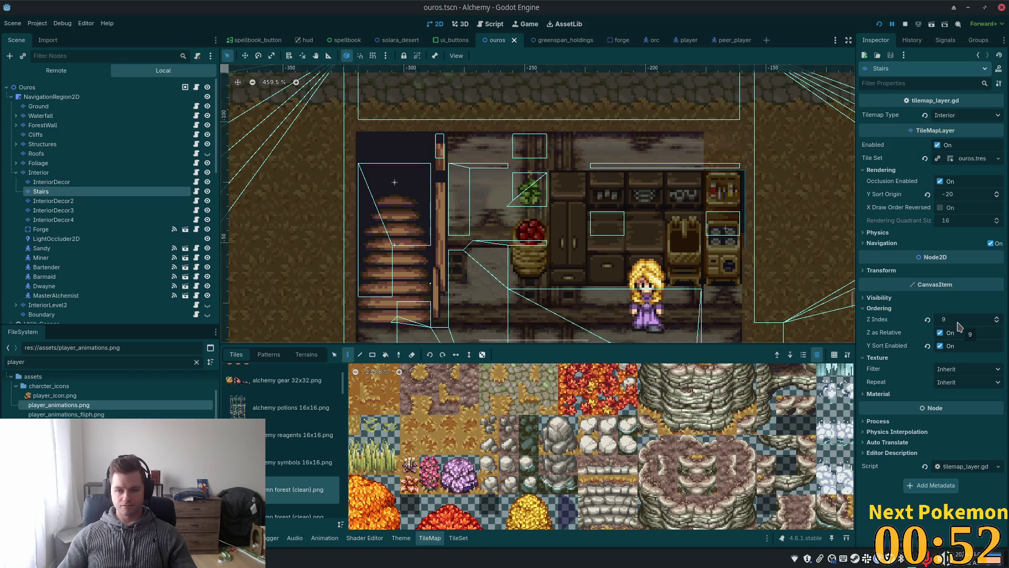
Set the Stairs layer's Z Index to 0 and save ouros.tscn
click(950, 318)
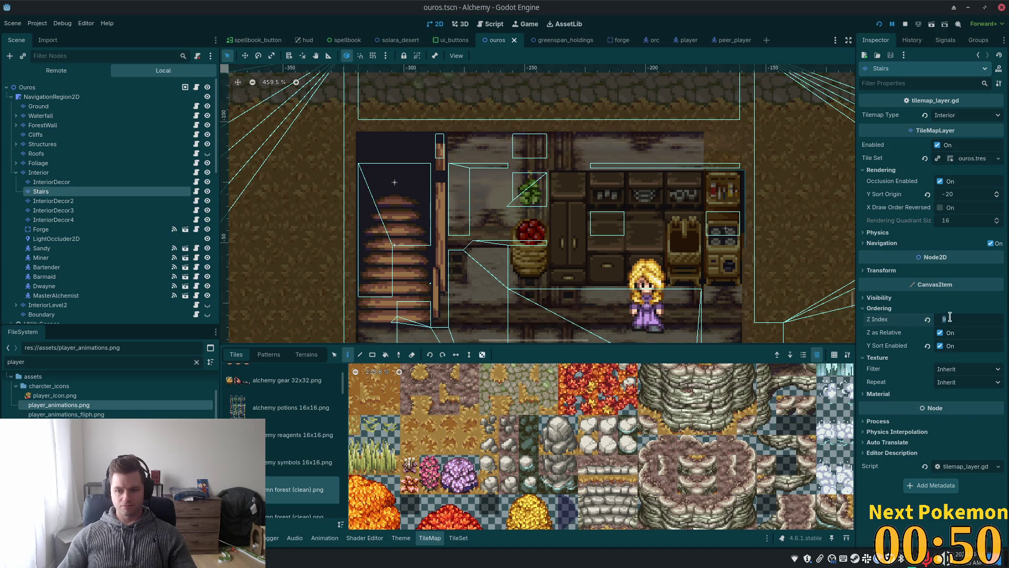
text(0)
key(Tab)
key(ctrl+s)
key(alt+Tab)
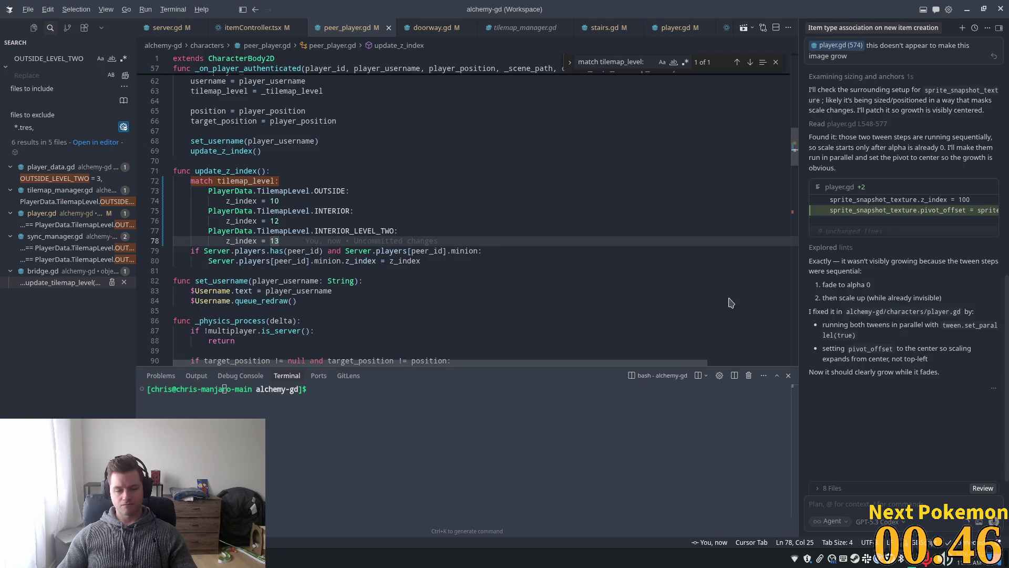
Relaunch the game and walk the player into the house to check layering
key(alt+Tab)
key(alt+Tab)
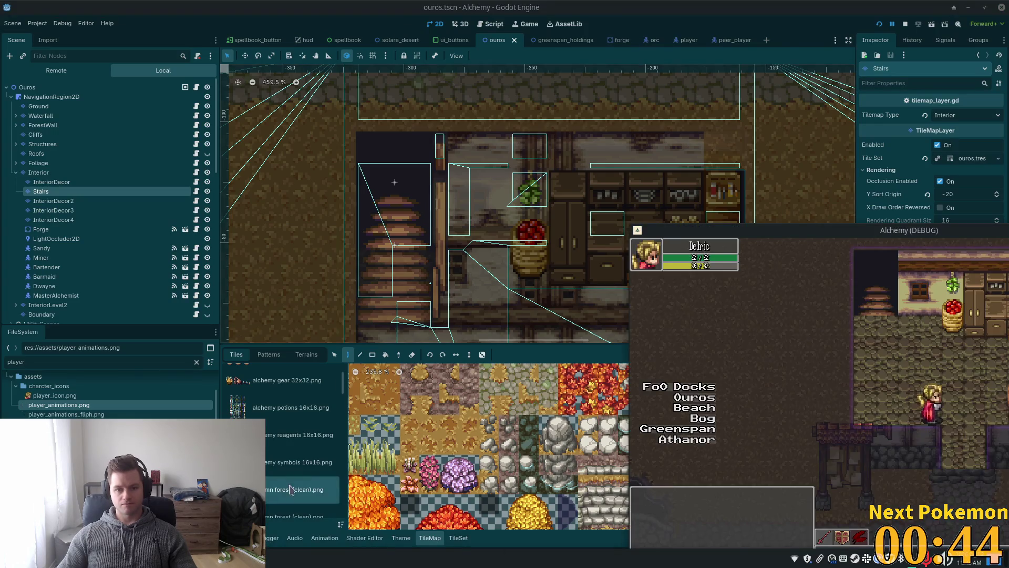
key(Right)
key(Up)
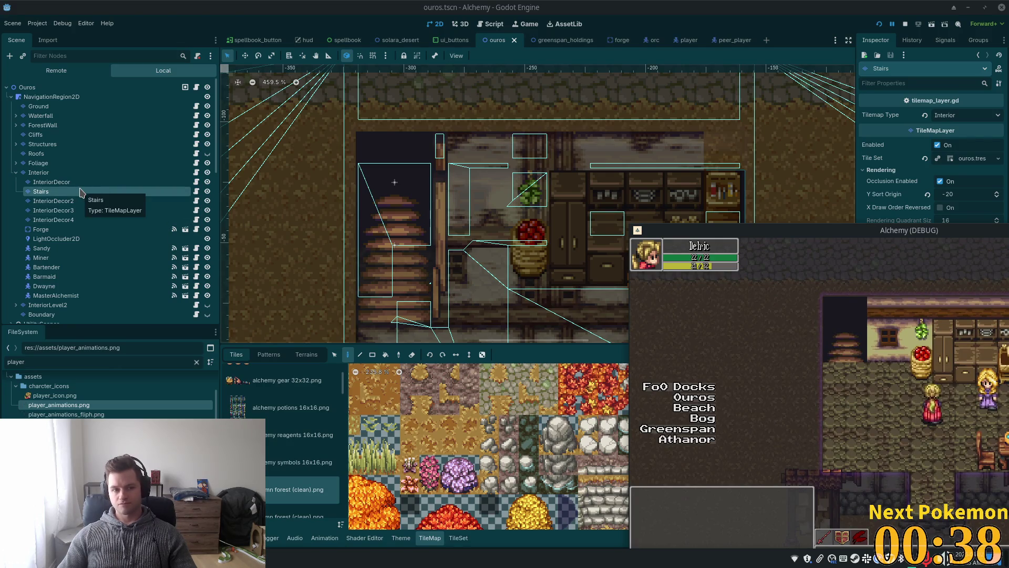
click(53, 182)
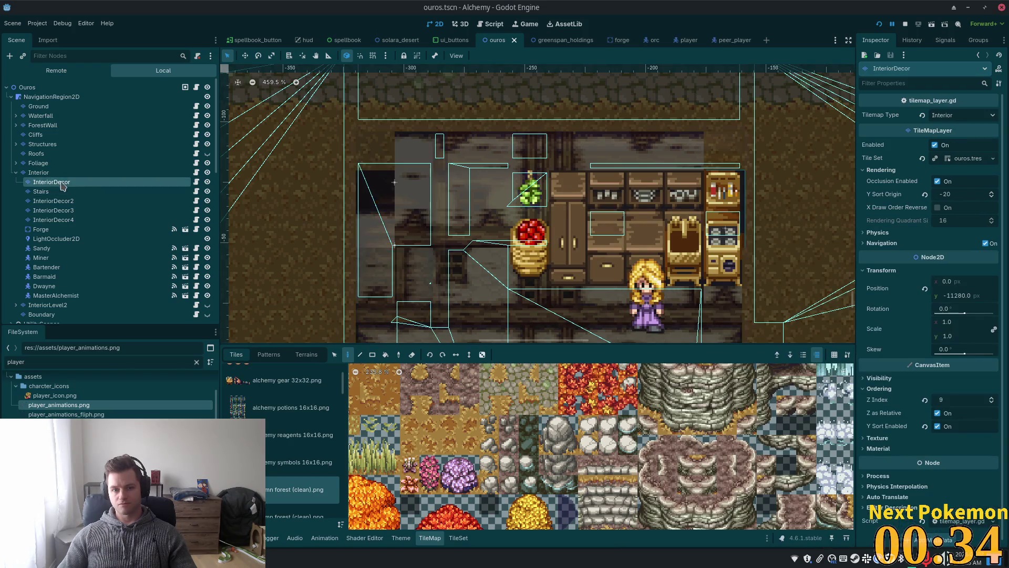
Hide the Structures layer and compare Z Index and Y Sort across InteriorDecor2, Interior and Stairs
scroll(372, 218, down, 4)
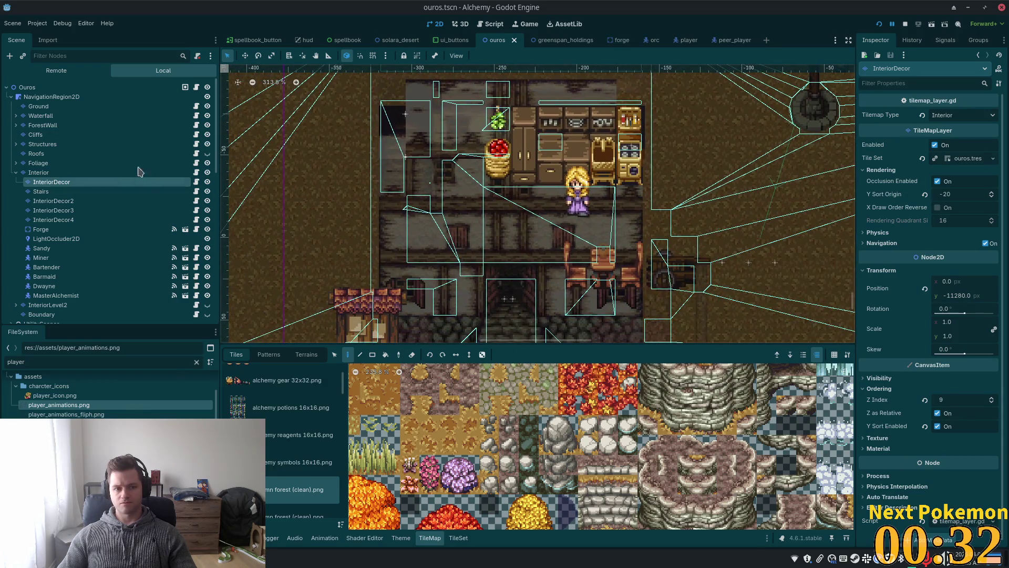
click(207, 144)
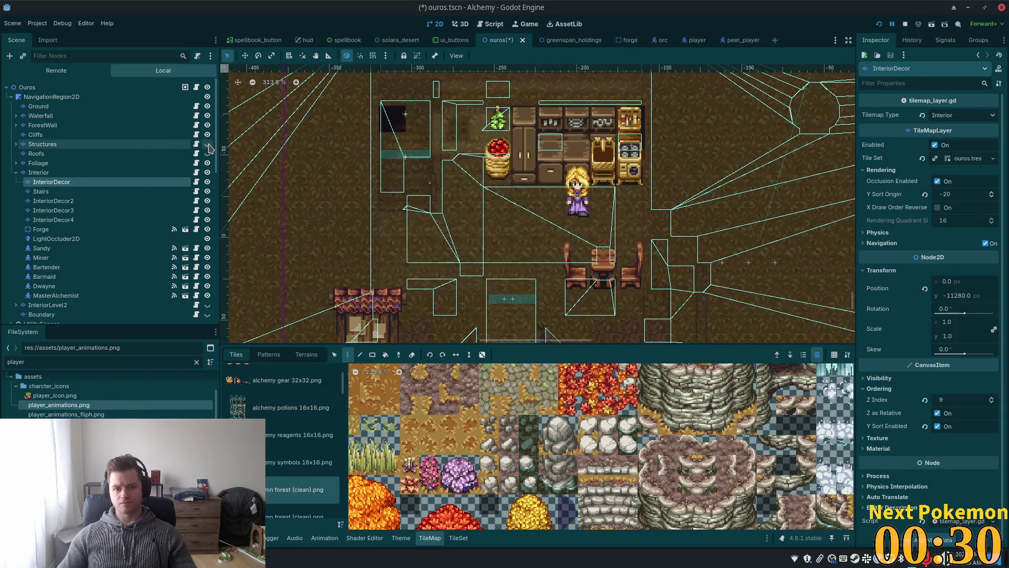
scroll(251, 185, up, 4)
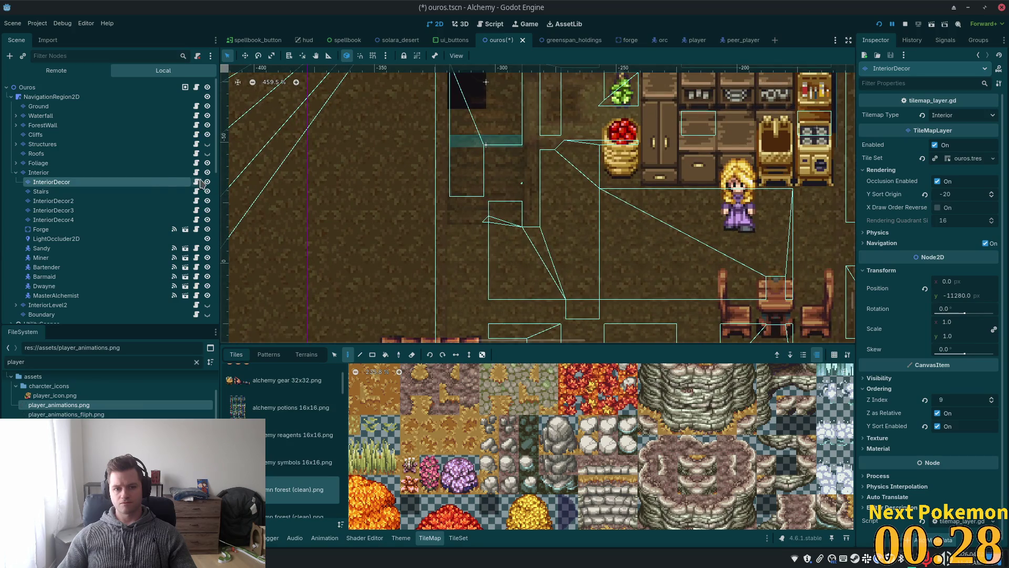
click(127, 200)
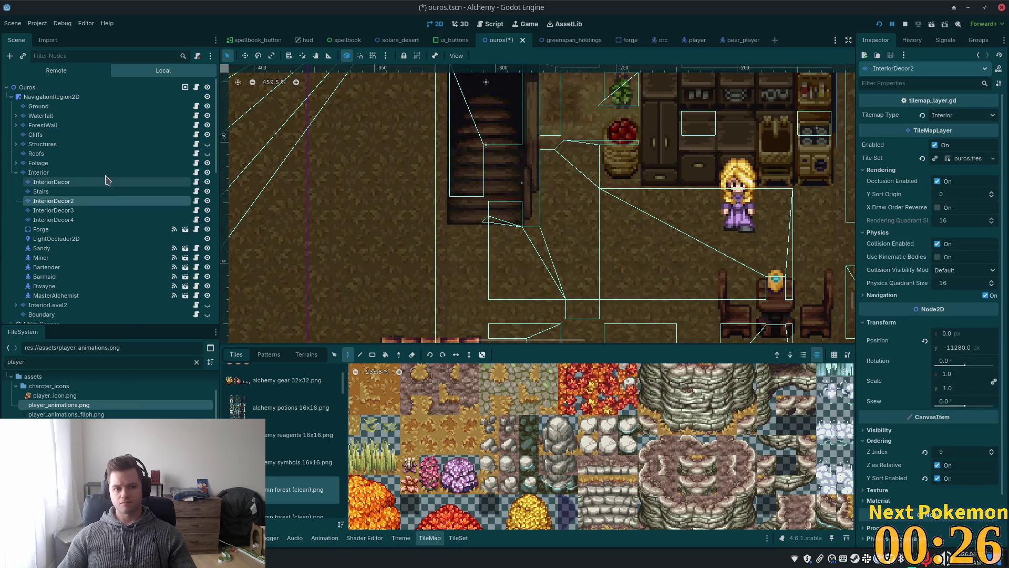
click(107, 179)
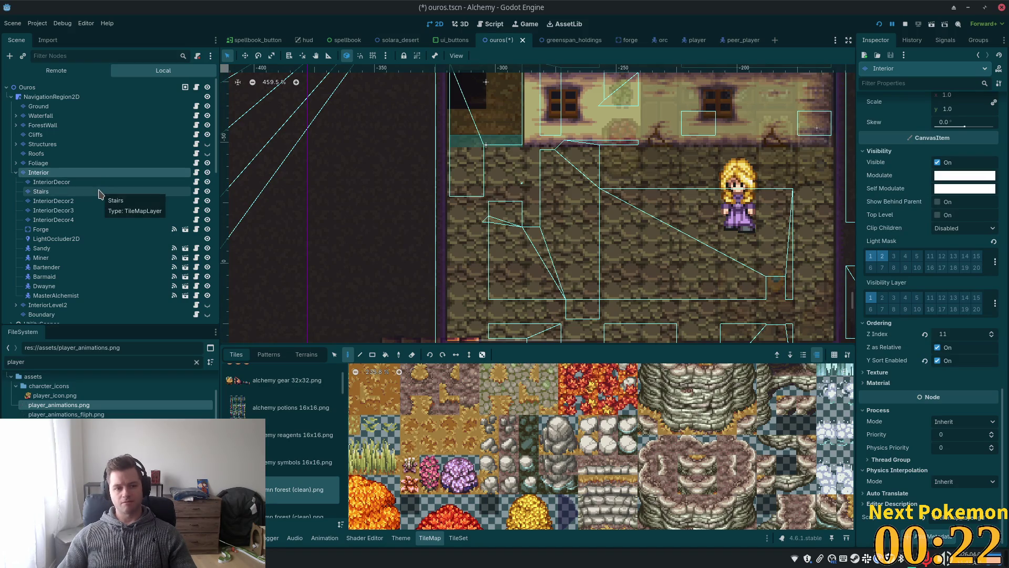
click(101, 193)
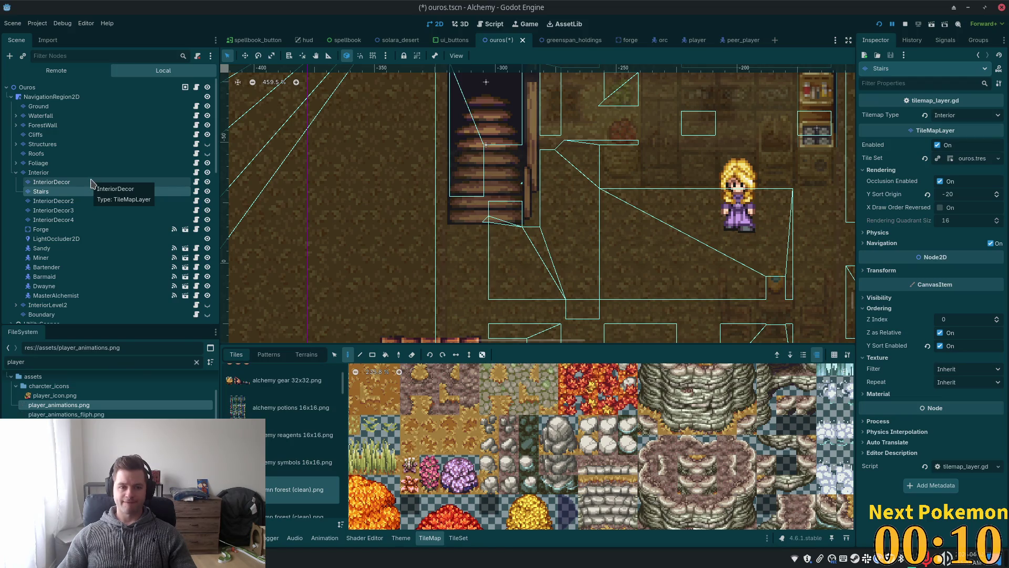
click(87, 174)
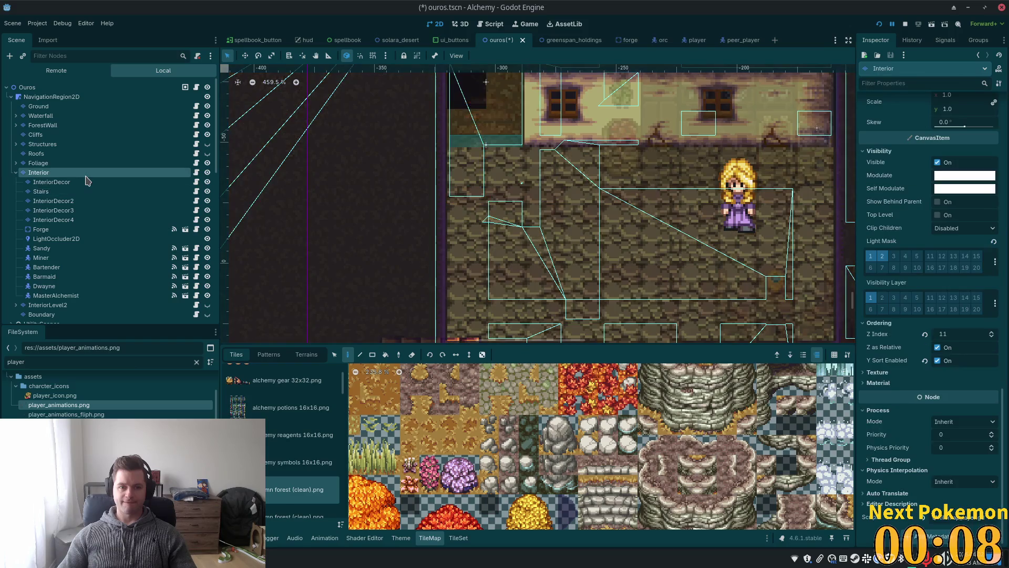
click(82, 193)
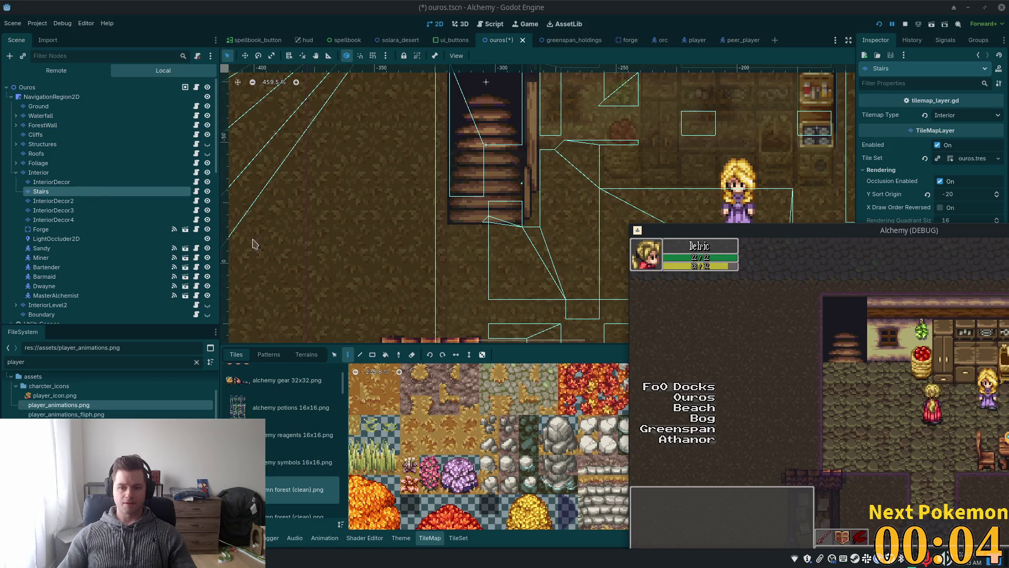
Walk the player into the Ouros building toward the blonde shopkeeper, then stop the game
key(Left)
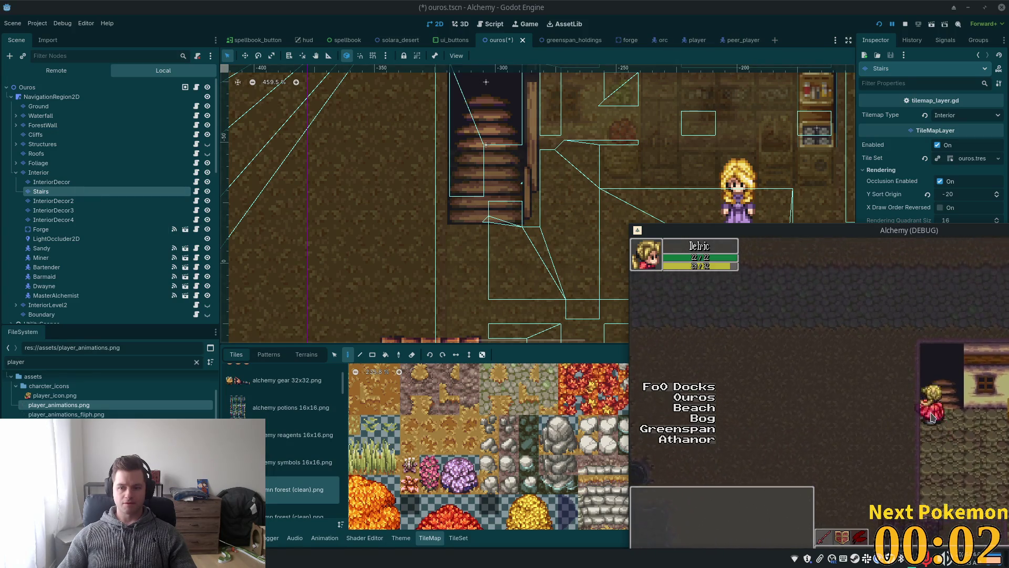
key(Left)
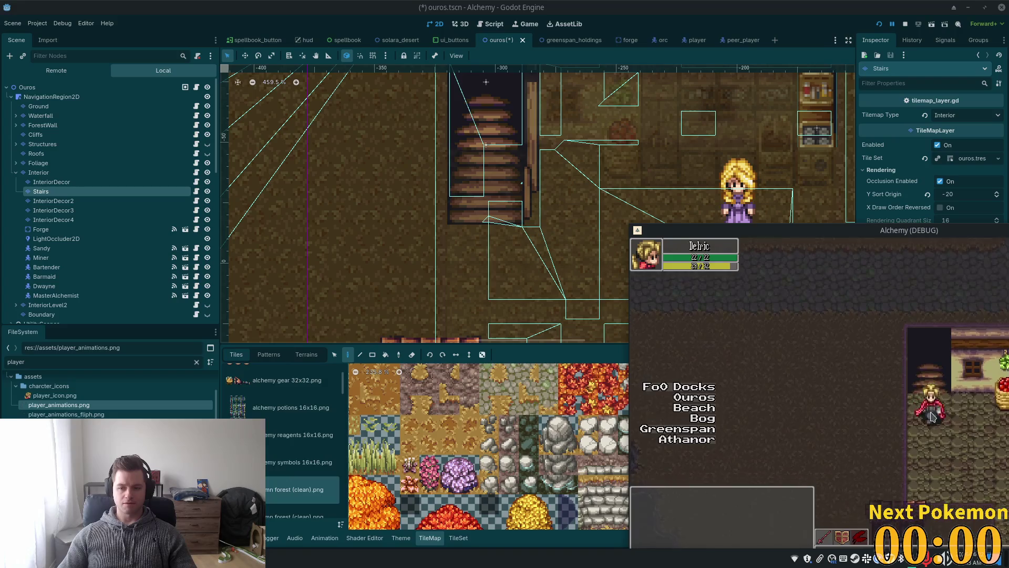
key(Right)
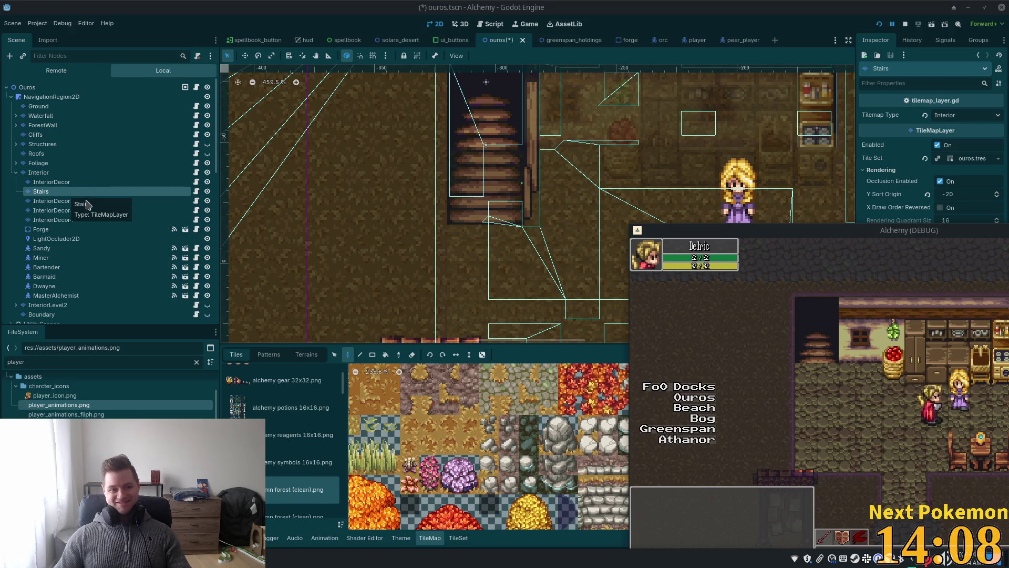
key(F8)
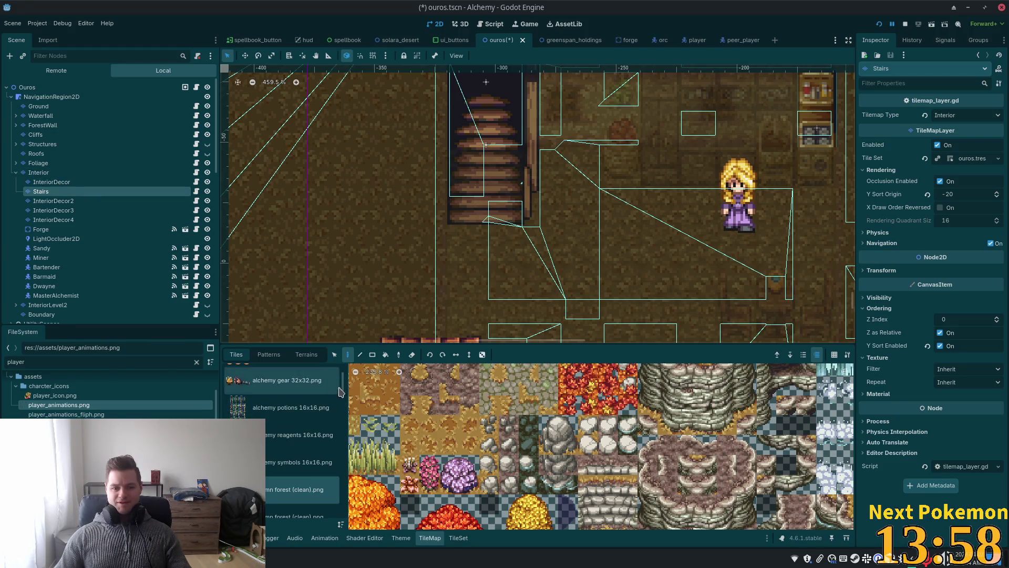
Pick a bonus wooden stairs.png tile and select it in the TileSet editor
scroll(339, 387, up, 2)
scroll(339, 396, down, 5)
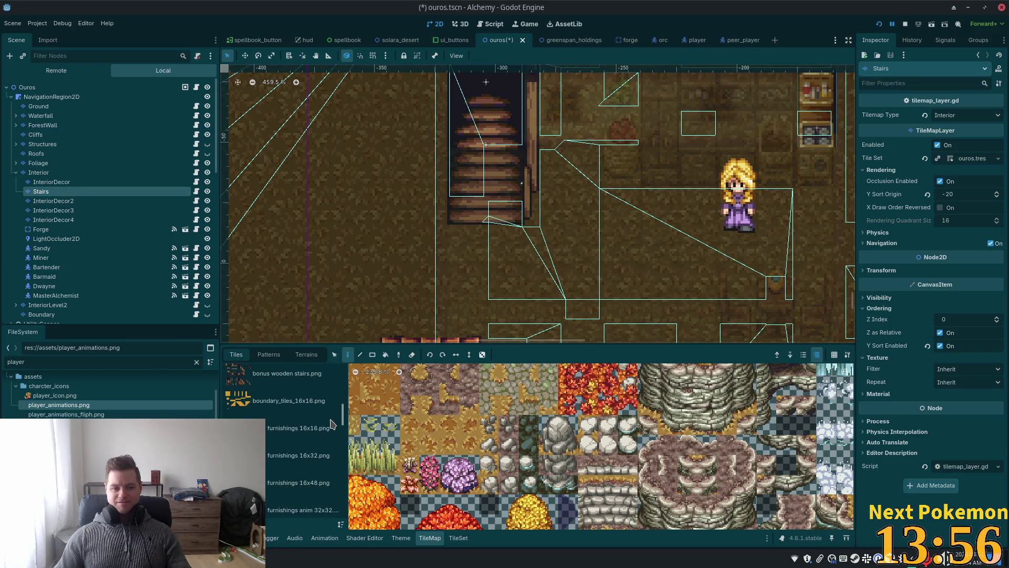
click(286, 373)
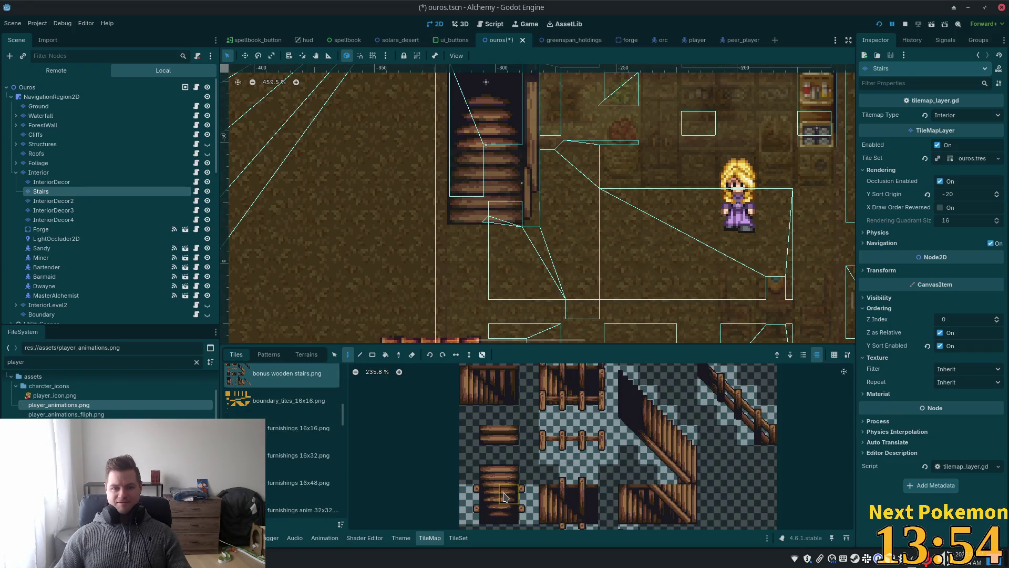
scroll(520, 467, down, 4)
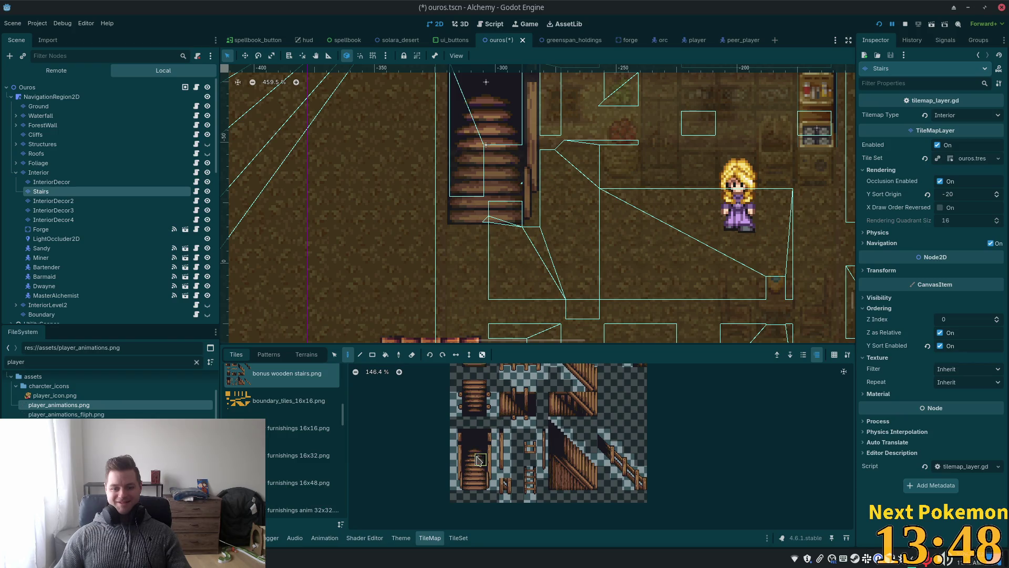
click(478, 484)
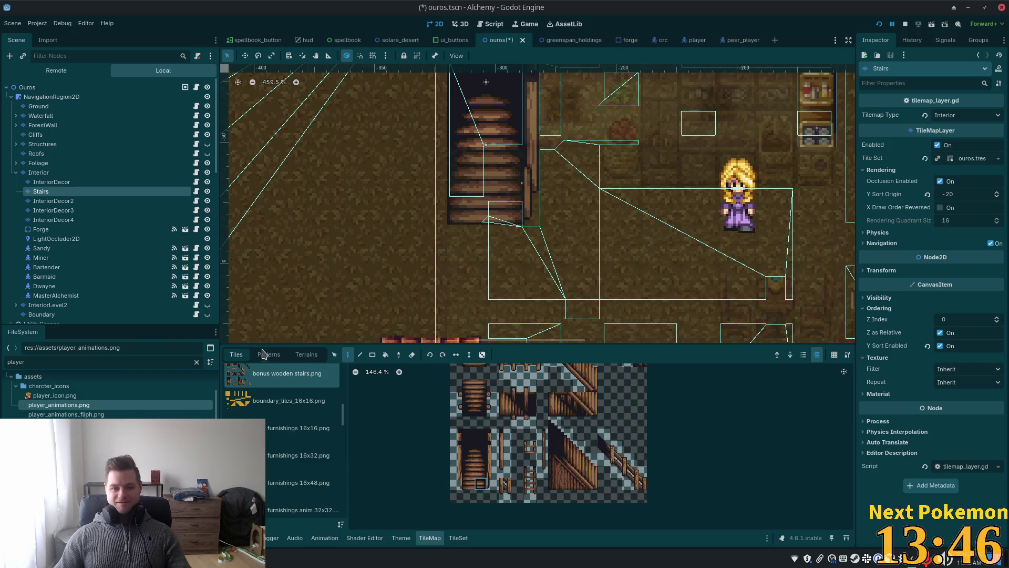
click(457, 538)
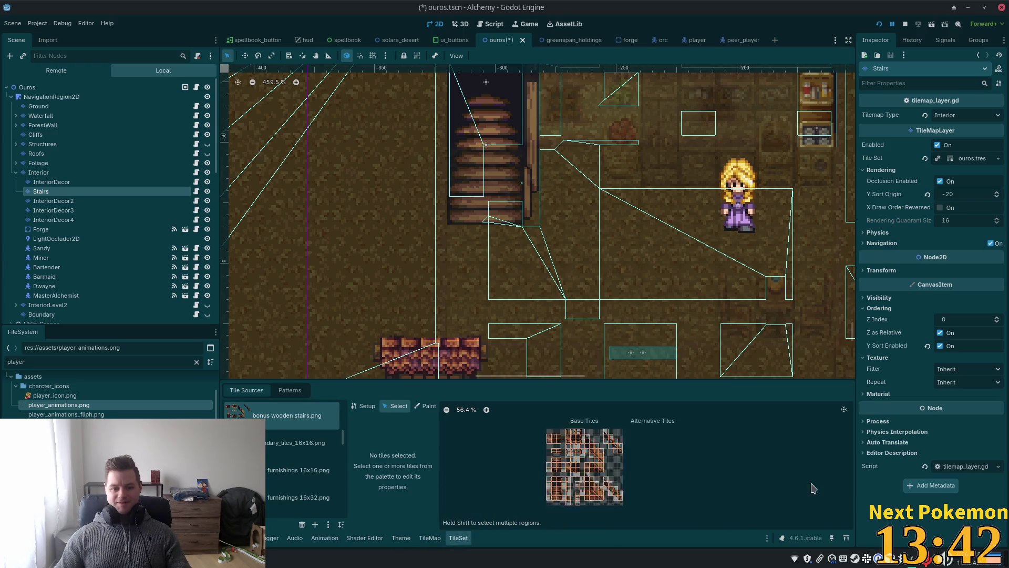
scroll(553, 457, up, 5)
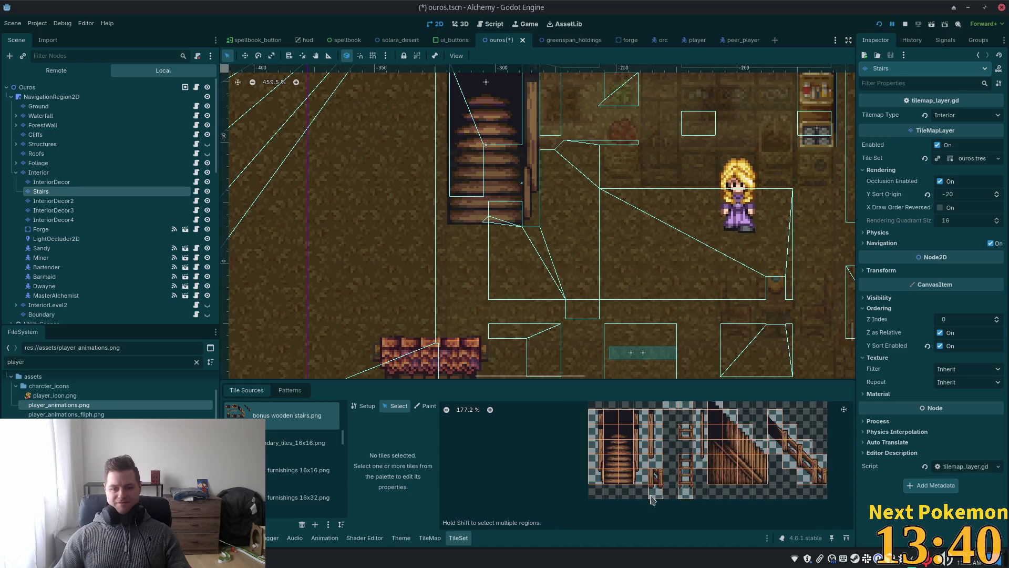
click(627, 476)
Confirm the stair tile's Z Index is 0, save ouros.tscn, and select InteriorDecor
scroll(444, 460, down, 5)
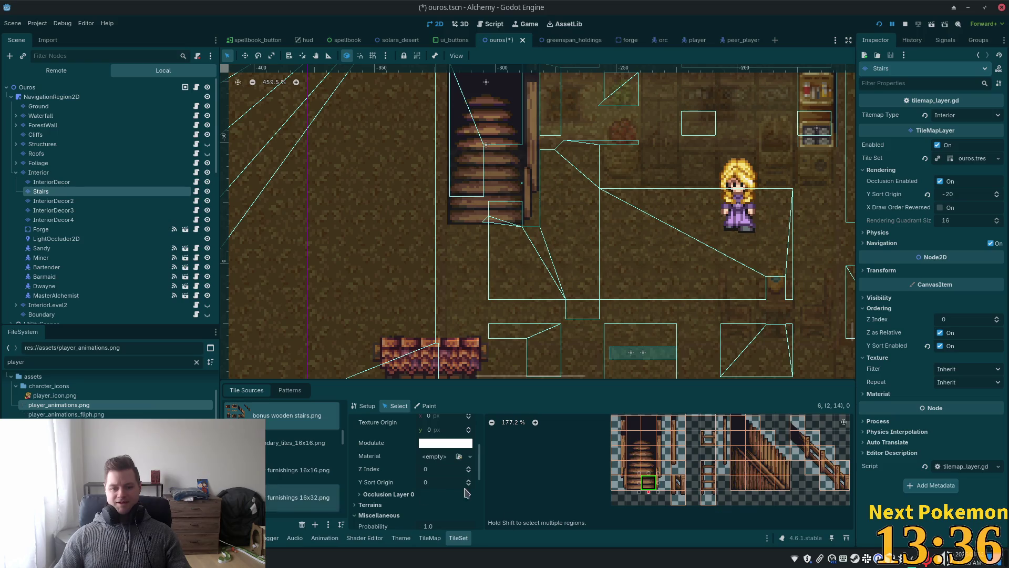
scroll(423, 491, down, 2)
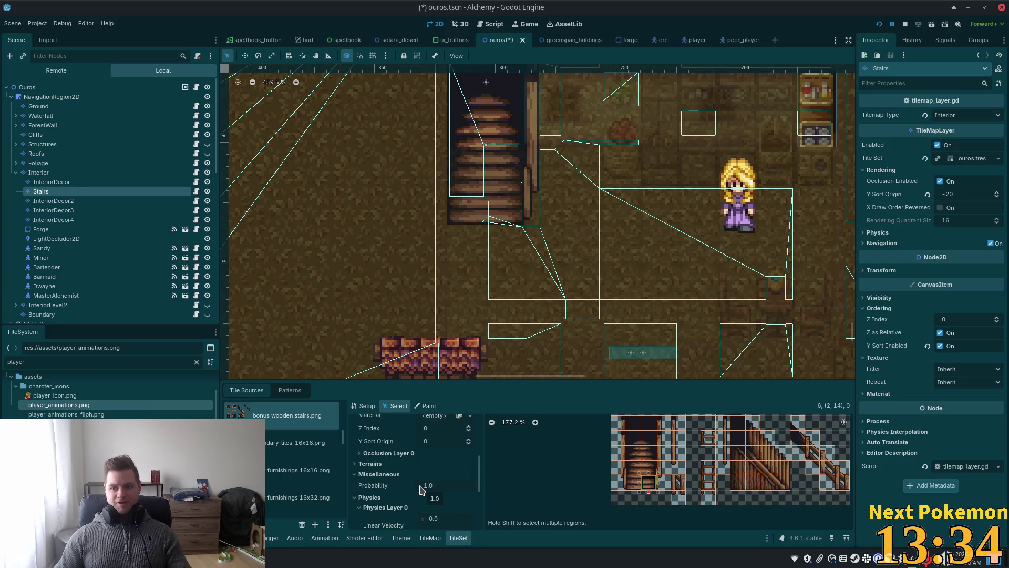
key(ctrl+s)
click(51, 182)
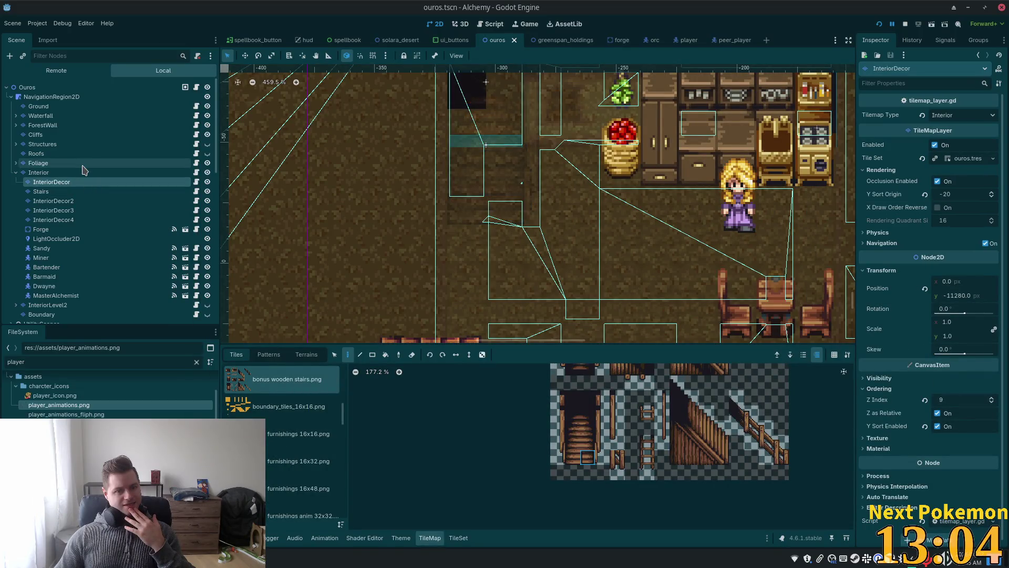
Change the Interior layer's Y Sort Origin from 32 to 0 and run the game with F5
click(73, 173)
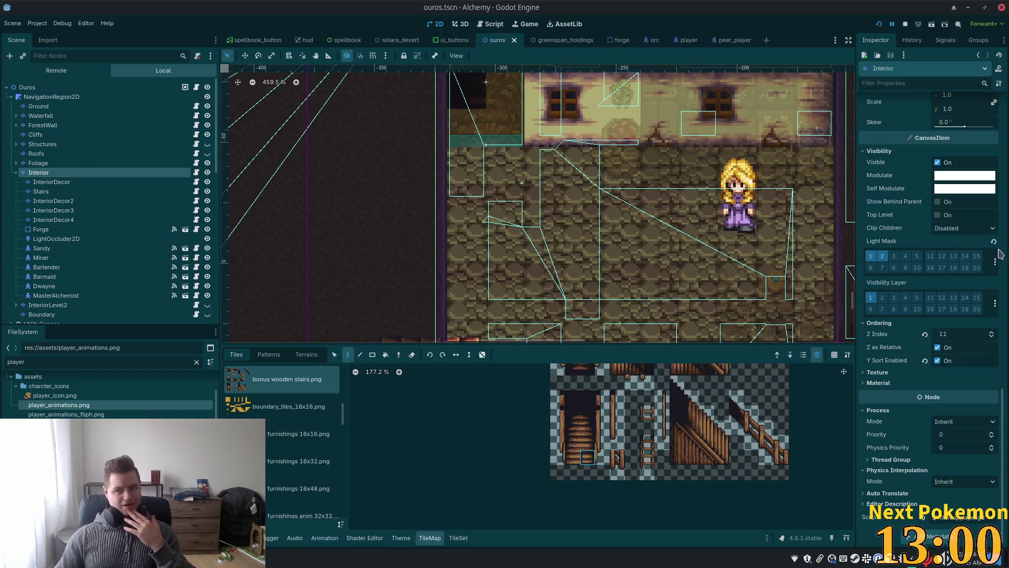
scroll(990, 251, up, 5)
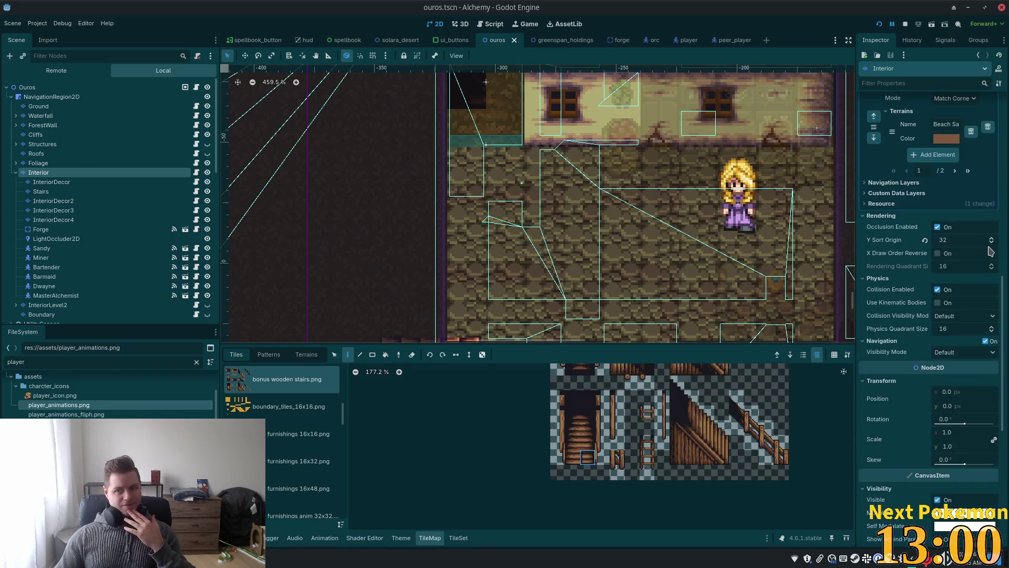
click(958, 240)
text(0)
key(Tab)
key(F5)
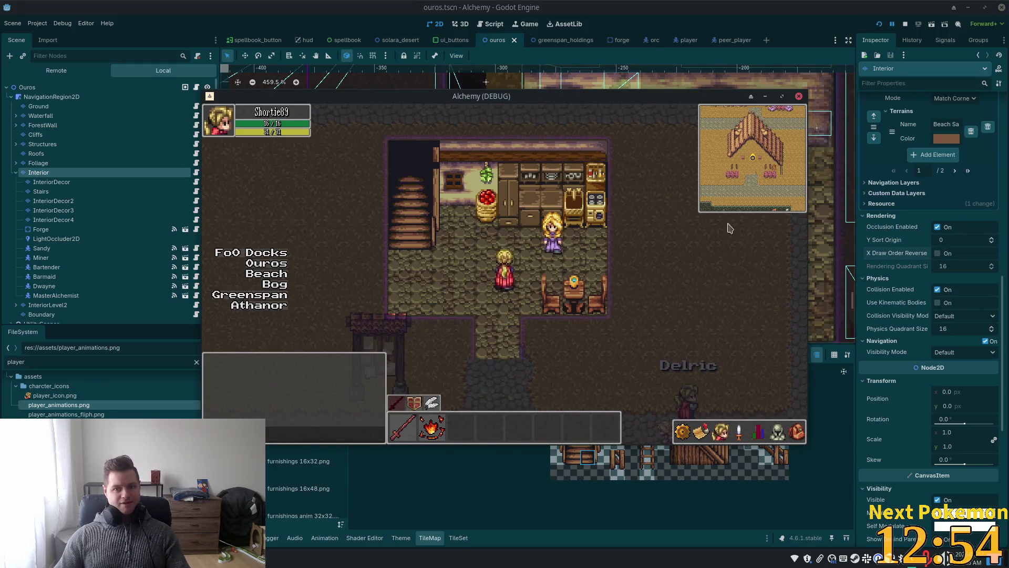
Relaunch the game, arrange both game windows side by side, and walk a player into the house
click(879, 23)
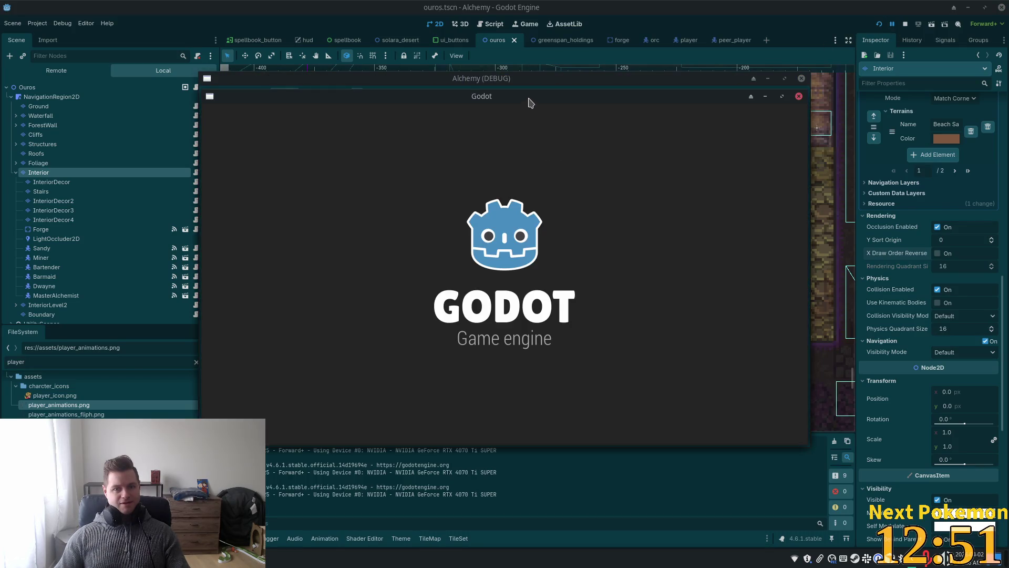
drag(529, 99, 362, 153)
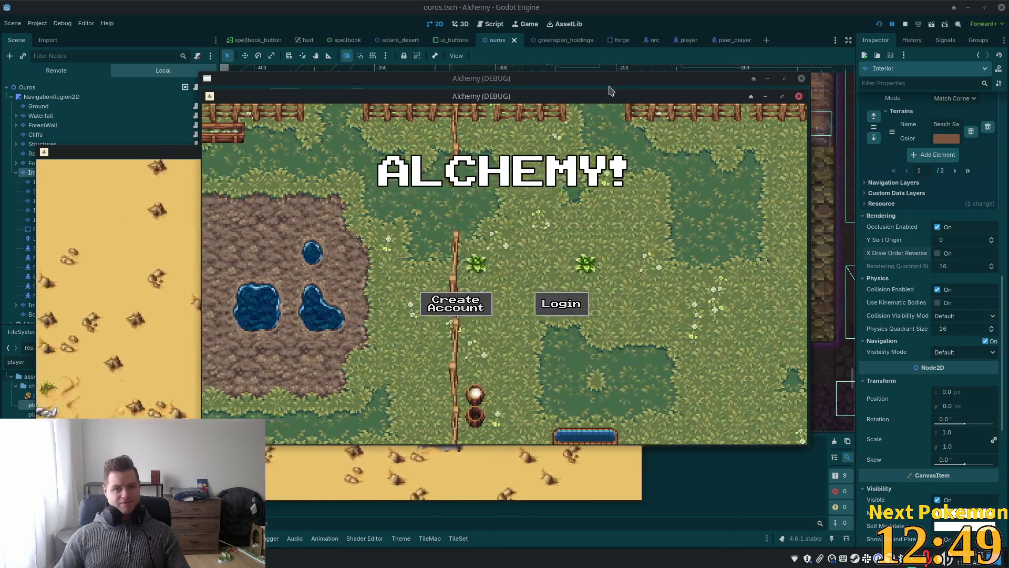
drag(514, 96, 703, 147)
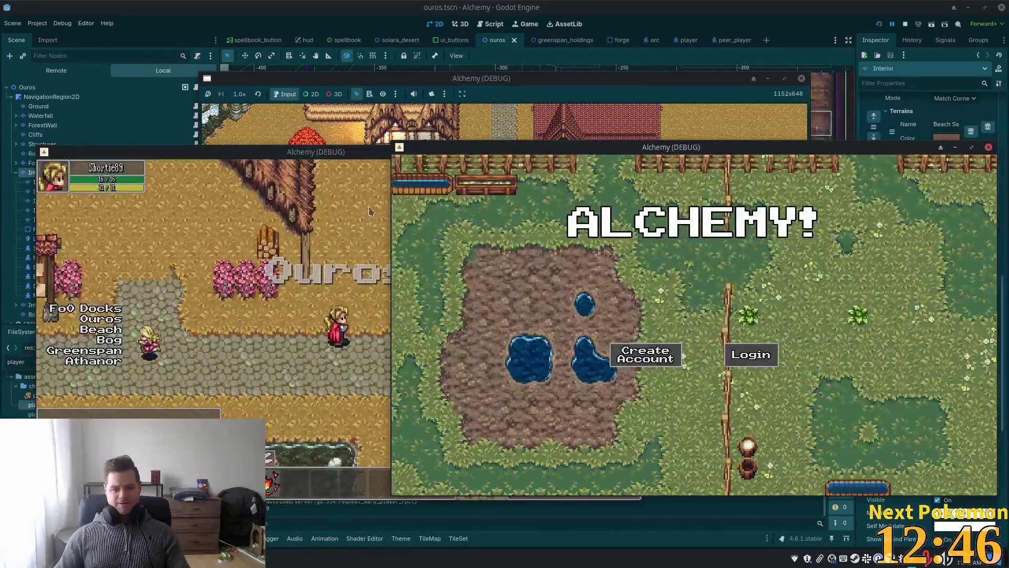
key(a)
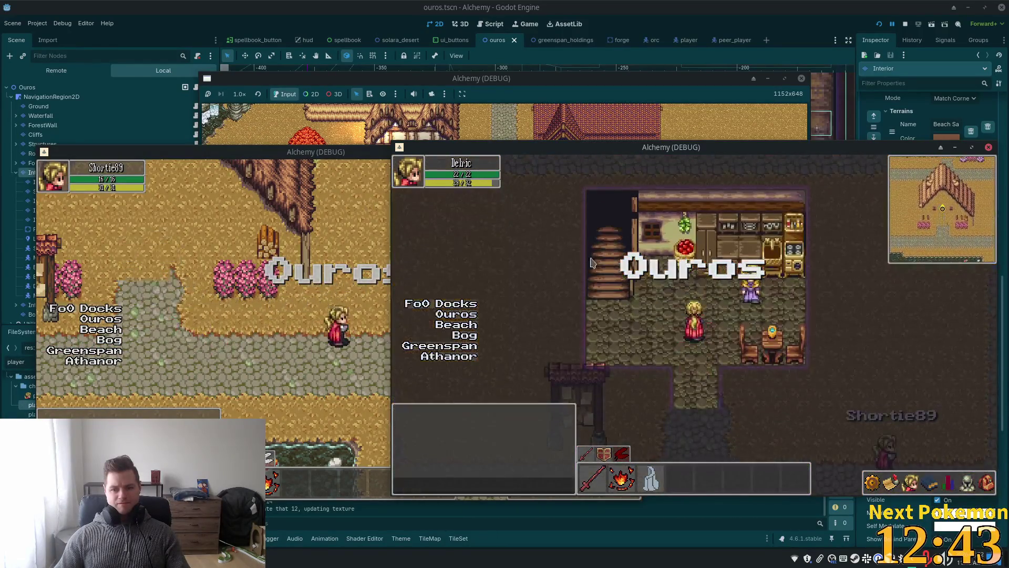
click(204, 263)
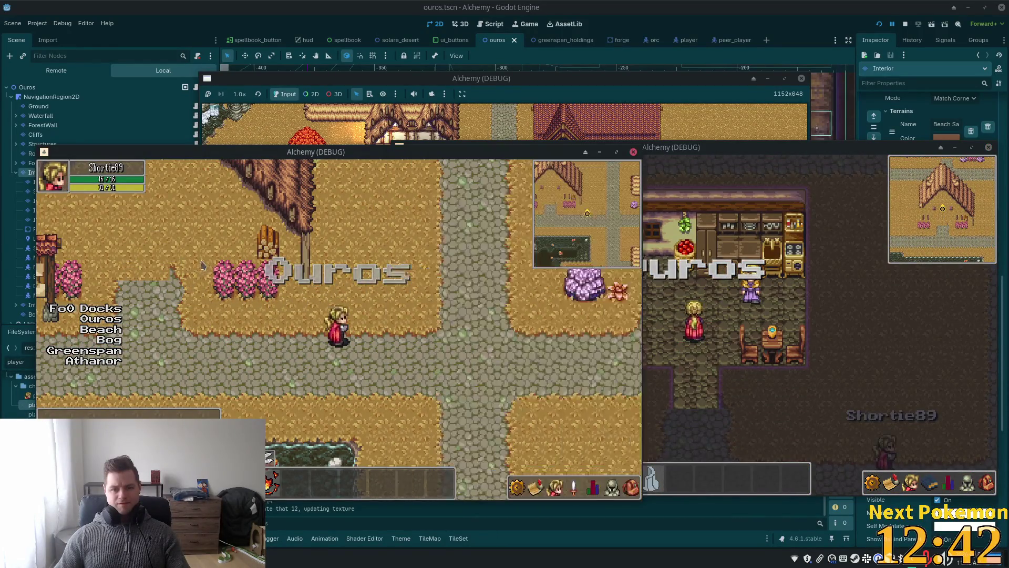
key(w)
key(a)
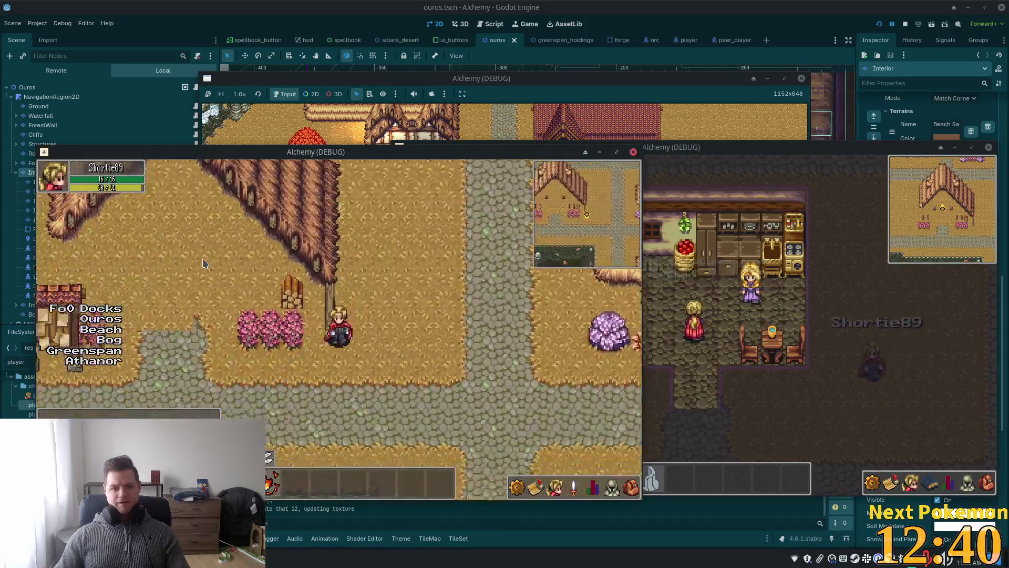
key(w)
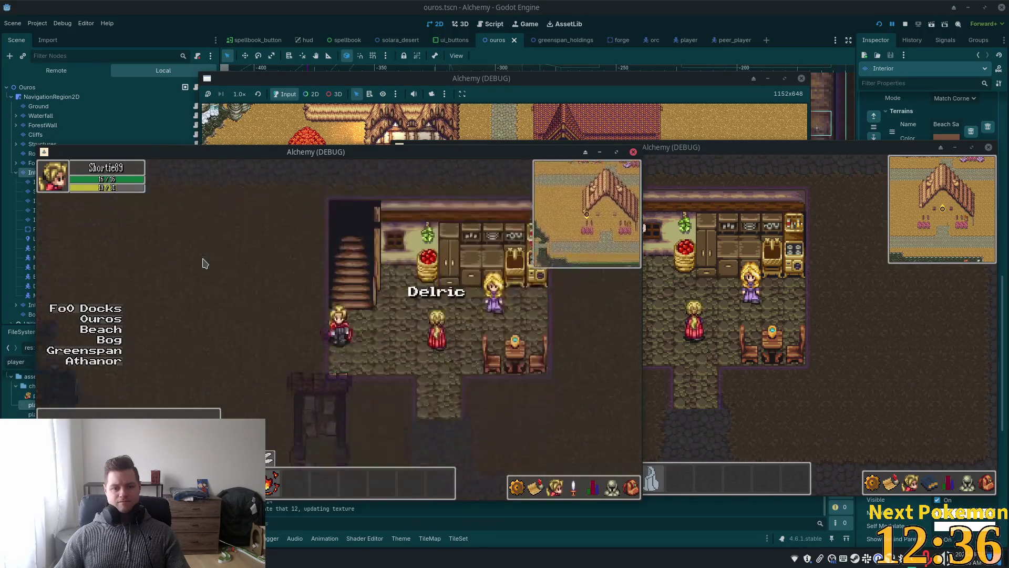
key(w)
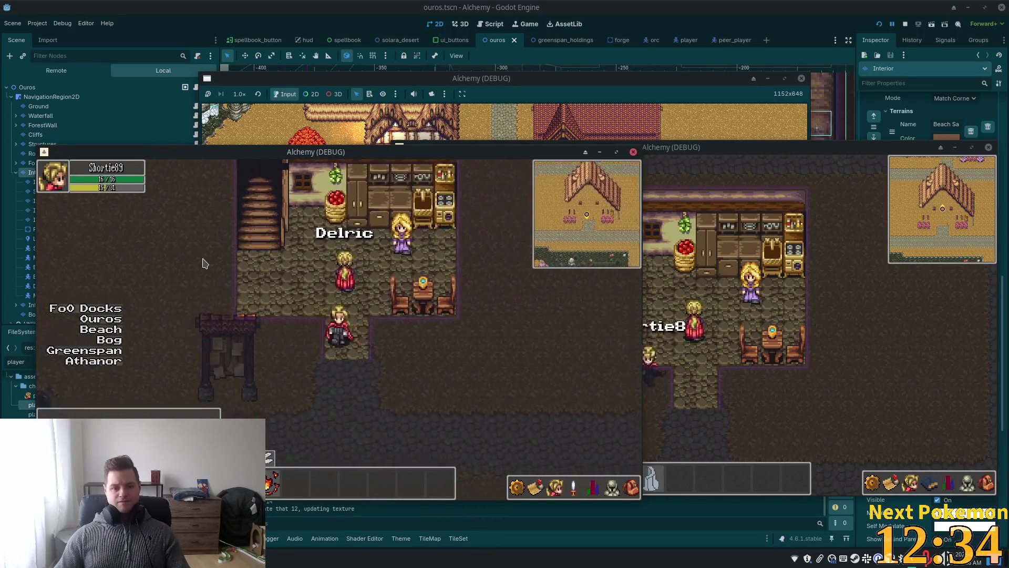
Walk the player behind the roof, down to the cobblestone path, and back into the house
key(w)
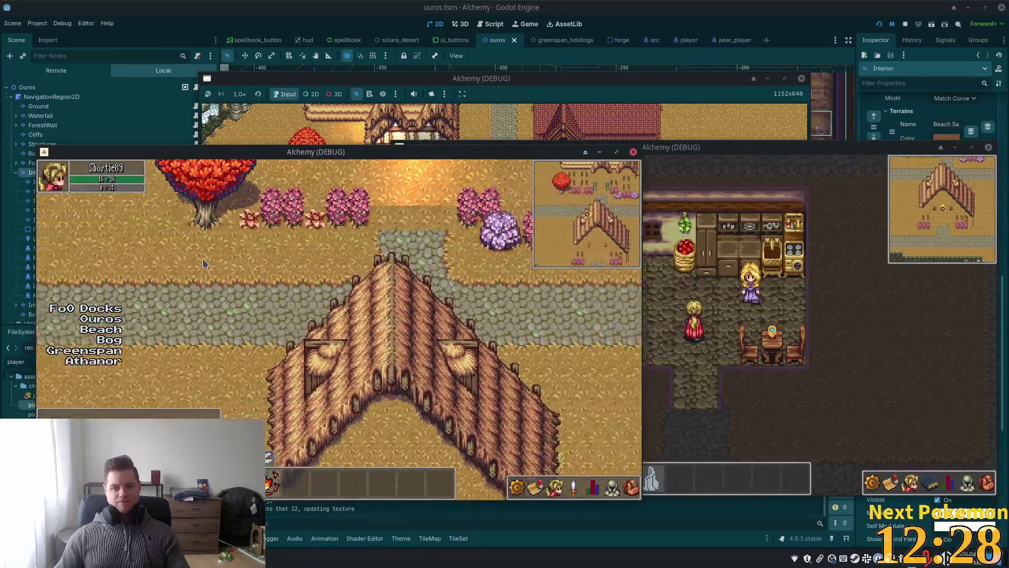
key(s)
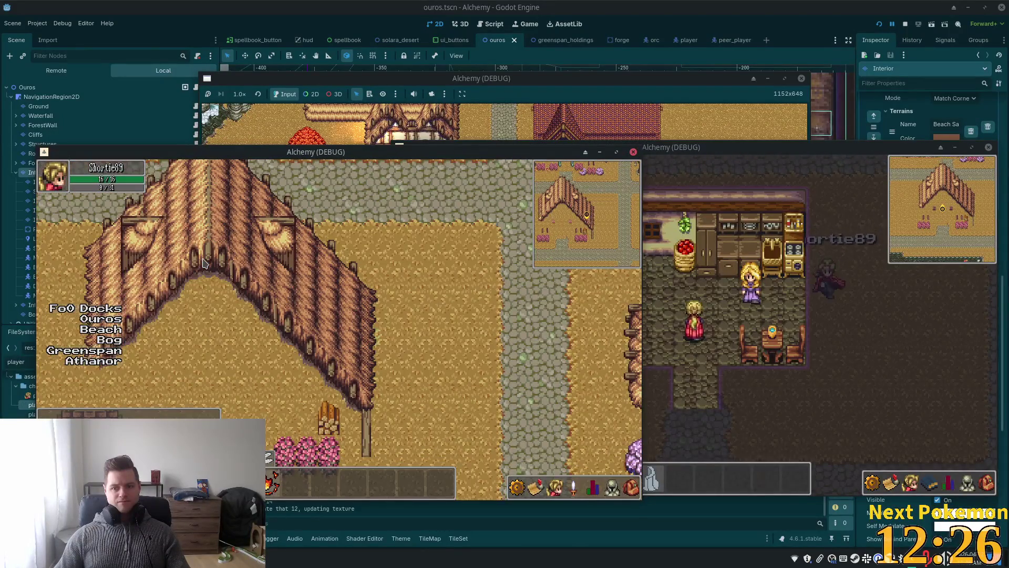
key(s)
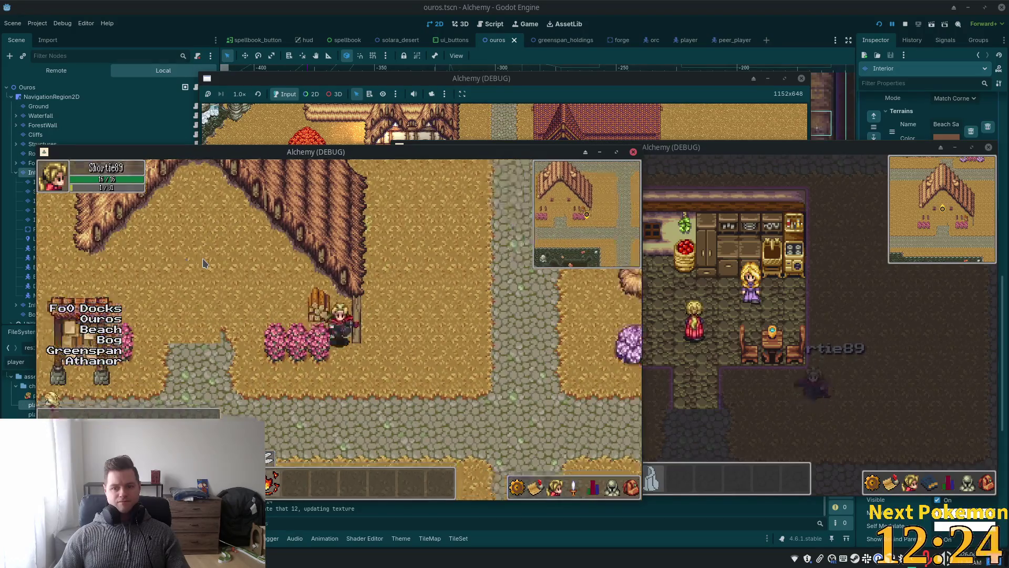
key(w)
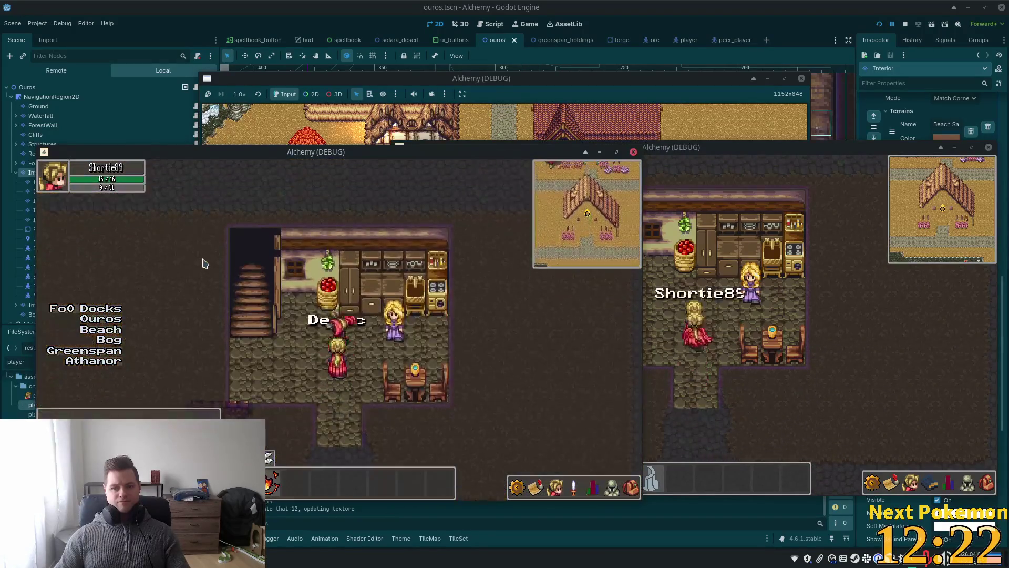
key(w)
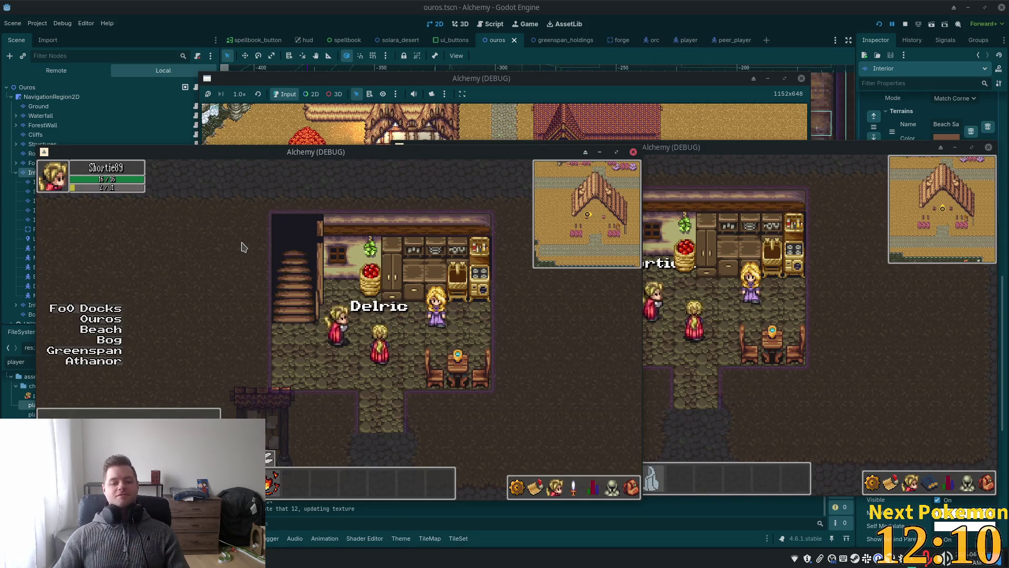
Walk out through the doorway and back in several times, then stop the game with F8
key(Down)
key(Down)
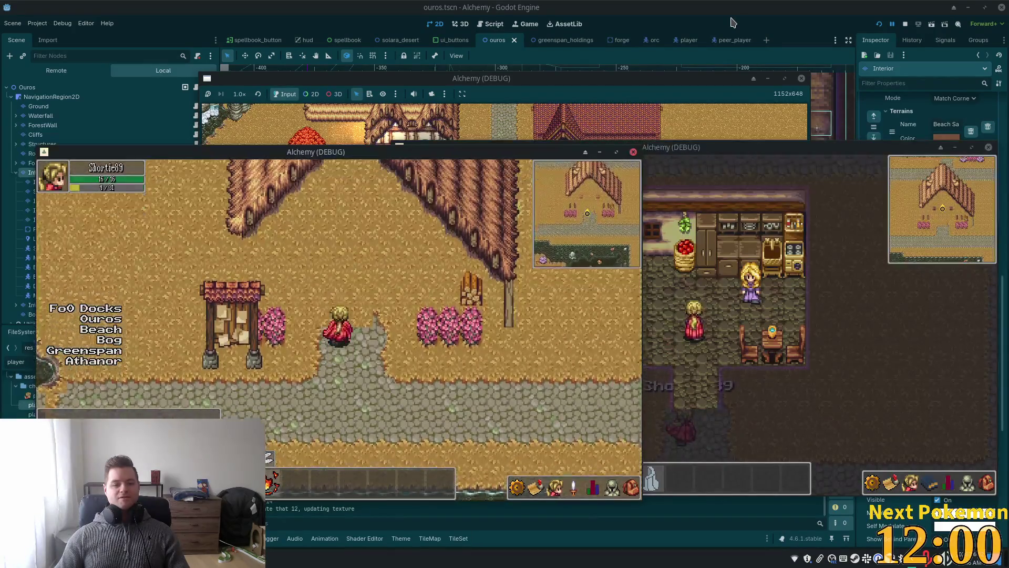
key(Up)
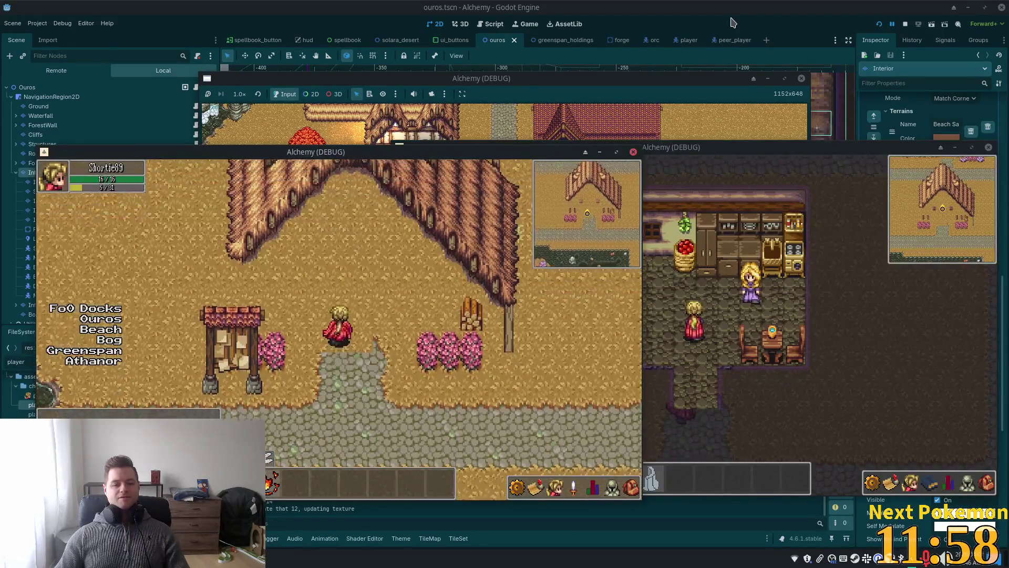
key(Down)
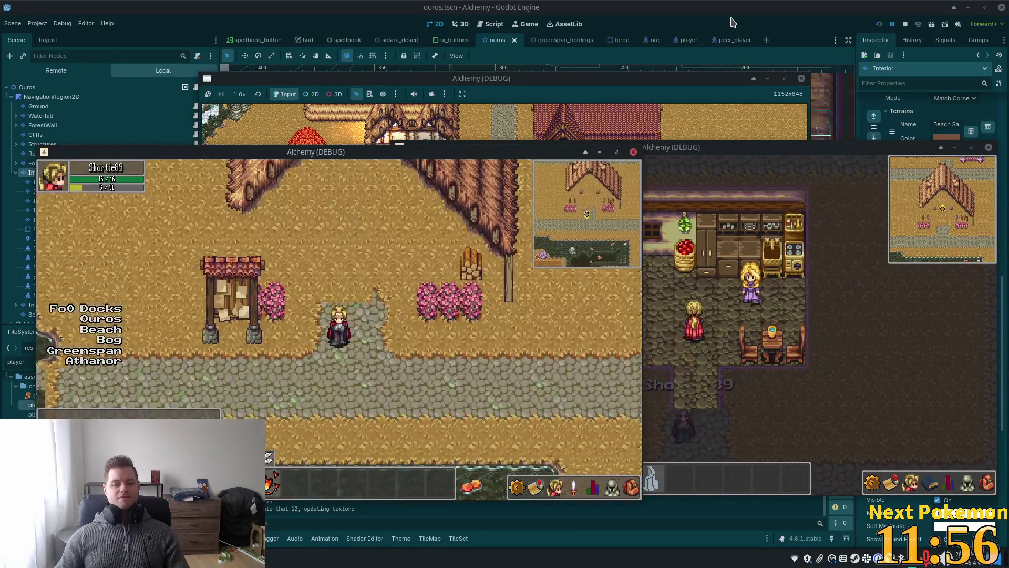
key(Up)
key(Left)
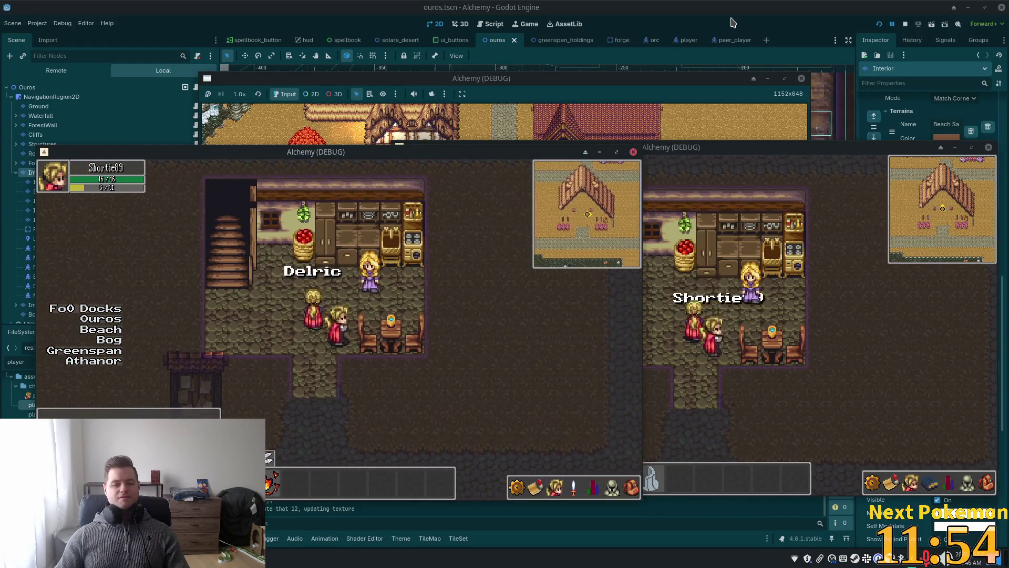
key(Right)
key(Down)
key(Up)
key(Up)
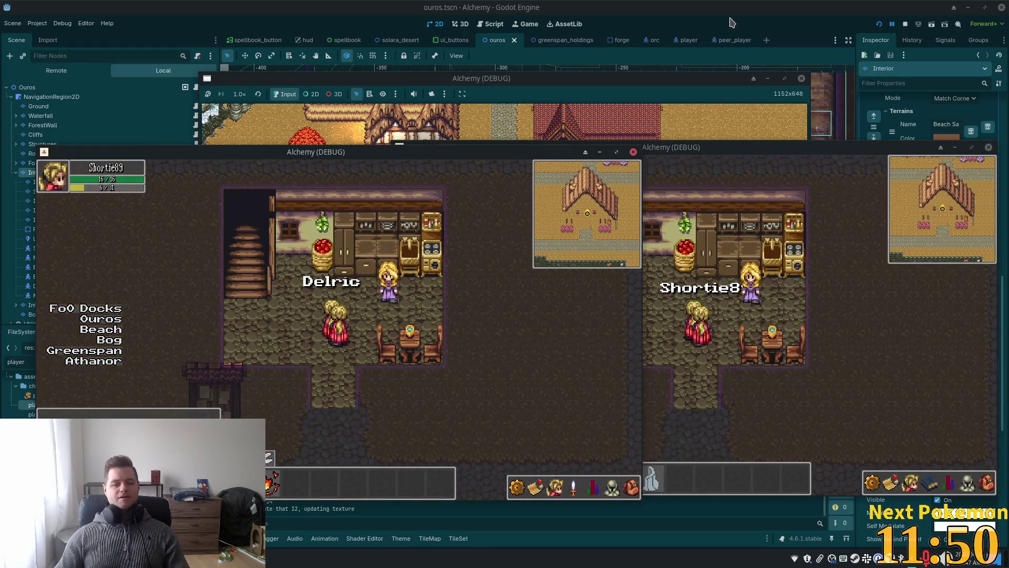
key(Down)
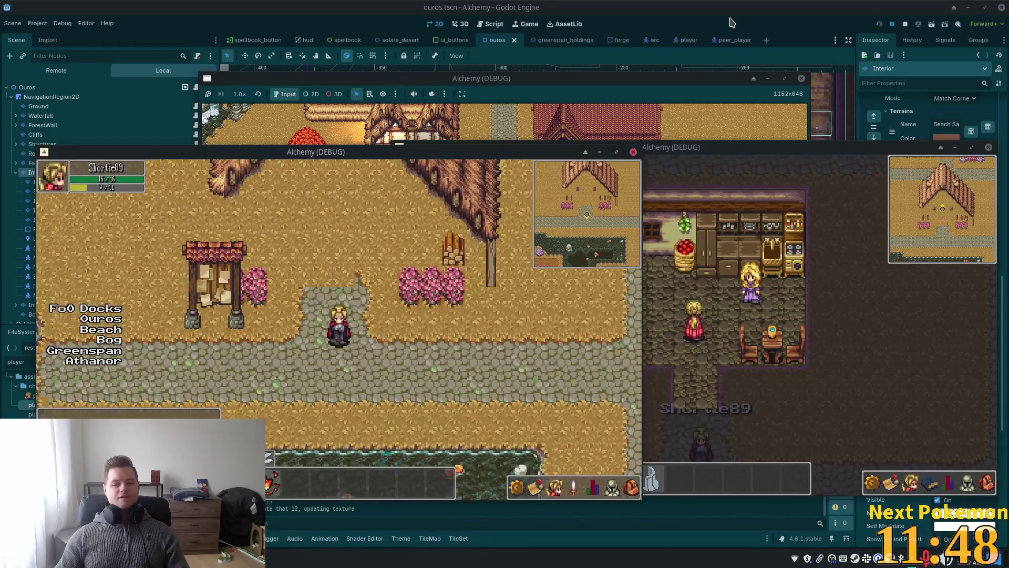
key(Up)
key(F8)
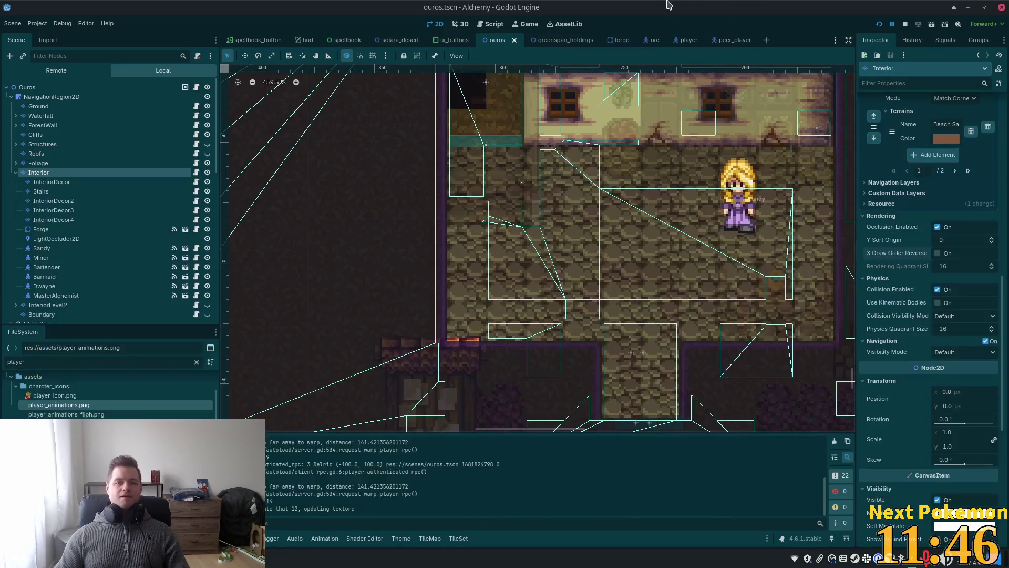
Show Roofs and Structures, hide and collapse Interior, then run the project to its title screen
click(207, 153)
click(207, 143)
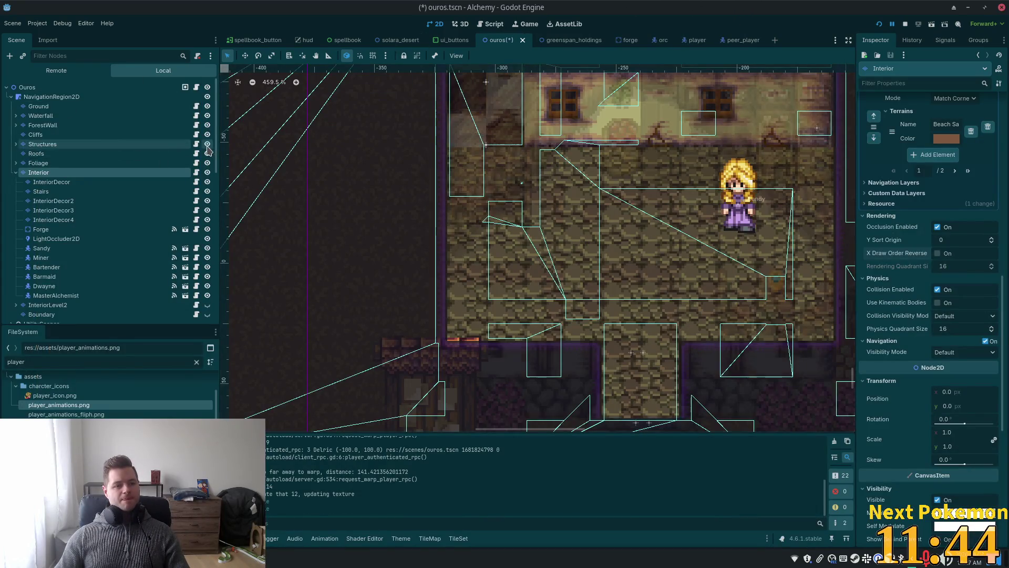
click(207, 173)
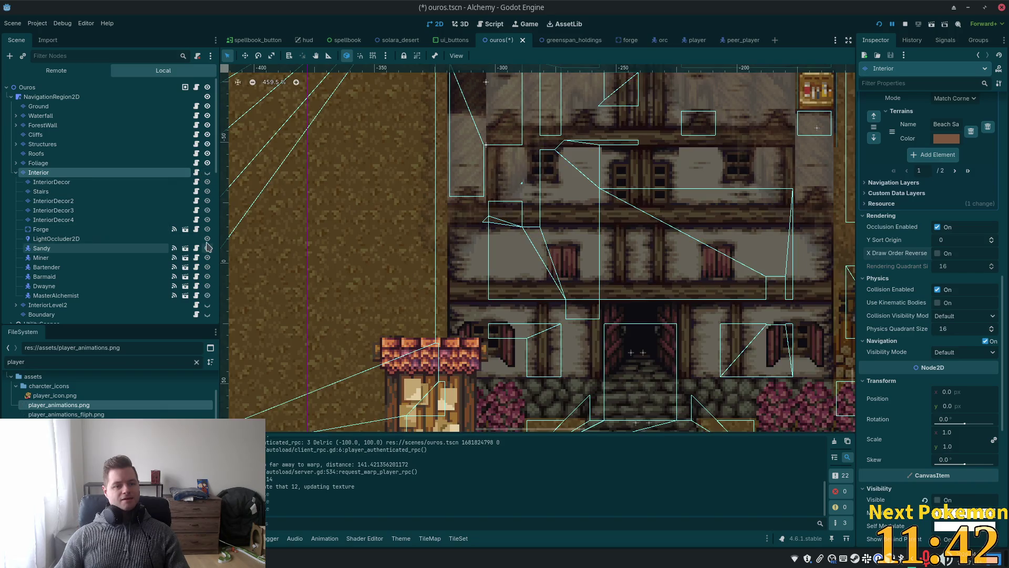
click(16, 172)
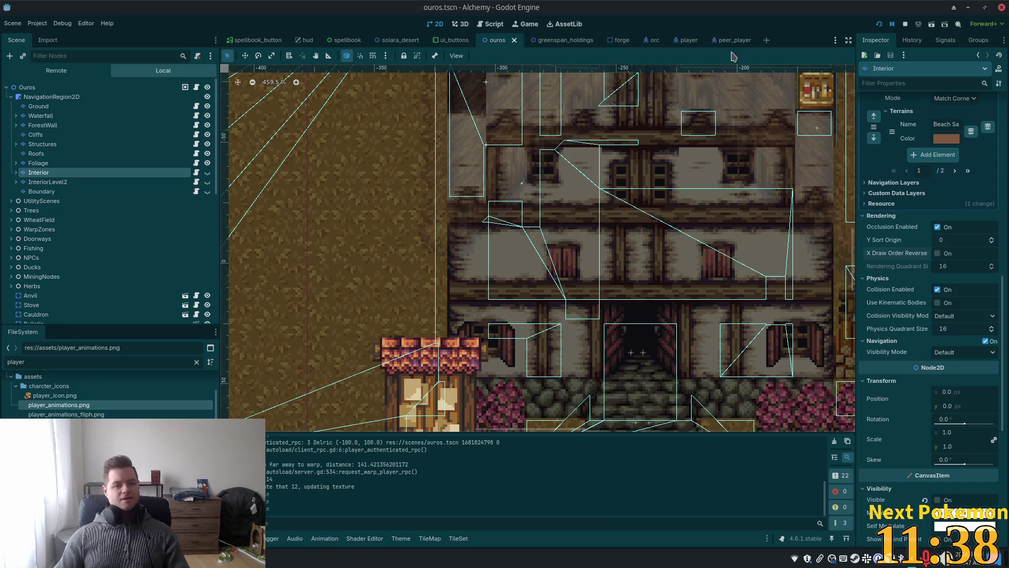
click(879, 24)
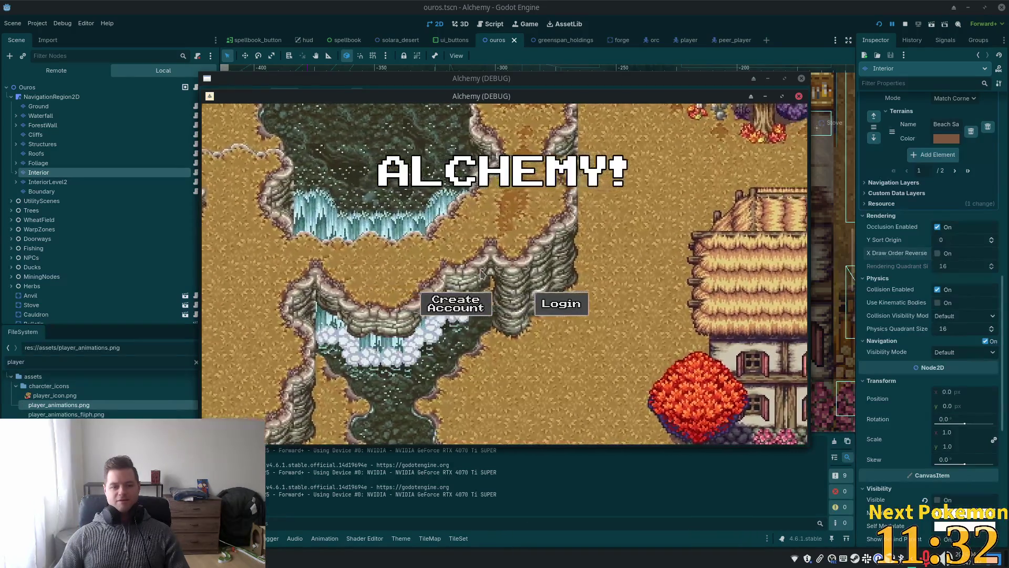
Walk into, out of and back into the house, then inspect Foliage's Z Index 10 and Y Sort Origin -20
key(w)
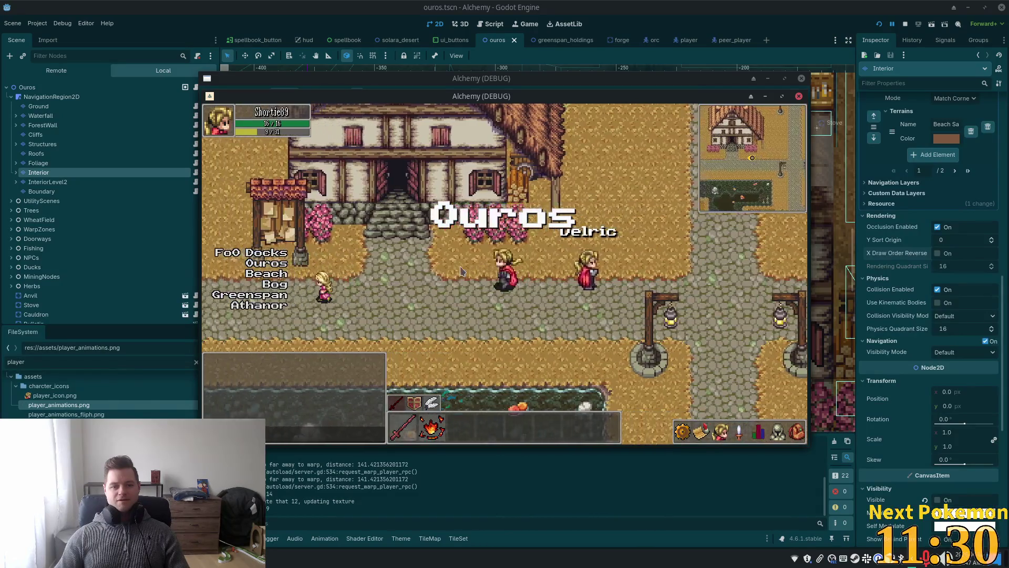
key(w)
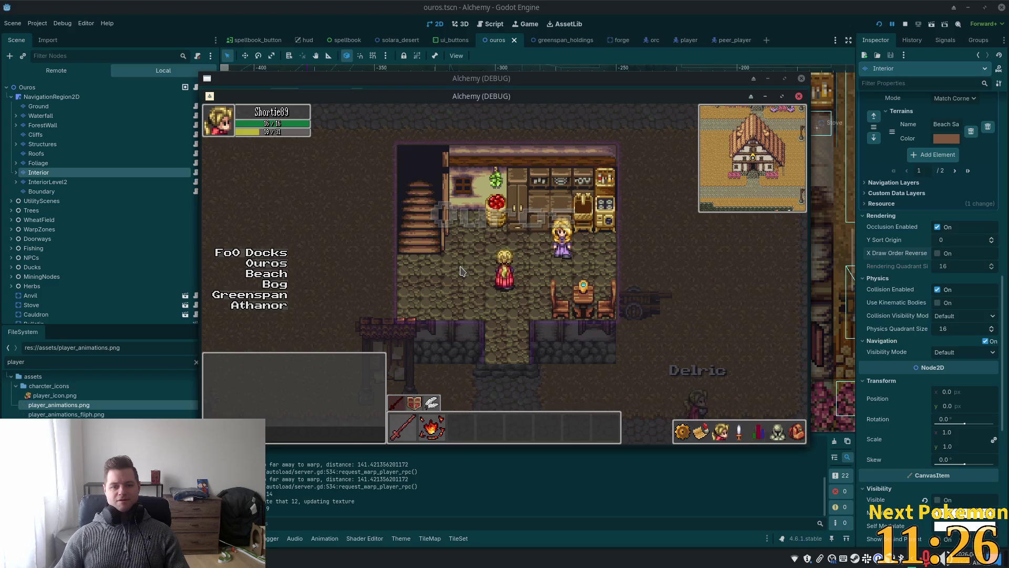
key(s)
key(w)
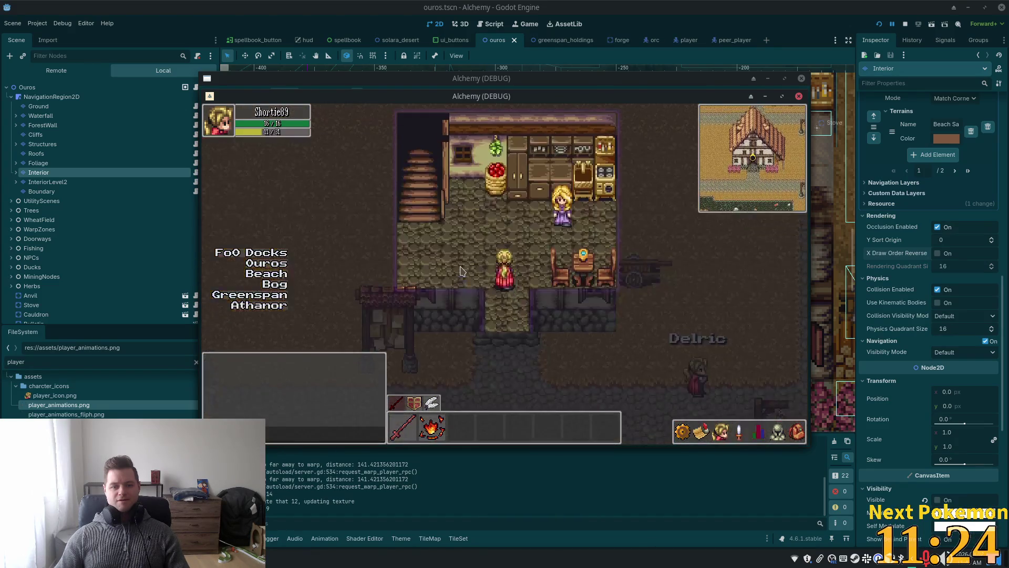
click(37, 163)
scroll(341, 260, down, 2)
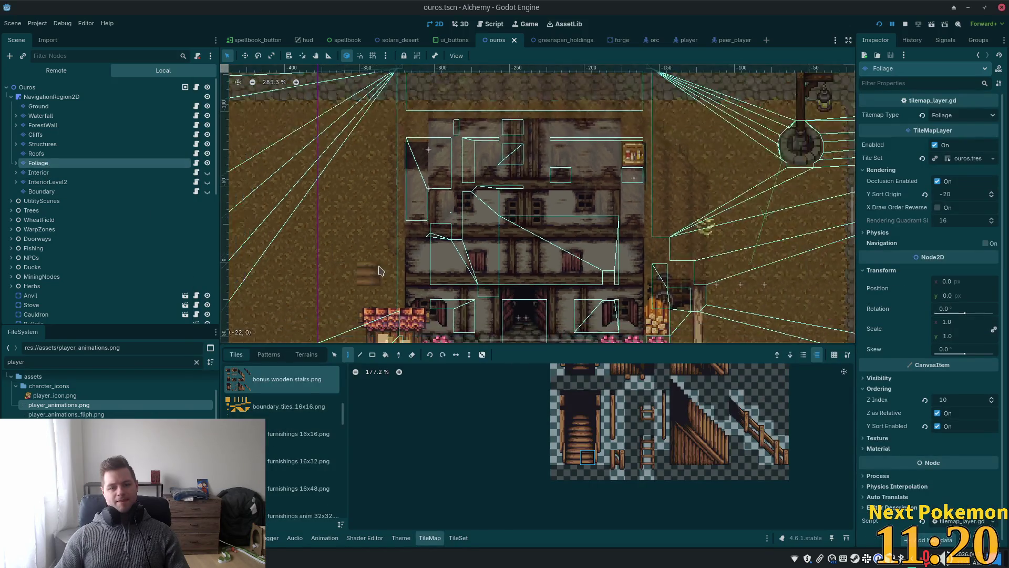
Check Structures' ordering (Z Index 1, relative, Y Sort enabled), then select the Ground layer
scroll(367, 161, right, 3)
scroll(367, 161, down, 1)
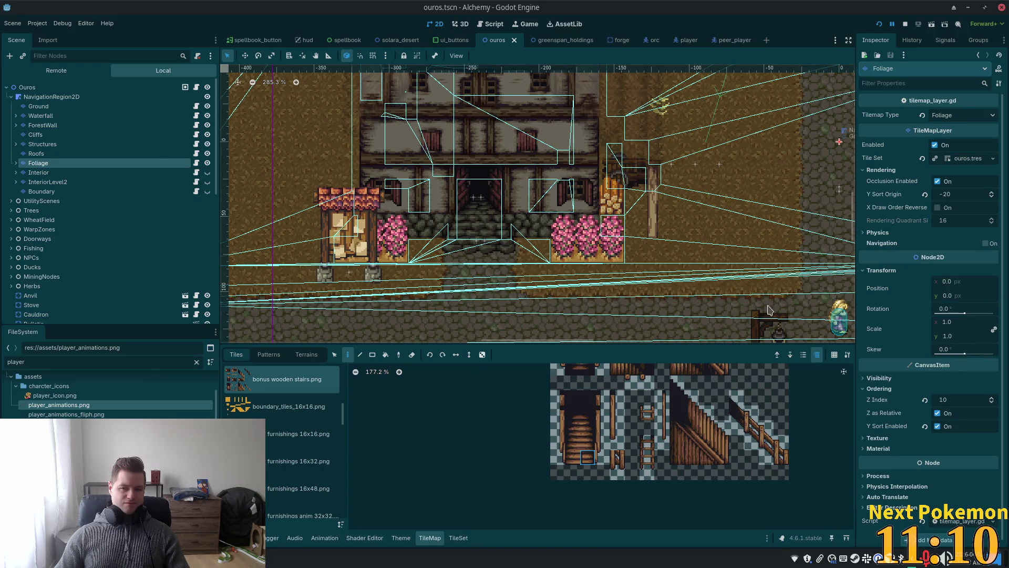
click(84, 144)
scroll(948, 291, down, 10)
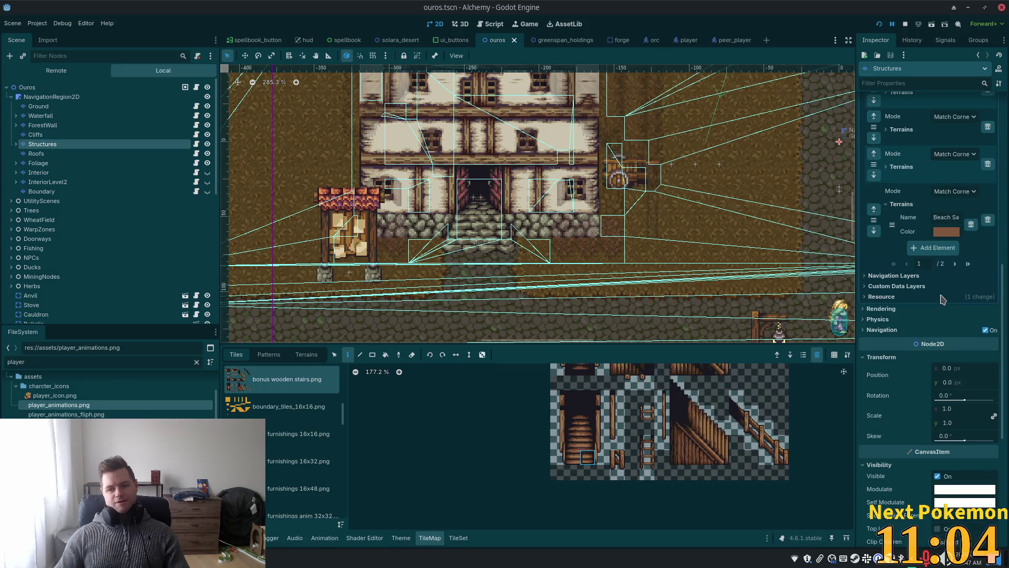
scroll(942, 299, down, 3)
scroll(942, 300, down, 1)
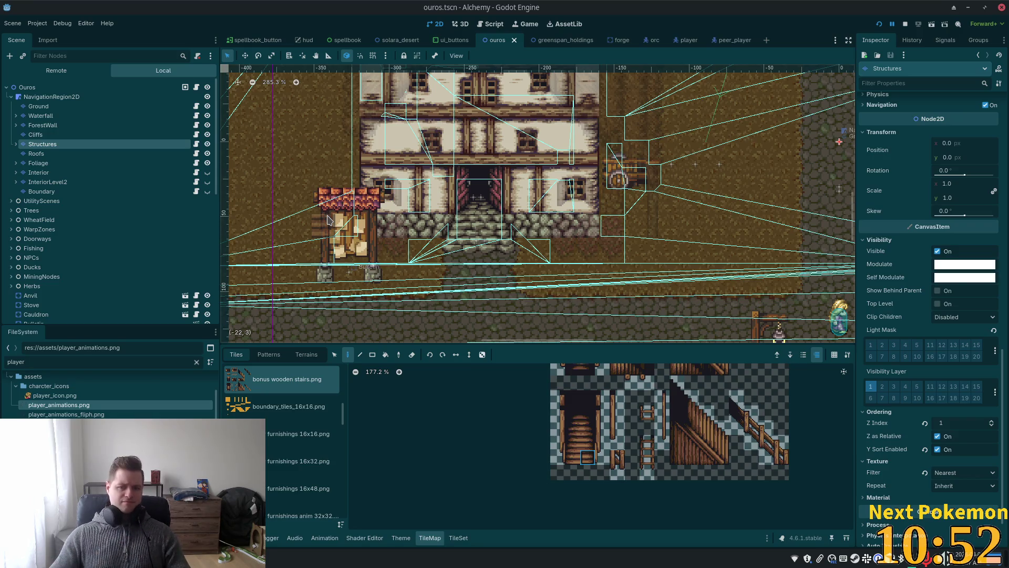
click(79, 107)
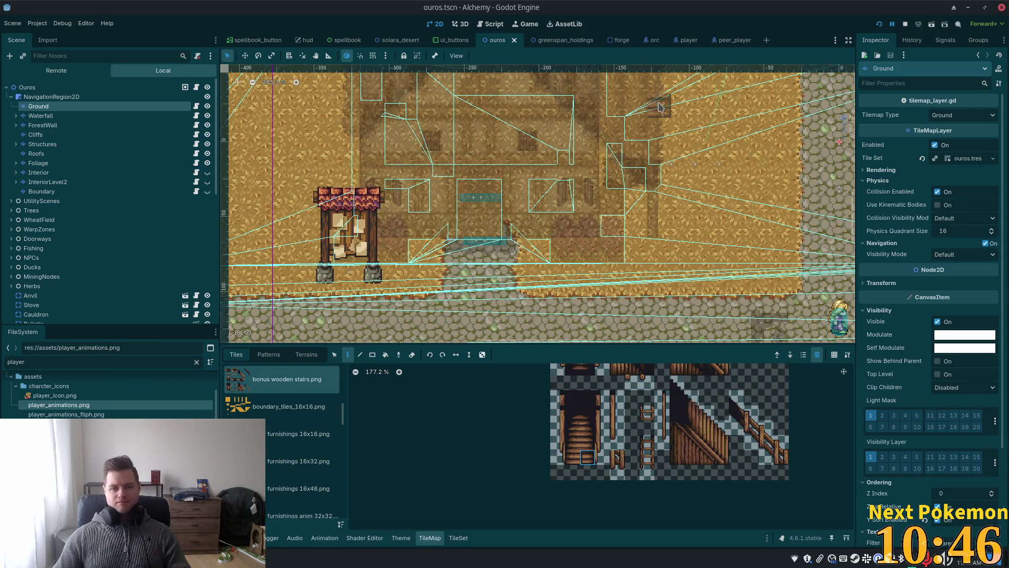
Back in the running game, walk the player all around the shopkeeper to check overlap
key(alt+Tab)
key(Right)
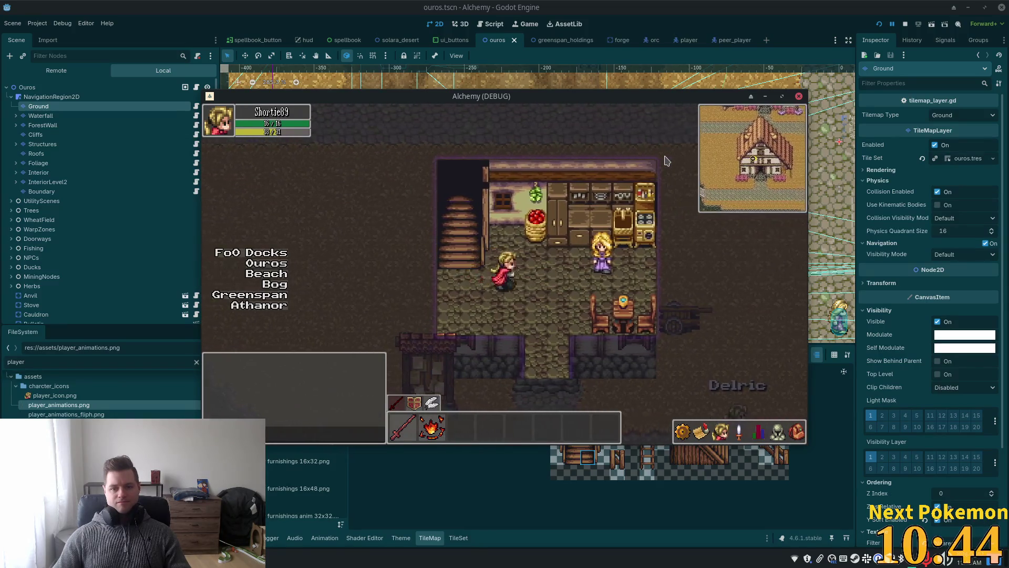
key(Left)
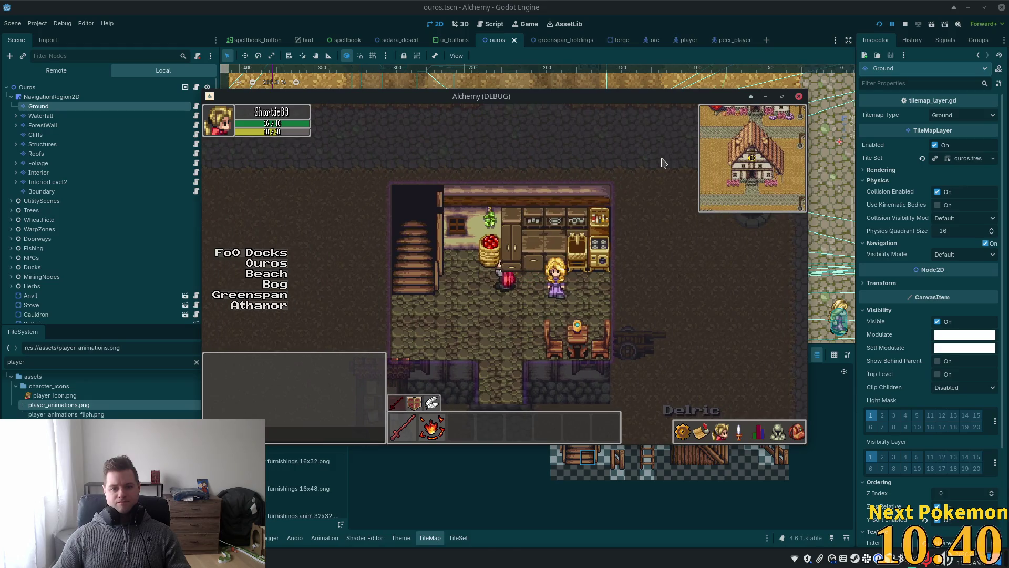
key(Right)
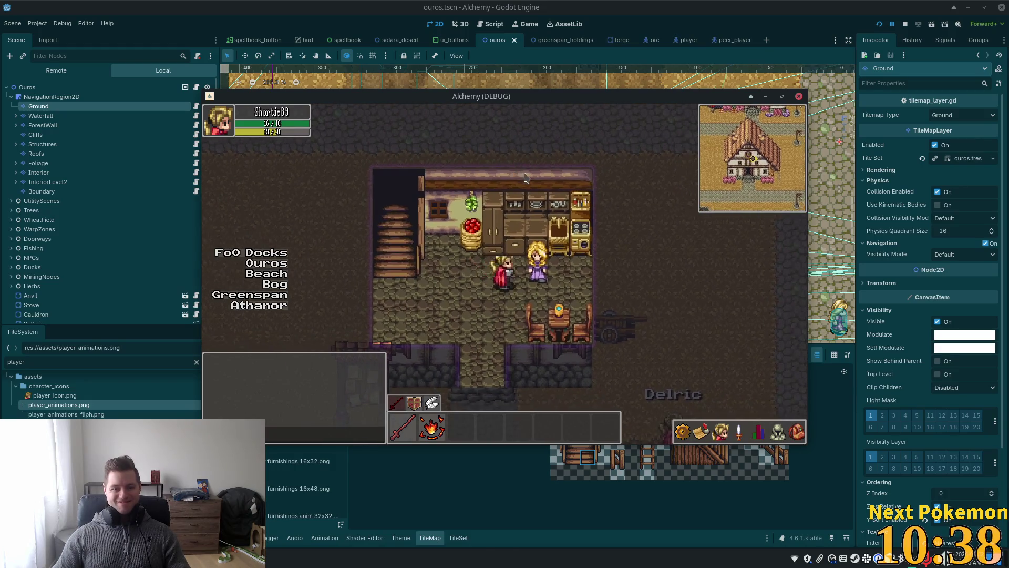
key(Up)
key(Right)
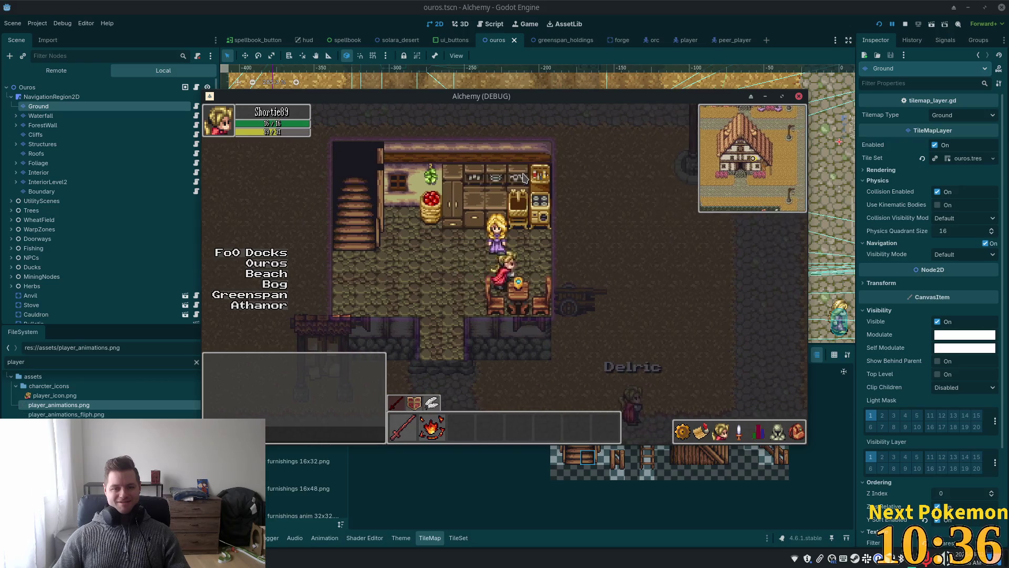
key(Up)
key(Left)
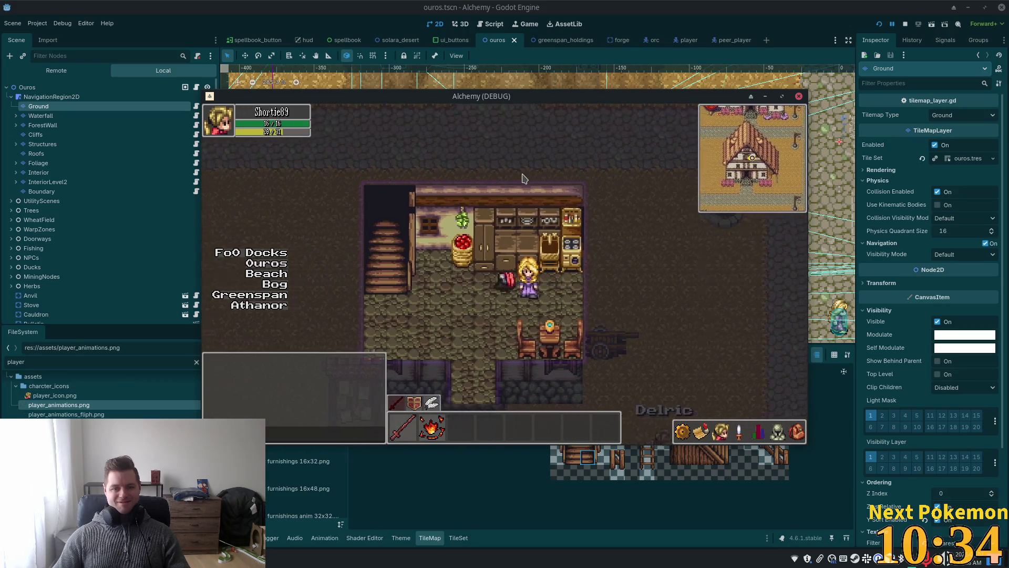
key(Down)
key(Right)
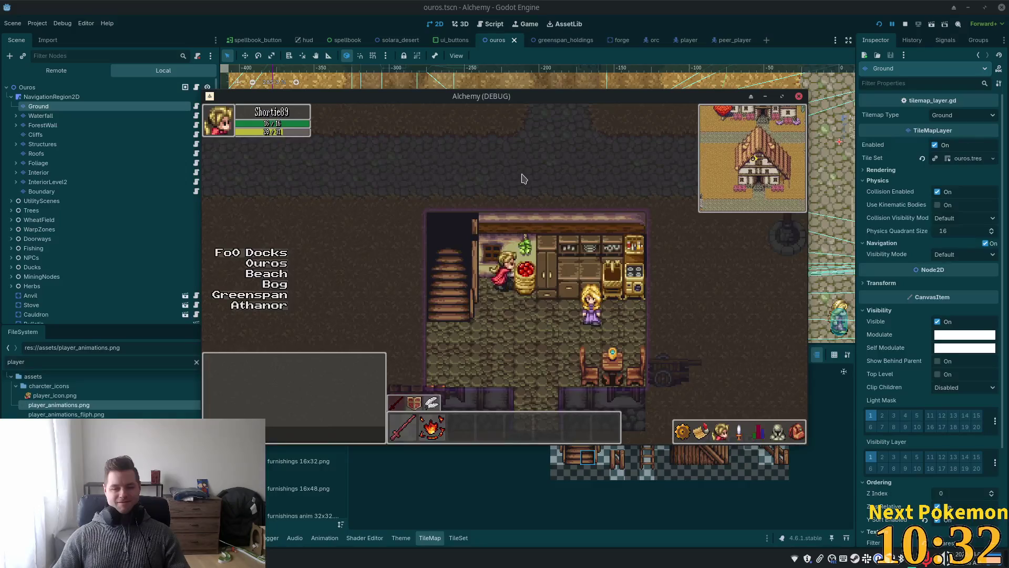
key(Right)
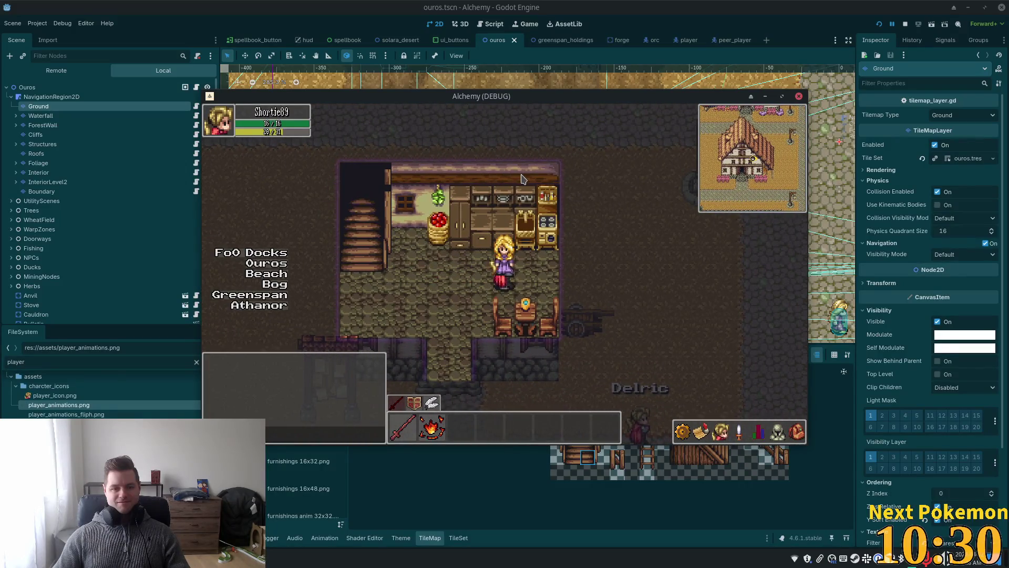
key(Left)
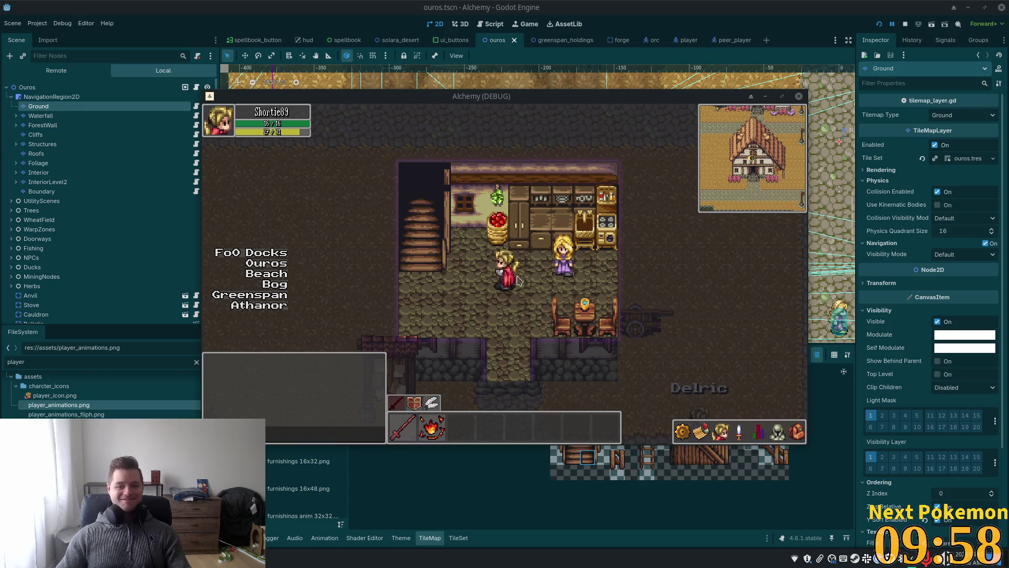
Walk the player to the stairs, climb them, and continue right through the kitchen
key(w)
key(a)
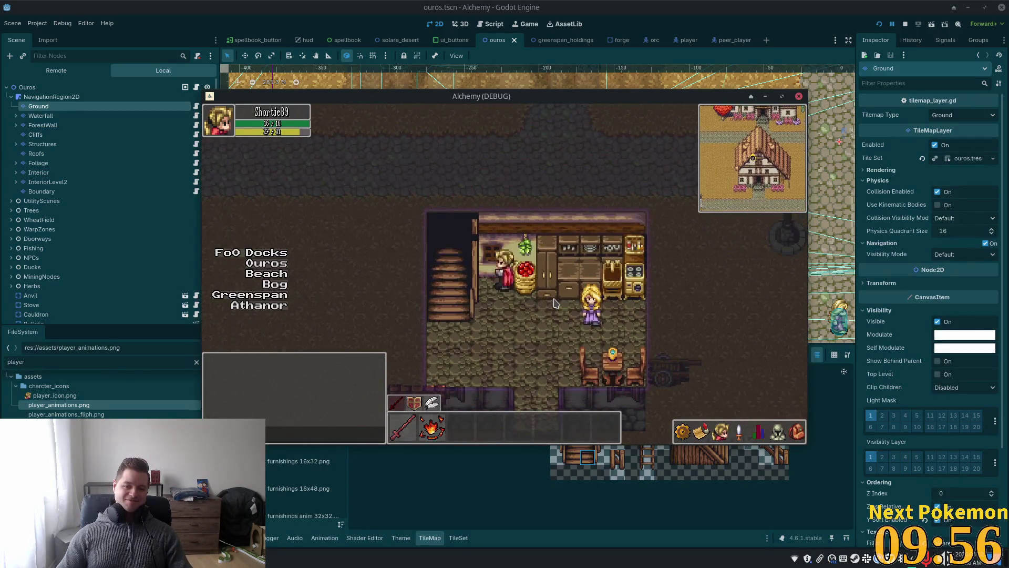
key(w)
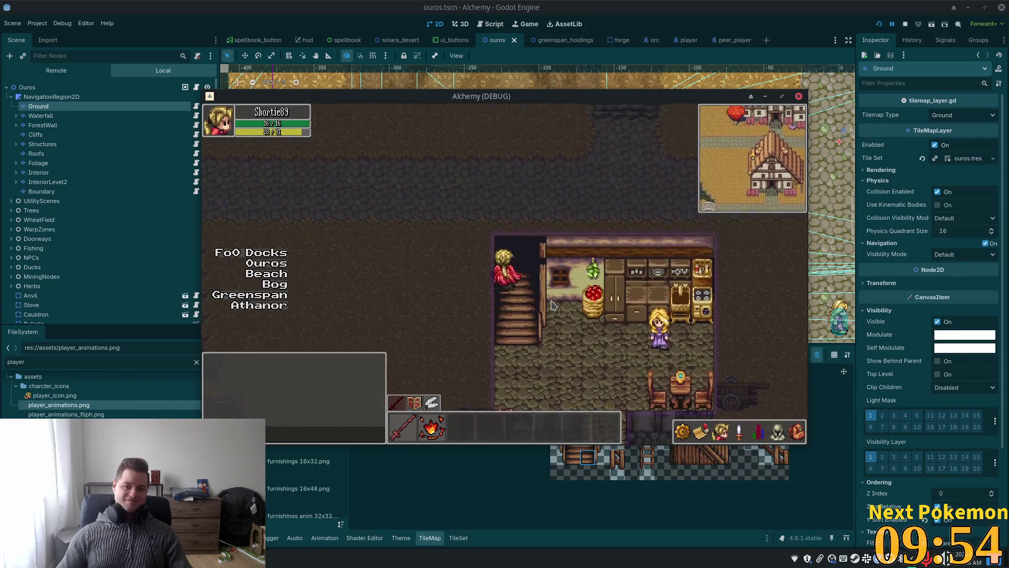
key(d)
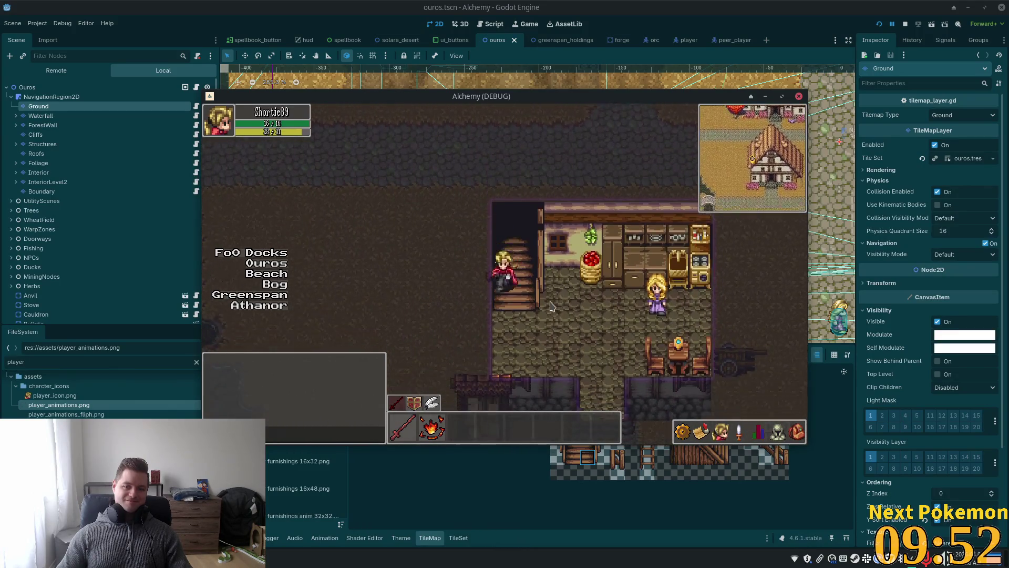
key(d)
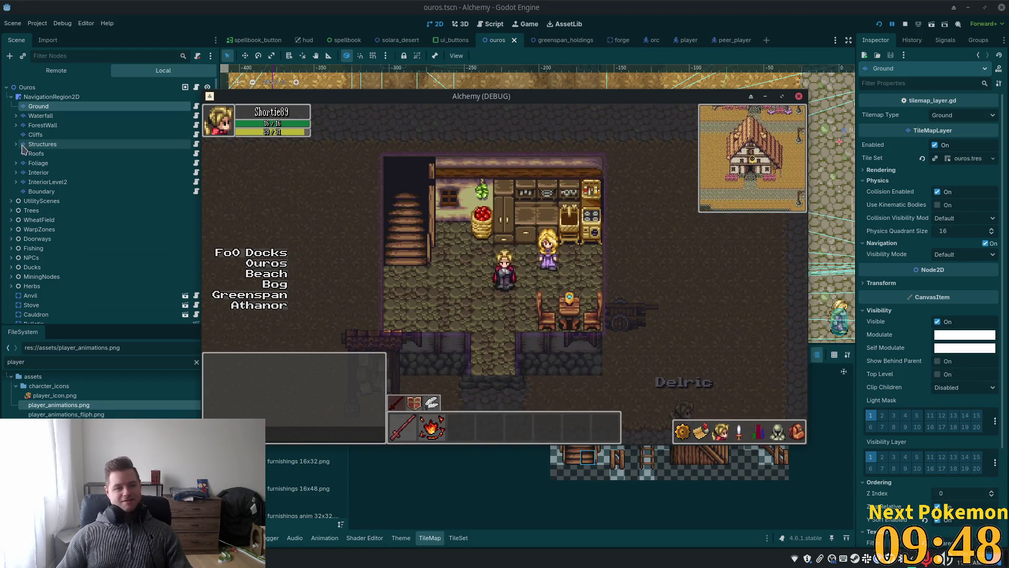
Expand Interior, select InteriorDecor, and hide the Structures and Roofs layers
click(18, 173)
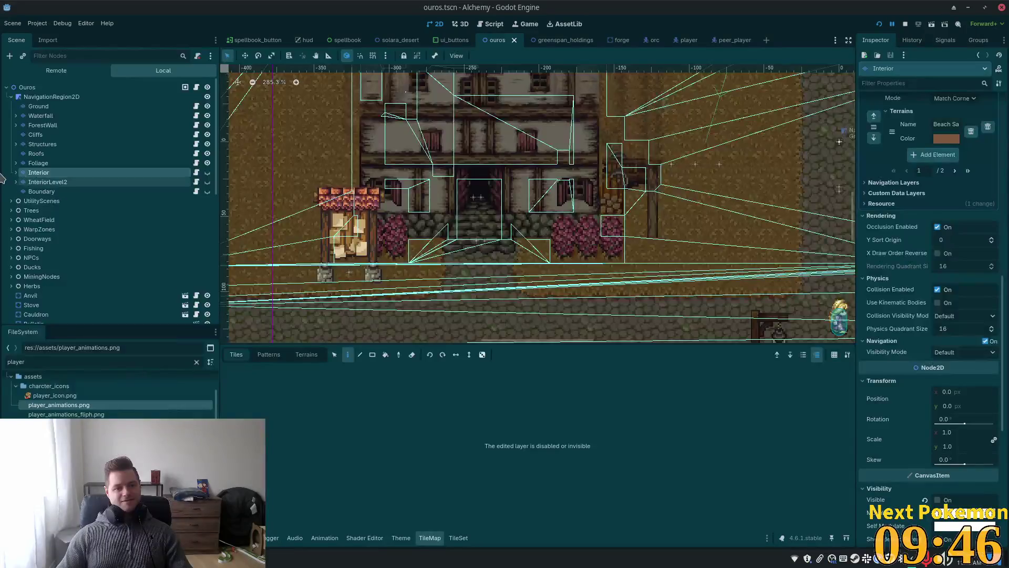
click(16, 173)
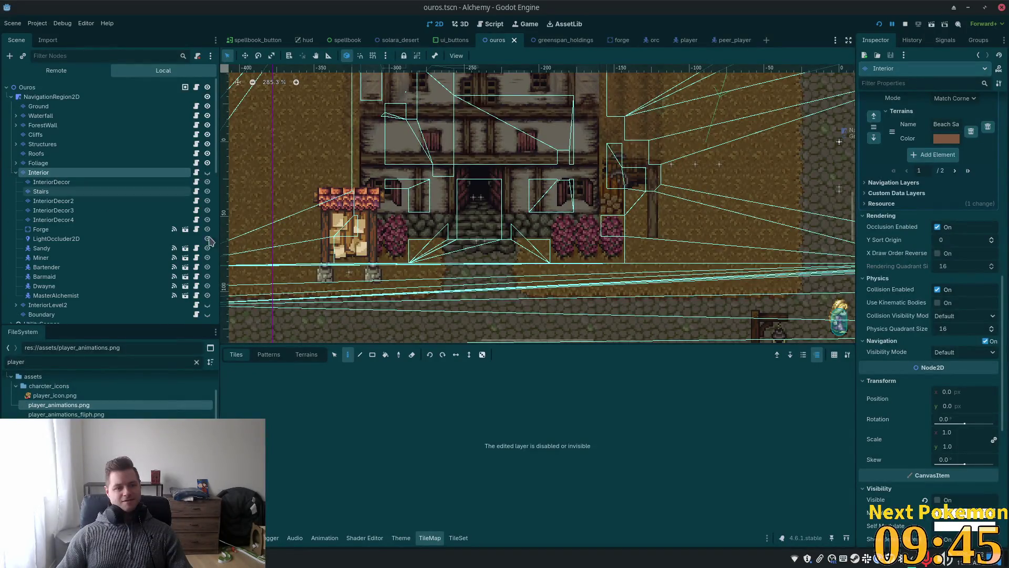
click(61, 182)
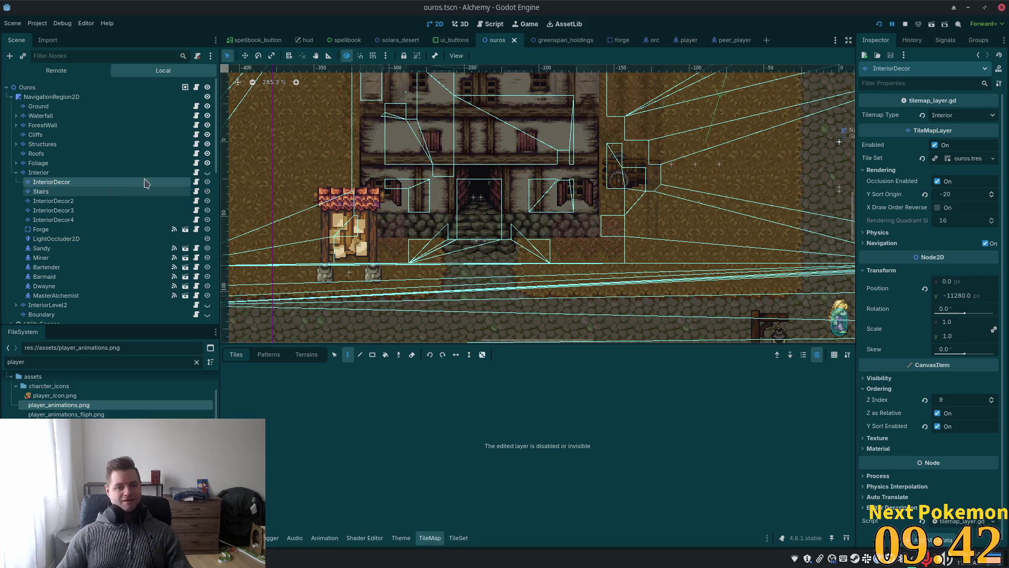
click(207, 144)
click(207, 154)
Step through the InteriorDecor layers down to InteriorDecor4 and back to InteriorDecor
scroll(407, 199, up, 5)
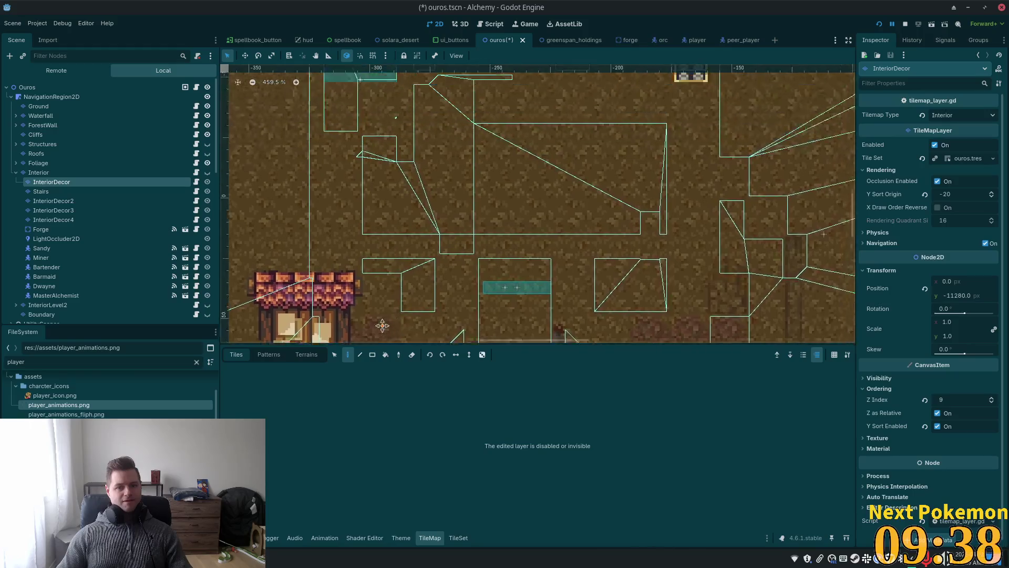
click(73, 200)
click(73, 211)
click(72, 221)
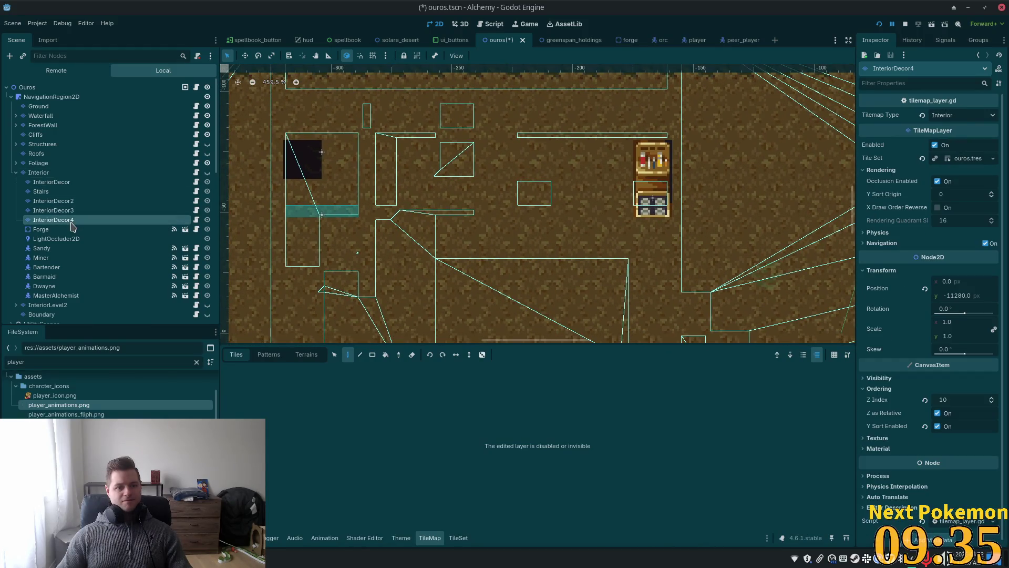
click(68, 191)
click(68, 183)
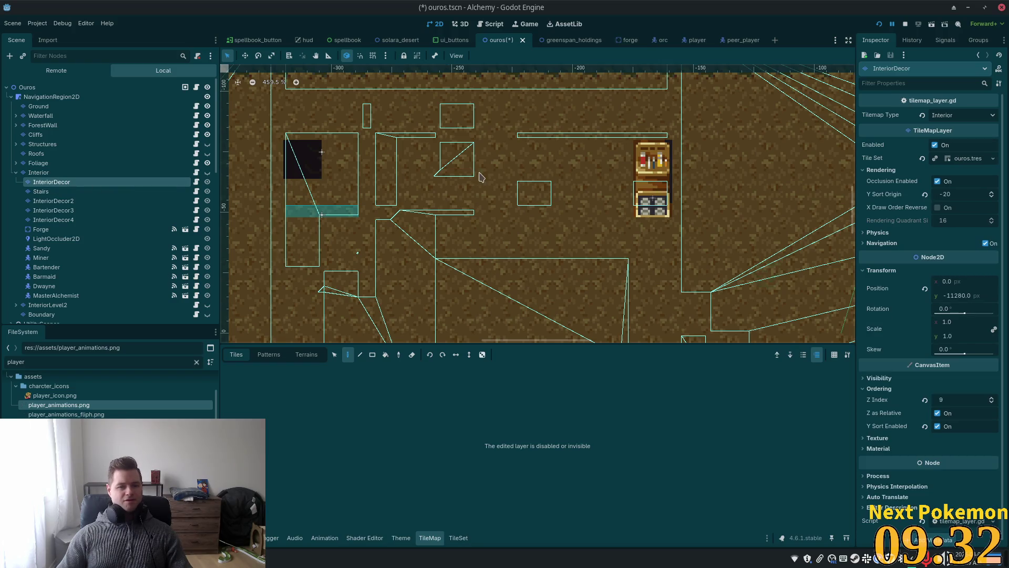
Make Interior visible again and re-enter InteriorDecor's Z Index in the Inspector
click(207, 172)
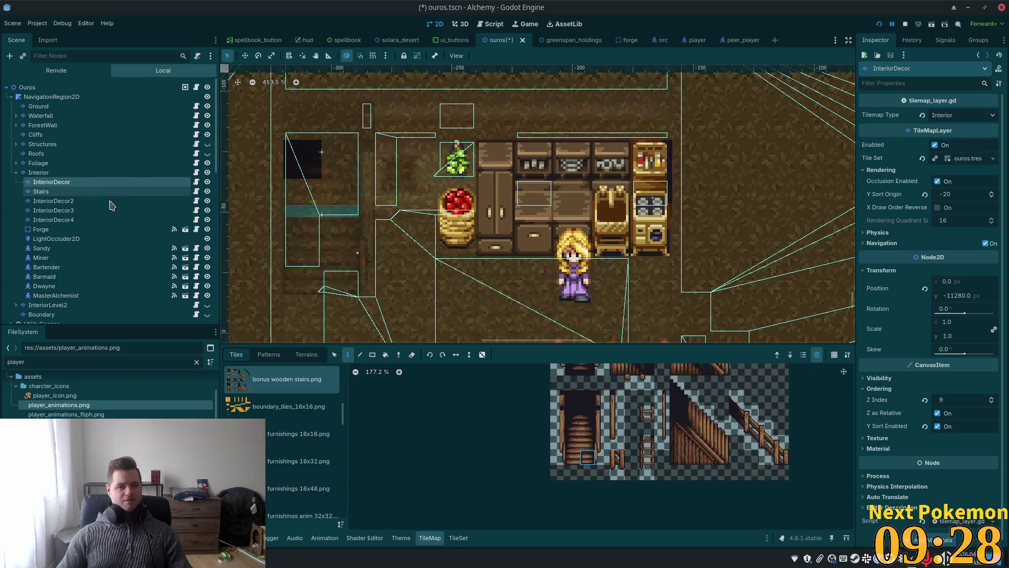
click(110, 201)
click(106, 183)
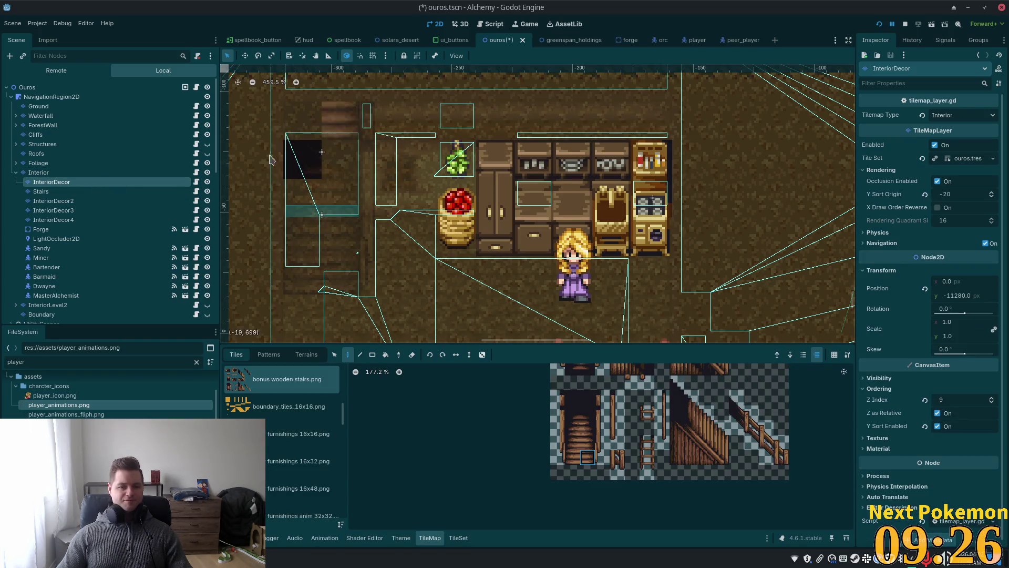
click(955, 404)
text(12)
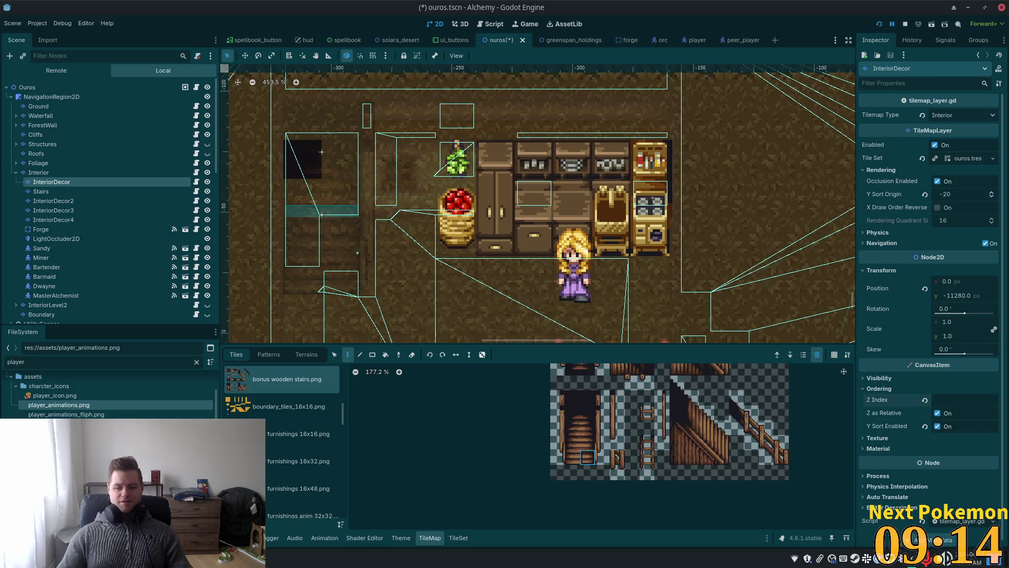
key(Tab)
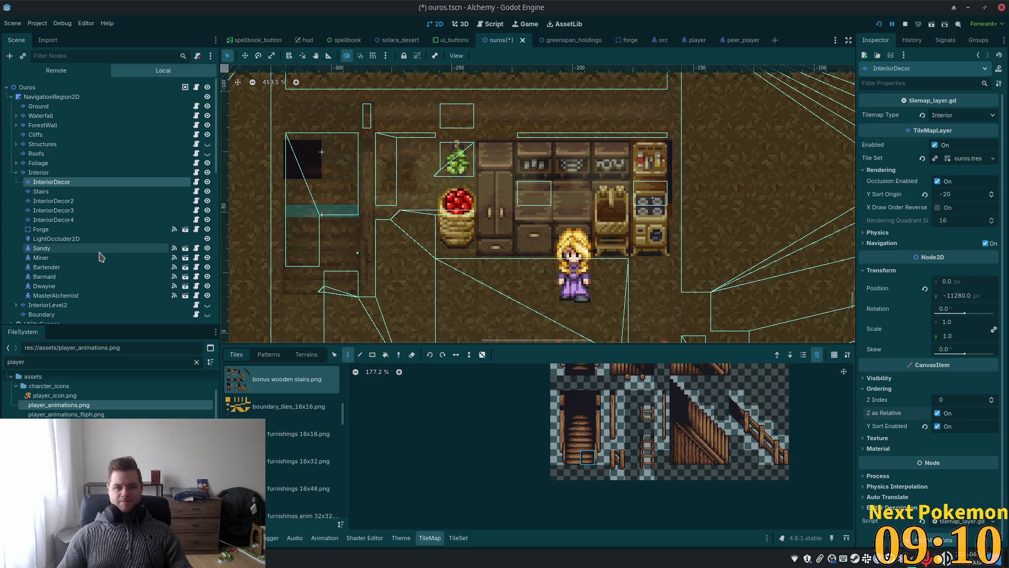
Inspect the Z Index fields of the Barmaid and Sandy NPCs
click(62, 278)
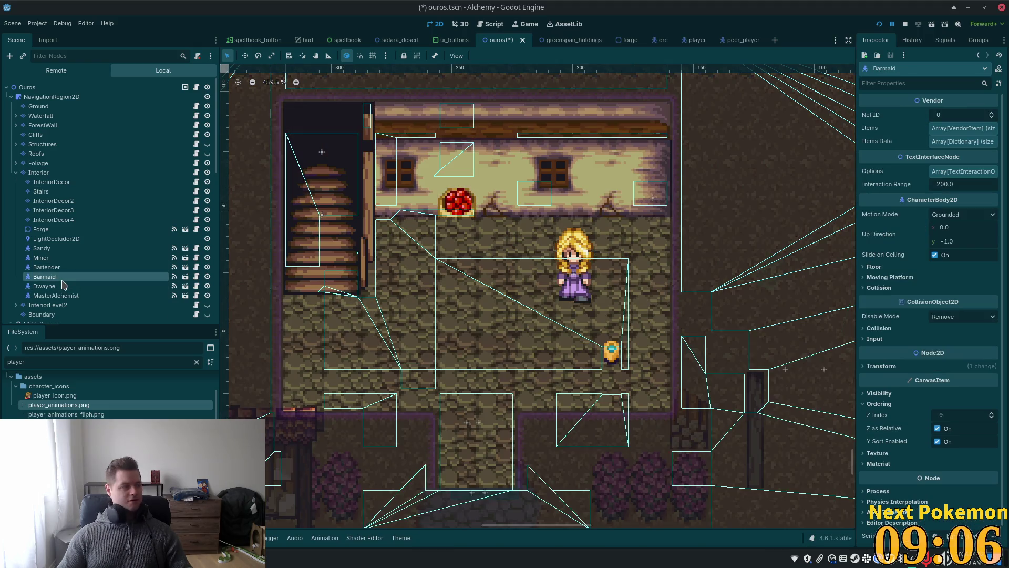
click(945, 416)
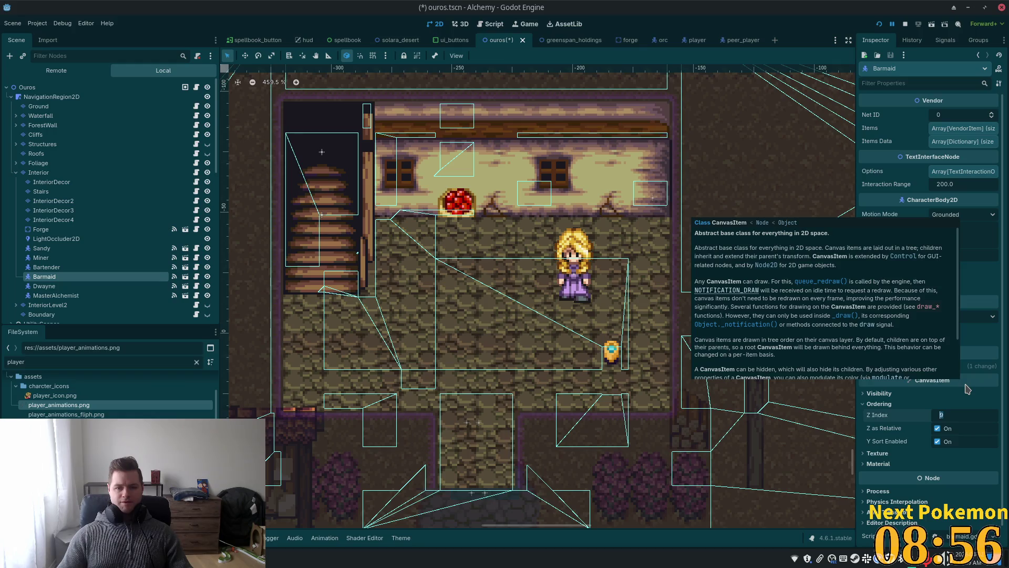
click(41, 248)
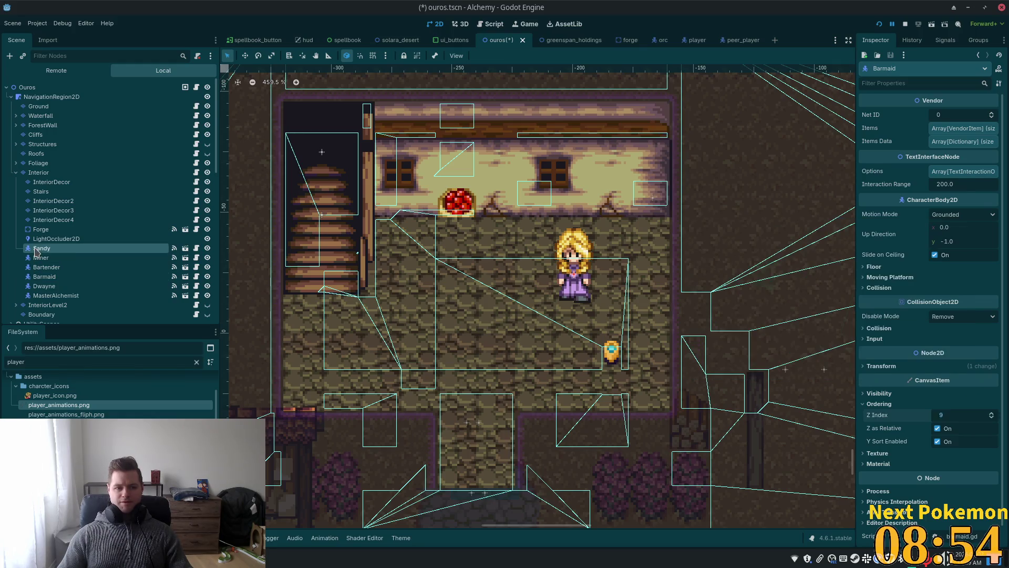
scroll(930, 445, down, 3)
click(948, 397)
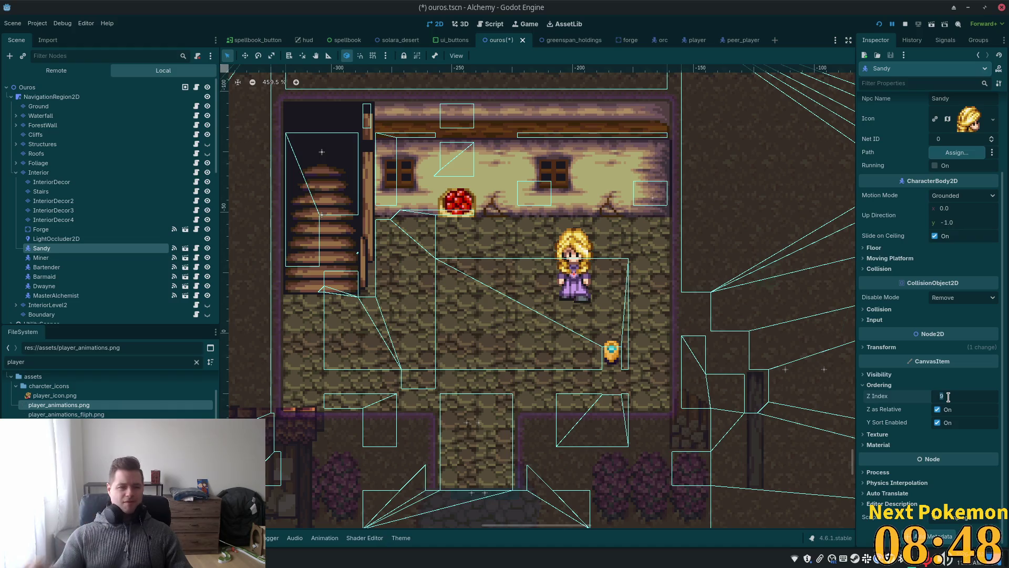
Review the Interior and InteriorDecor layers' settings again
click(39, 173)
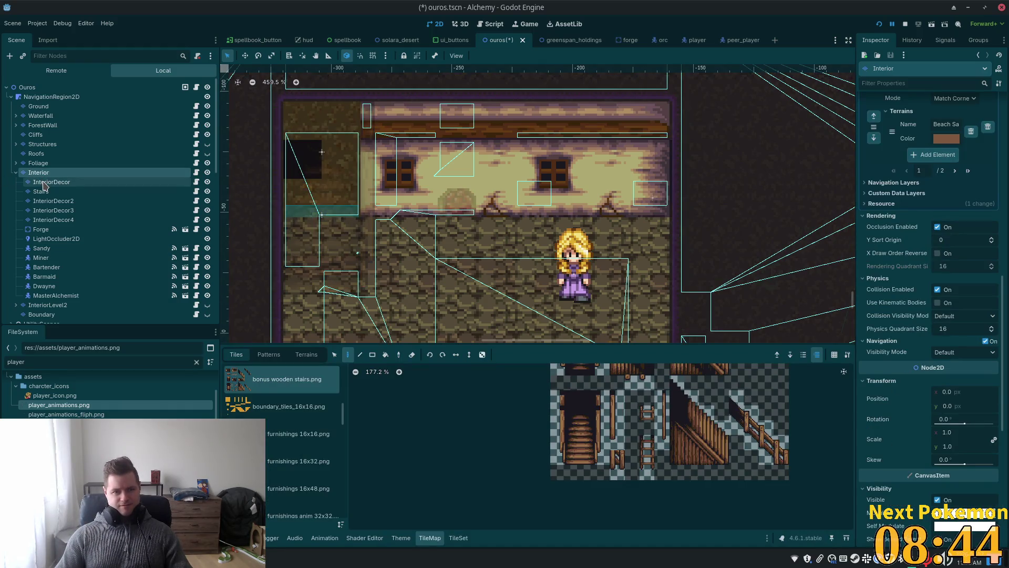
click(57, 182)
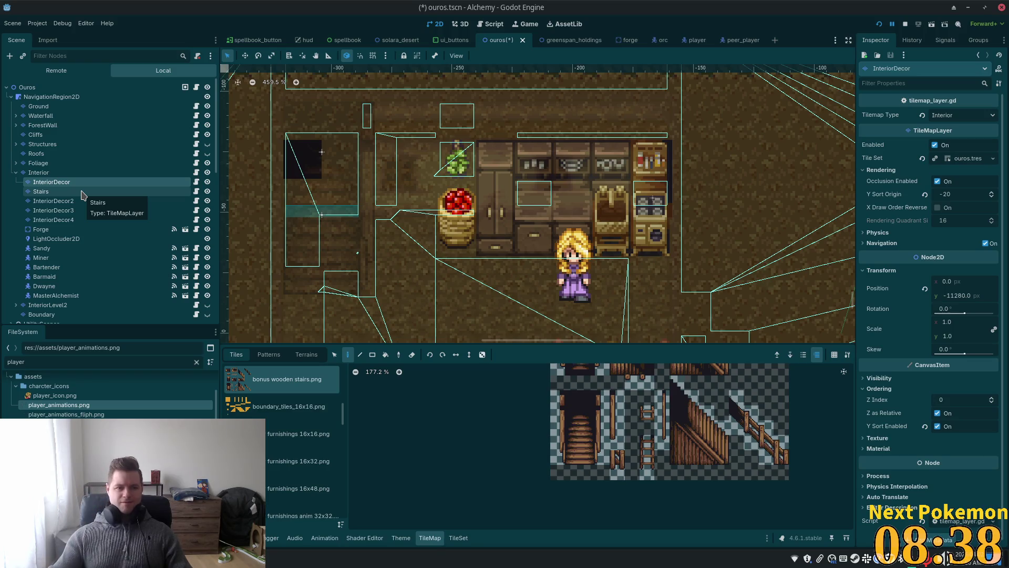
key(Up)
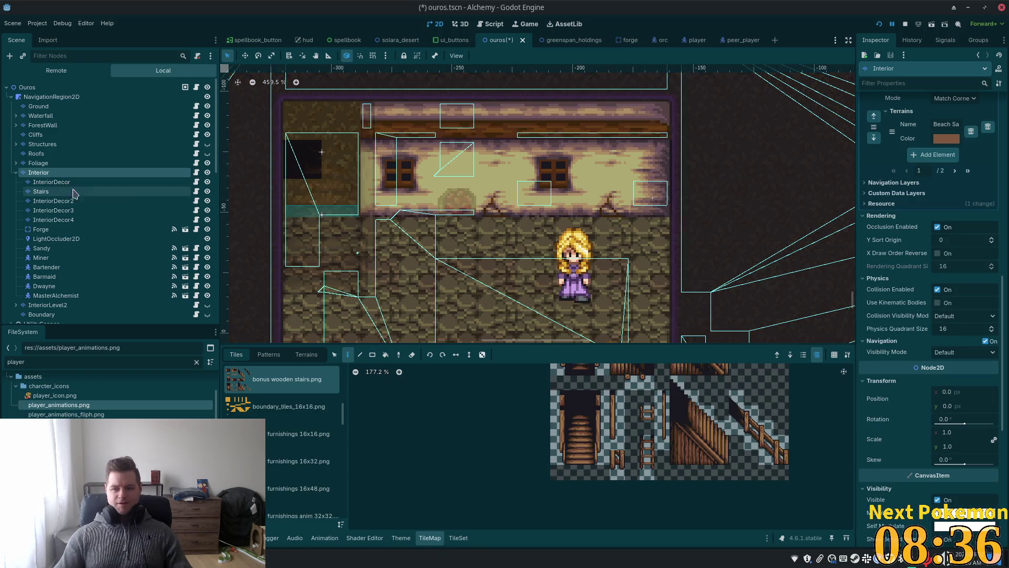
scroll(917, 357, down, 5)
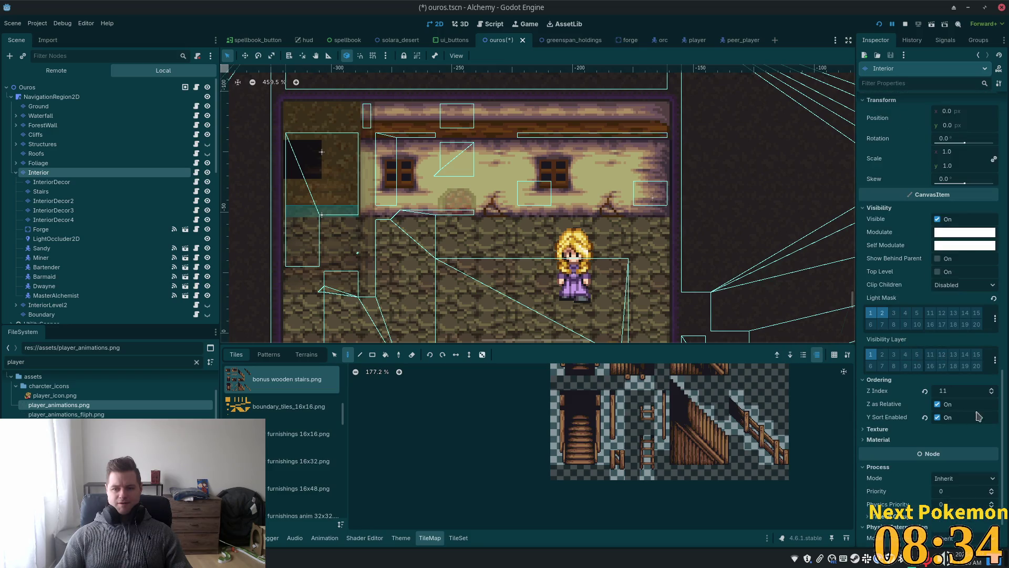
click(58, 182)
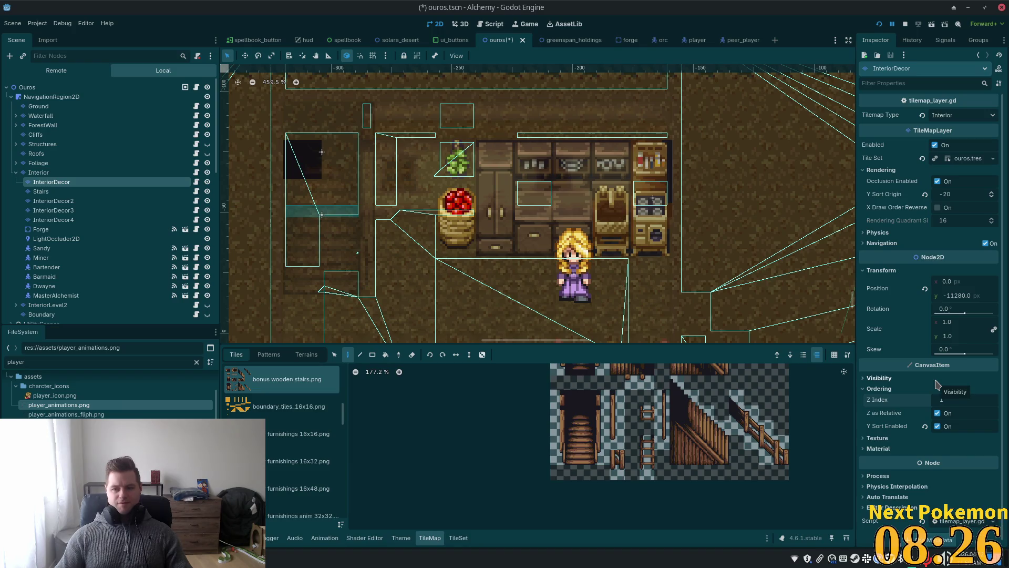
Give Sandy a Z Index of 1, then launch the game and walk toward the table
click(68, 248)
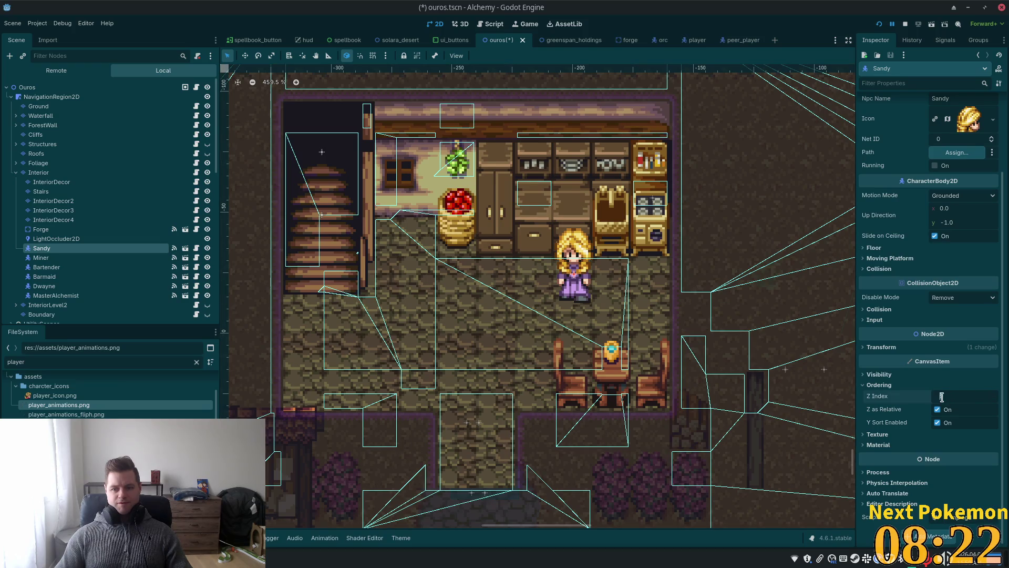
text(1)
key(Return)
key(F5)
click(708, 349)
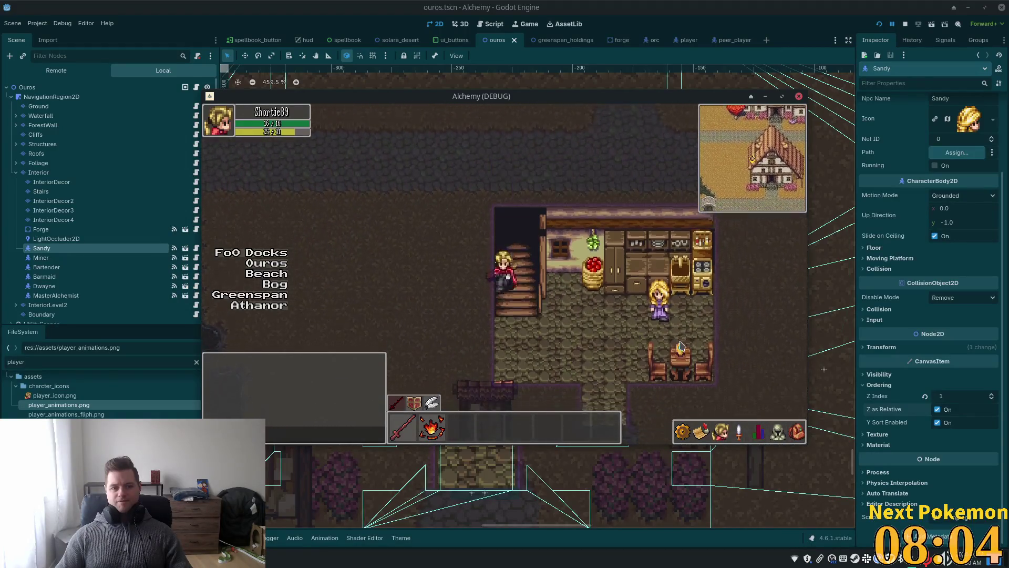
Return to the editor with the InteriorDecor2 layer selected
click(79, 201)
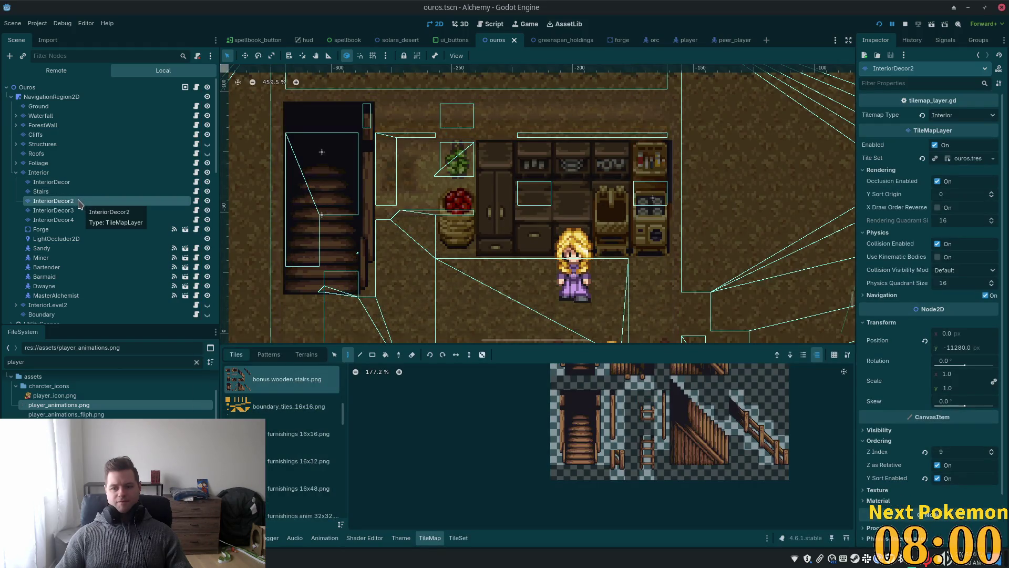
Select the InteriorDecor3 and InteriorDecor4 layers together in the Scene dock
click(66, 211)
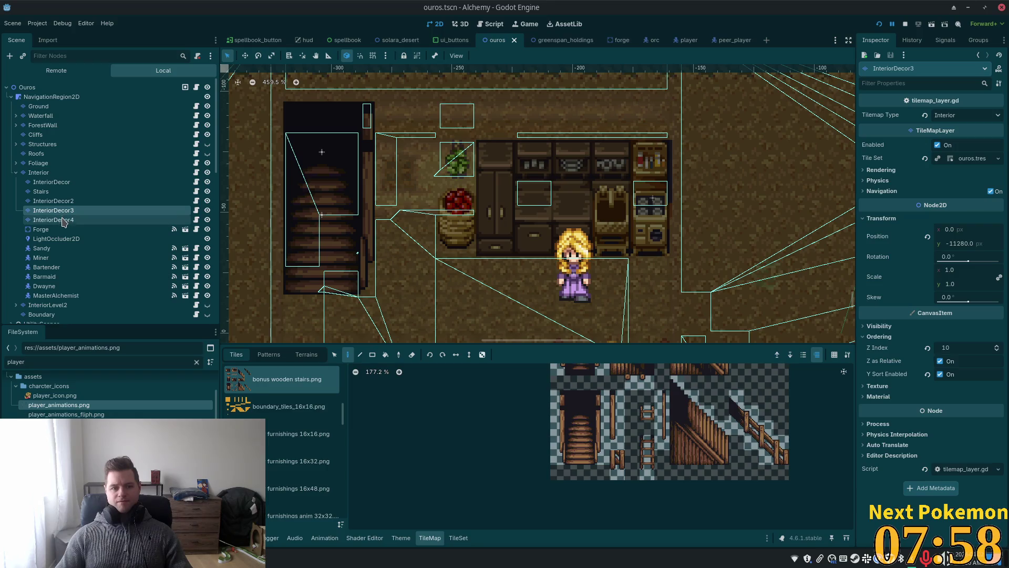
click(64, 222)
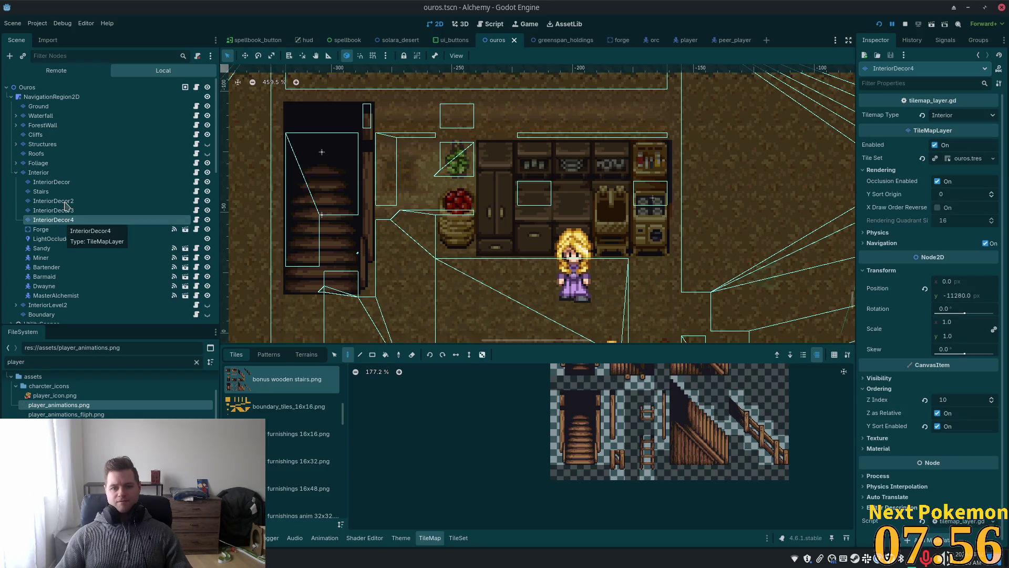
click(64, 202)
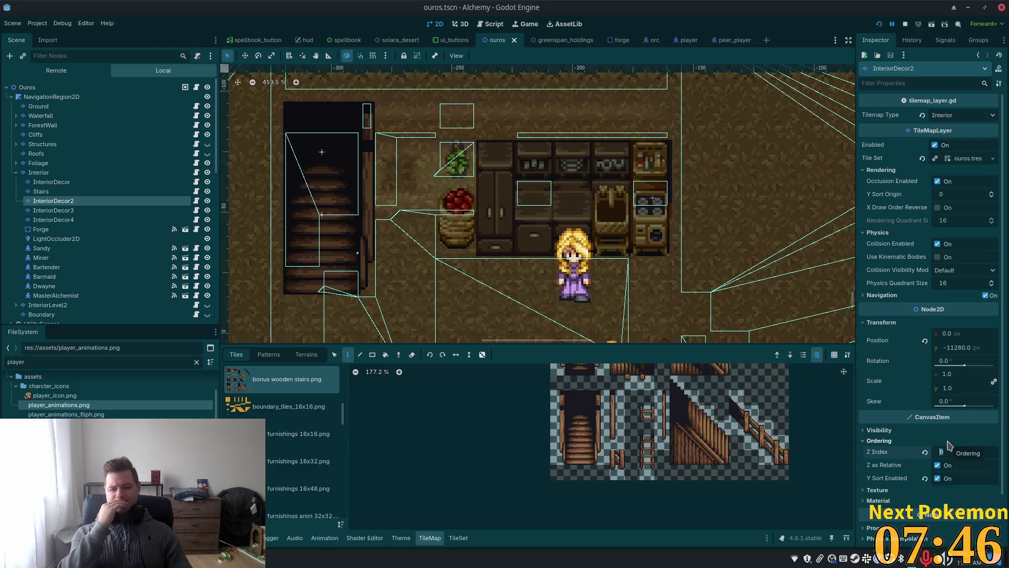
text(8)
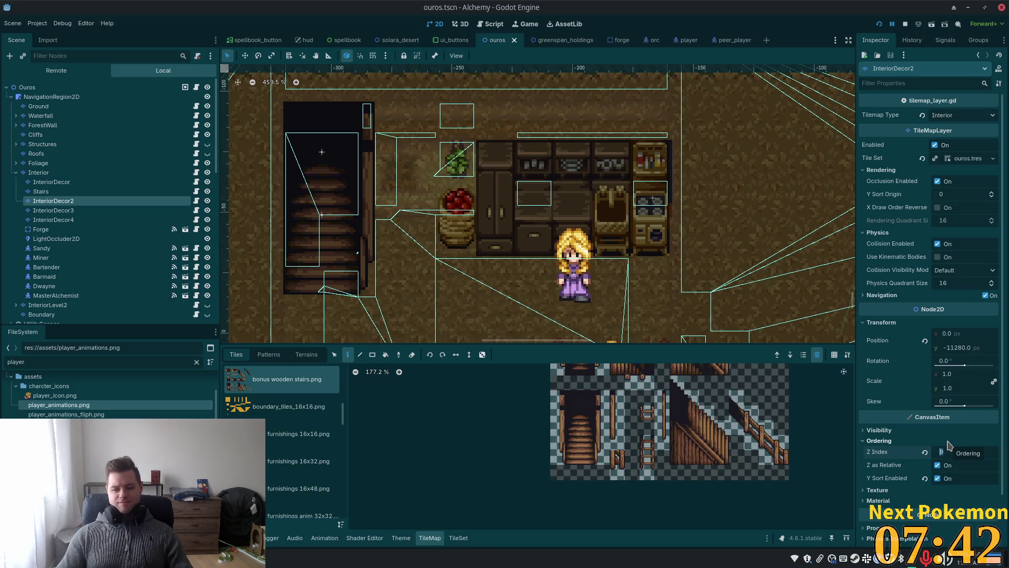
click(53, 210)
shift+click(52, 219)
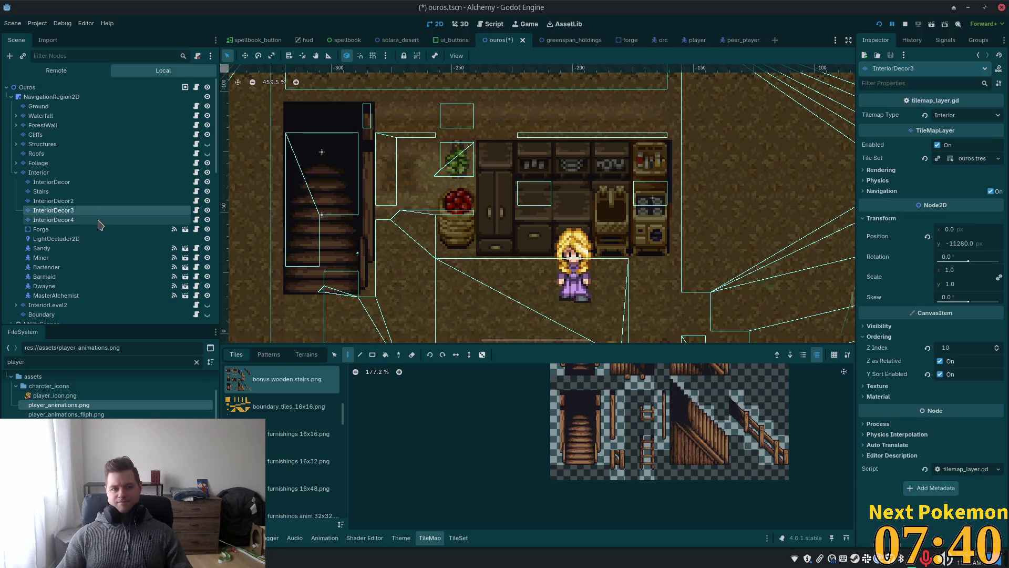
Give both layers a shared Z Index of 2, save ouros.tscn and run the game
click(889, 257)
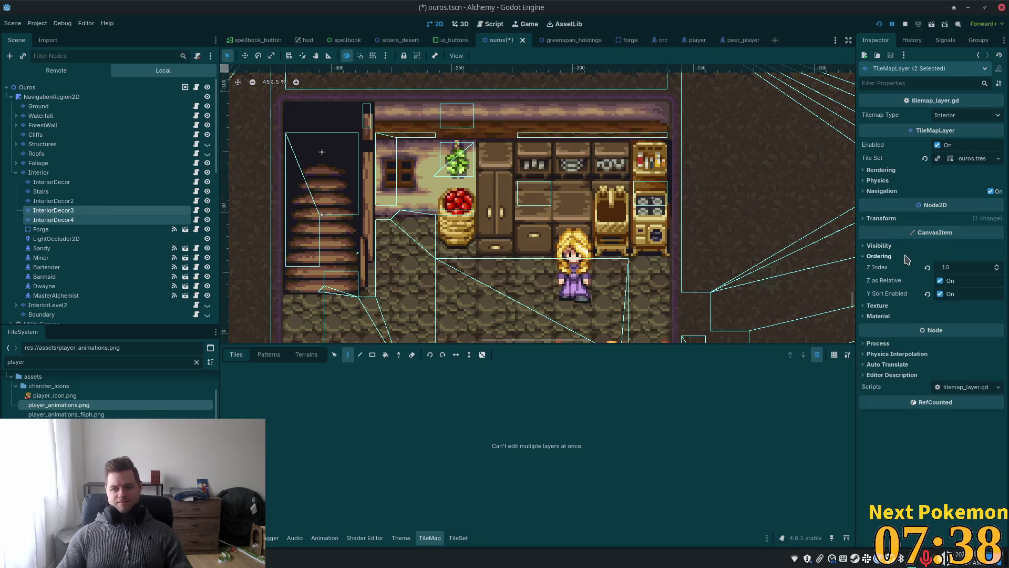
click(967, 267)
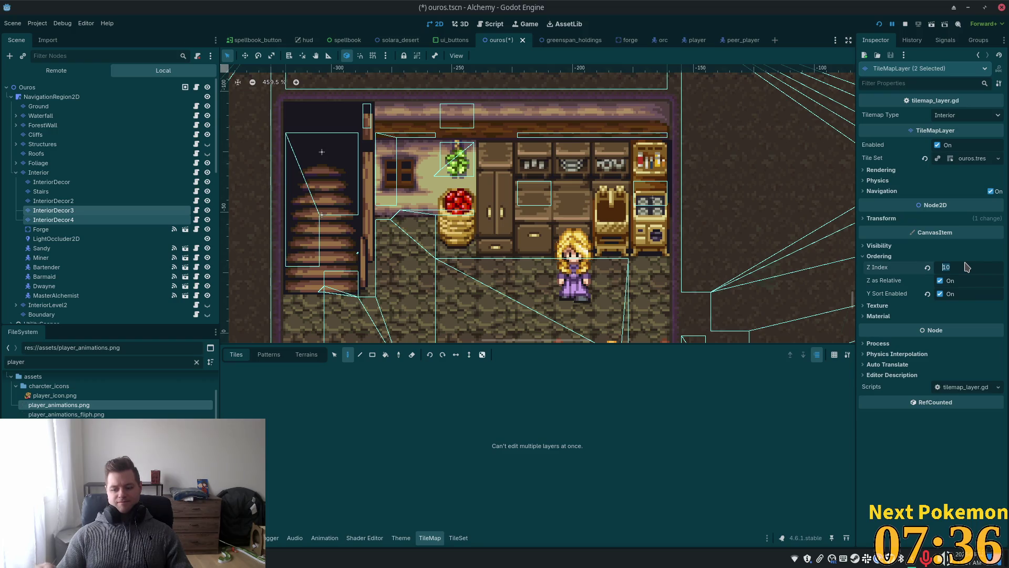
text(2)
key(Tab)
key(ctrl+s)
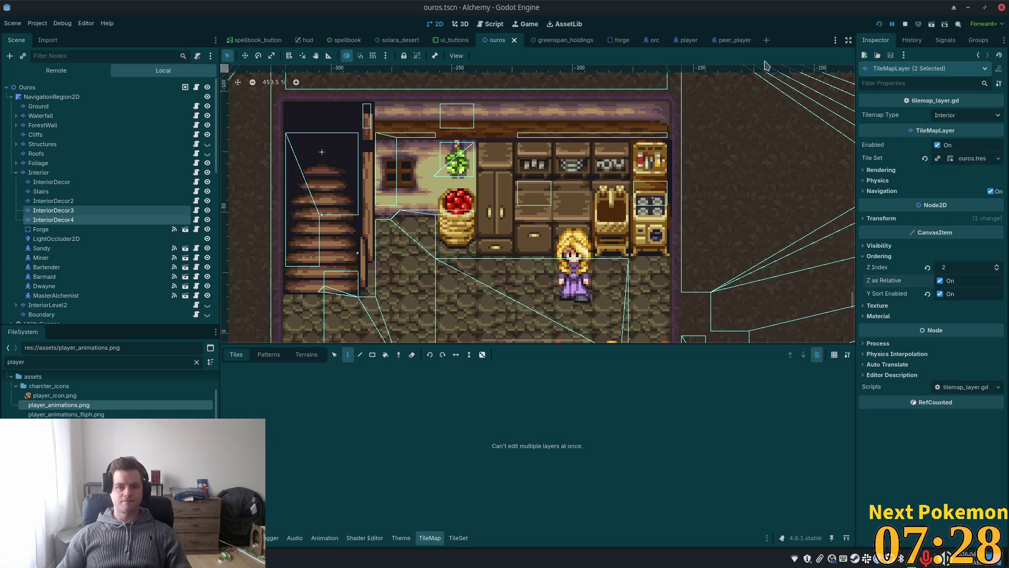
click(878, 24)
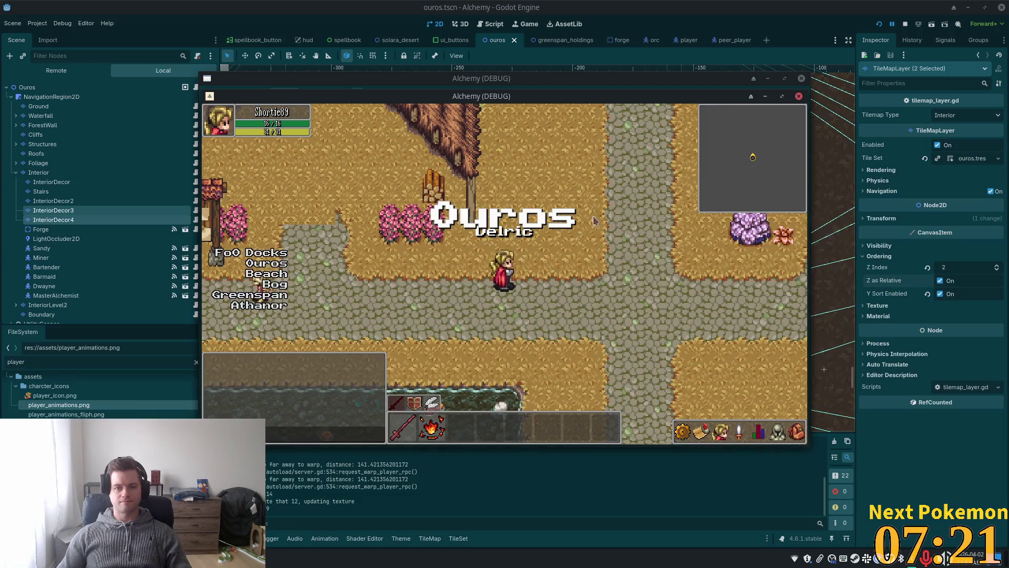
Show the Roofs layer, hide the Interior layer, save, and relaunch the game
click(109, 194)
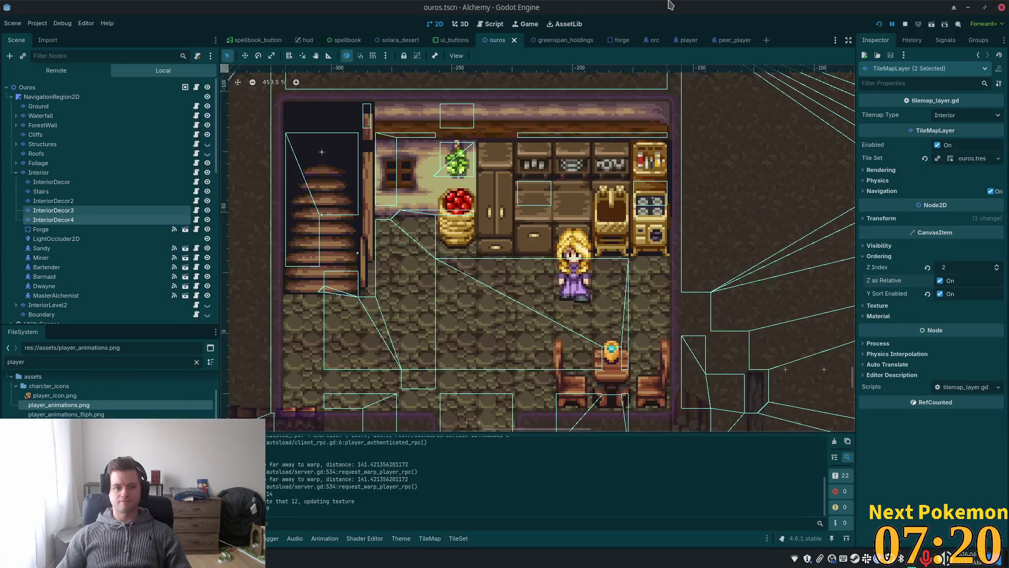
click(207, 153)
click(207, 172)
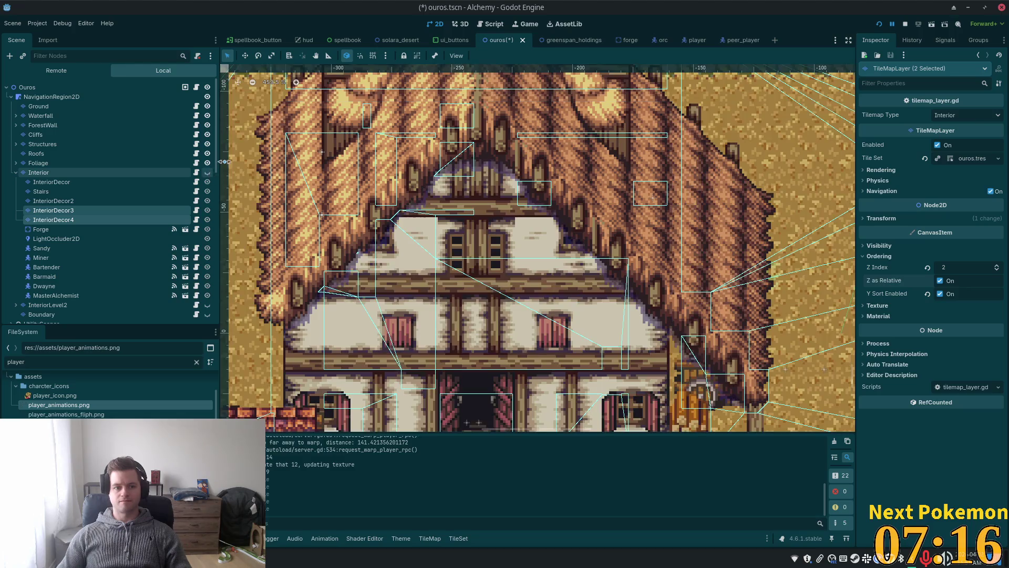
key(ctrl+s)
key(F5)
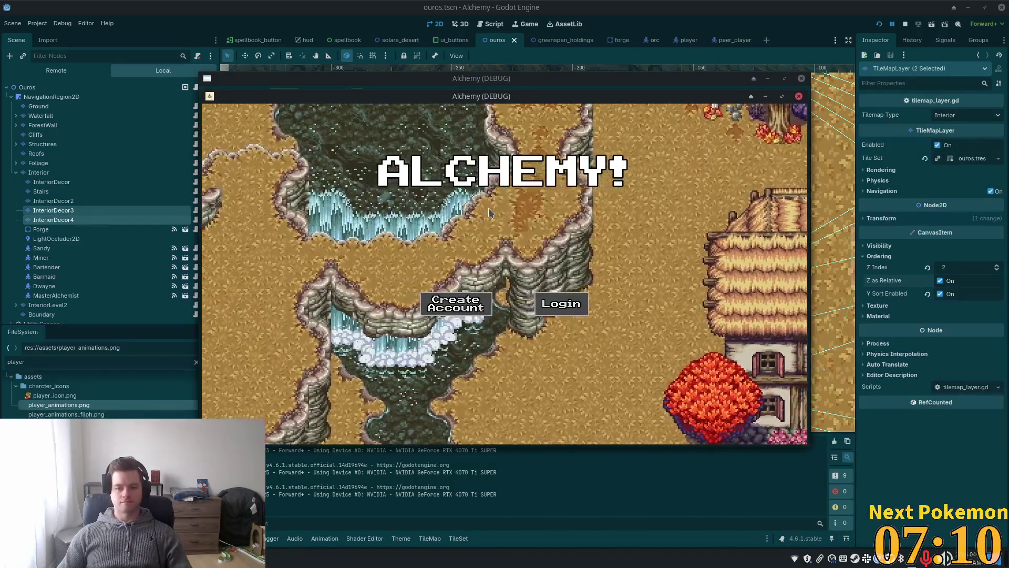
Walk the player into a house, back out, along the street and into the shop
key(Up)
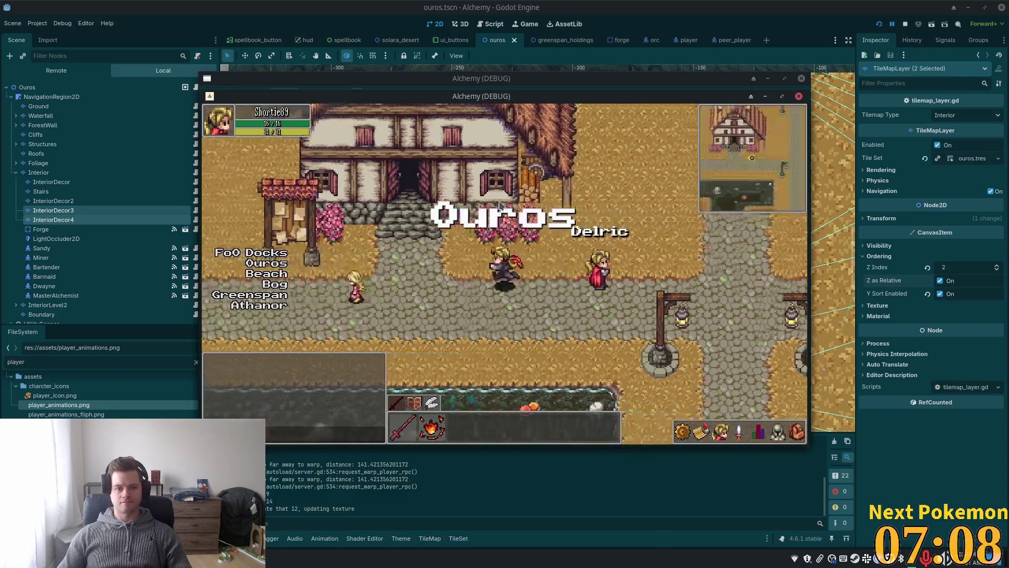
key(Down)
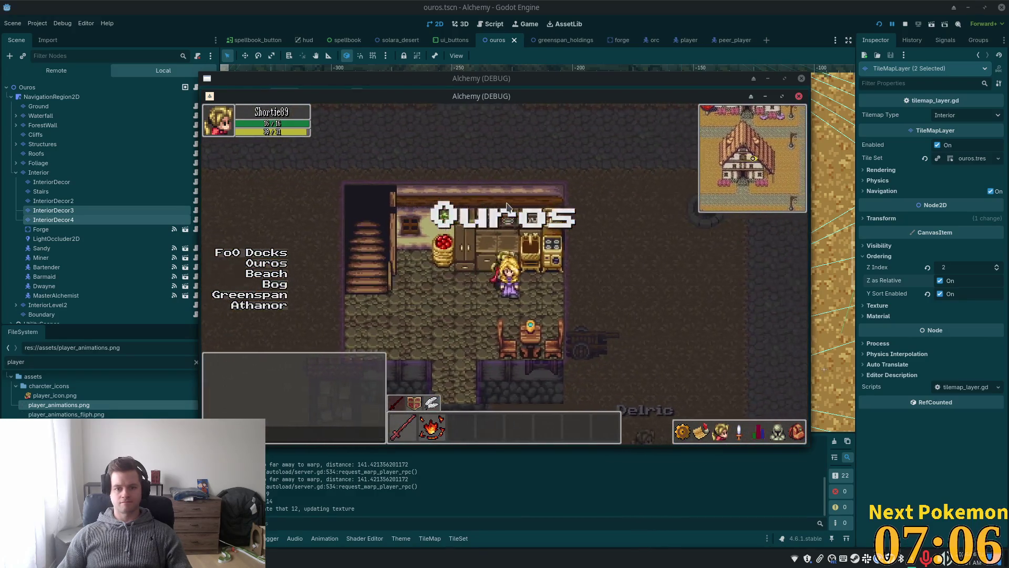
key(Right)
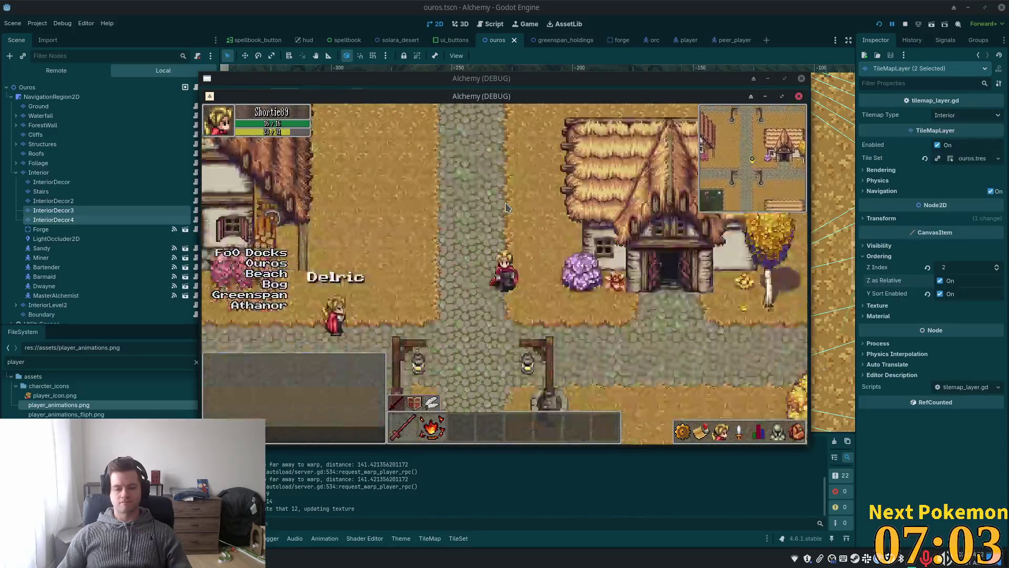
key(Down)
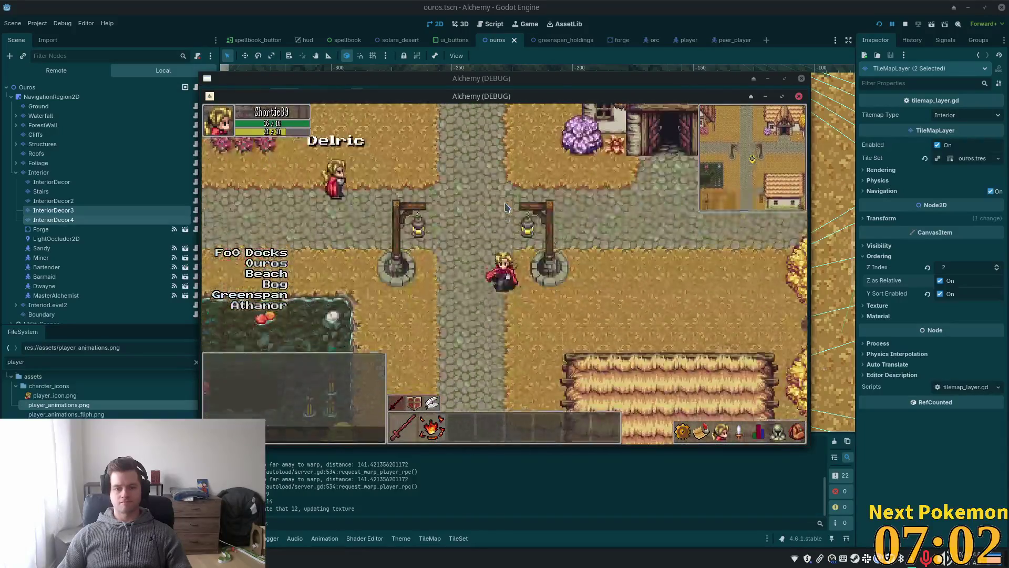
key(Right)
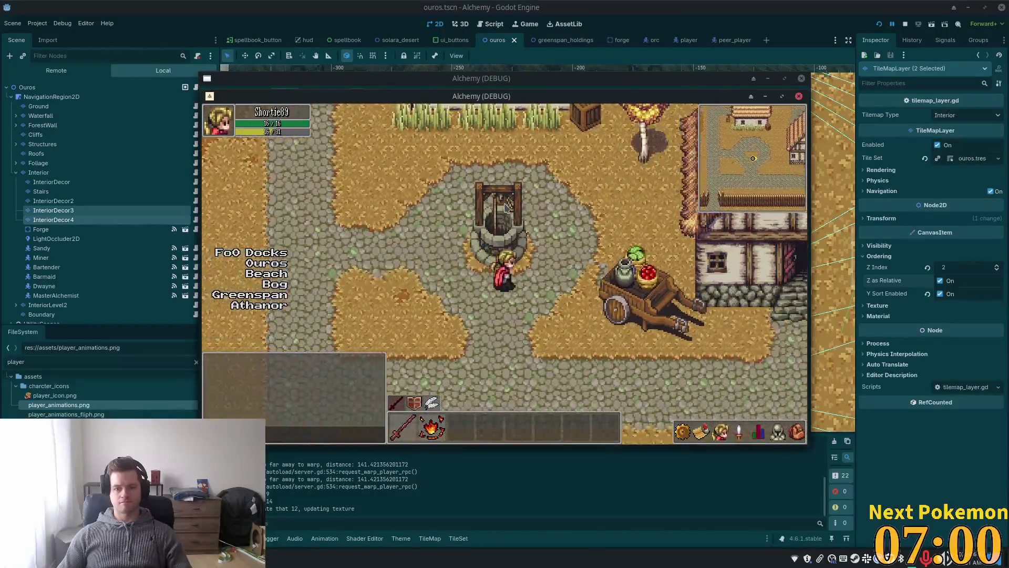
key(Down)
key(Up)
key(Up)
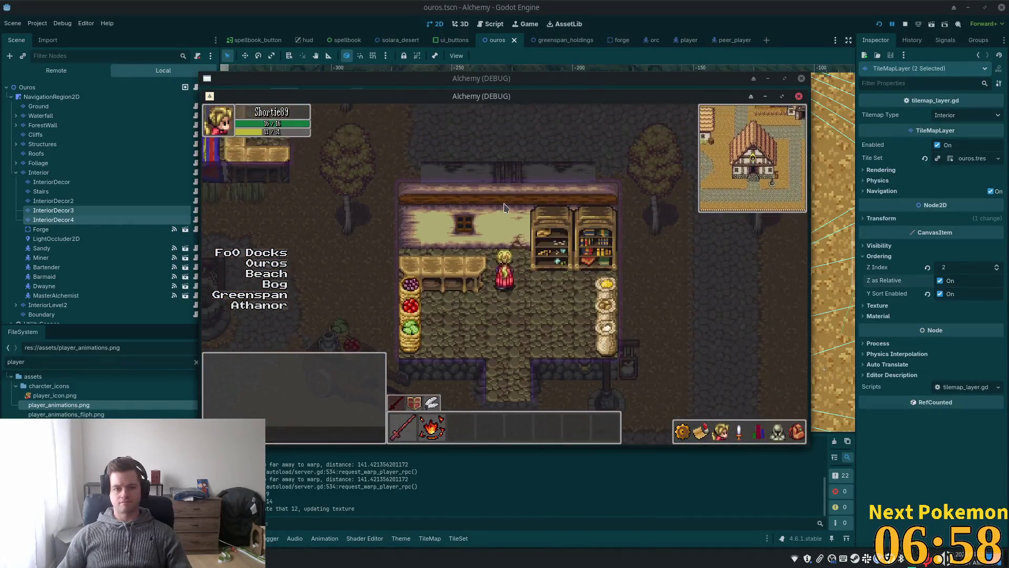
Walk around inside the shop past the produce baskets, then close the game
key(Left)
key(Right)
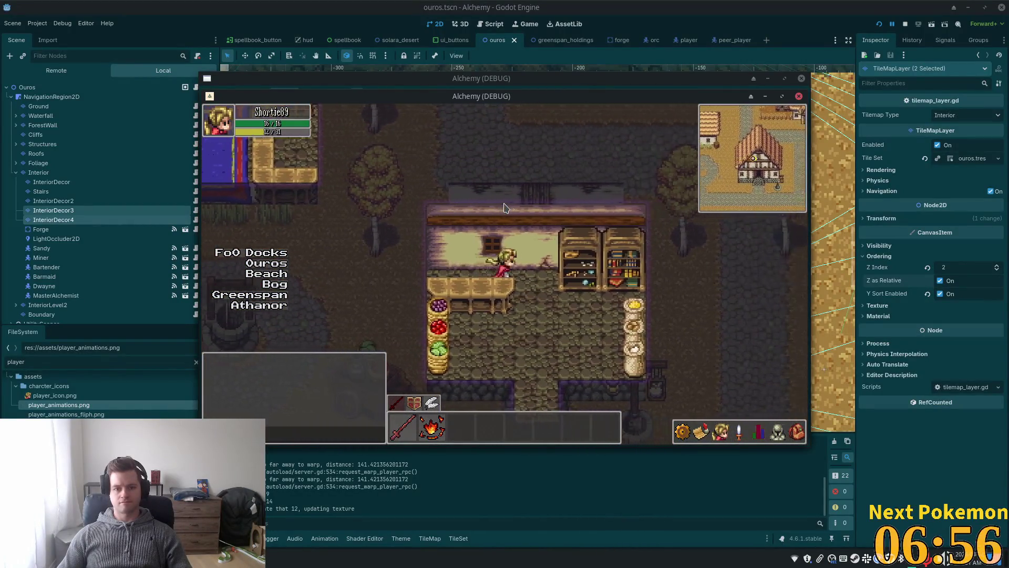
key(Down)
key(Left)
key(Right)
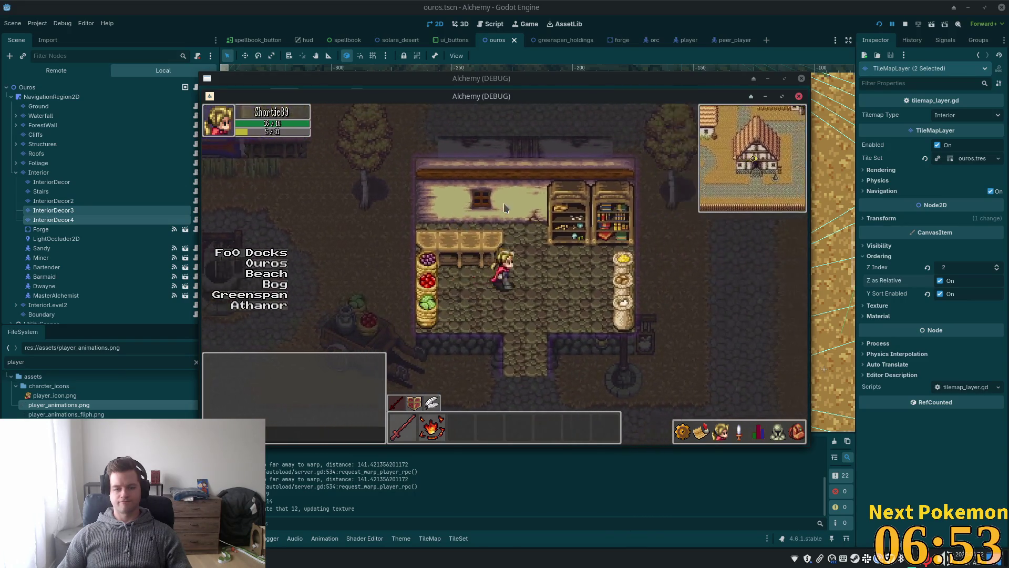
key(Right)
key(Down)
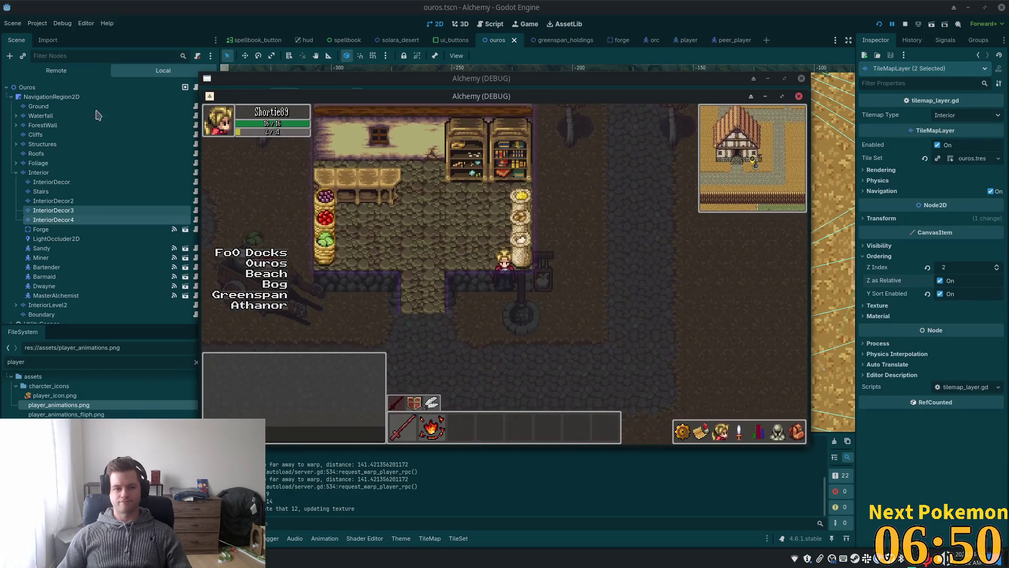
key(F8)
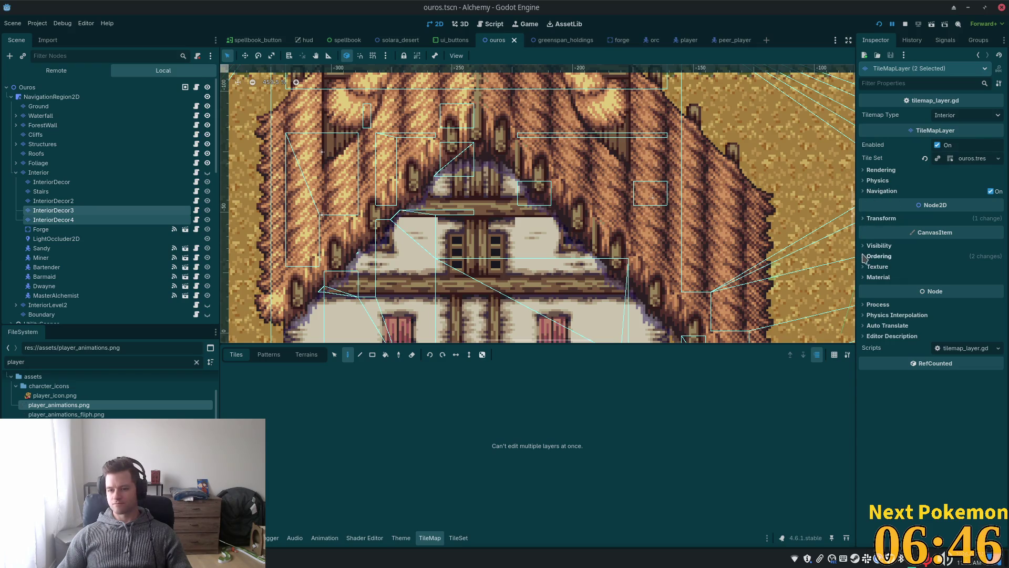
click(863, 258)
Change the interior decor layers' Z Index to 1 and walk the player around the shop in-game
text(1)
key(Return)
key(F5)
click(484, 242)
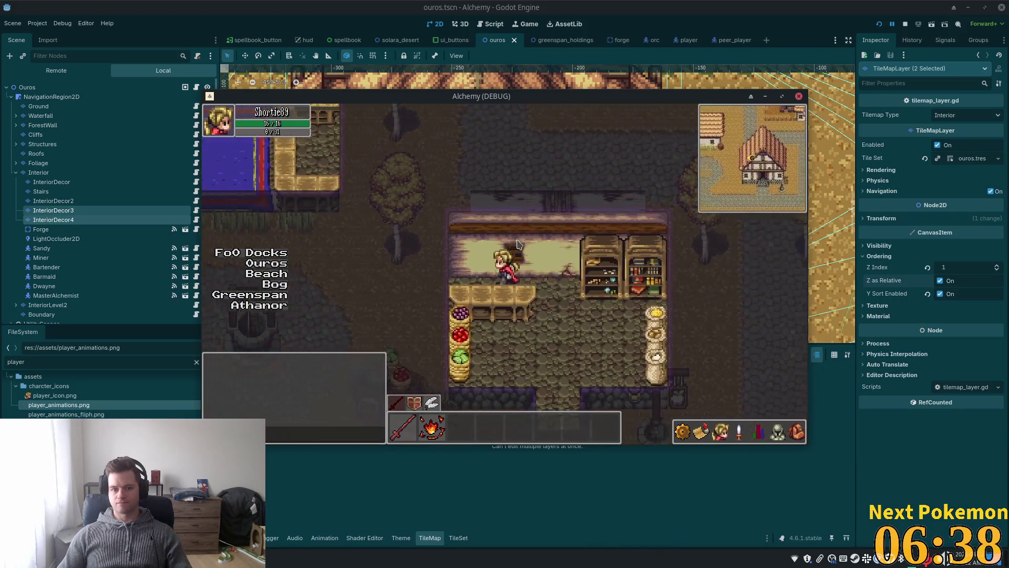
key(Down)
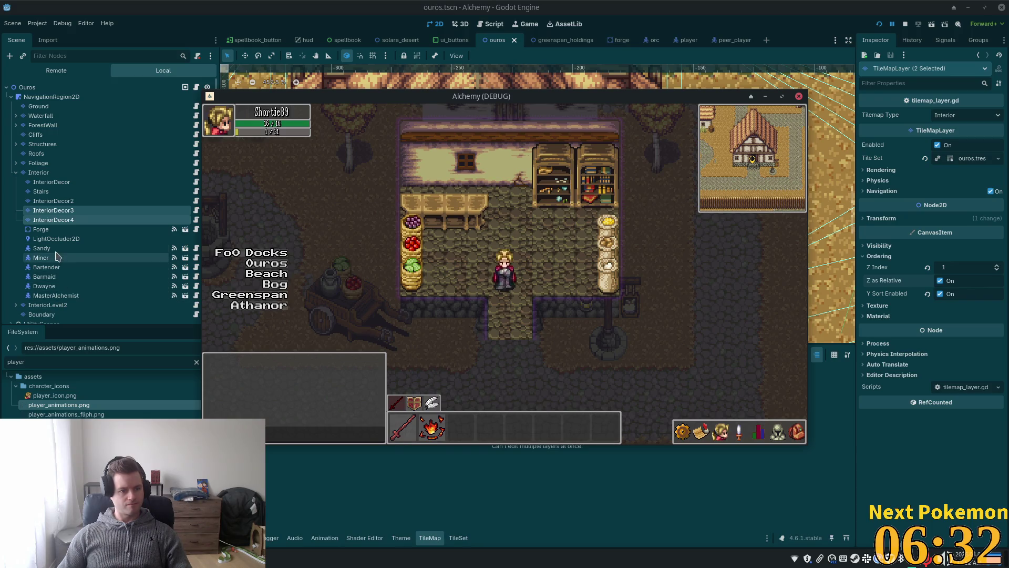
scroll(55, 263, down, 10)
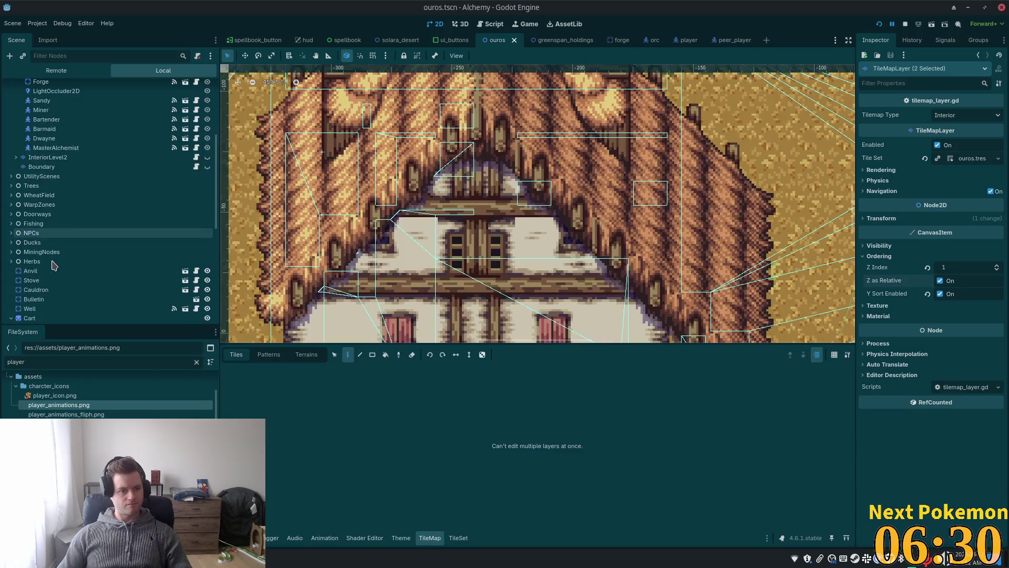
Expand NPCs, select ShopKeeperSpawn, and open its shop_keeper.tscn Npc Asset scene
scroll(69, 266, down, 5)
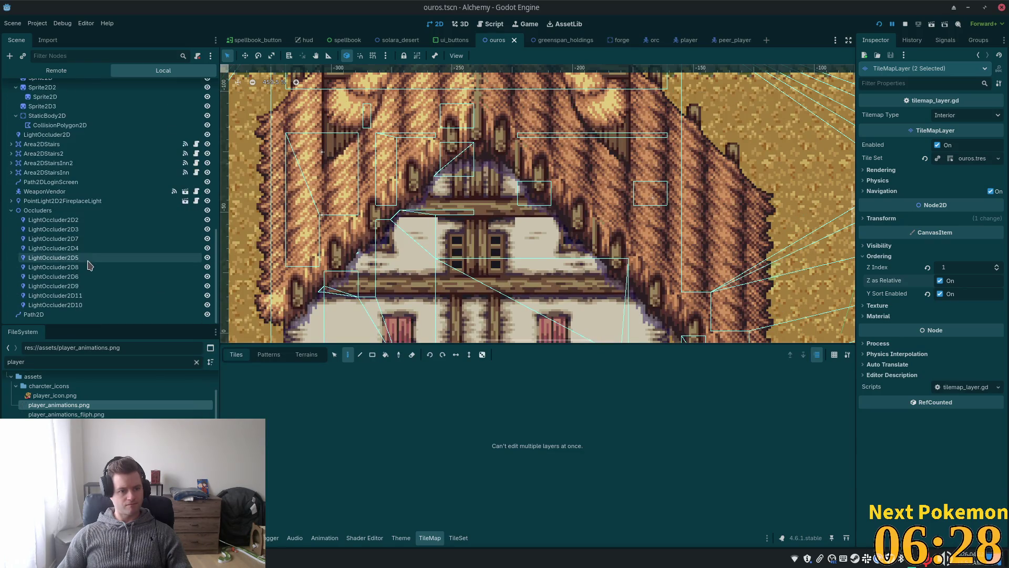
scroll(79, 248, up, 10)
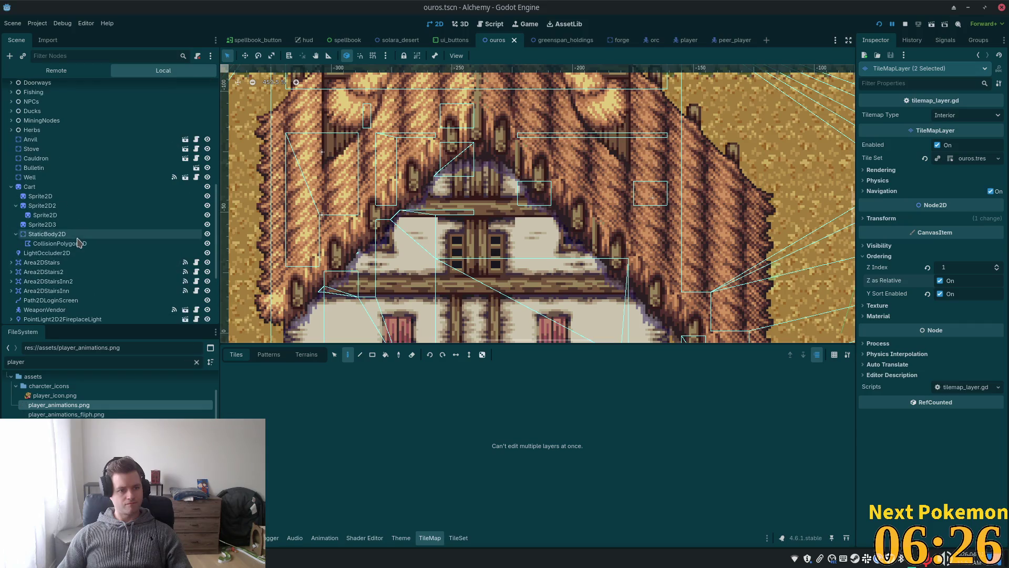
click(24, 249)
click(11, 250)
scroll(74, 259, down, 3)
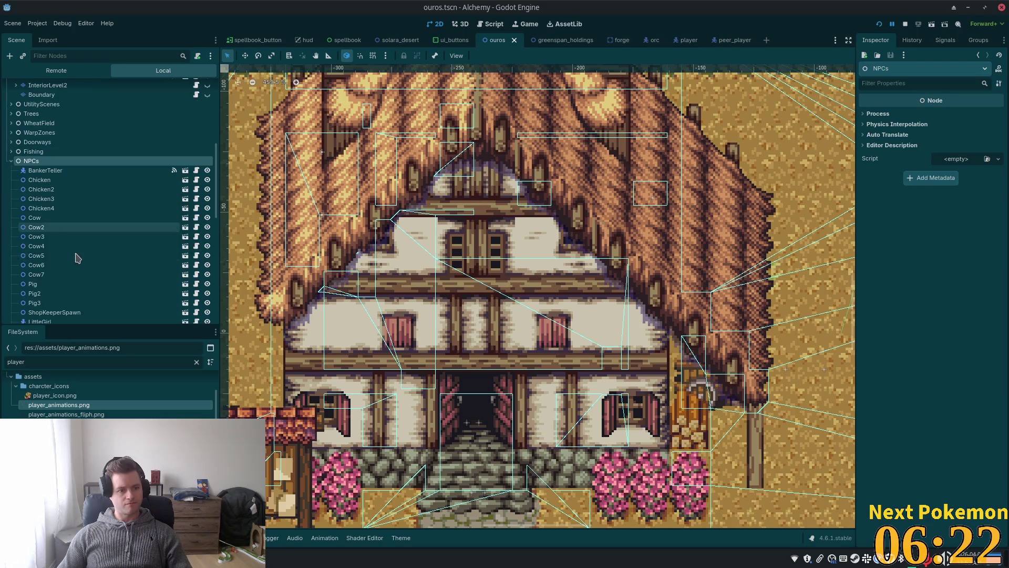
scroll(82, 226, down, 3)
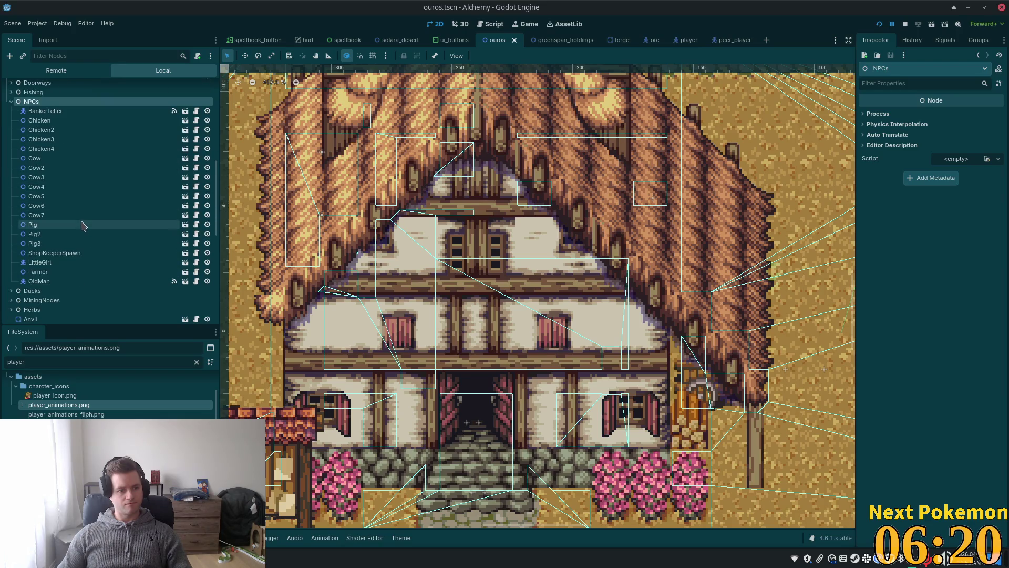
click(79, 253)
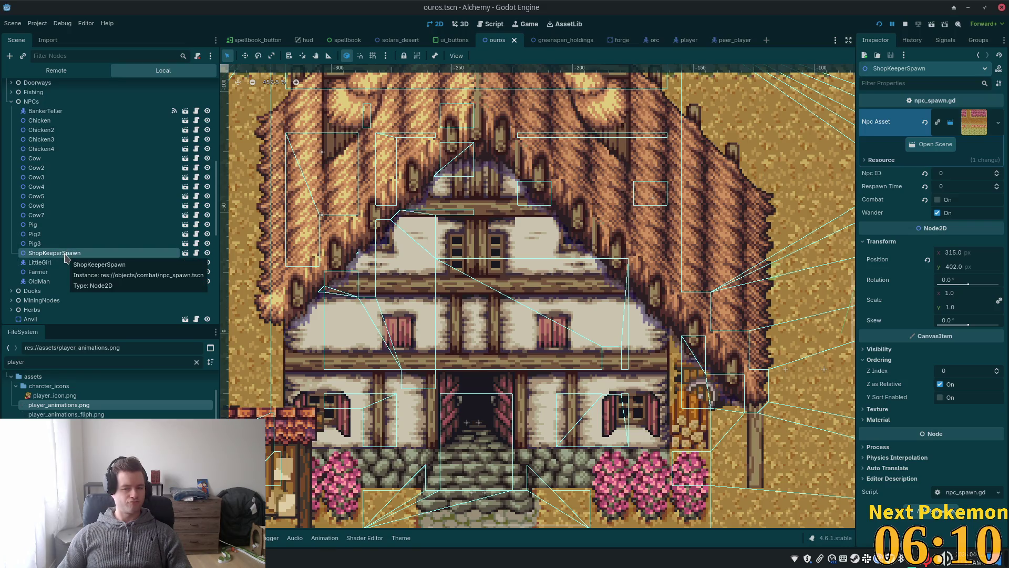
click(44, 263)
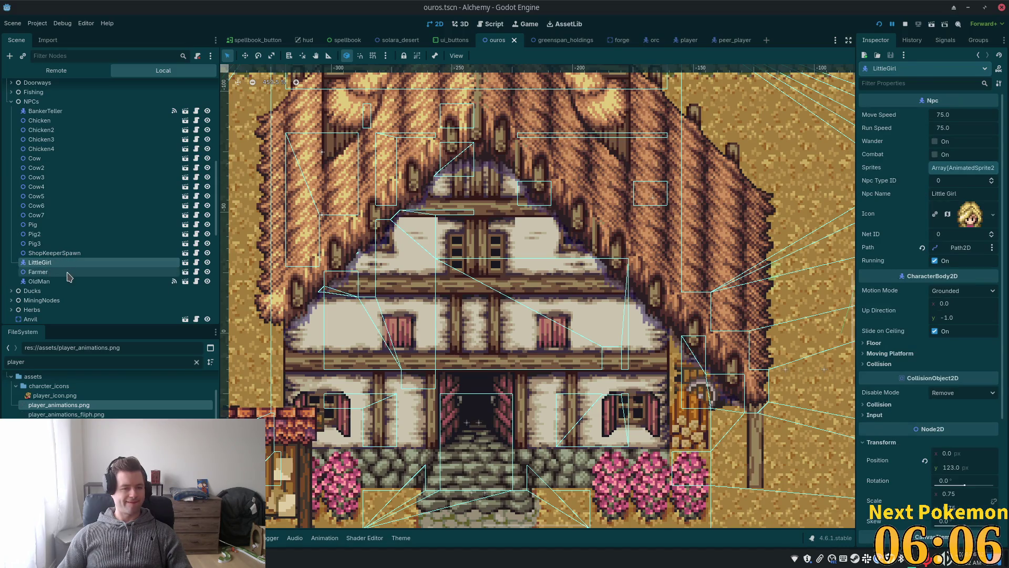
click(59, 254)
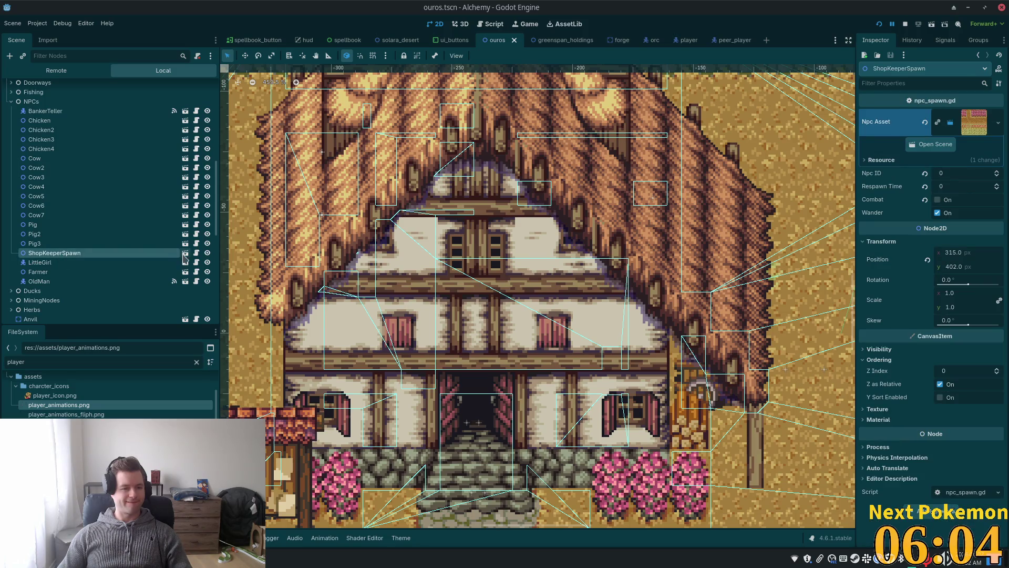
click(935, 145)
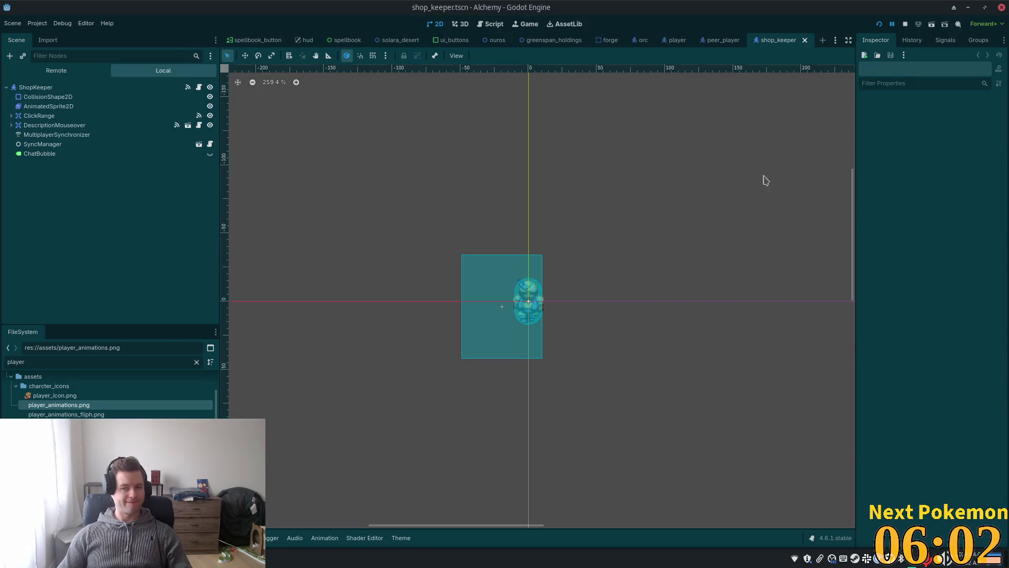
Set the ShopKeeper root node's Z Index to 12 and run the game
click(78, 88)
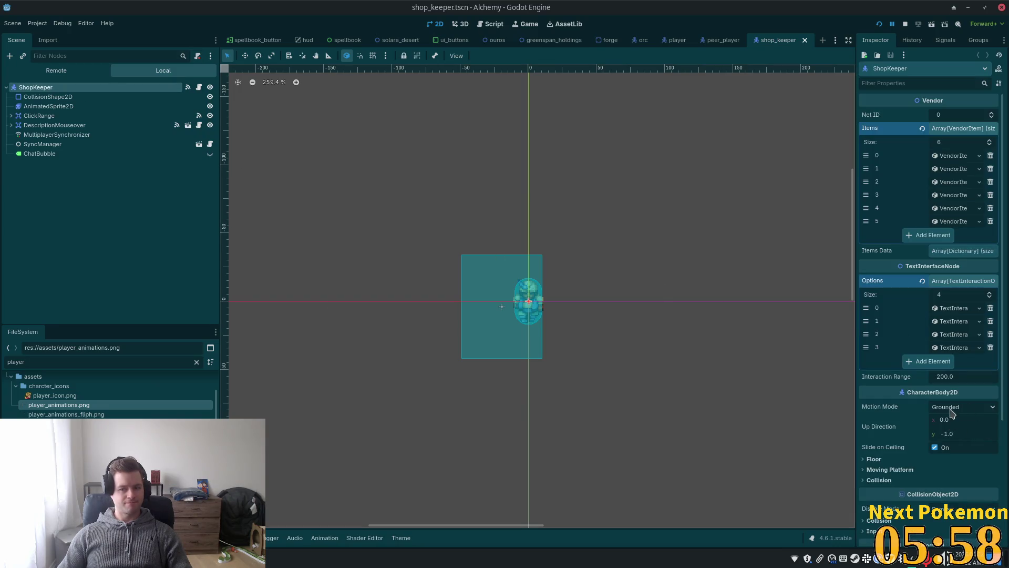
scroll(953, 415, down, 5)
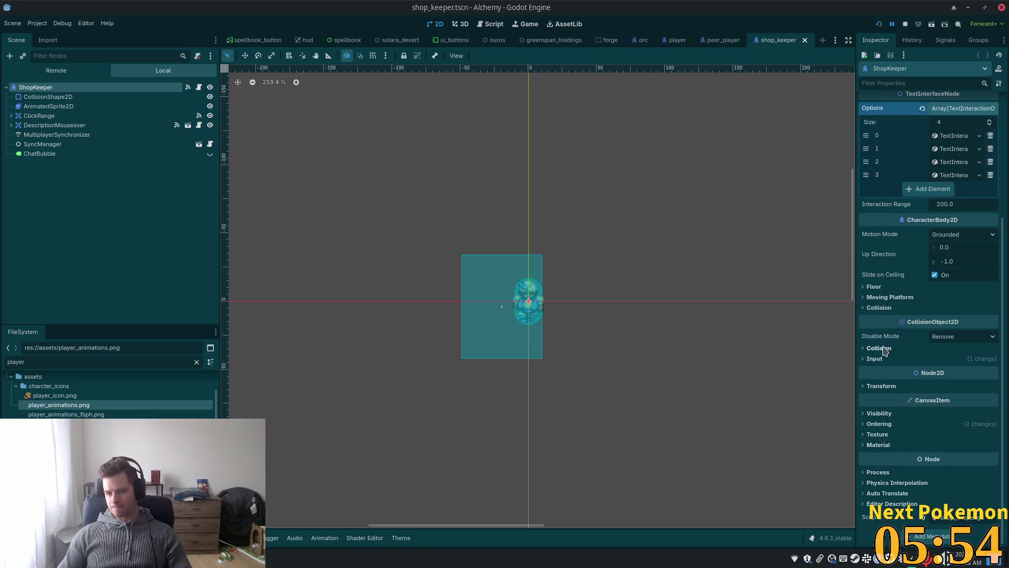
click(872, 424)
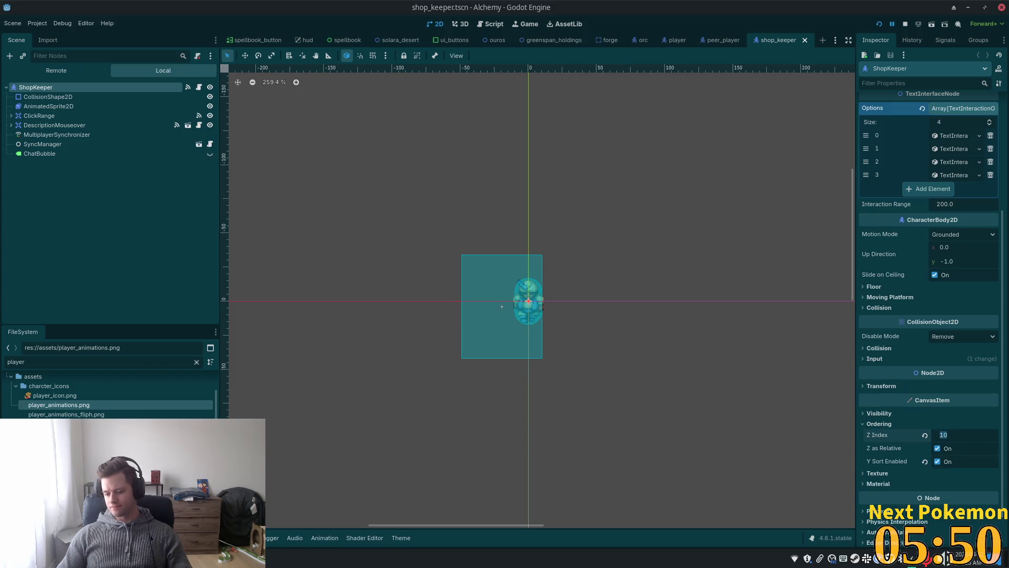
text(12)
key(F5)
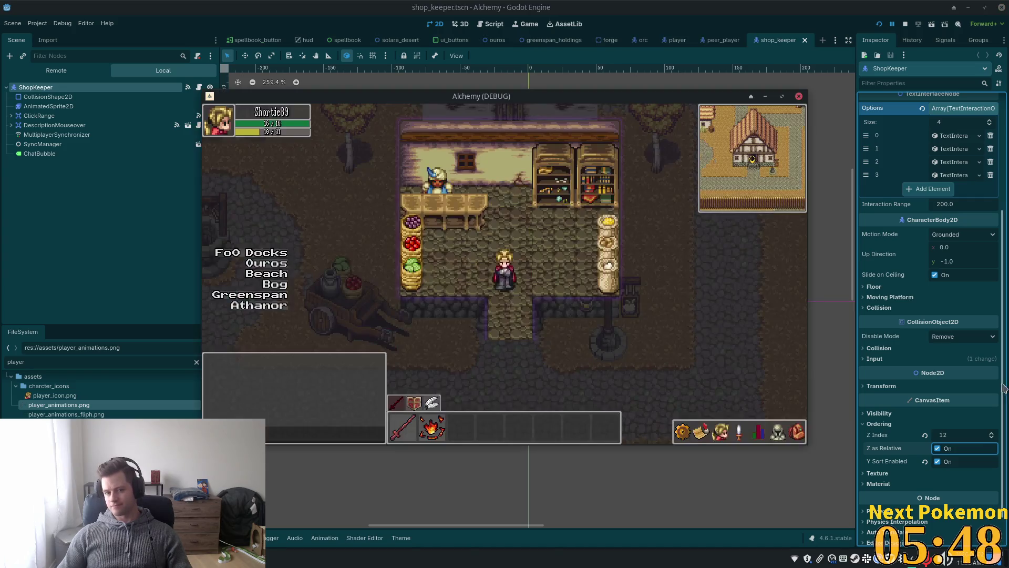
Walk the player out of the shop, past the large houses and toward the well
key(s)
key(a)
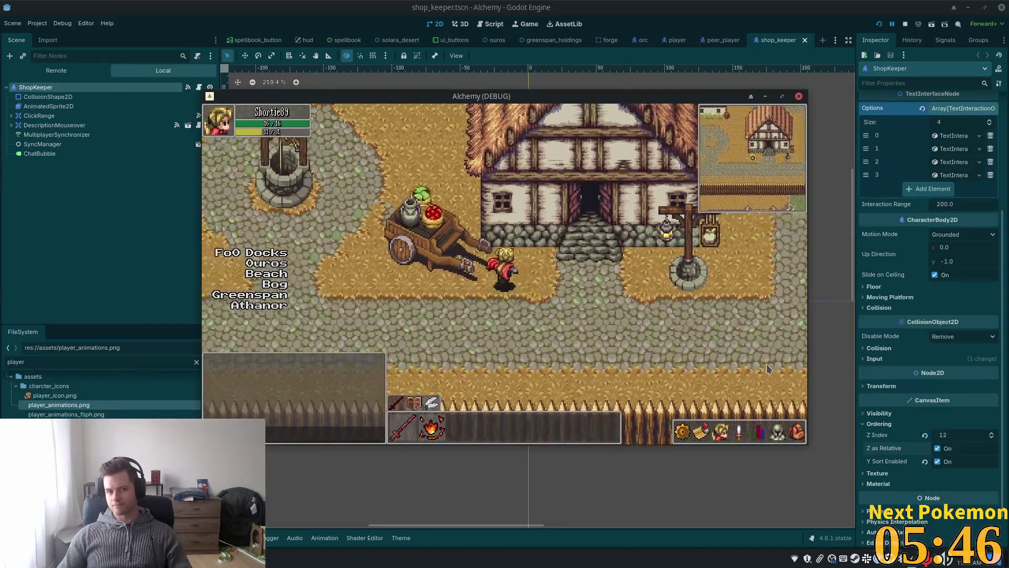
key(w)
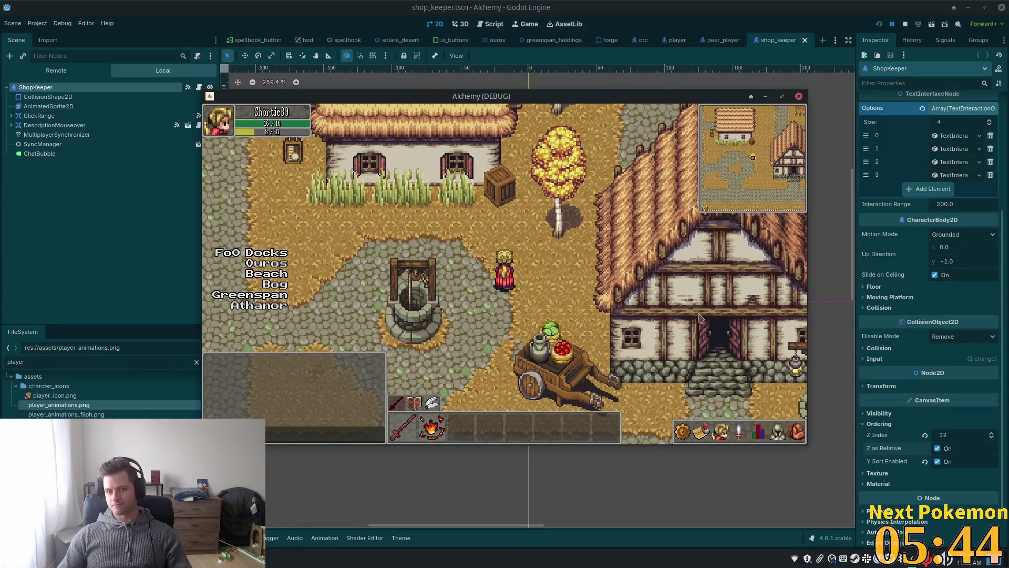
key(d)
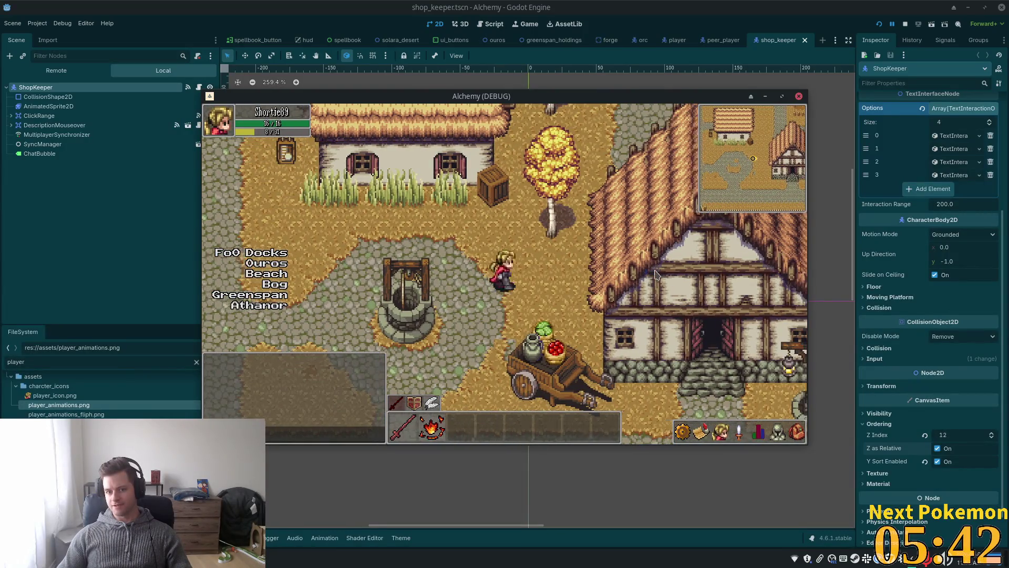
key(d)
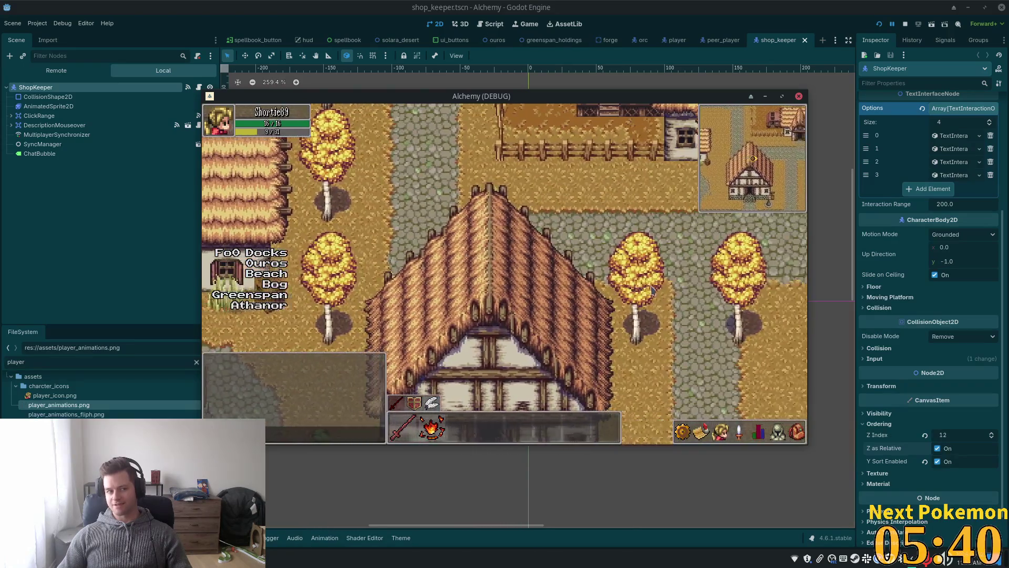
key(s)
key(a)
key(a)
key(w)
key(w)
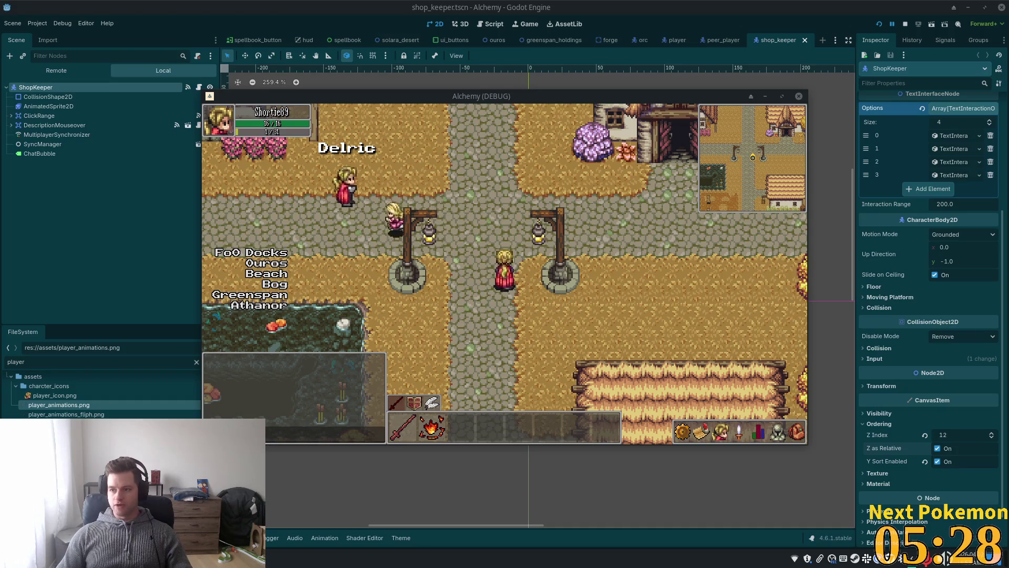
Walk the player into a house and around the bed to check layering, then close the game
key(d)
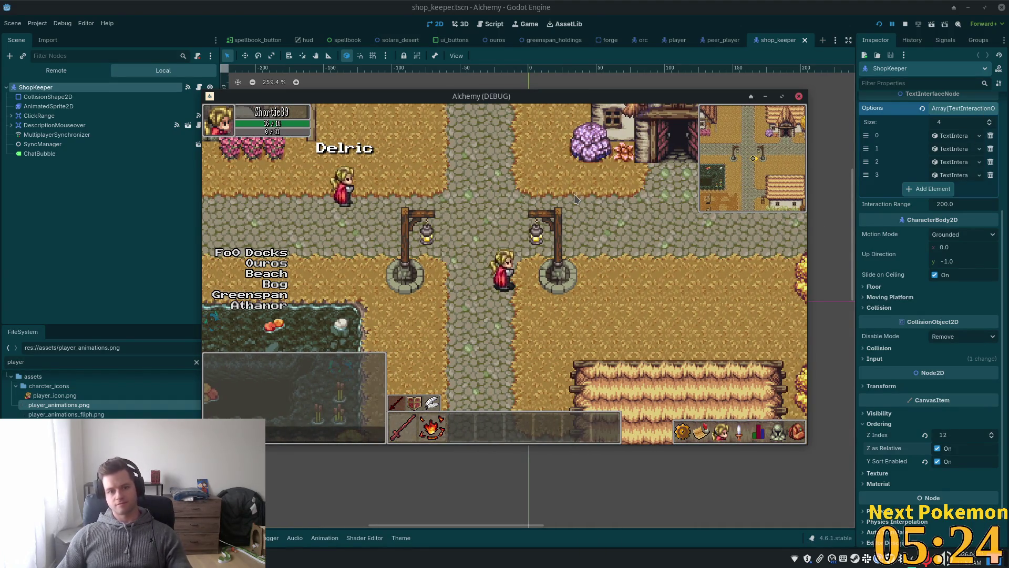
key(w)
key(d)
key(a)
key(s)
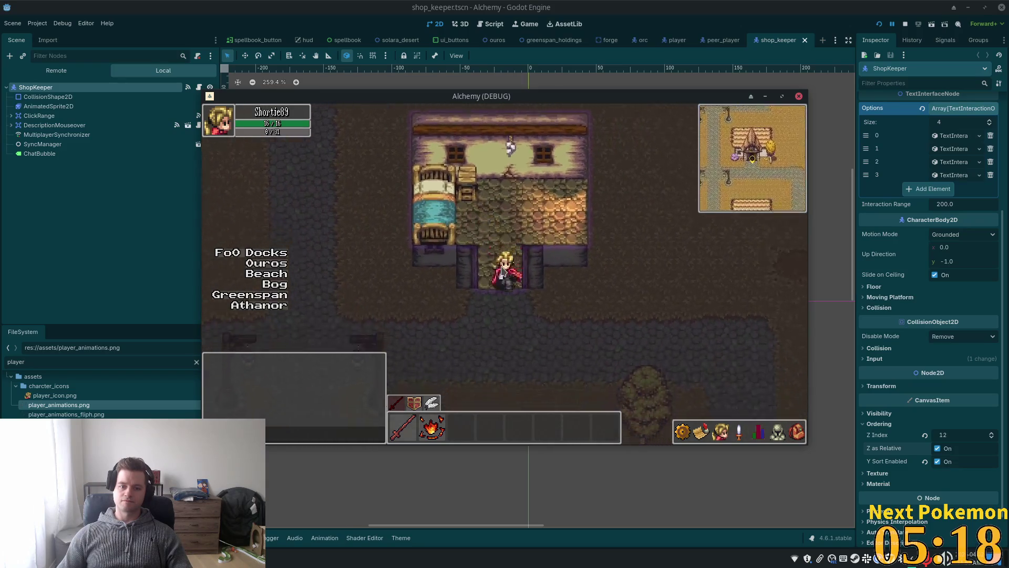
key(s)
key(w)
key(a)
key(s)
key(w)
key(a)
key(s)
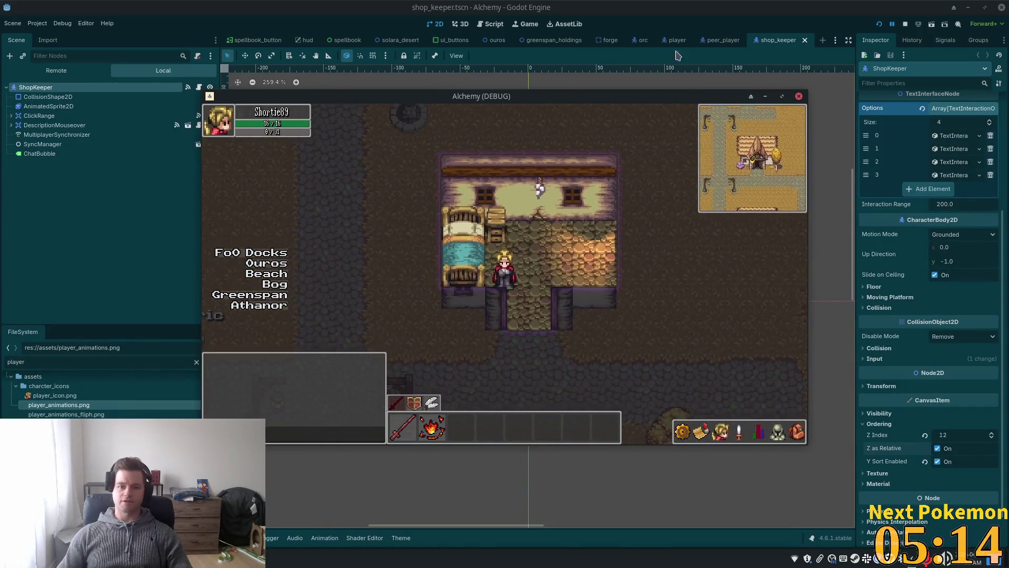
key(F8)
key(shift+alt+o)
Open cauldron.tscn, set its Z Index to 12, and run the game
text(caldron)
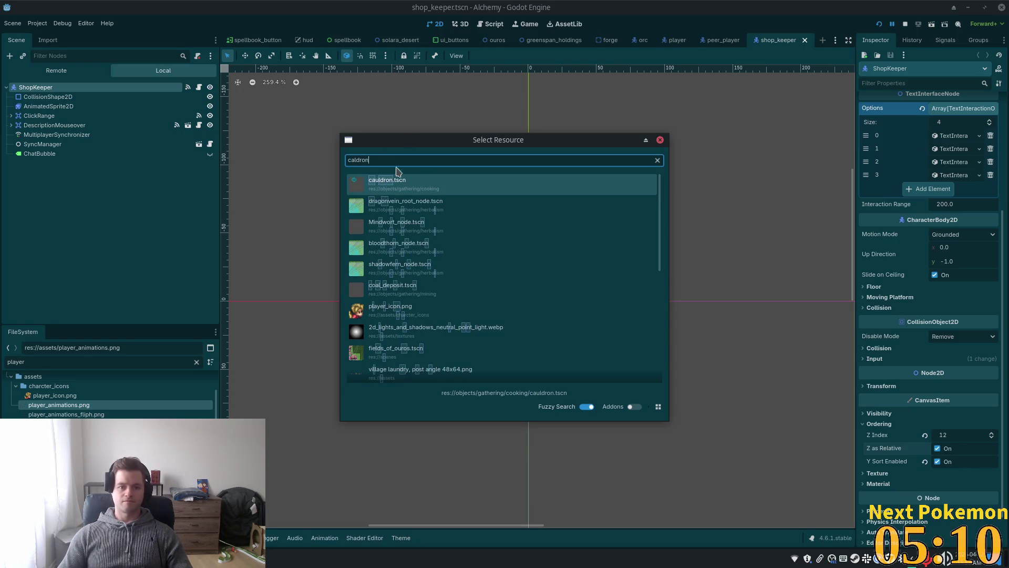
key(Return)
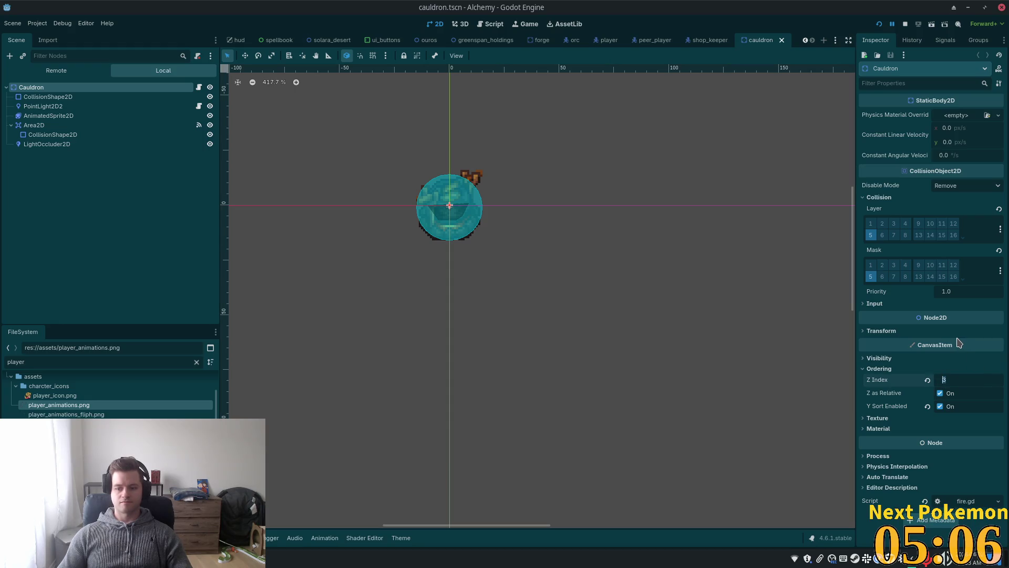
key(Return)
key(F5)
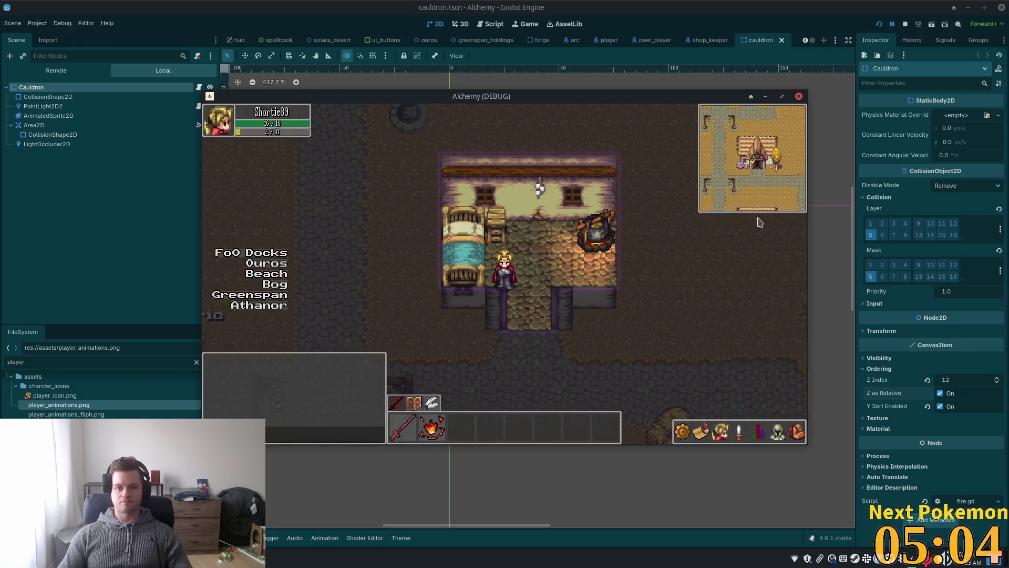
Walk the player through town into the shop and view the running game's remote node tree
key(Down)
key(Left)
key(Up)
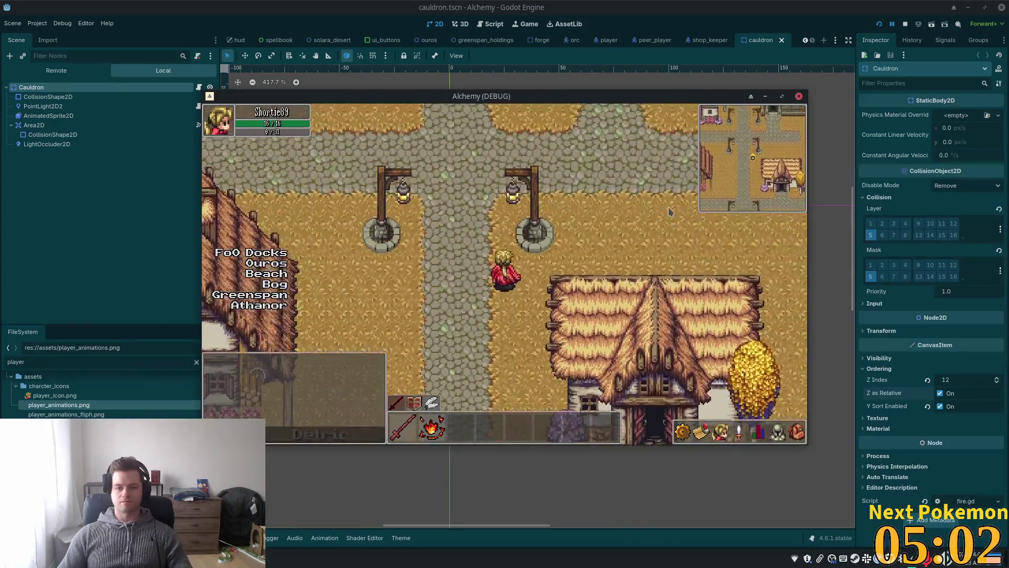
key(Up)
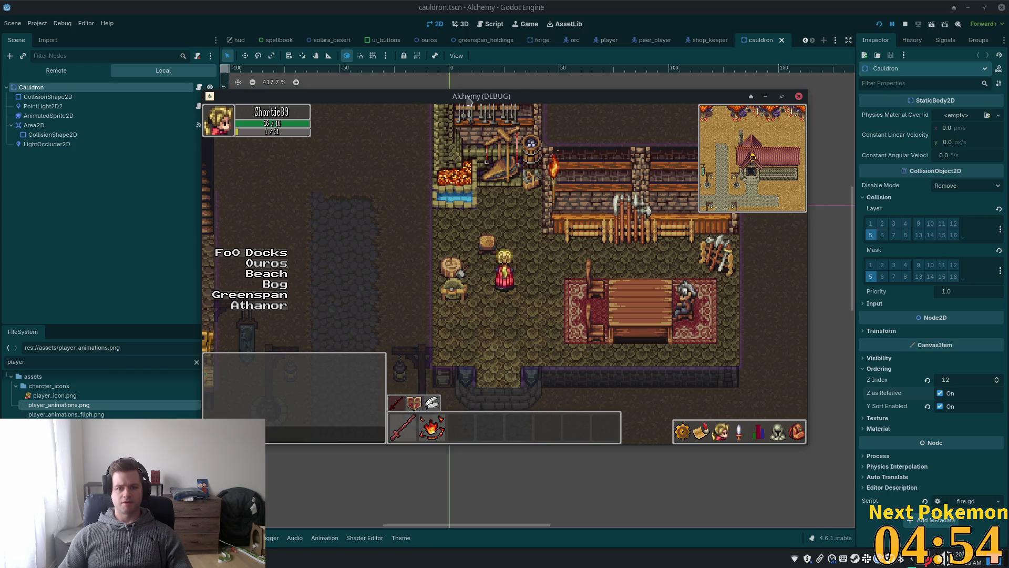
click(57, 70)
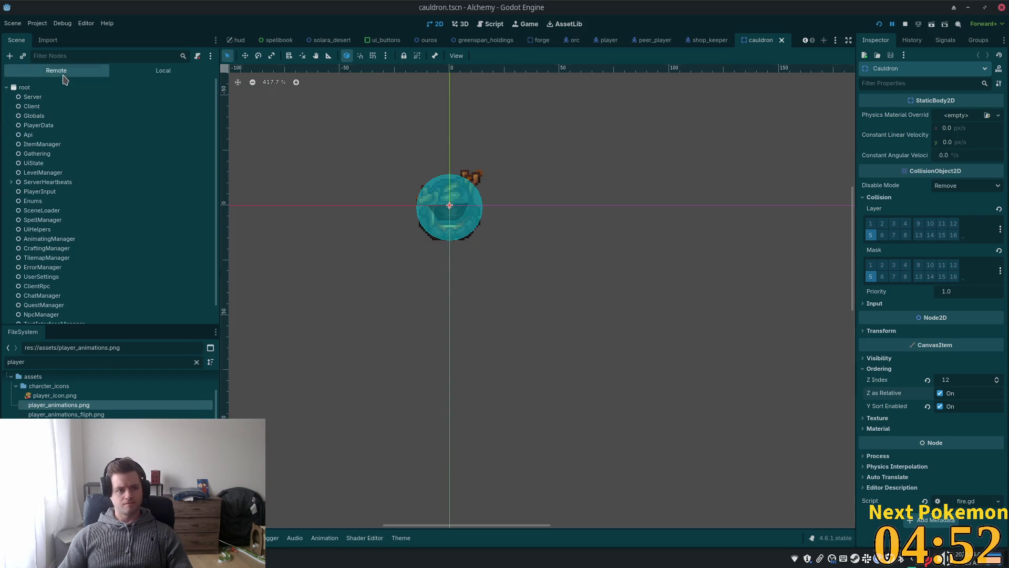
Switch to the ouros scene and give BankerTeller a Z Index of 12
click(146, 71)
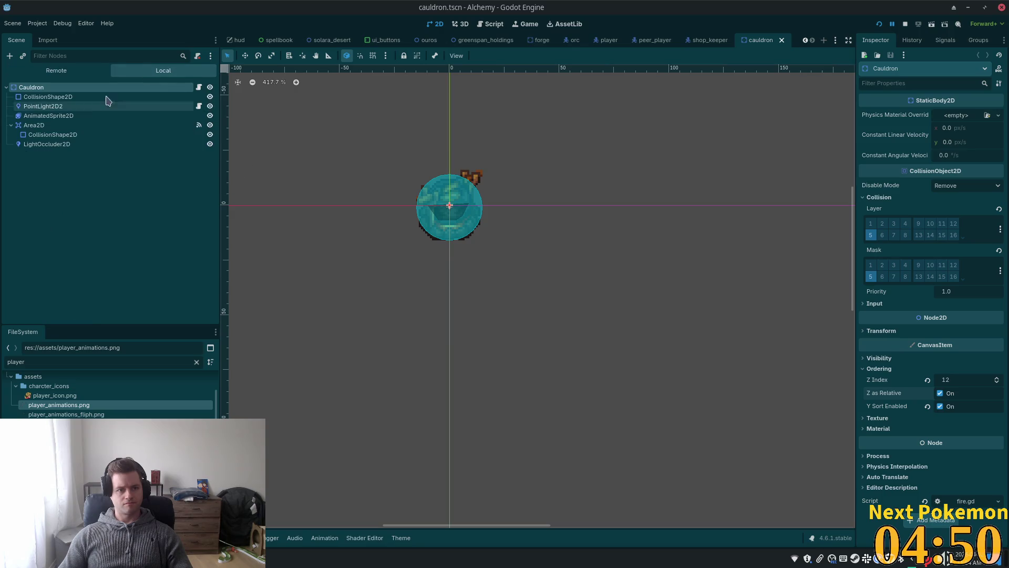
click(417, 42)
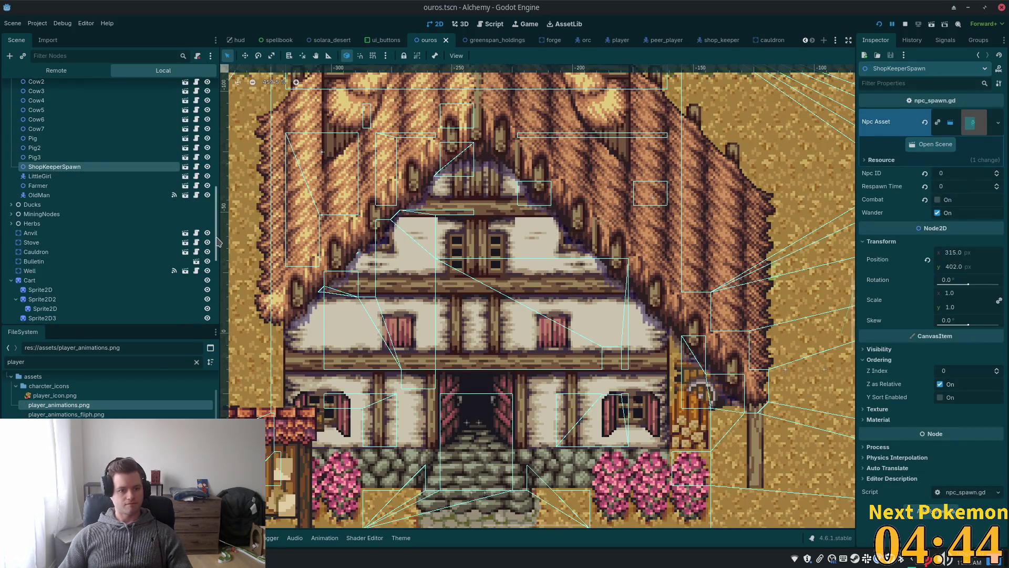
scroll(219, 241, up, 10)
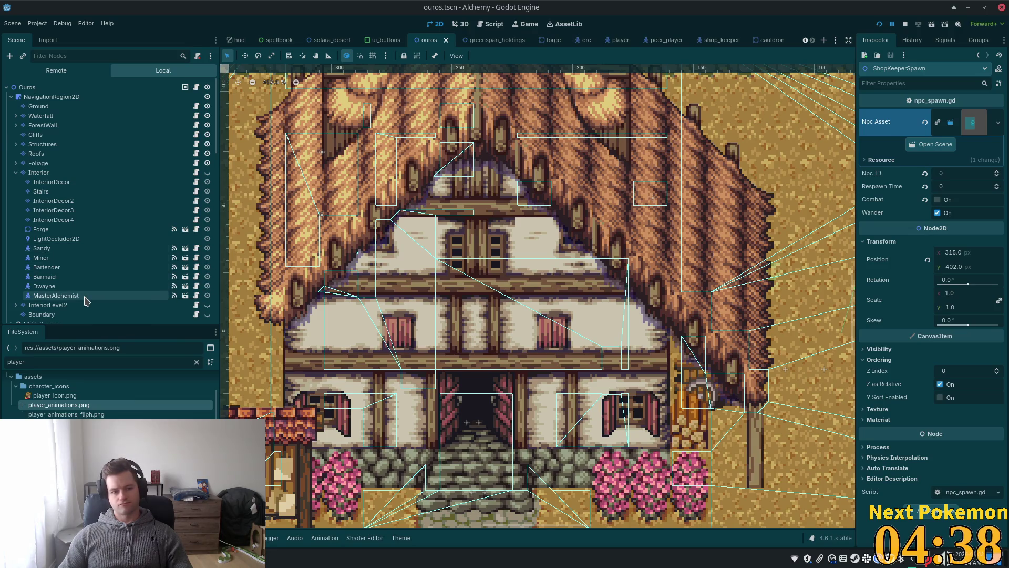
scroll(199, 232, down, 10)
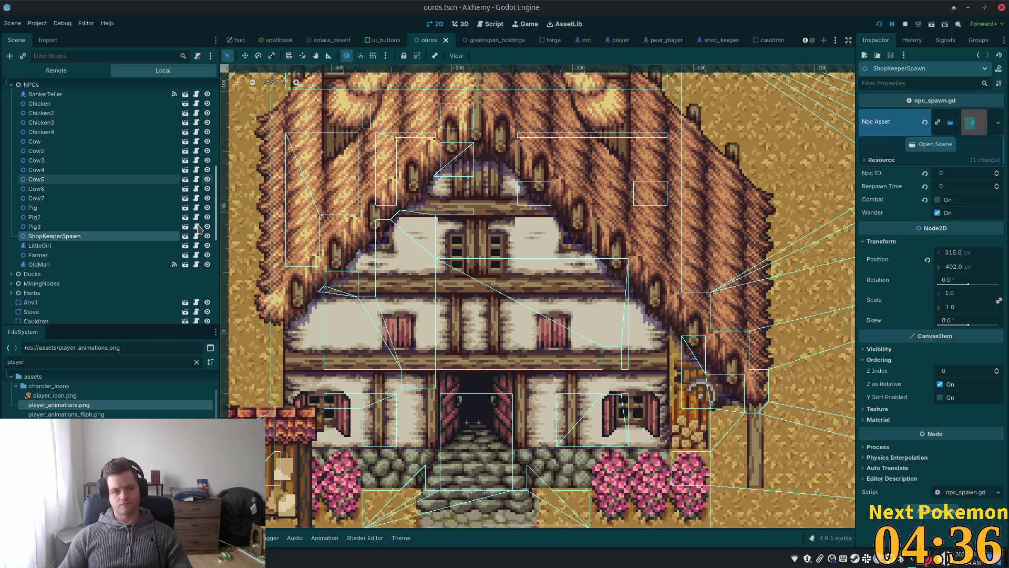
scroll(198, 231, up, 2)
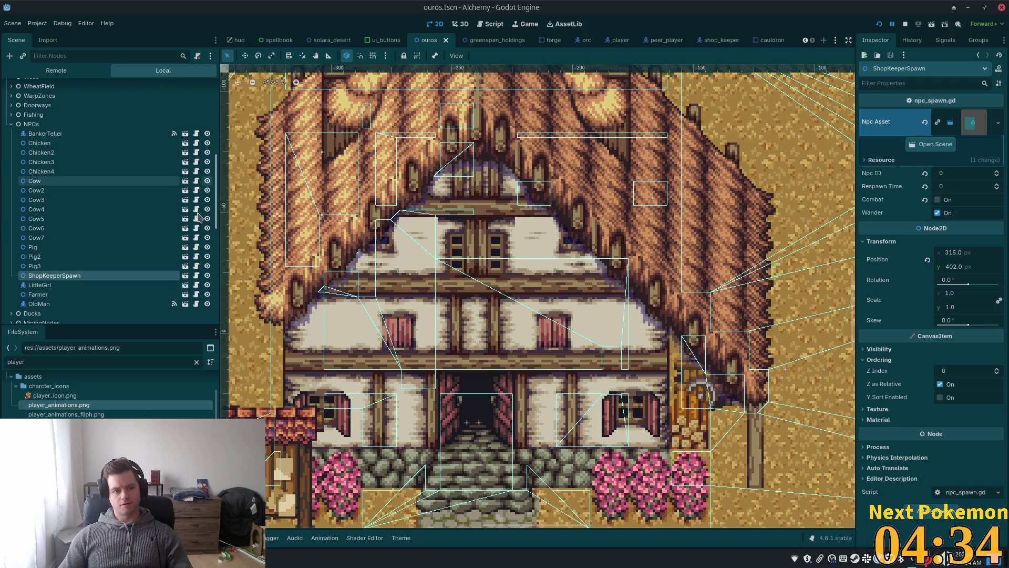
click(79, 133)
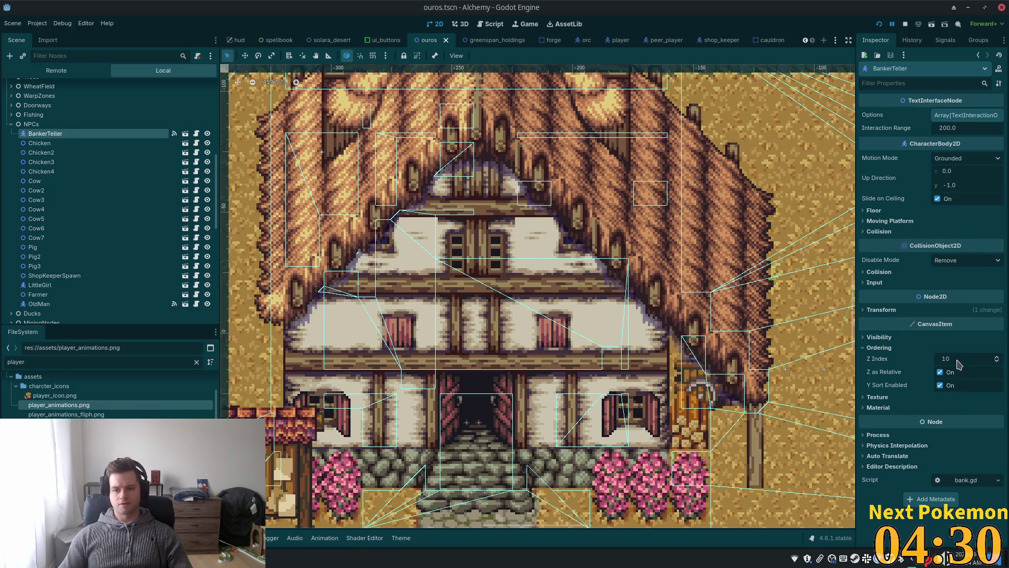
text(12)
key(Tab)
Filter the Scene dock for 'wea' and select the WeaponVendor node
scroll(110, 251, down, 12)
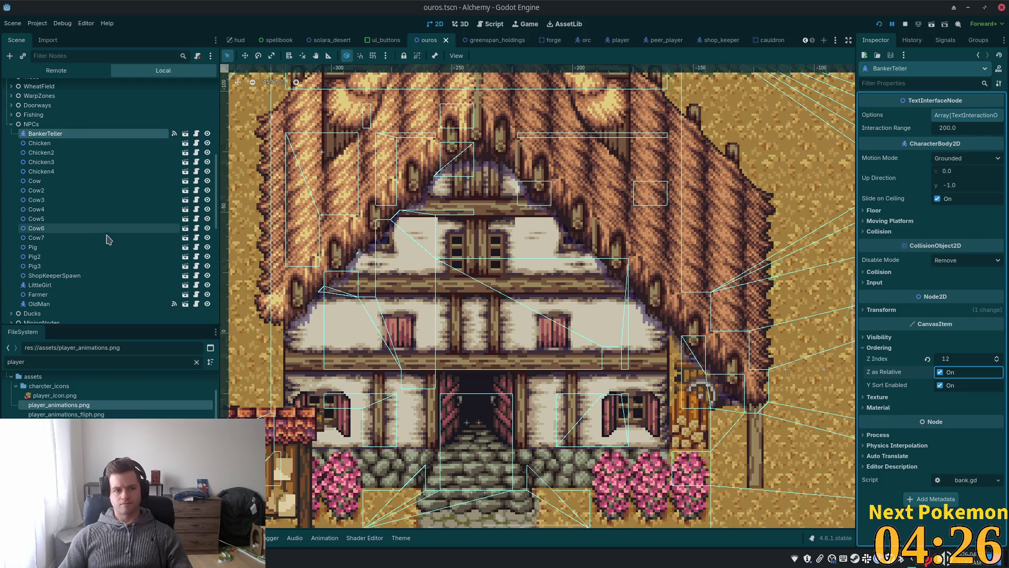
scroll(110, 249, down, 3)
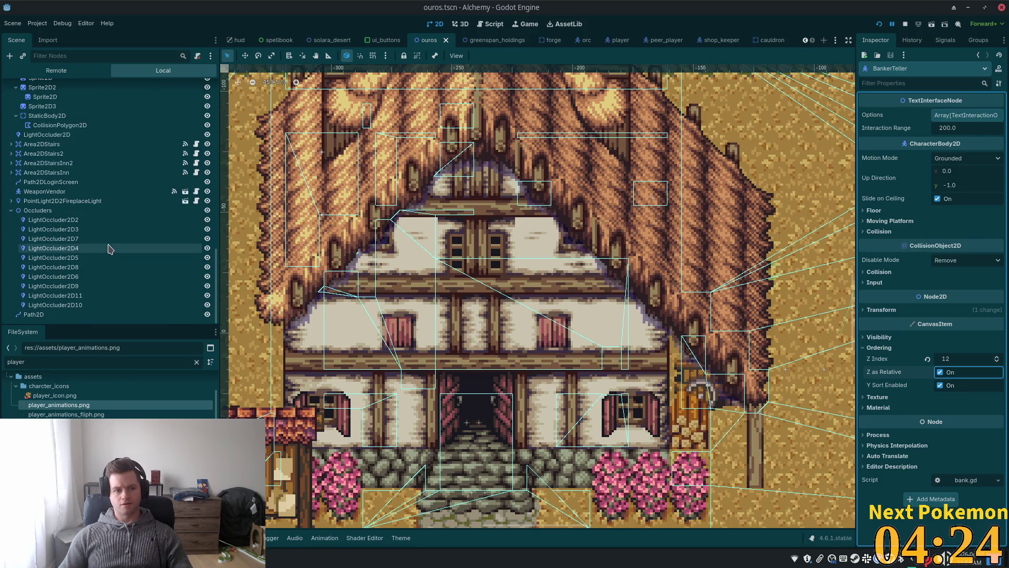
scroll(103, 231, up, 15)
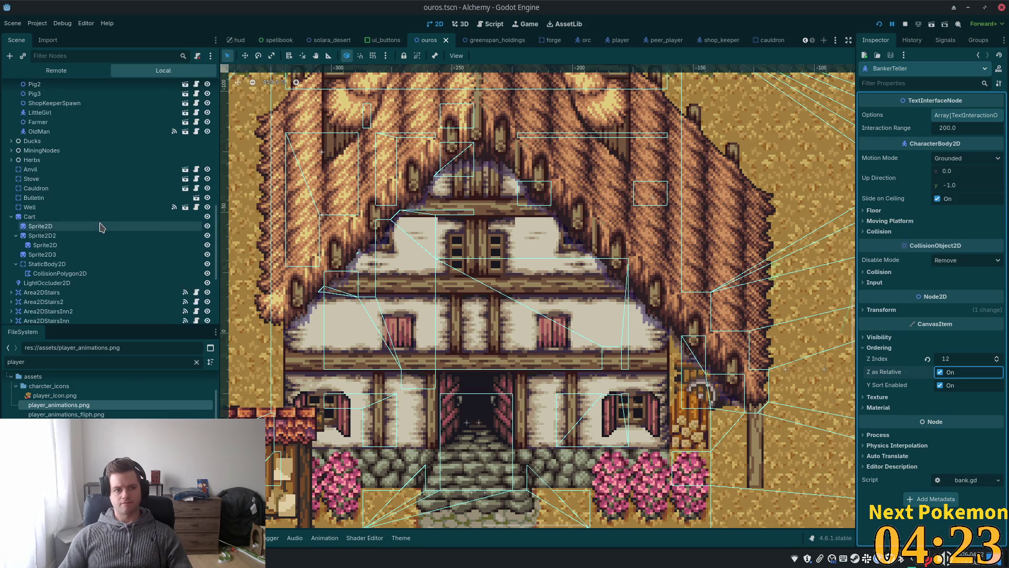
scroll(103, 227, up, 7)
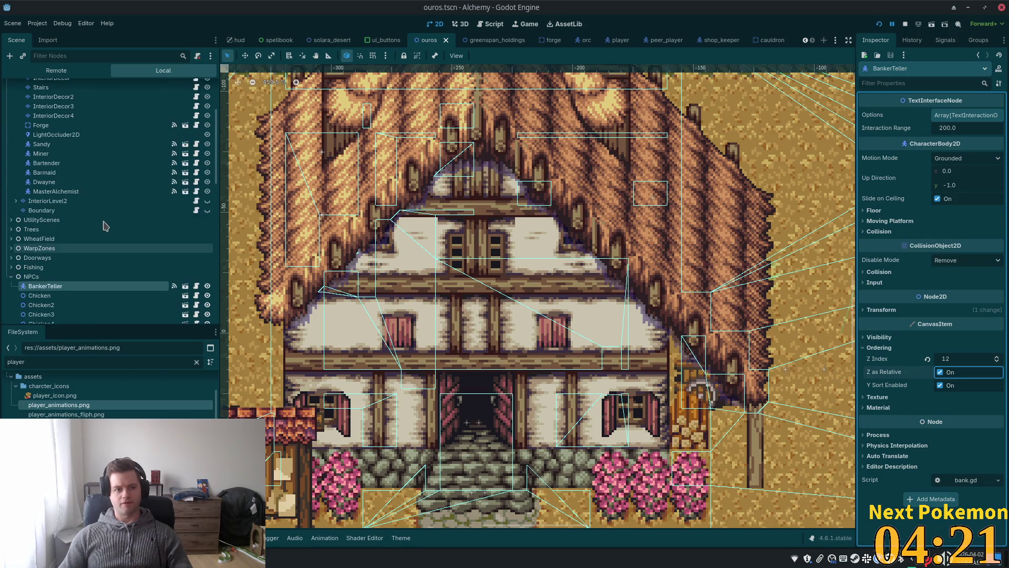
scroll(104, 226, up, 3)
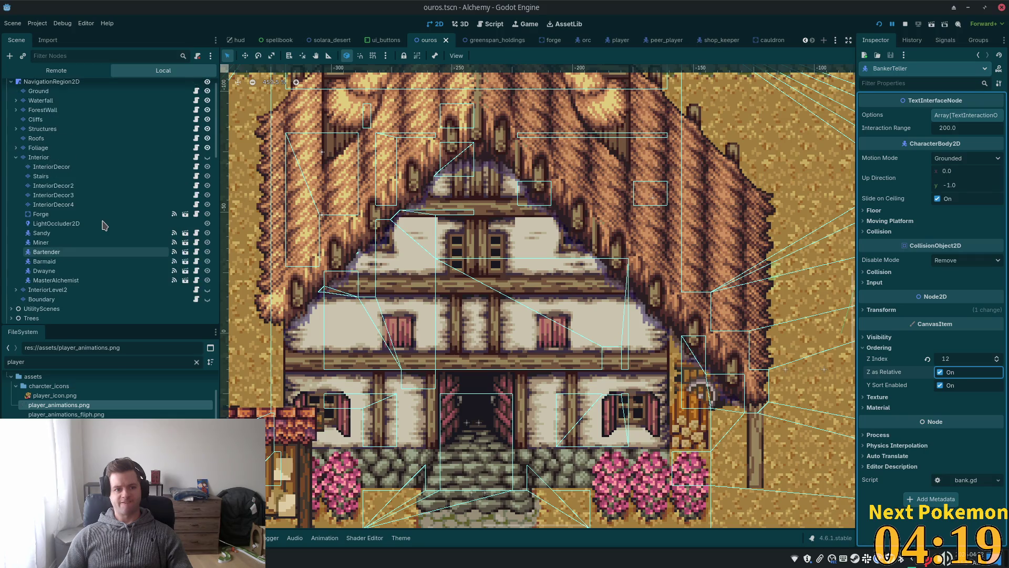
scroll(79, 142, up, 2)
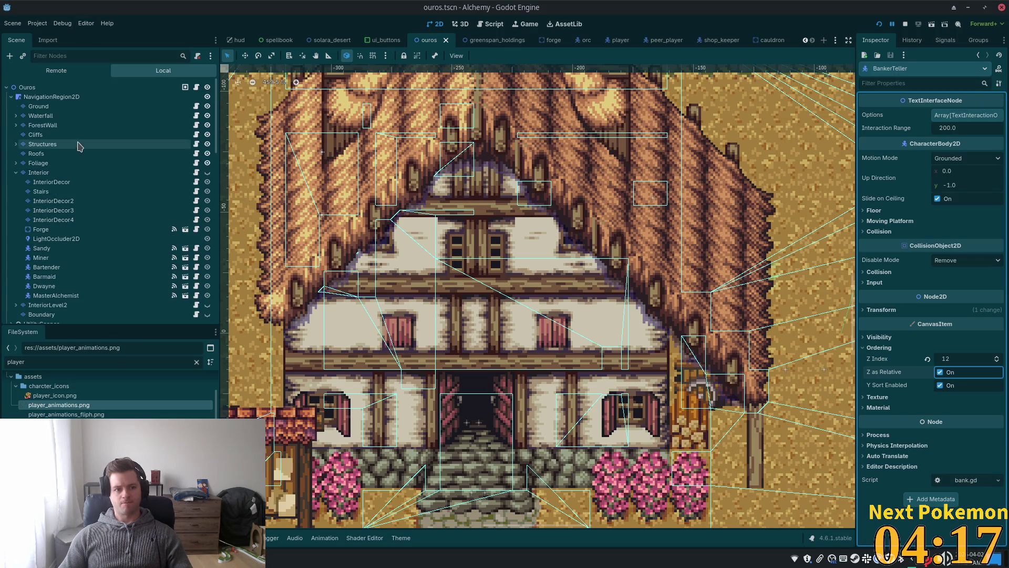
click(118, 52)
text(wea)
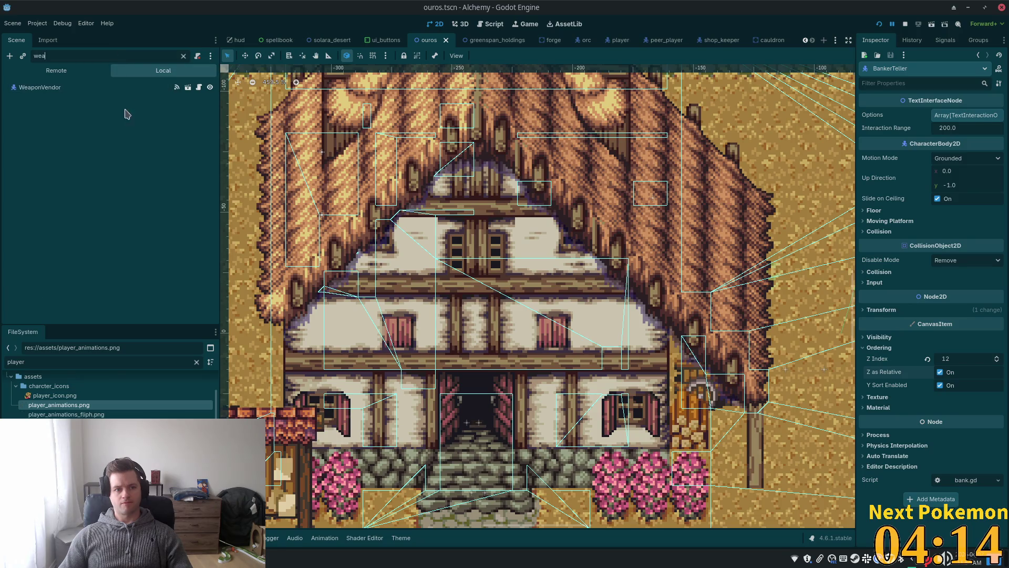
click(56, 91)
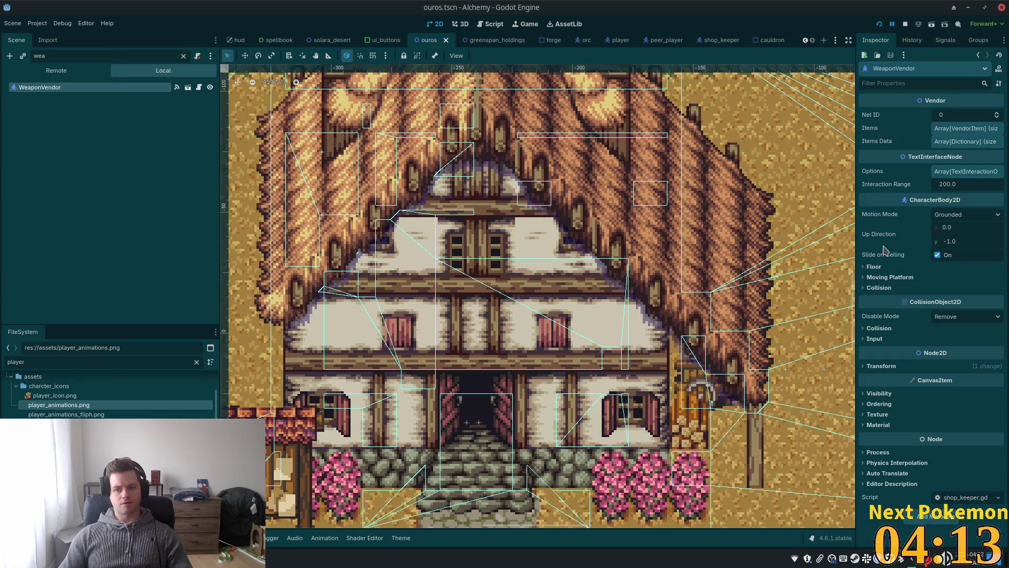
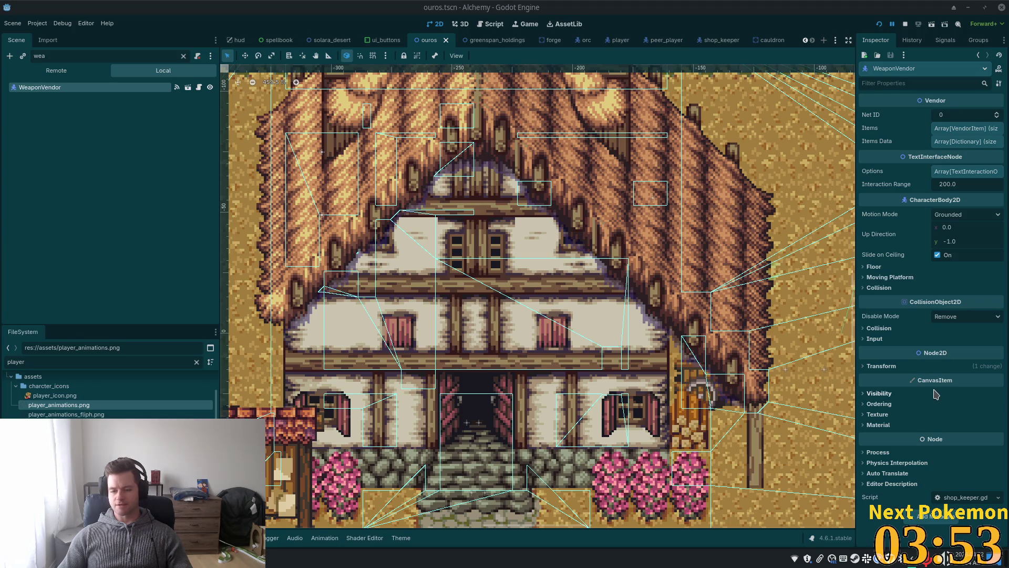
Under Ordering, set the WeaponVendor's Z Index to 12 and save the ouros scene
click(878, 404)
text(2)
key(Return)
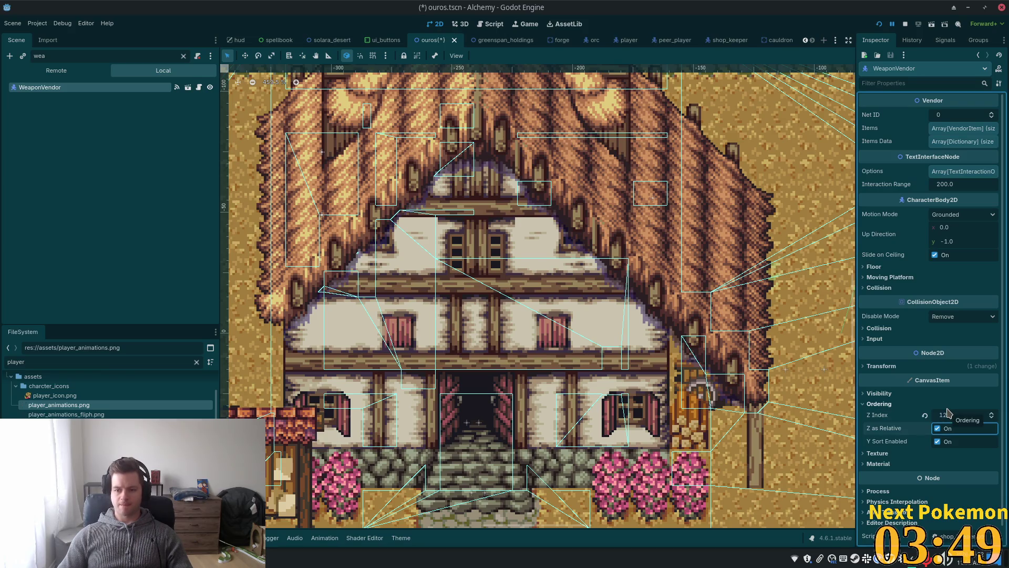
key(ctrl+s)
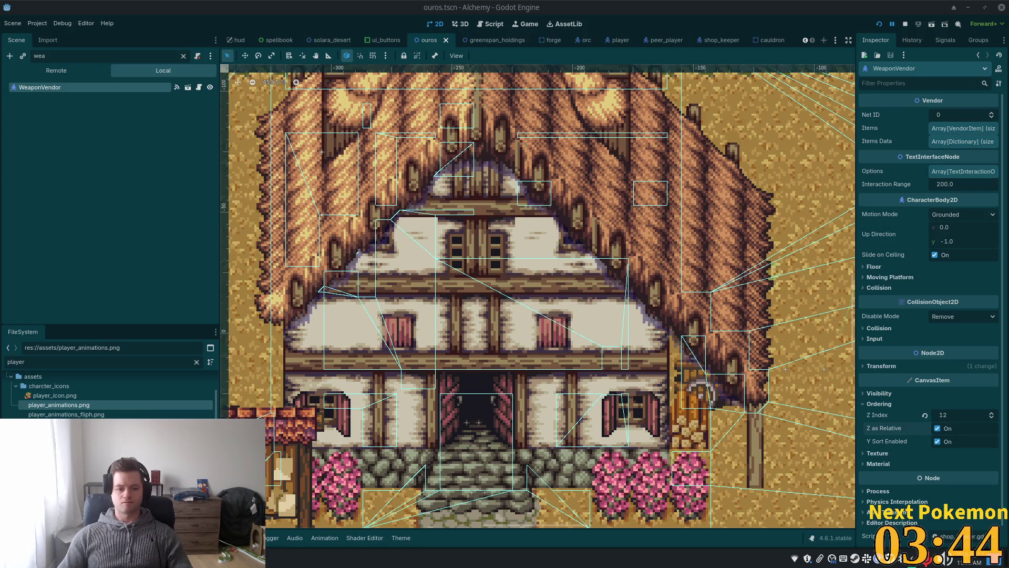
click(315, 491)
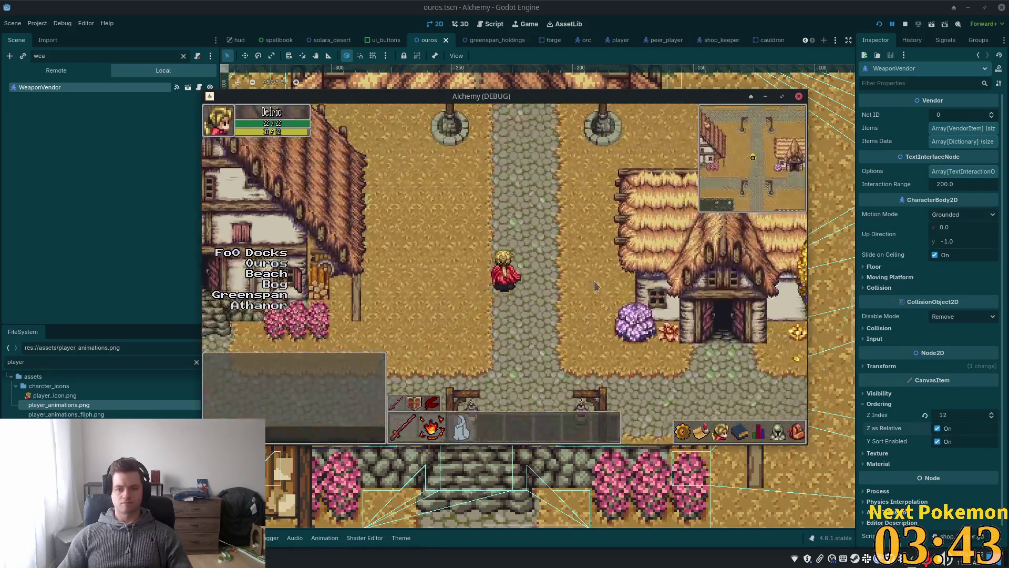
Open the Weapon Vendor shop in both test clients, with their windows side by side
key(Up)
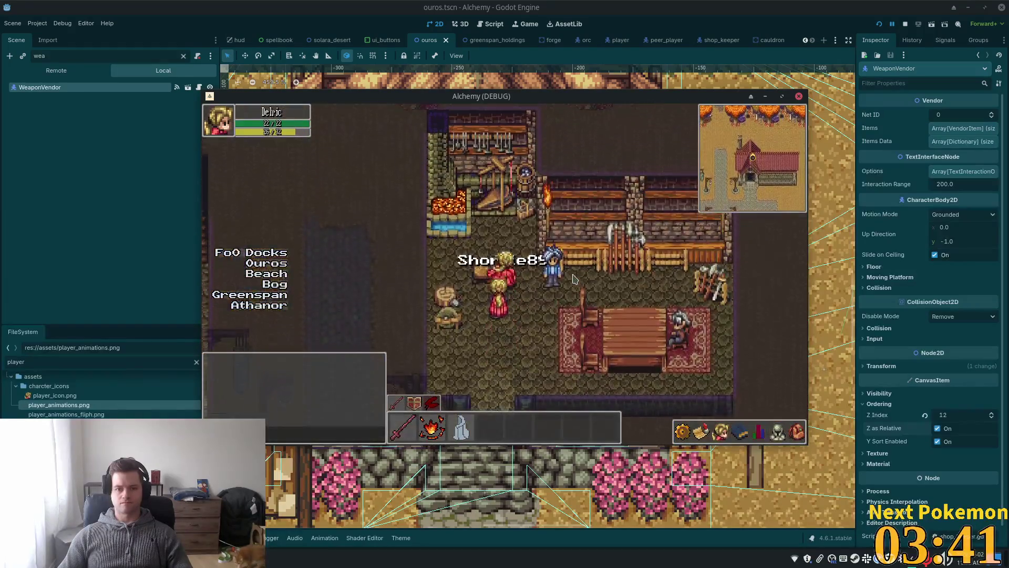
key(e)
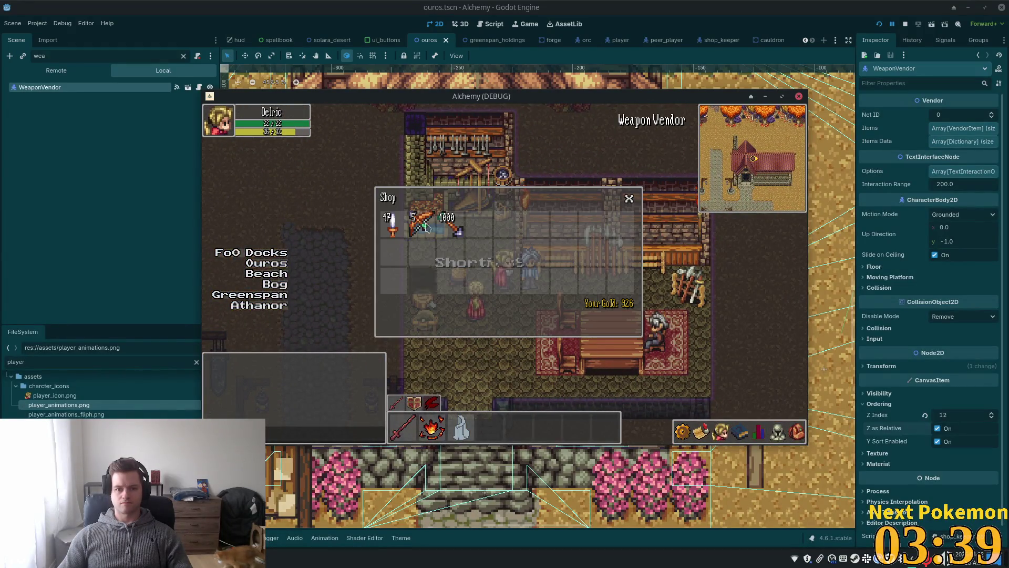
drag(469, 96, 636, 141)
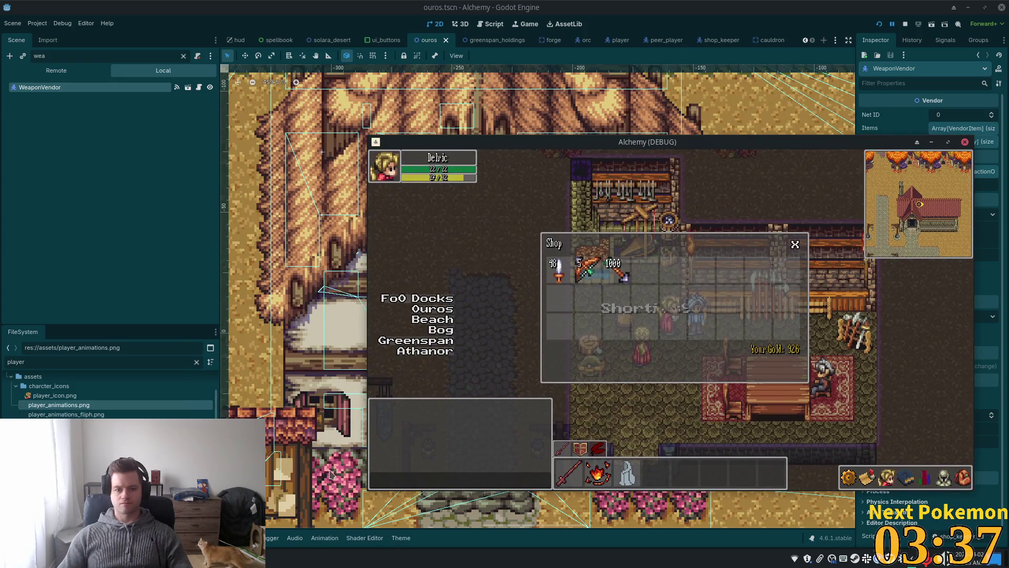
click(281, 557)
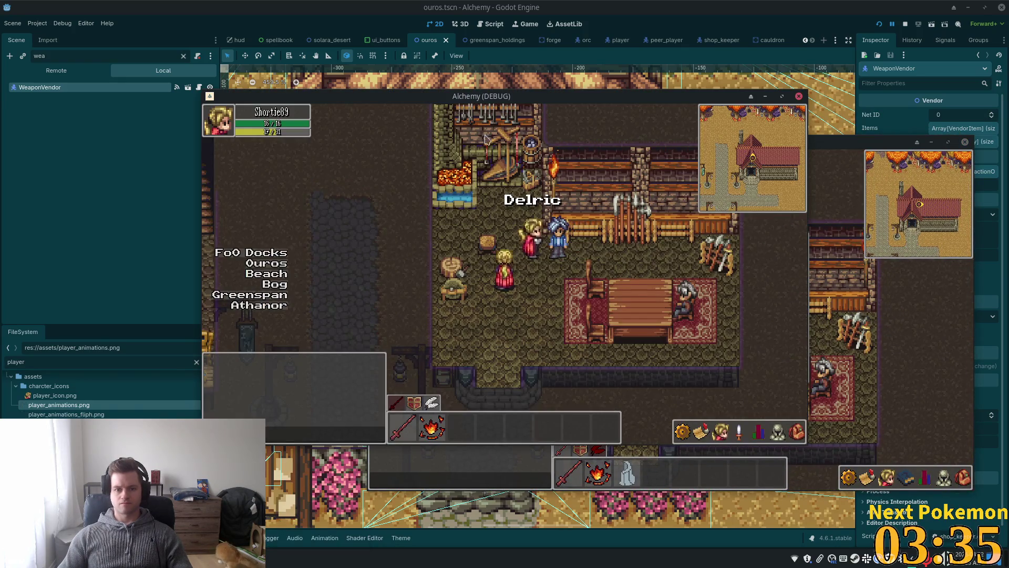
mouse_move(406, 105)
mouse_down()
mouse_move(100, 178)
mouse_move(161, 178)
mouse_up()
click(314, 326)
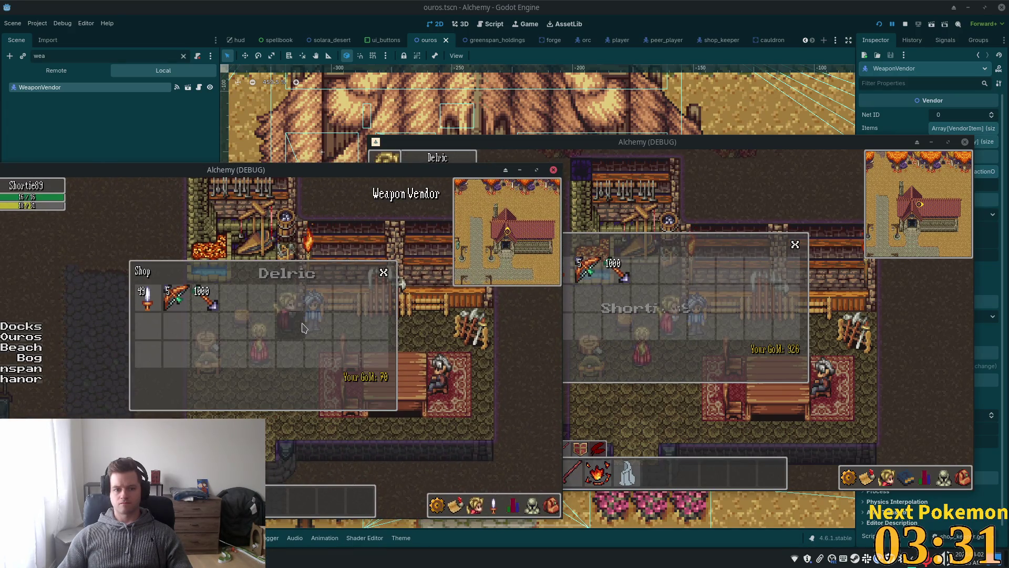
In the right client, try buying one Wooden Dagger and check the inventory
click(633, 338)
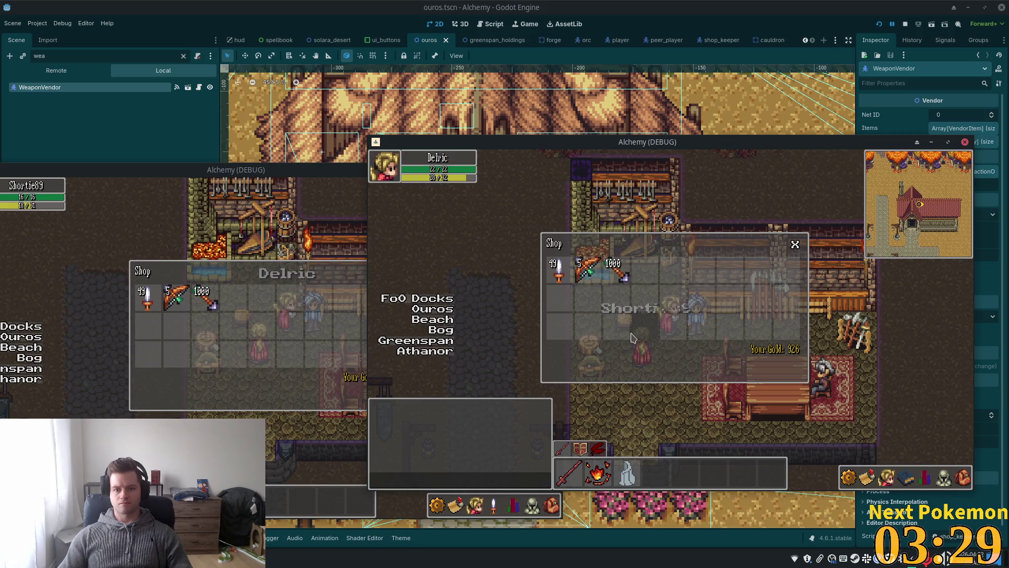
click(558, 271)
click(718, 371)
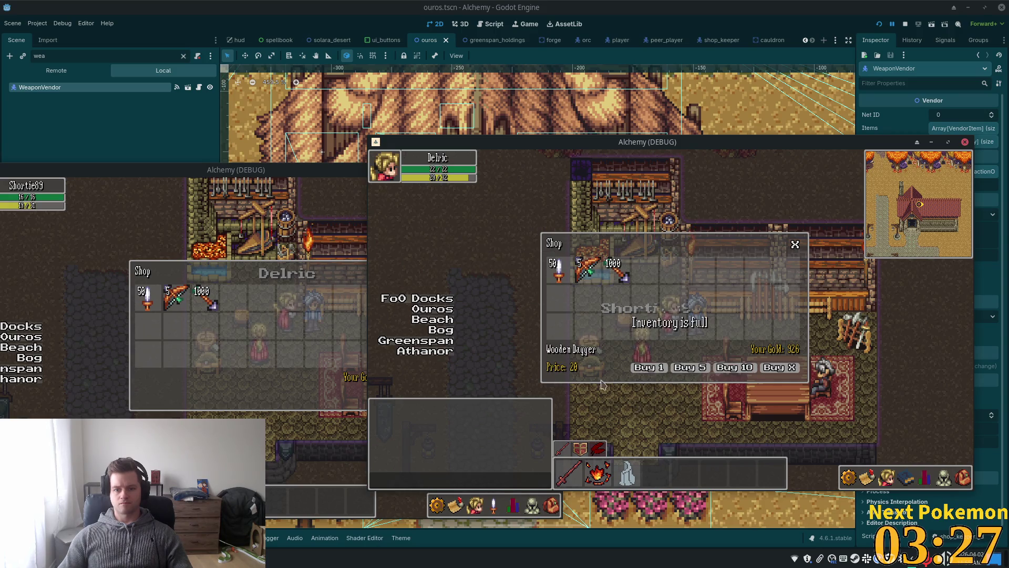
click(303, 347)
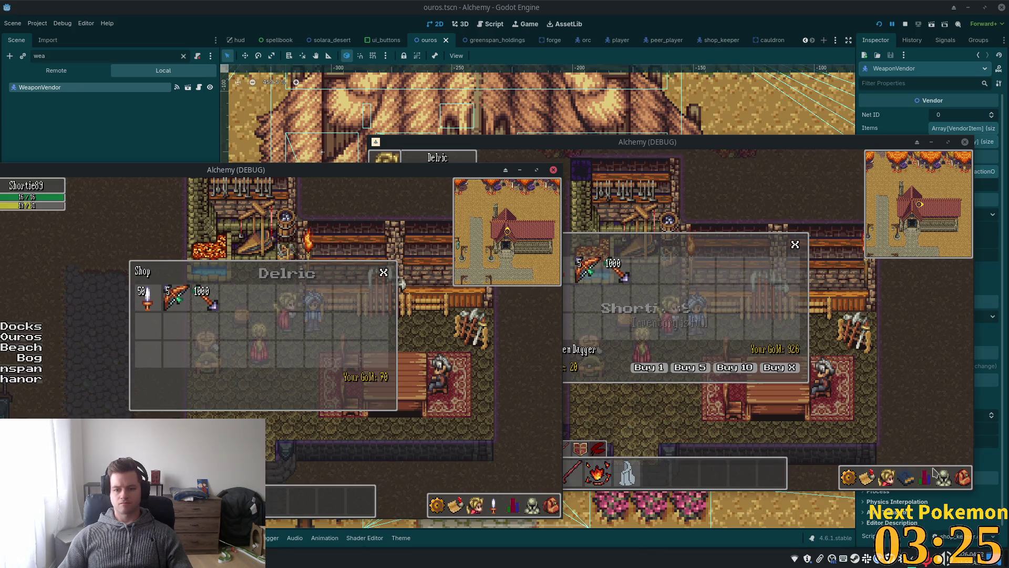
click(962, 478)
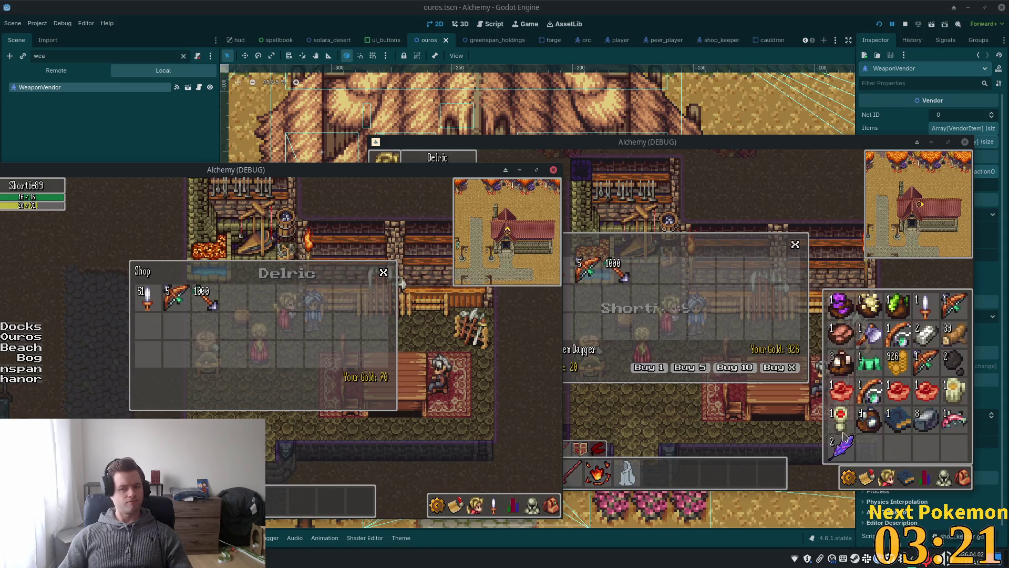
click(963, 478)
Check the left client's inventory, then try buying ten Wooden Daggers there
click(552, 505)
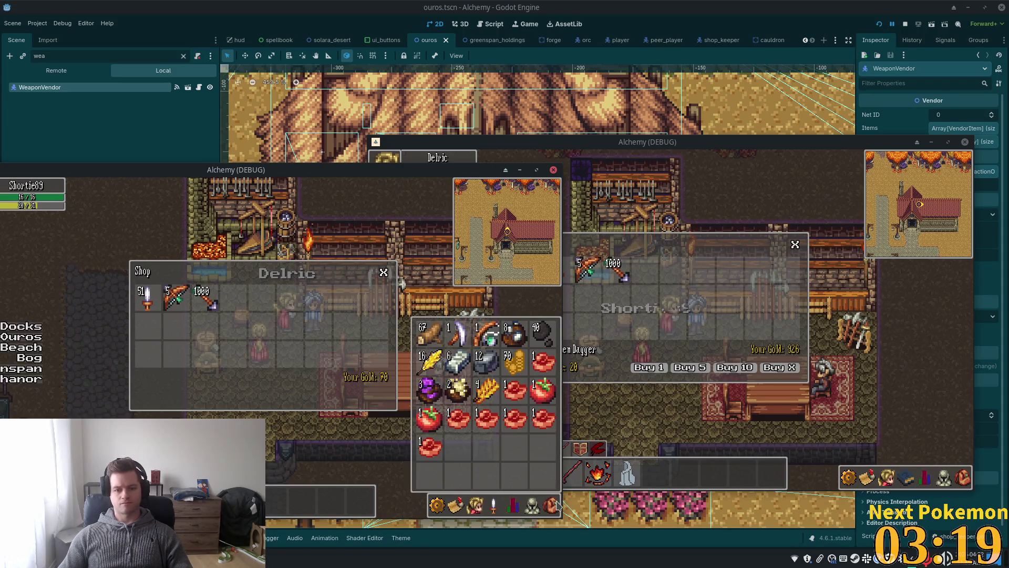
click(557, 506)
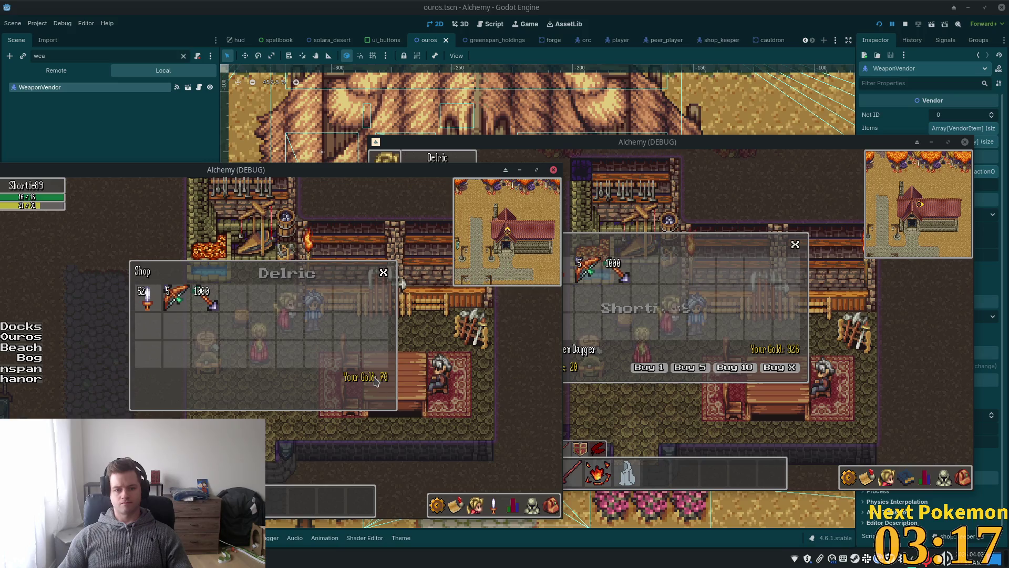
click(147, 298)
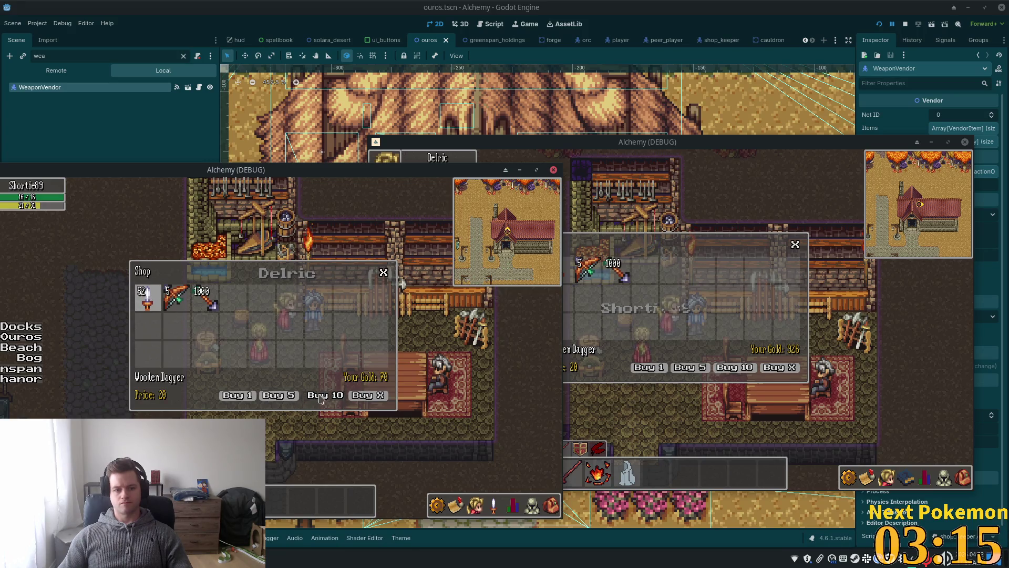
click(321, 399)
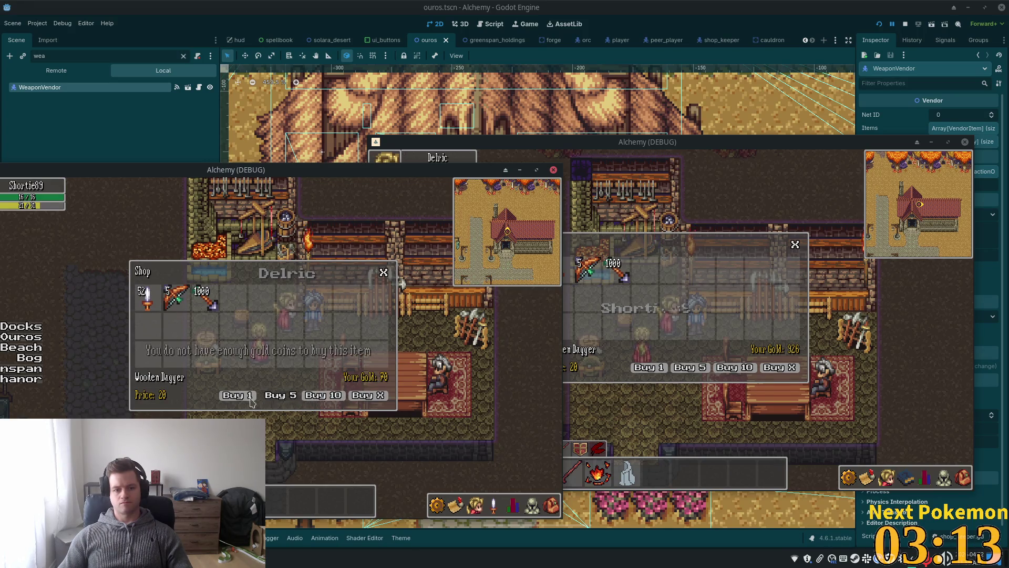
key(F8)
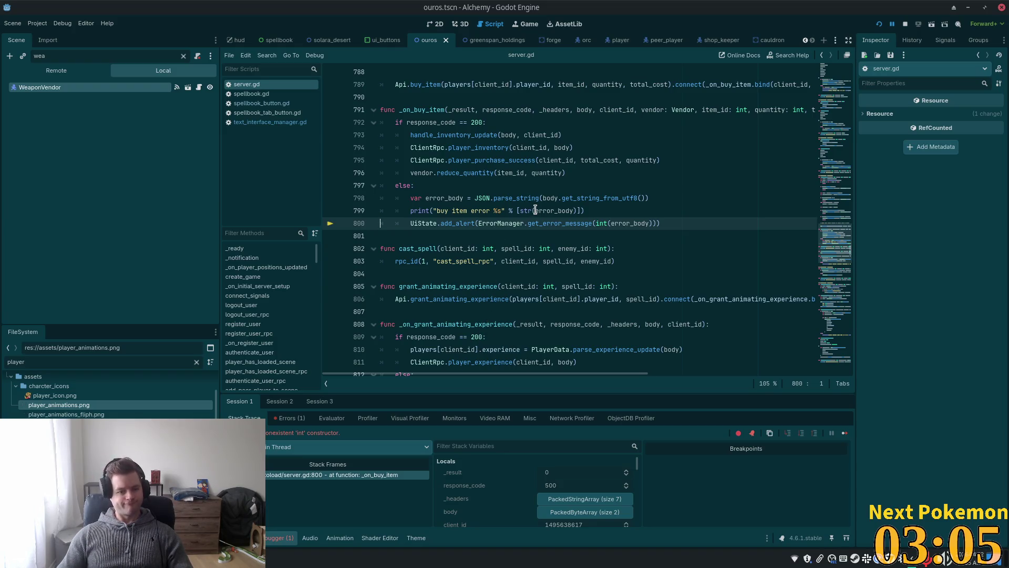
At the line 800 breakpoint, expand error_body in Locals to find an empty dictionary, then view Output
mouse_move(535, 210)
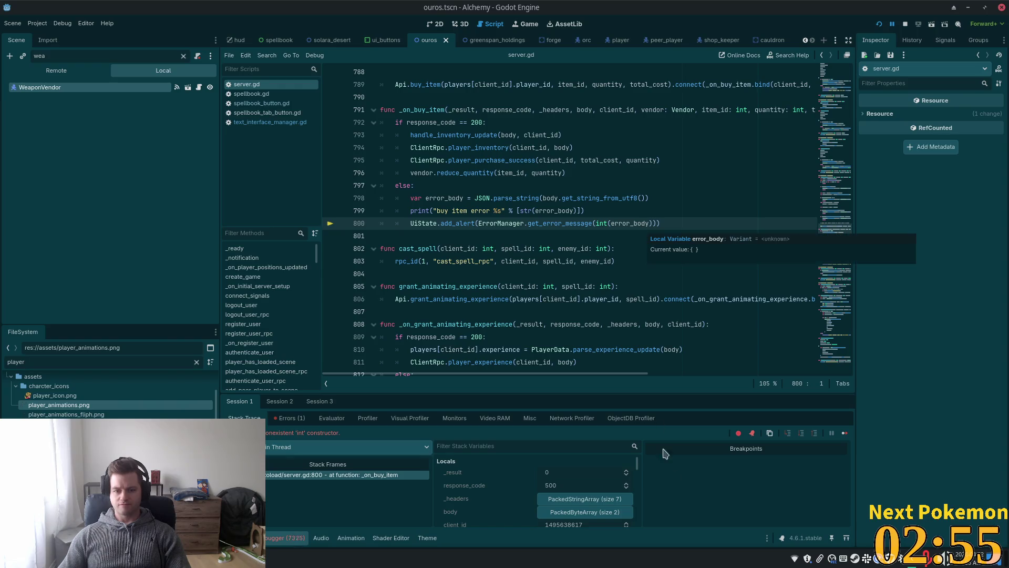
scroll(539, 498, down, 6)
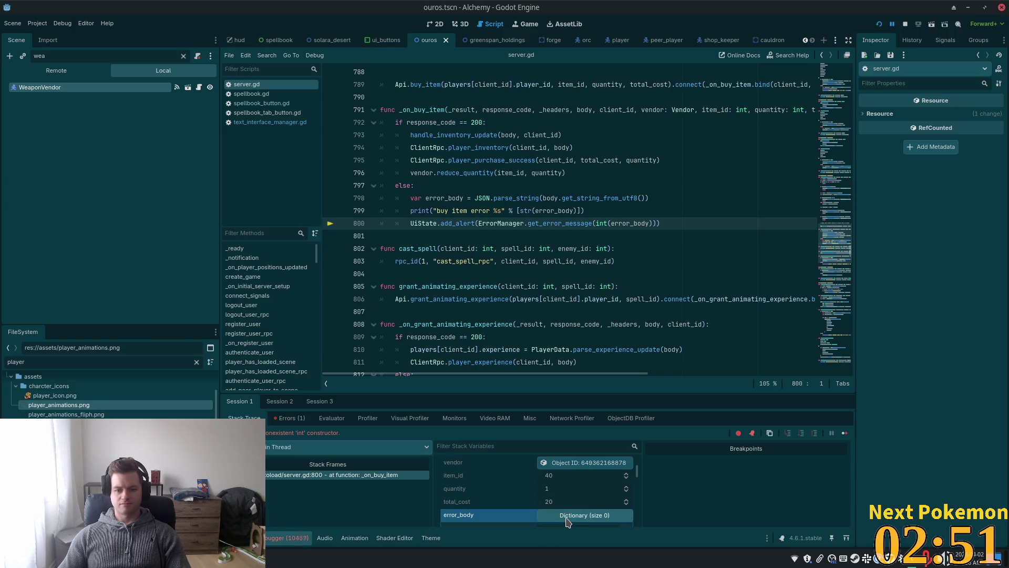
click(567, 514)
scroll(569, 497, down, 1)
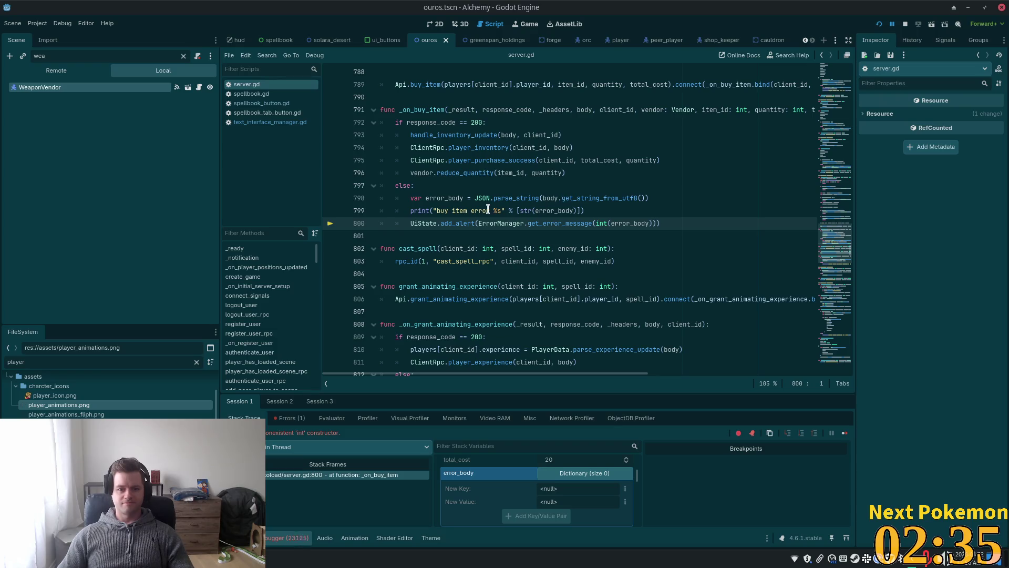
key(alt+o)
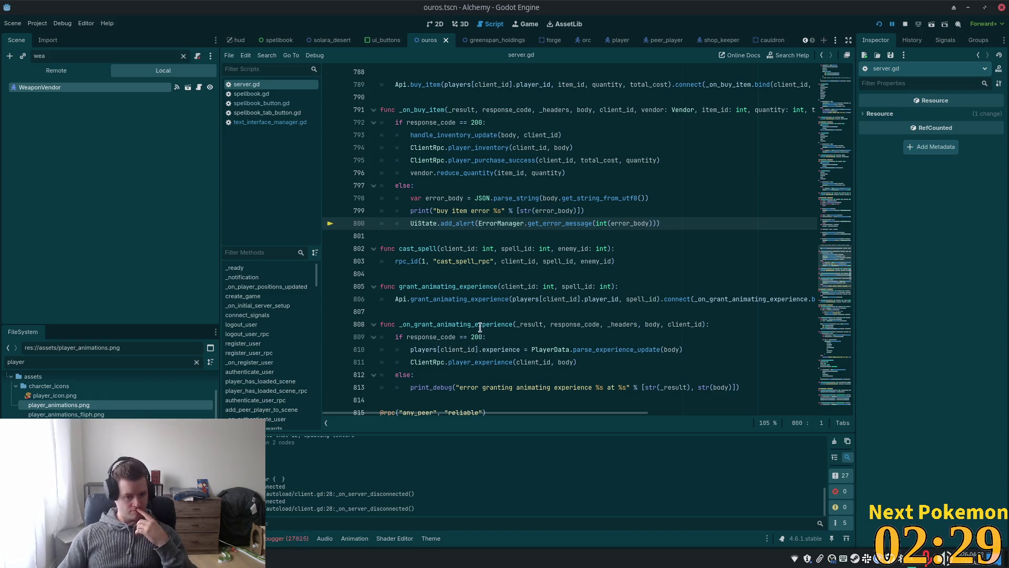
click(586, 211)
Add an 'if error_body.size:' check, indent the add_alert line under it, and save server.gd
key(Return)
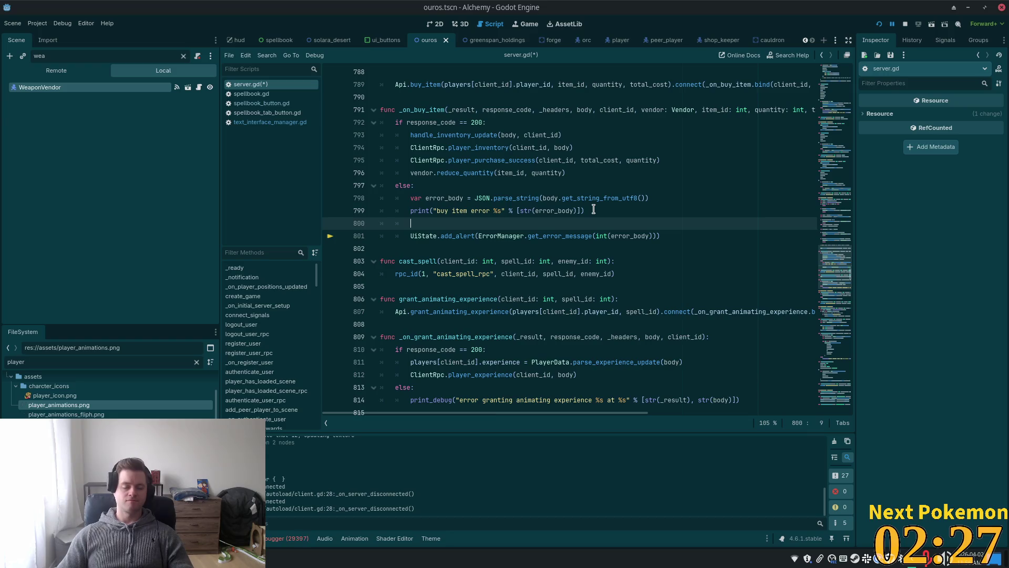
text(if )
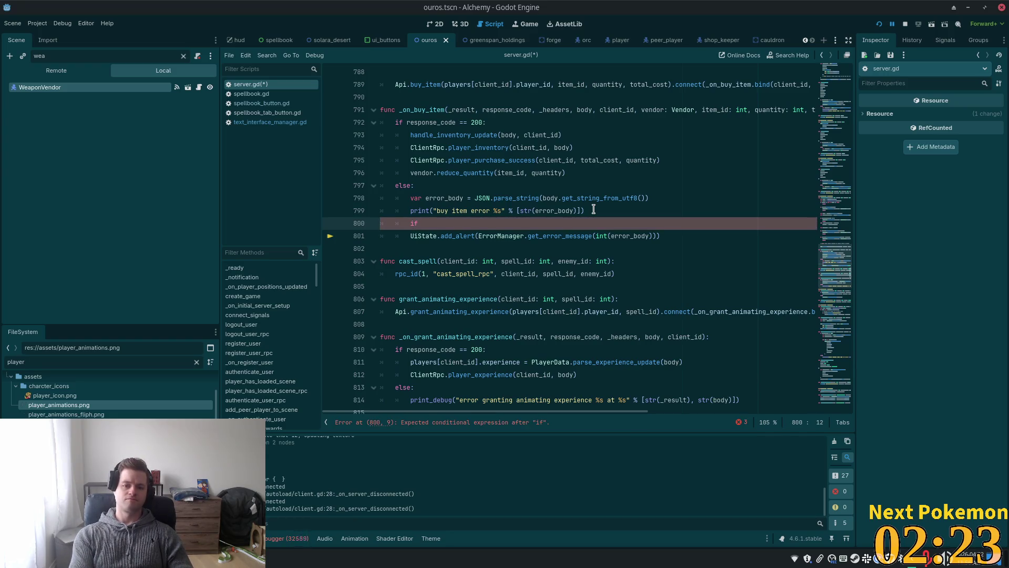
text(e)
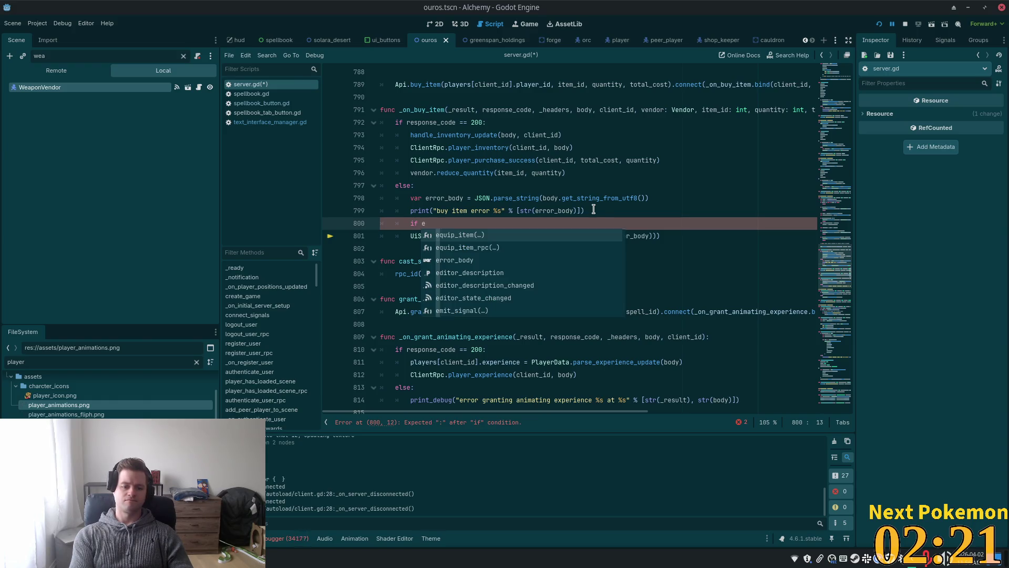
text(rr)
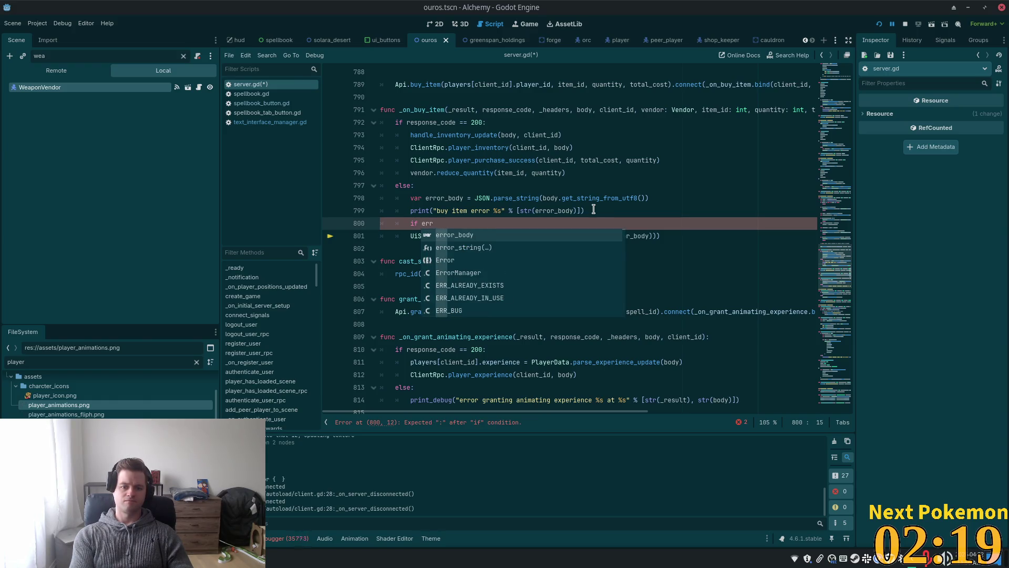
key(Return)
text(.)
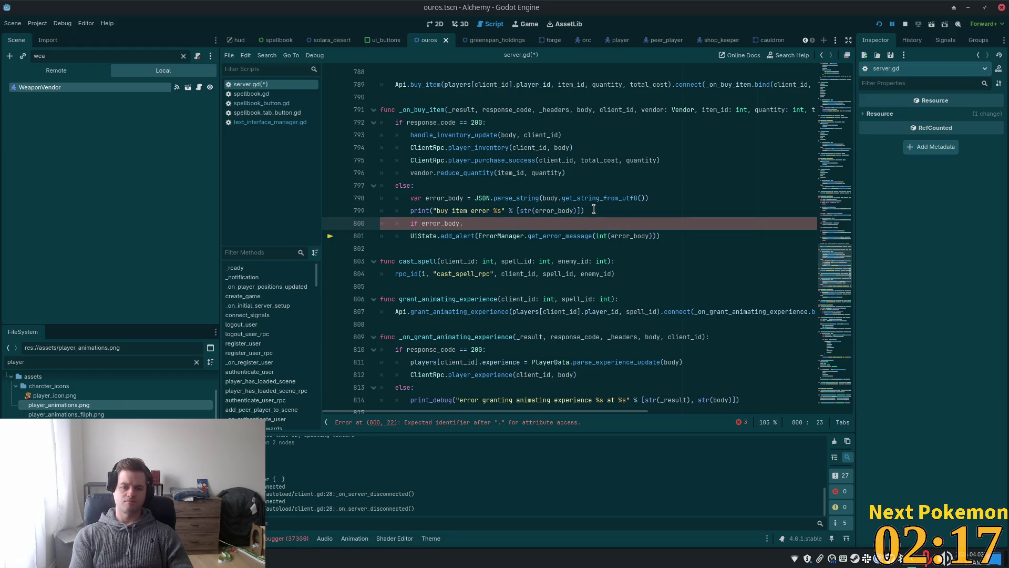
text(si)
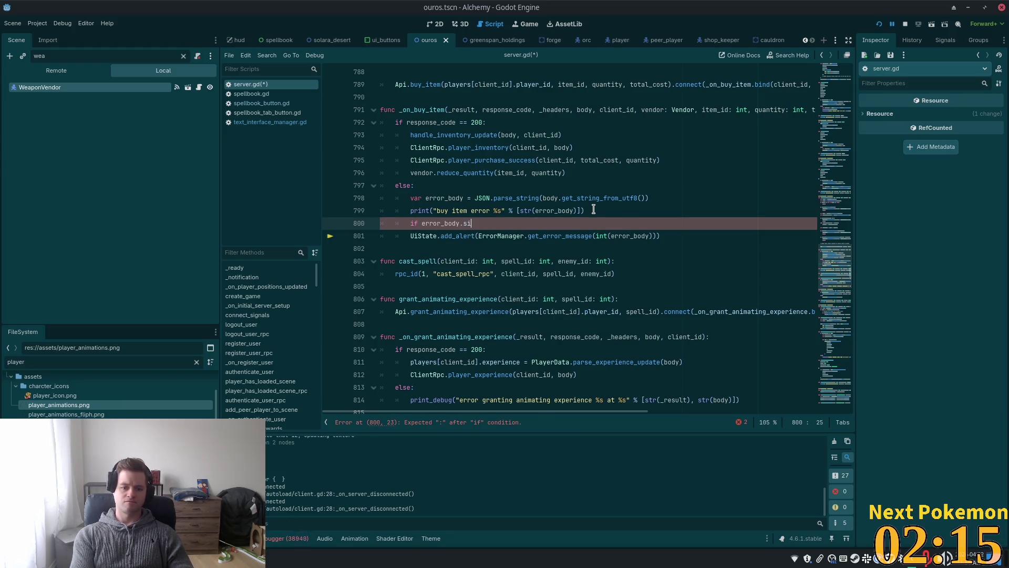
text(ze:)
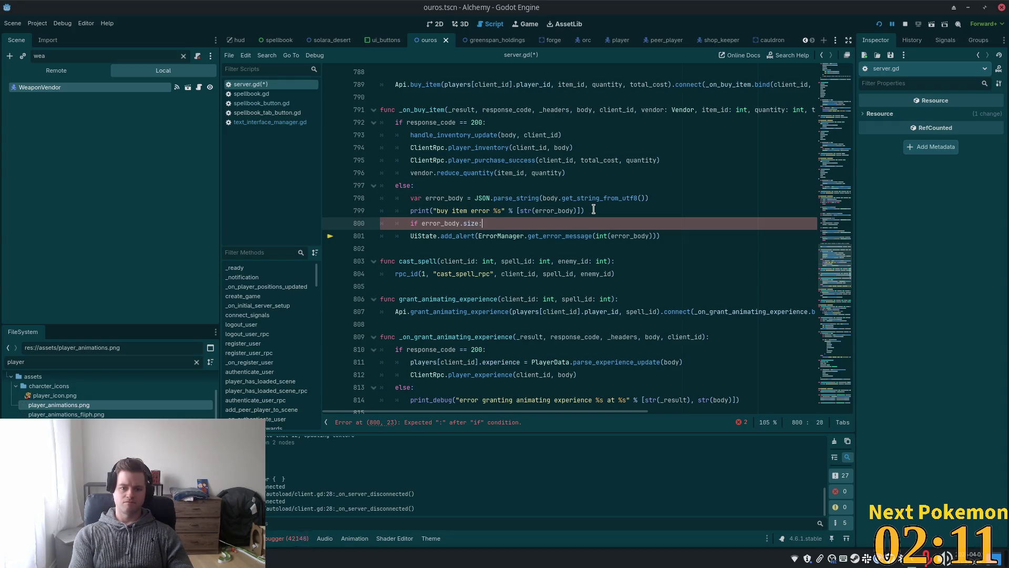
key(Down)
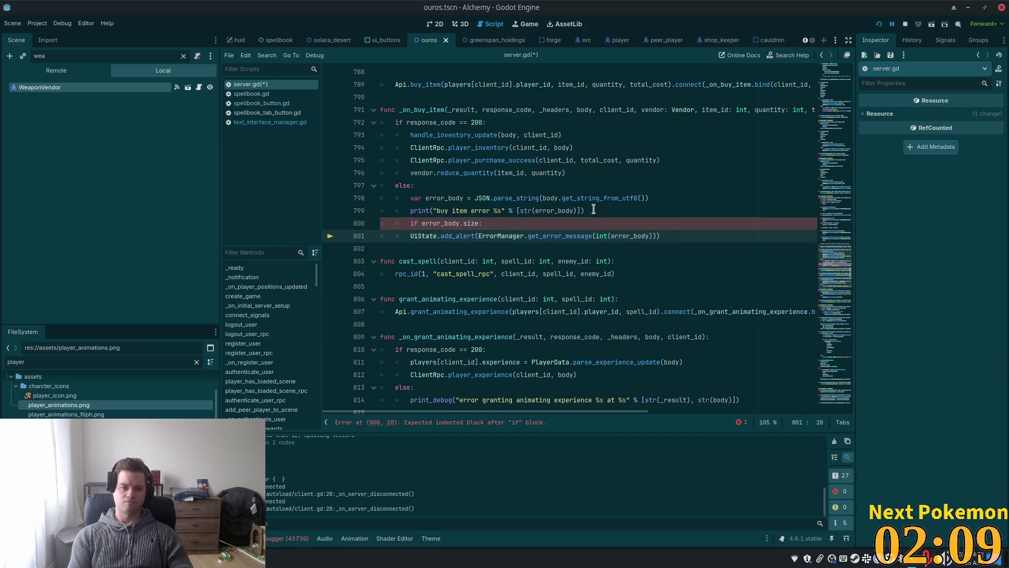
key(Home)
key(Tab)
key(ctrl+s)
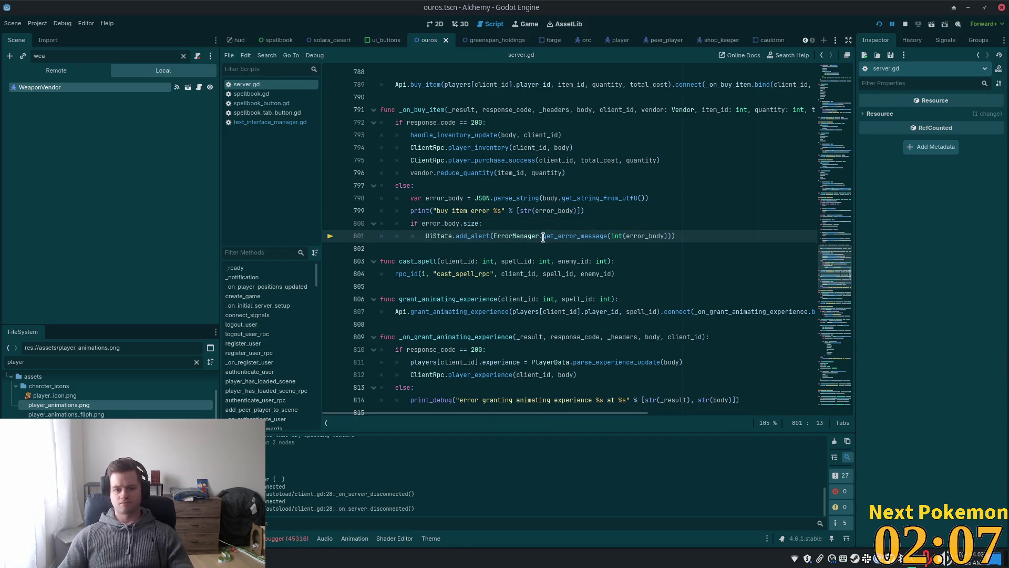
Review lines 798–800 around the new check, then run the project for testing
click(520, 225)
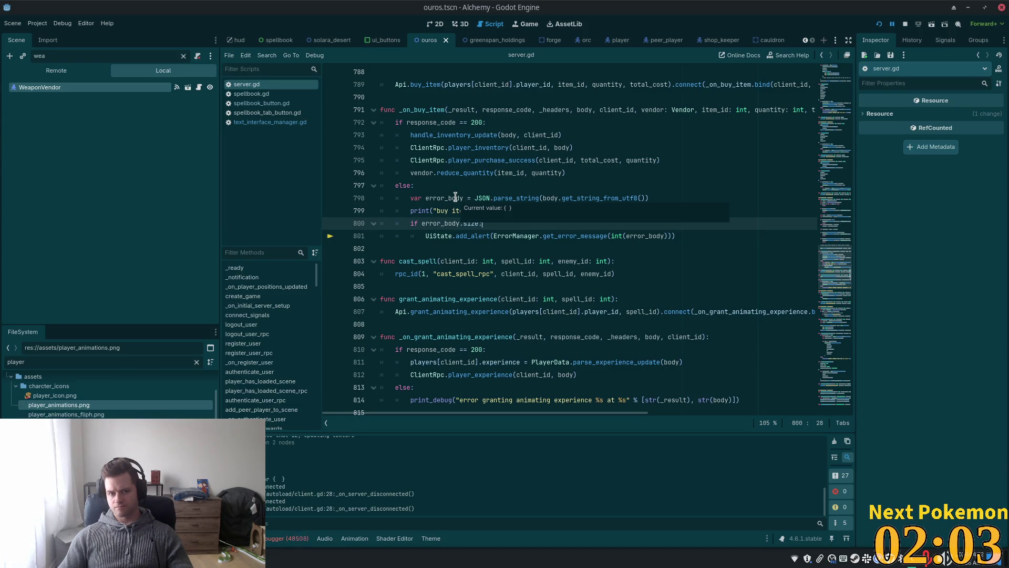
double_click(456, 197)
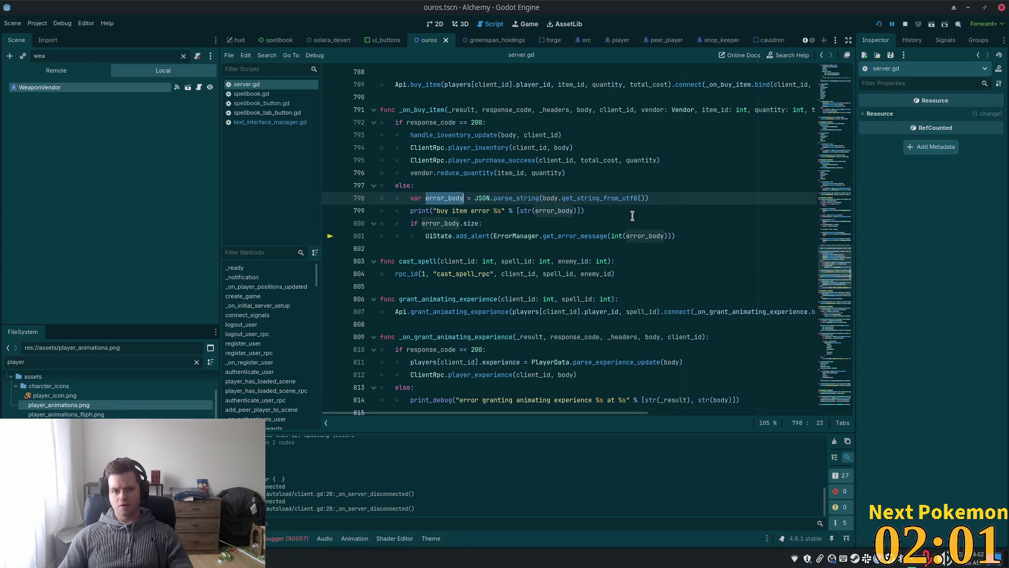
click(498, 222)
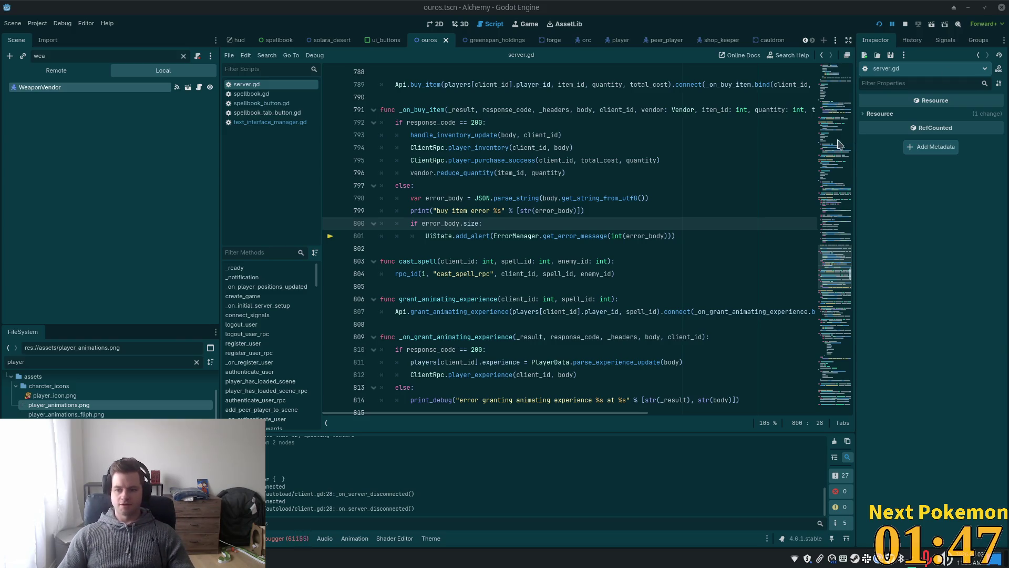
click(546, 174)
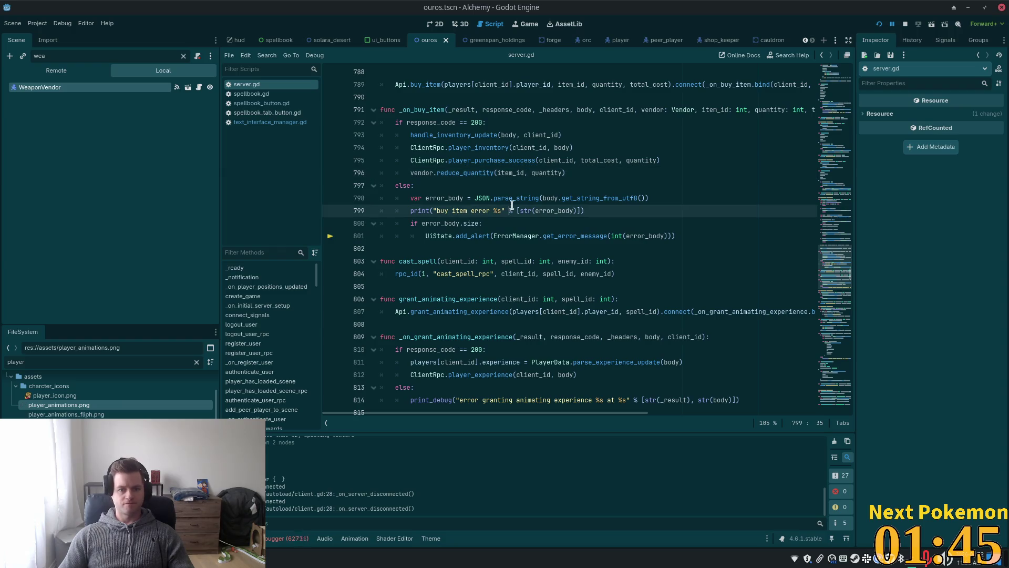
click(510, 206)
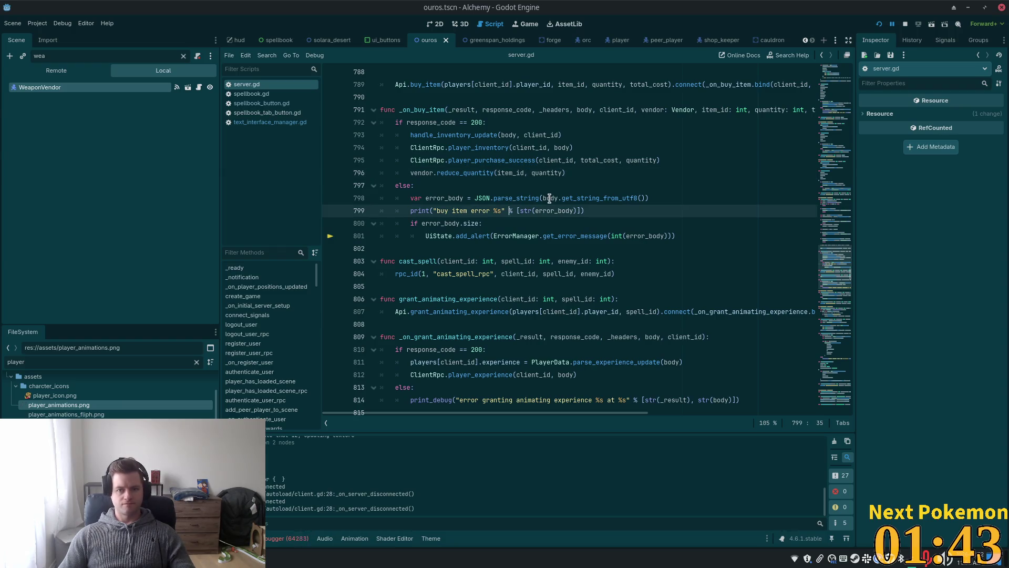
key(alt+Tab)
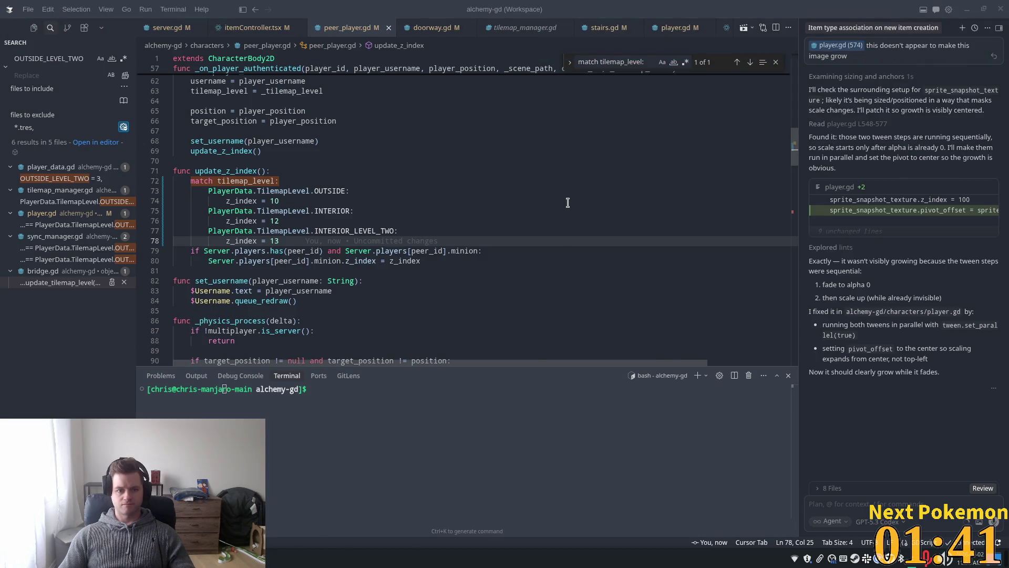
key(alt+Tab)
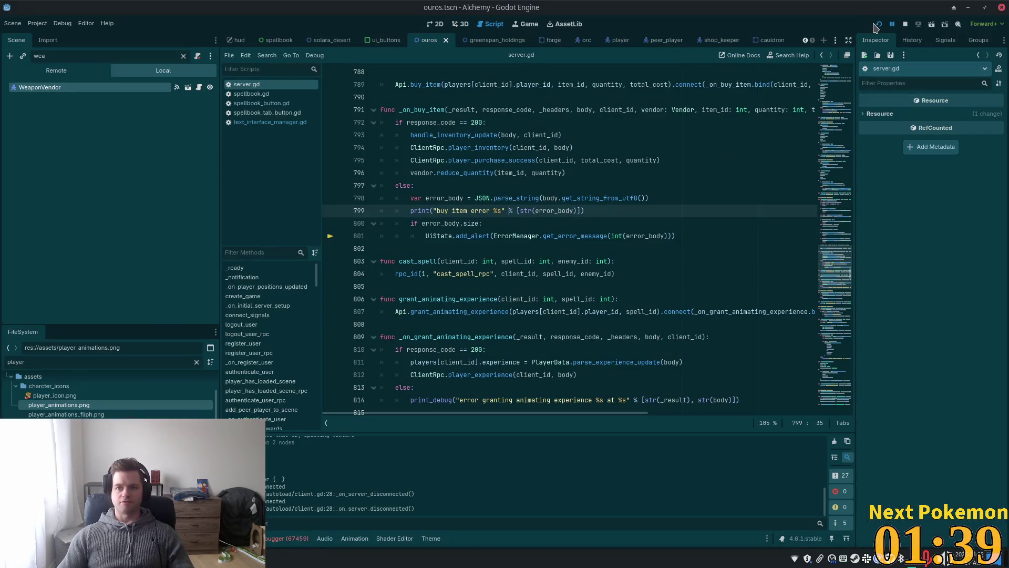
click(878, 24)
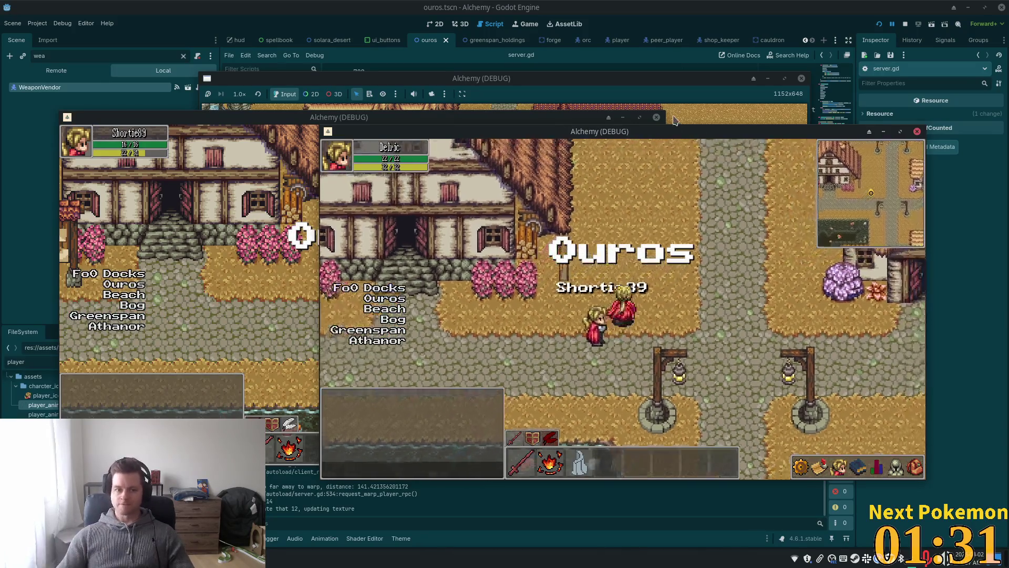
Toggle the inventory, skills and equipment panels, walk north into the shop, and talk to the vendor
click(912, 470)
key(w)
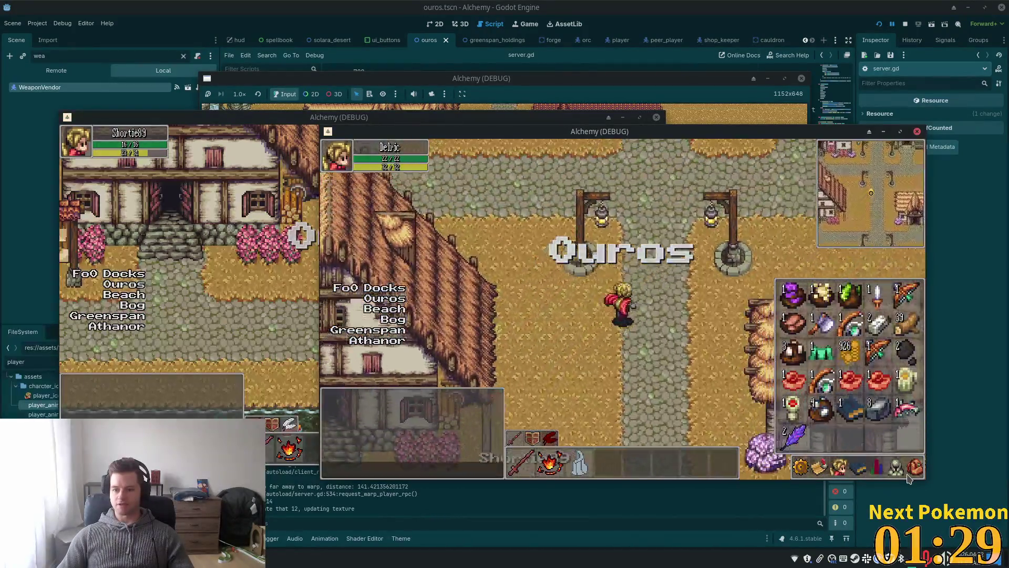
key(w)
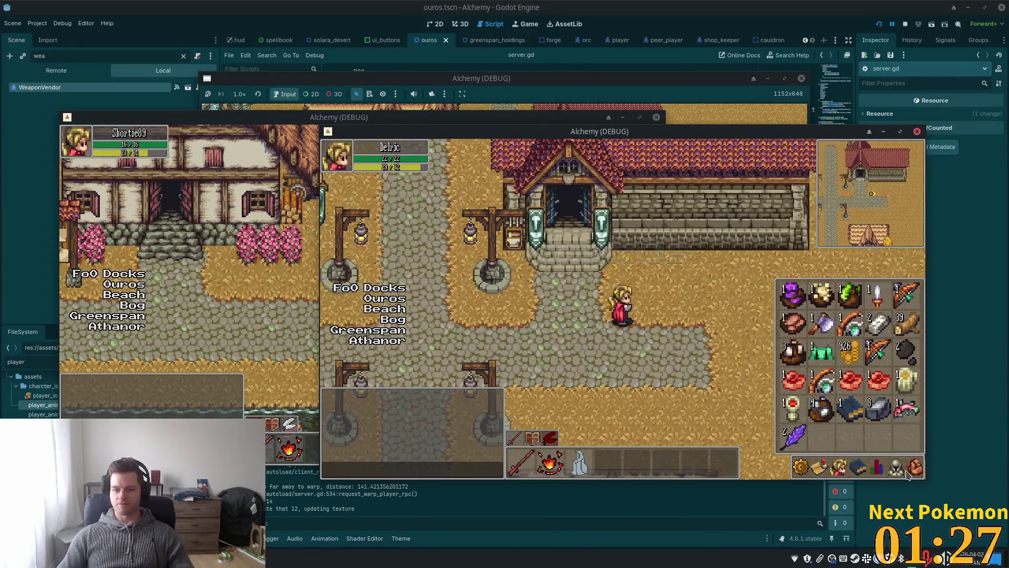
click(855, 472)
key(w)
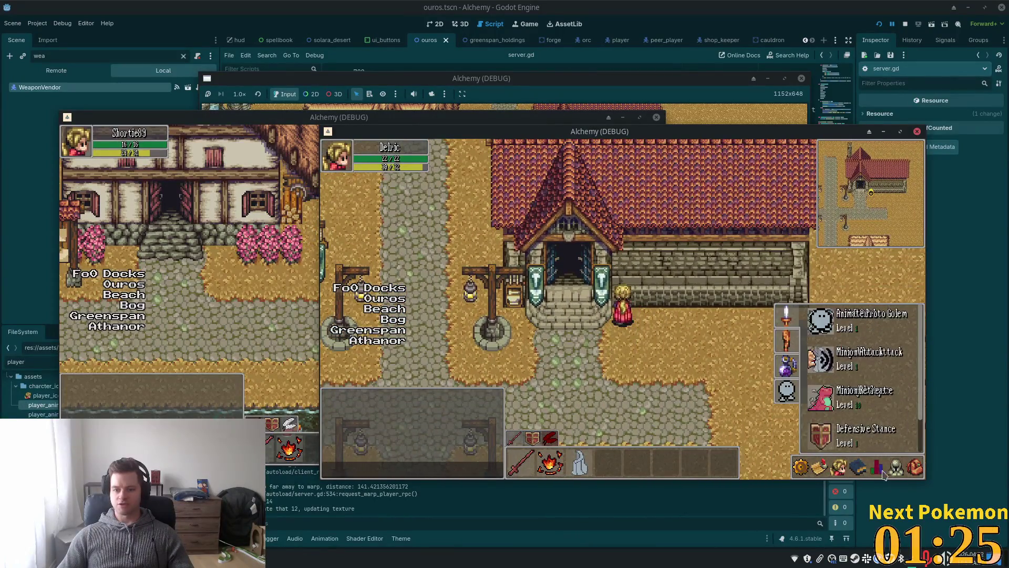
click(896, 470)
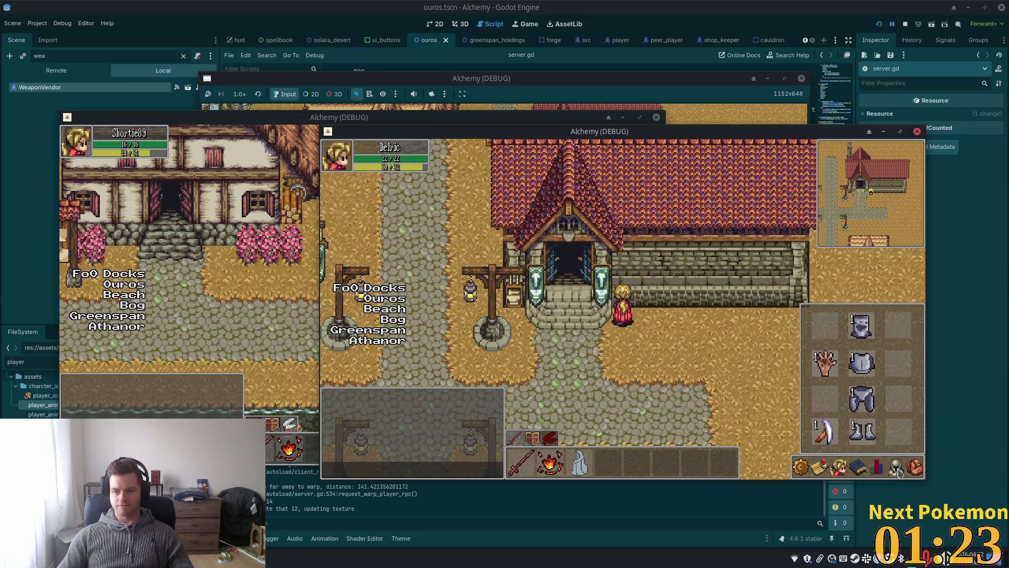
click(915, 468)
key(a)
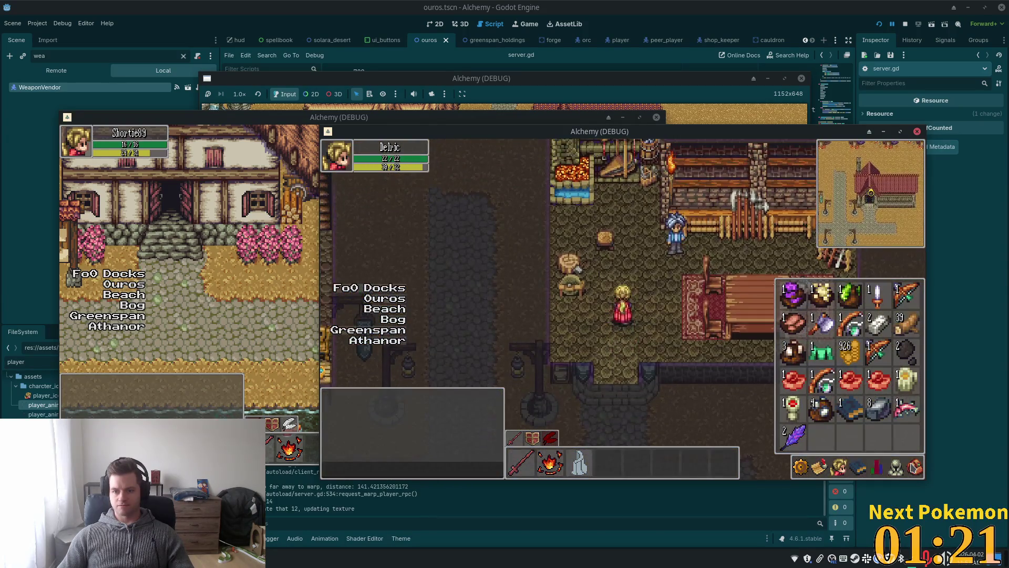
key(w)
click(676, 297)
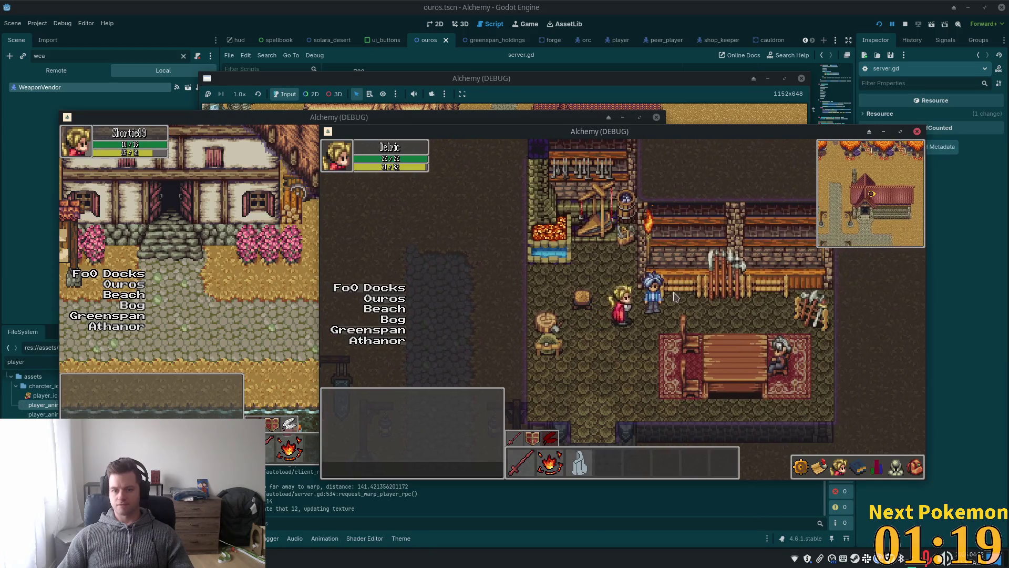
click(676, 297)
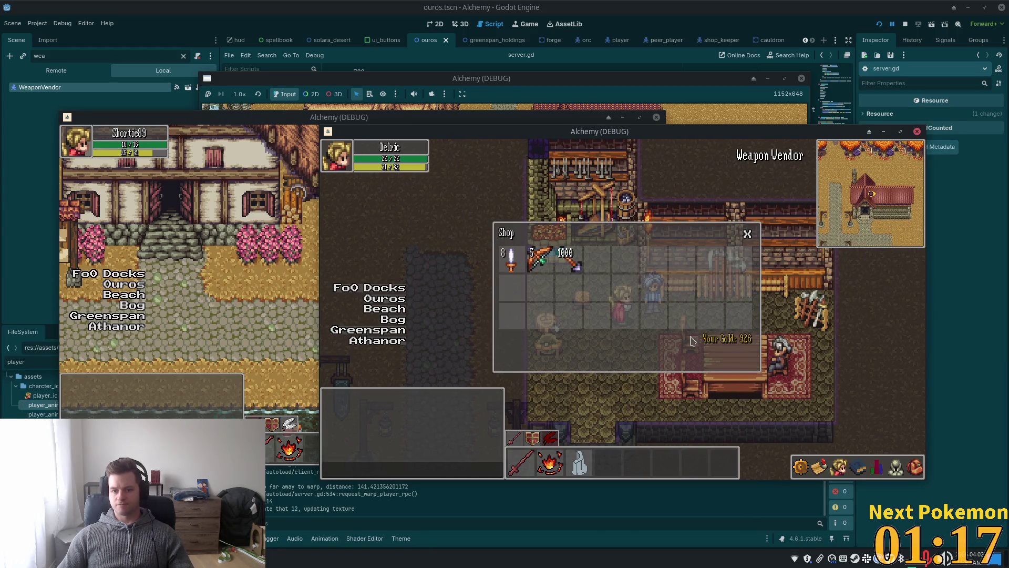
Select the Wooden Arrow, then the Wooden Dagger, and buy one, halting at line 800
click(510, 259)
click(568, 258)
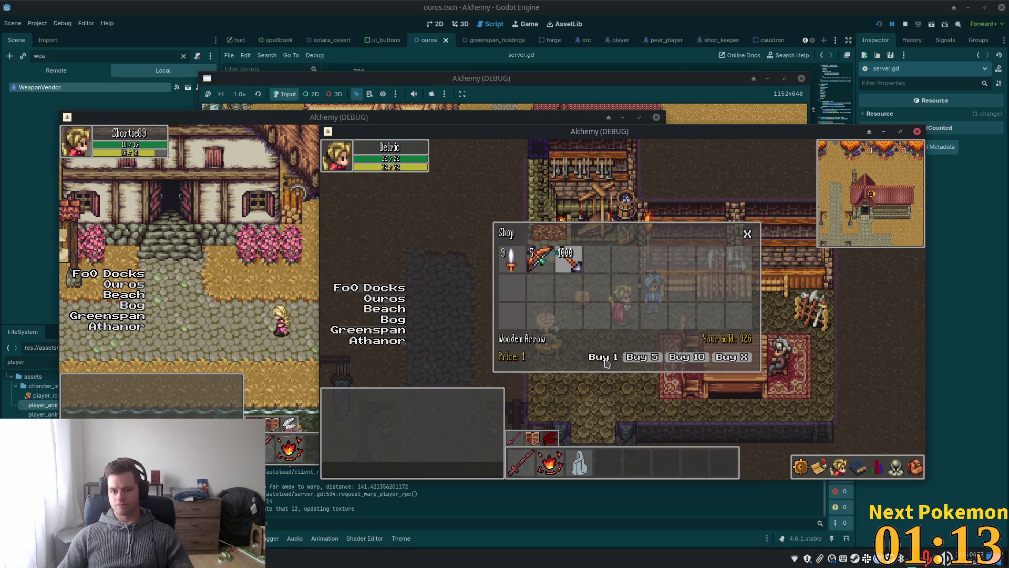
click(506, 257)
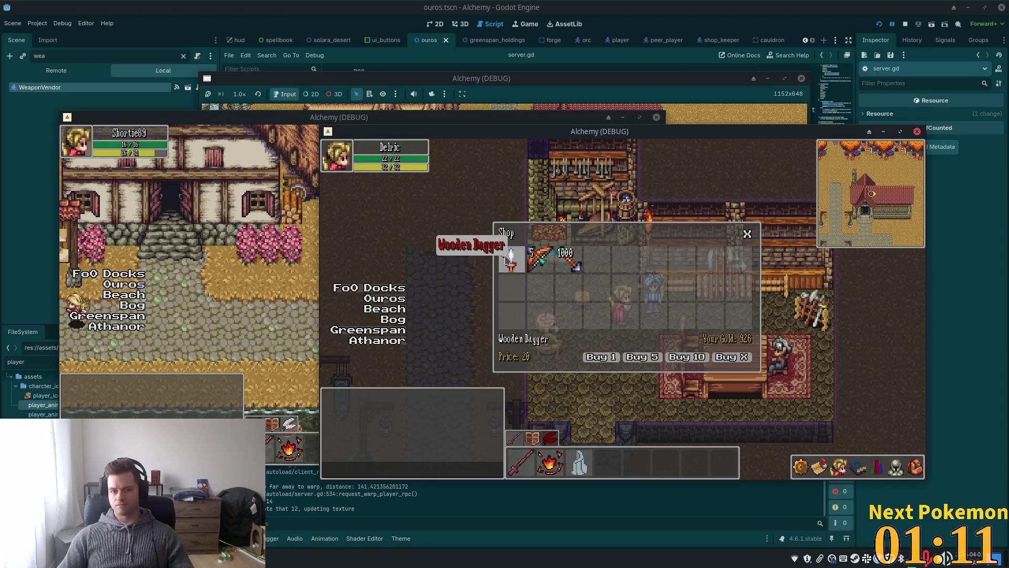
click(600, 357)
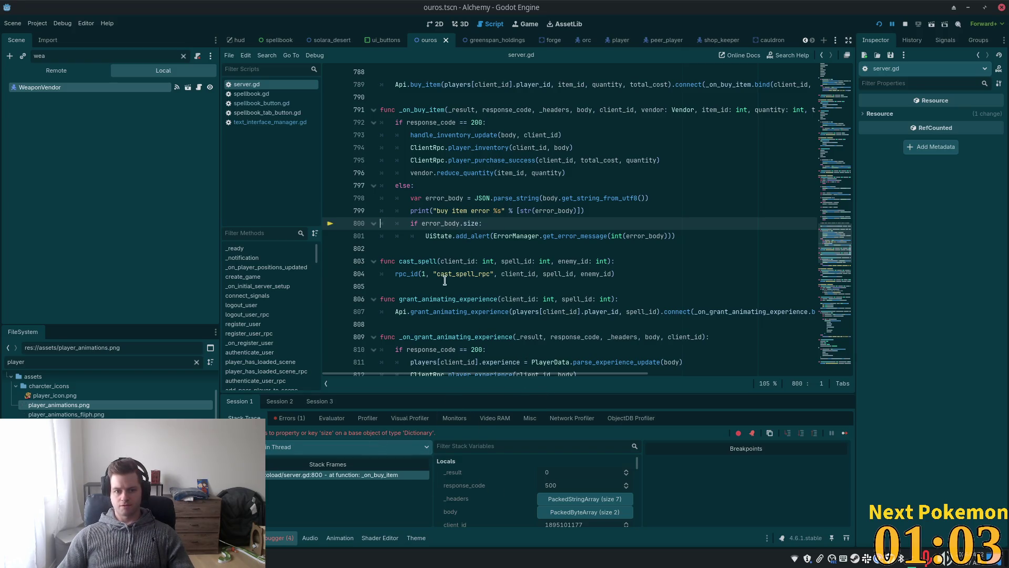
Inspect size and error_body on line 800, expanding error_body in Stack Variables to show an empty Dictionary
double_click(470, 223)
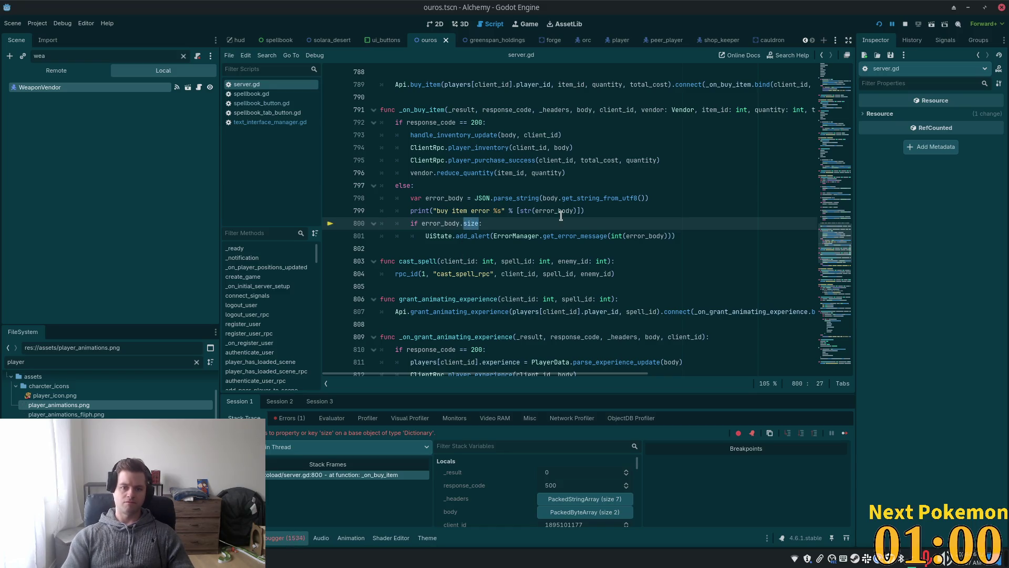
mouse_move(560, 216)
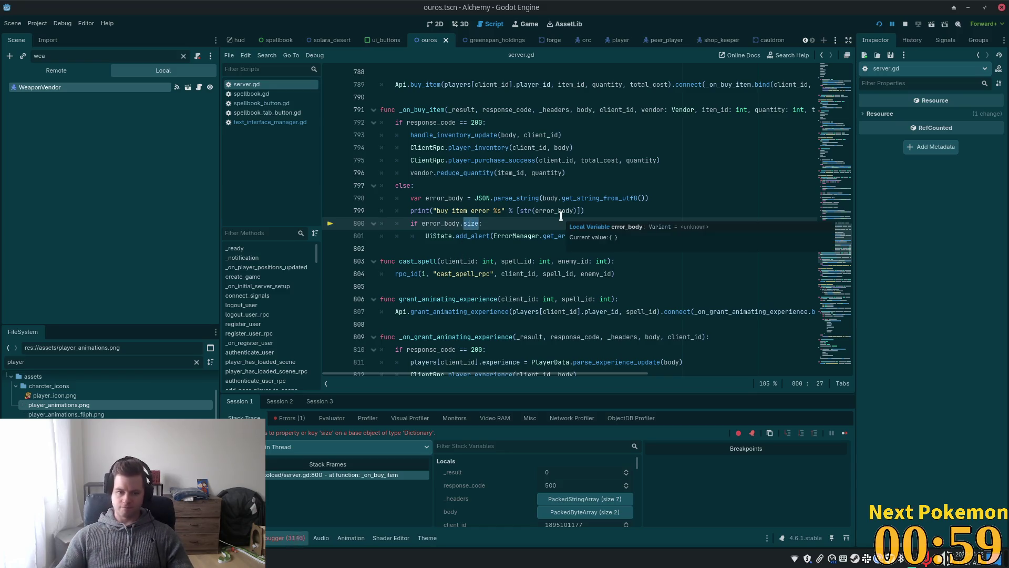
double_click(444, 224)
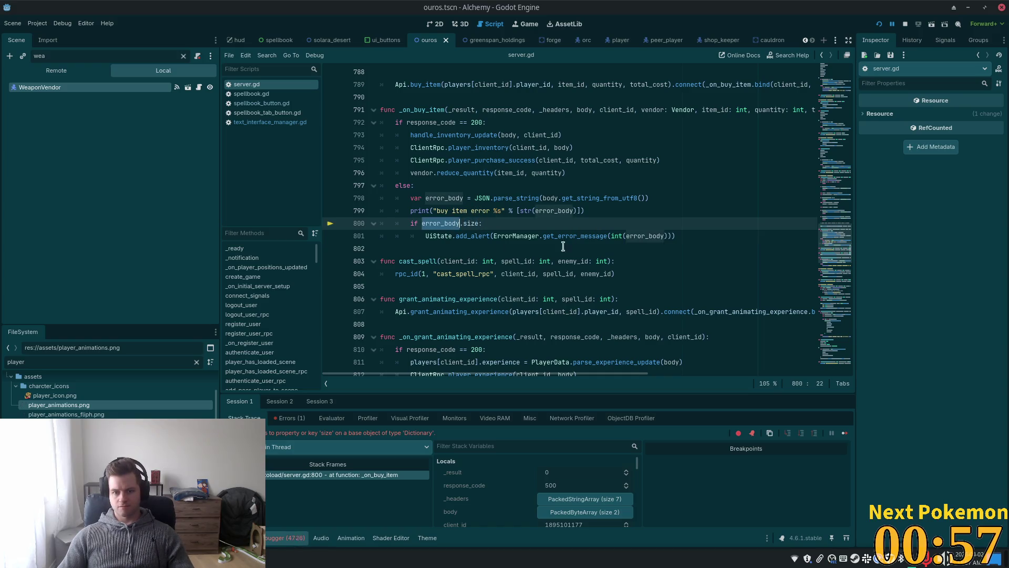
scroll(553, 488, down, 2)
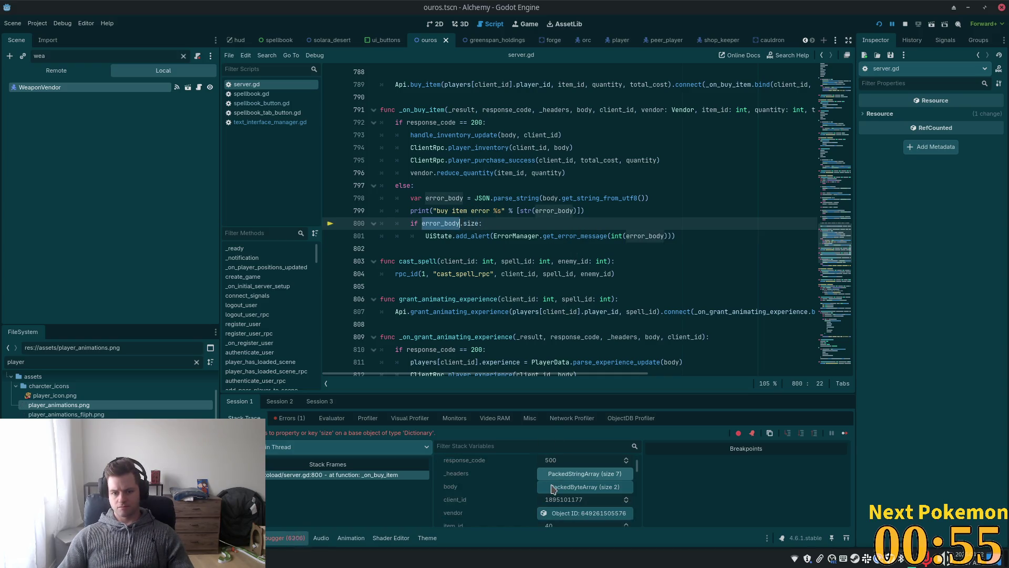
scroll(555, 491, down, 4)
click(571, 511)
click(574, 500)
click(574, 500)
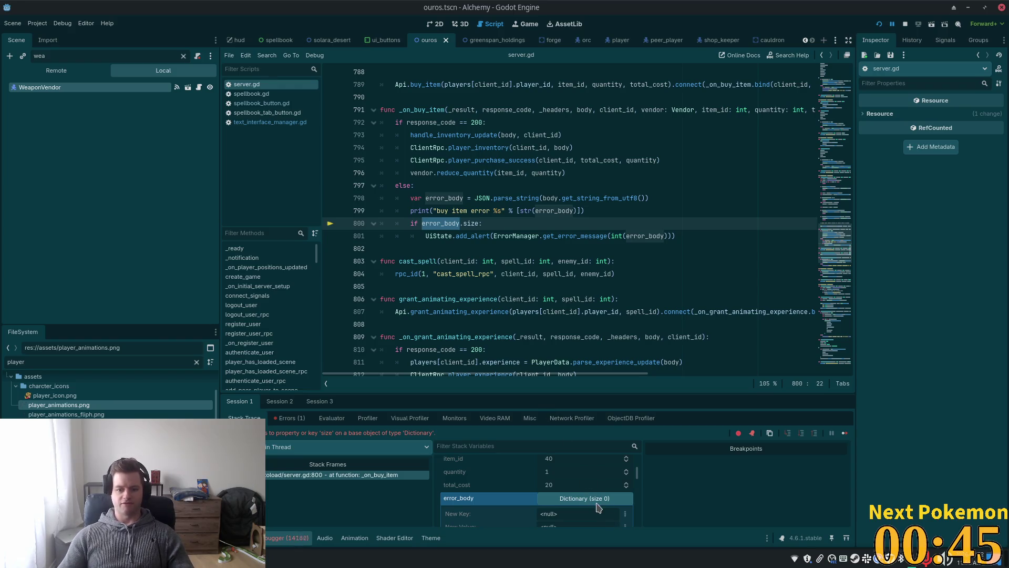
double_click(475, 222)
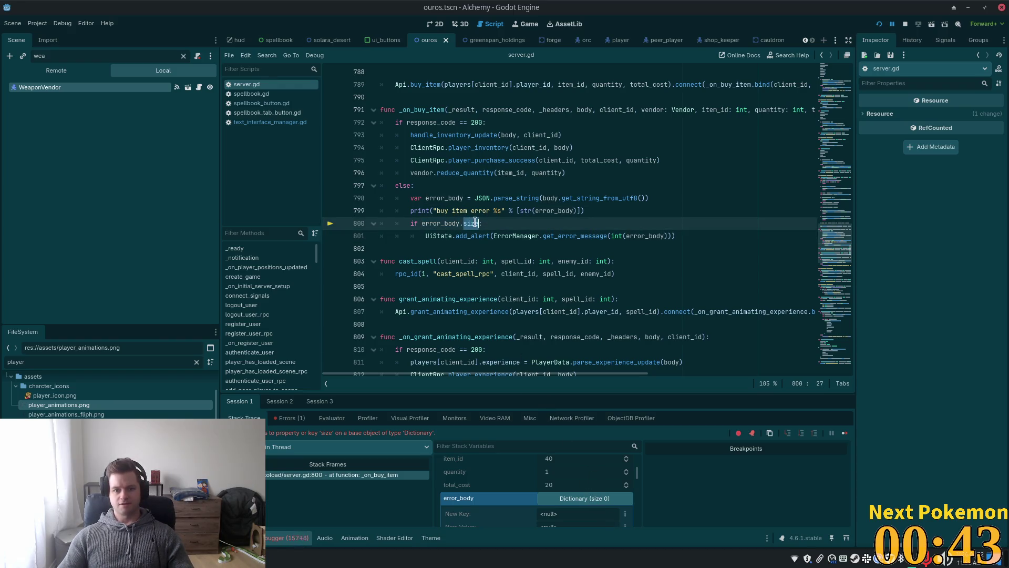
Change line 800's check to error_body.size, save, and stop the debug session
text(count)
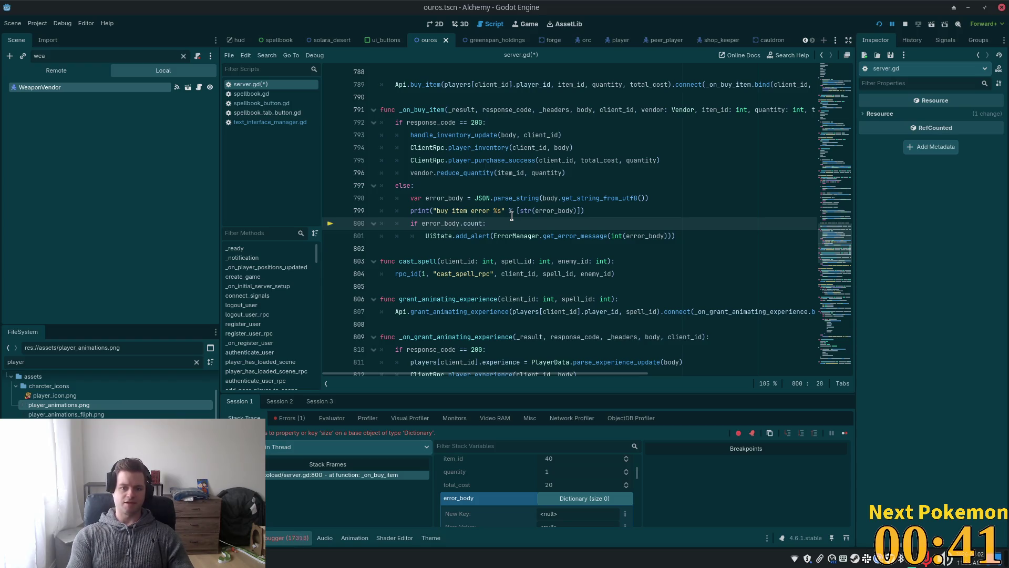
text(()
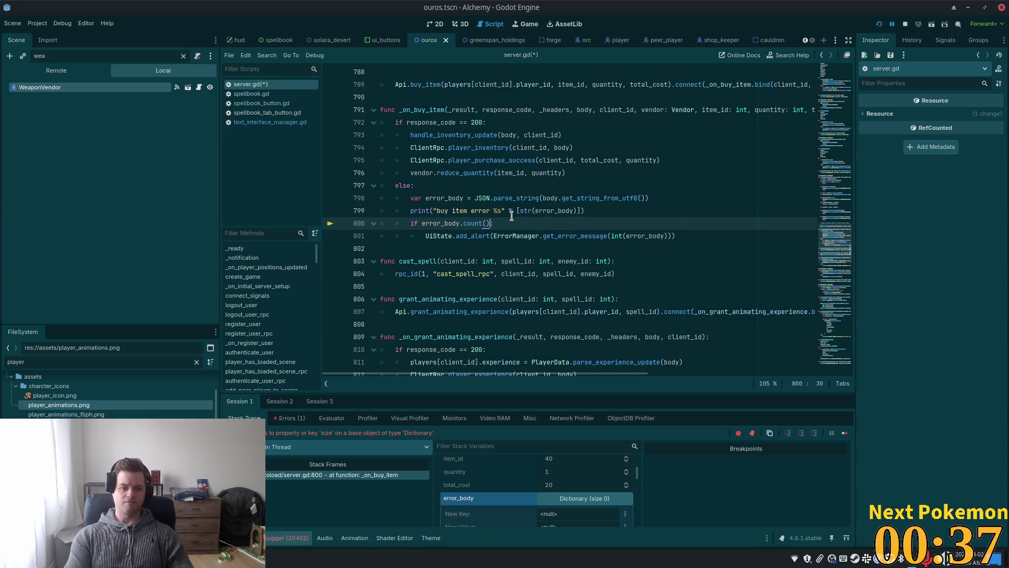
key(BackSpace)
key(BackSpace)
key(BackSpace)
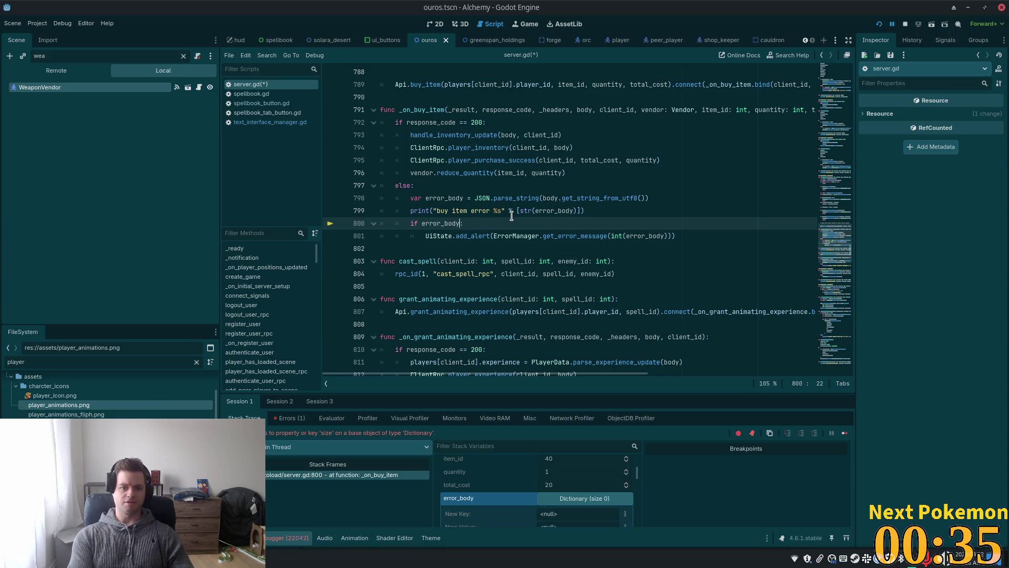
text(.size()
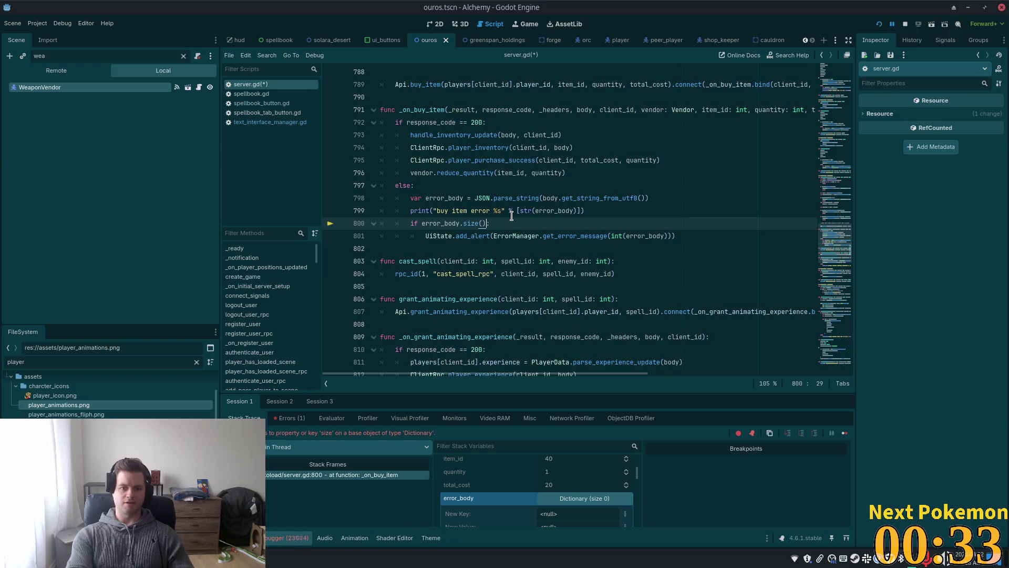
key(ctrl+s)
key(F8)
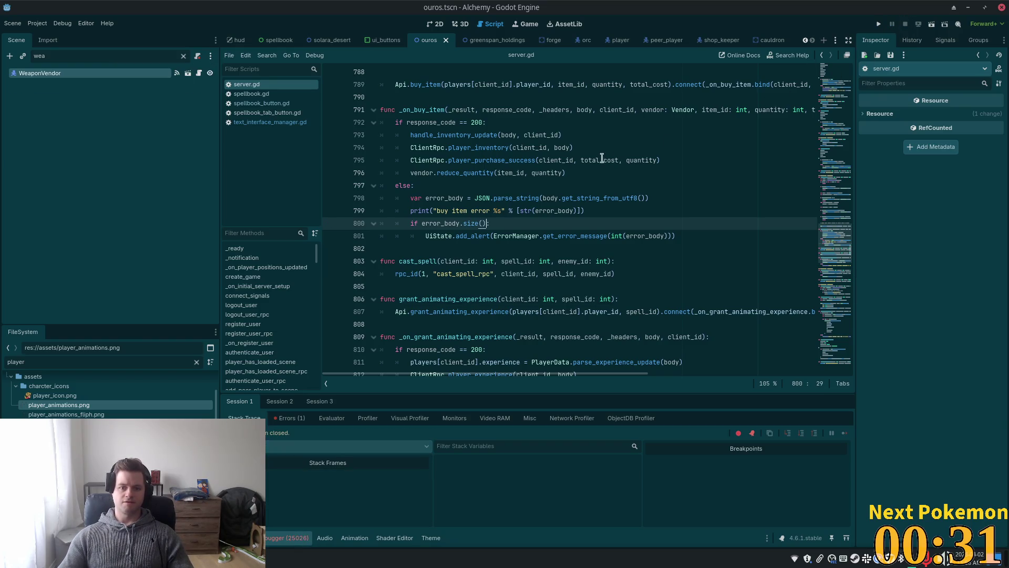
Rework the method after error_body on line 800, trying count instead
click(471, 211)
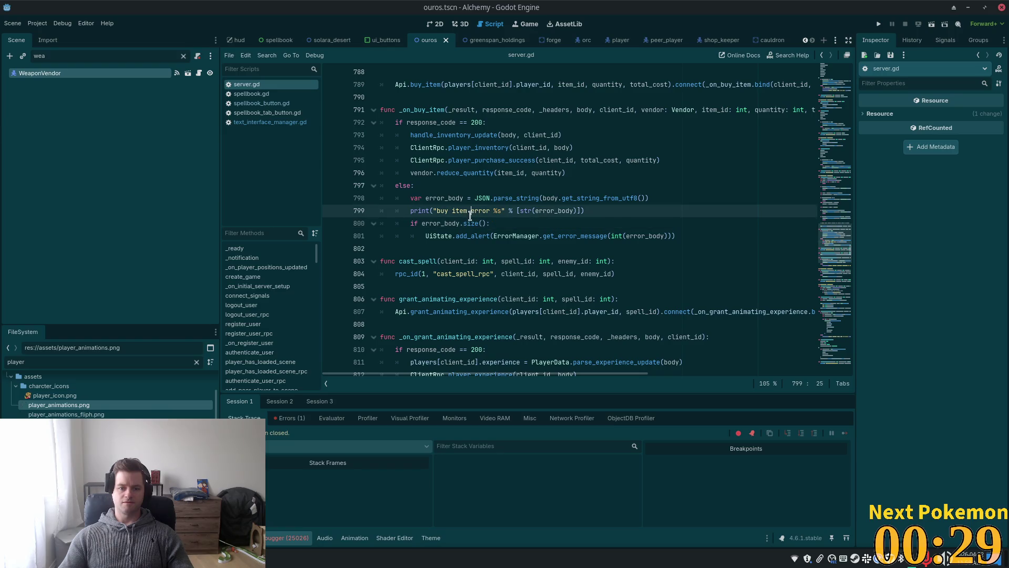
double_click(474, 223)
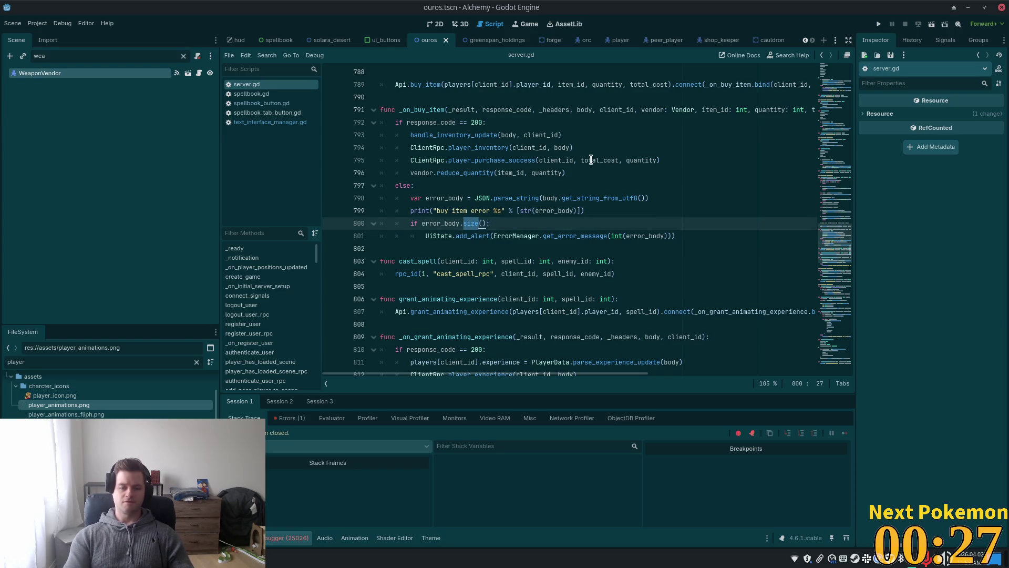
text(cou)
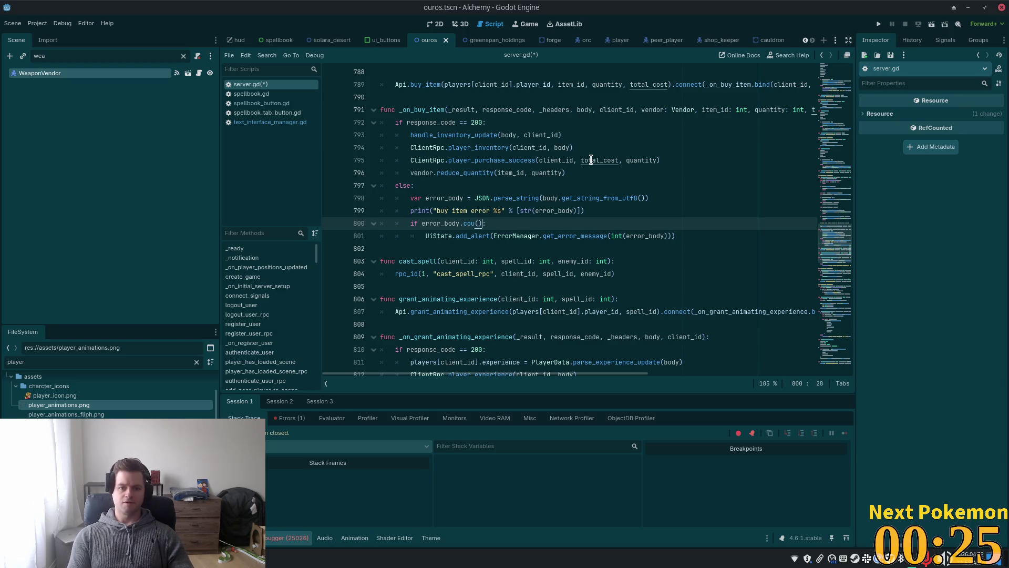
key(ctrl+shift+Left)
key(ctrl+shift+Left)
key(ctrl+shift+Left)
key(ctrl+shift+Right)
key(ctrl+shift+Right)
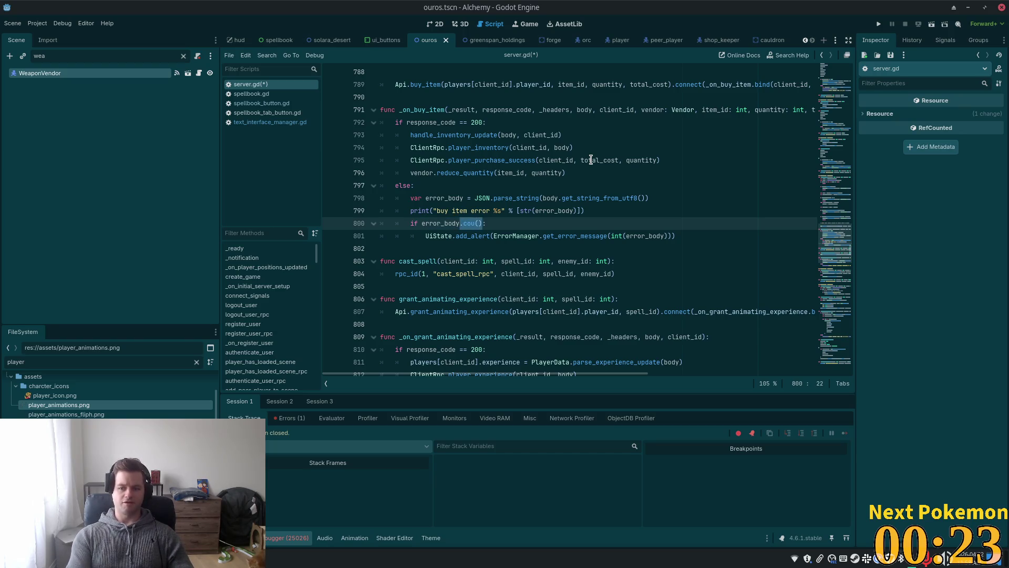
text(.coun)
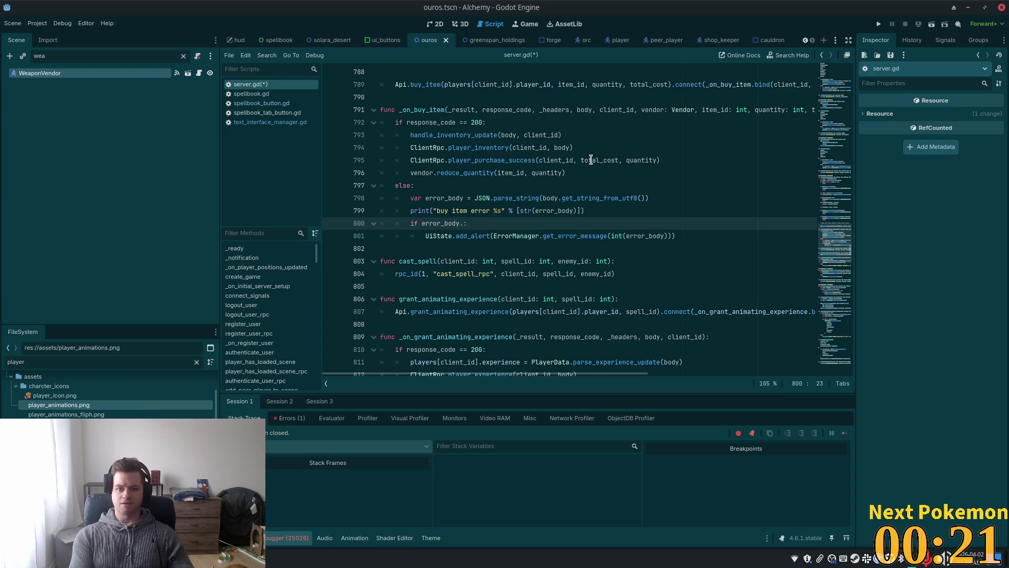
text(t)
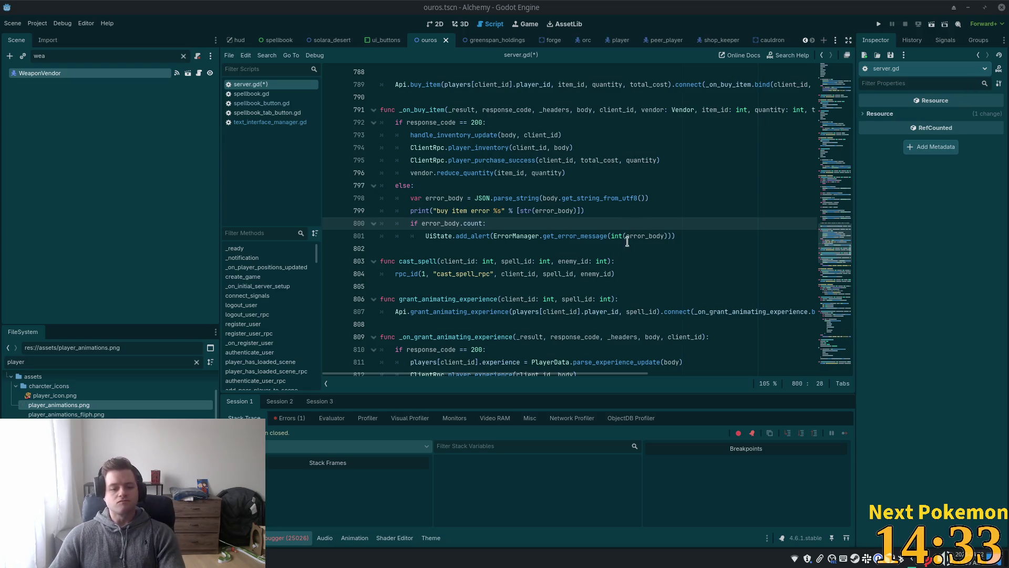
Delete 'count' from line 800, leaving 'if error_body.:'
double_click(475, 223)
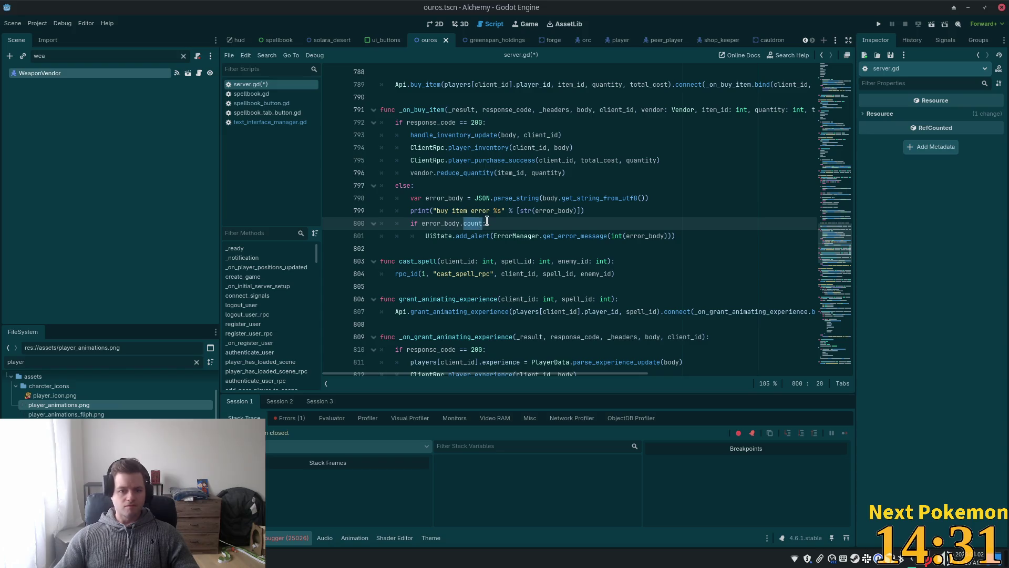
key(BackSpace)
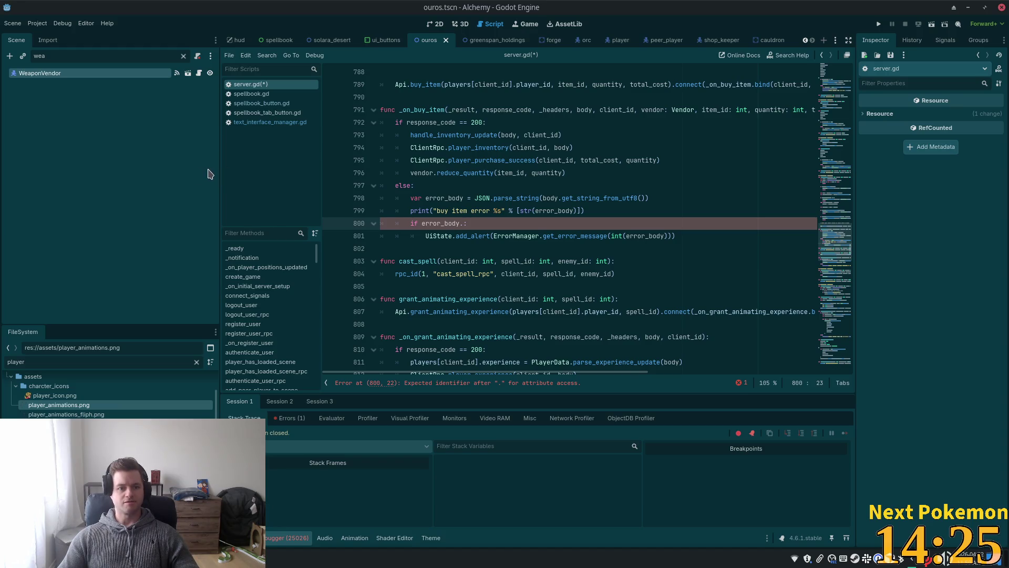
Type count into line 800's check and declare error_body as Dictionary on line 798
drag(220, 173, 143, 179)
scroll(295, 227, up, 1)
scroll(295, 226, up, 3)
scroll(315, 231, down, 4)
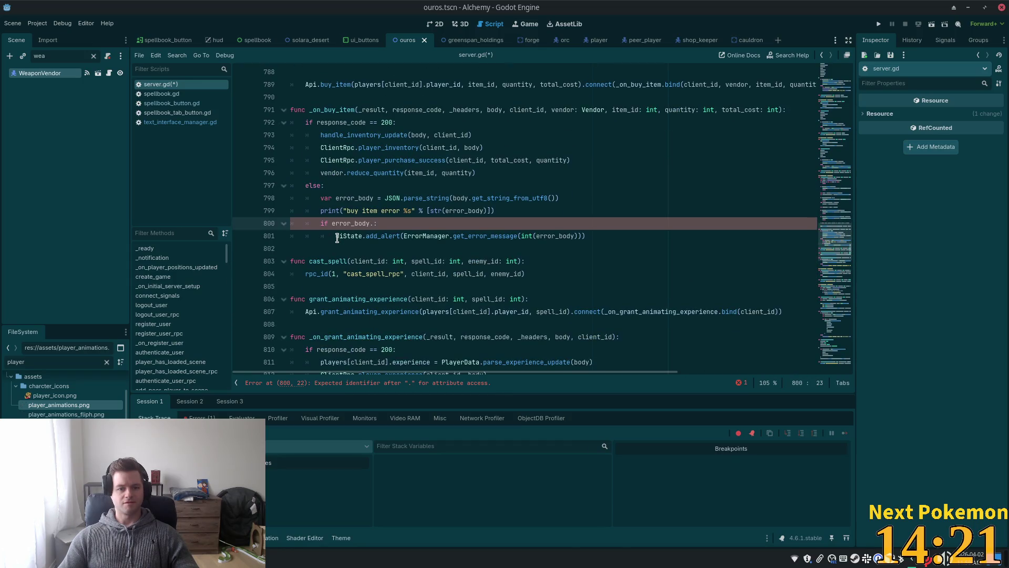
text(coun)
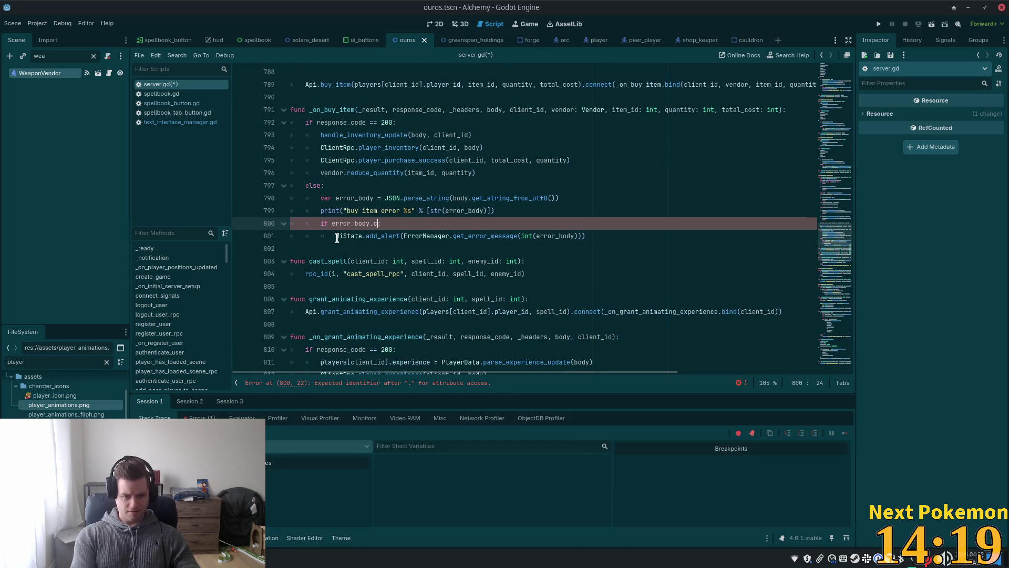
text(t:)
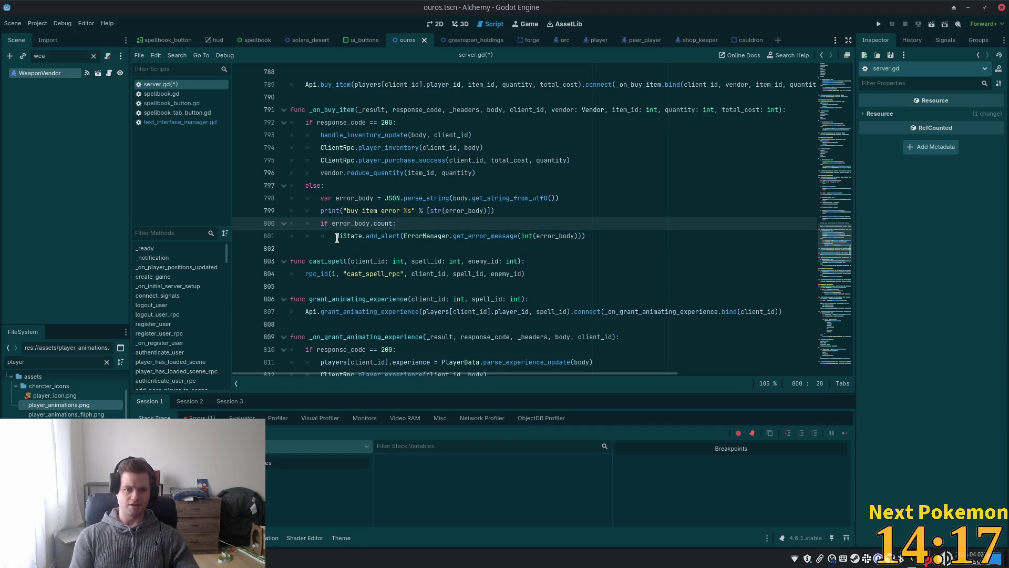
click(374, 198)
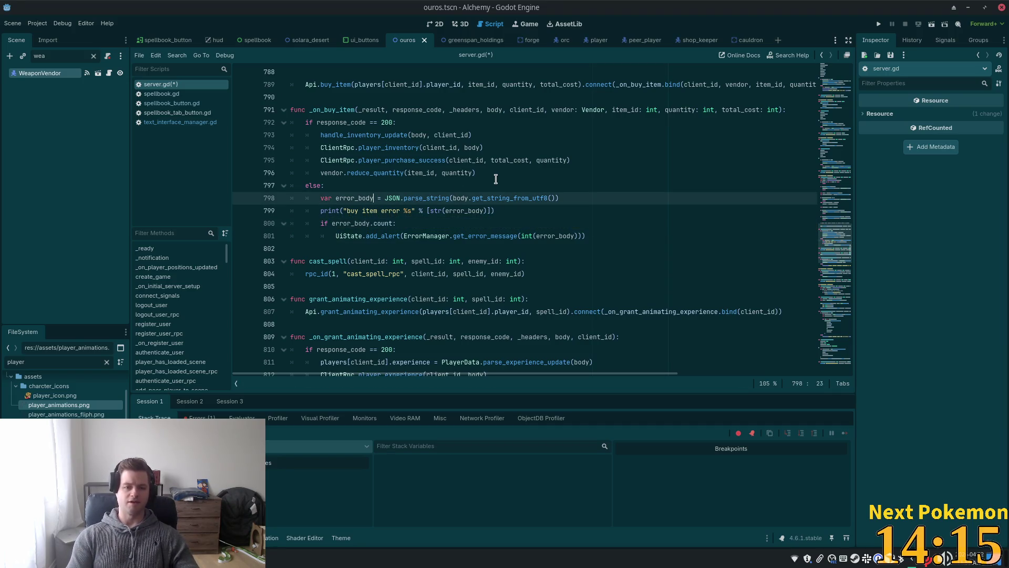
text(: Dictionary)
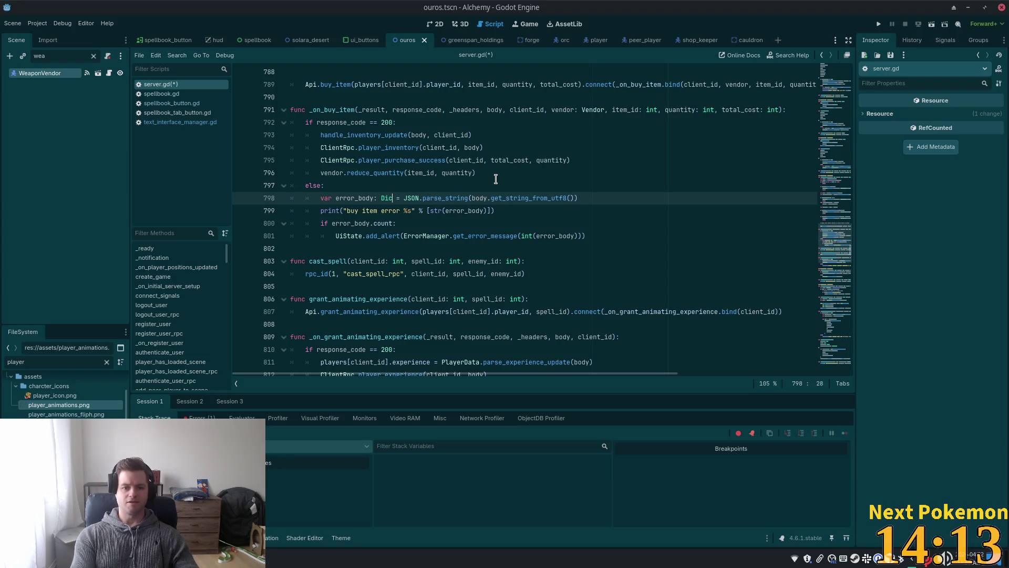
Replace count with size() in line 800's condition and save the script
double_click(383, 223)
key(BackSpace)
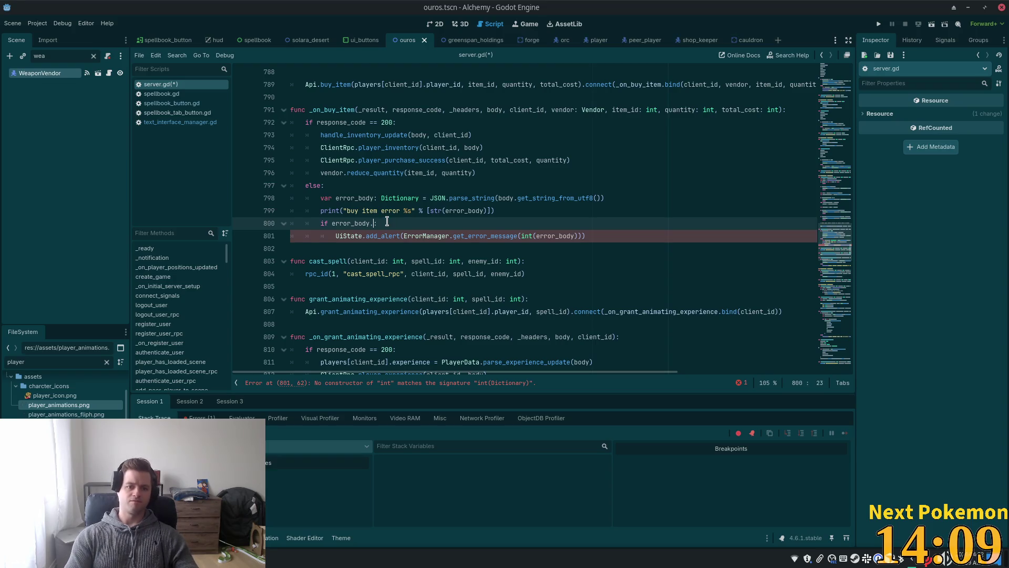
text(siz)
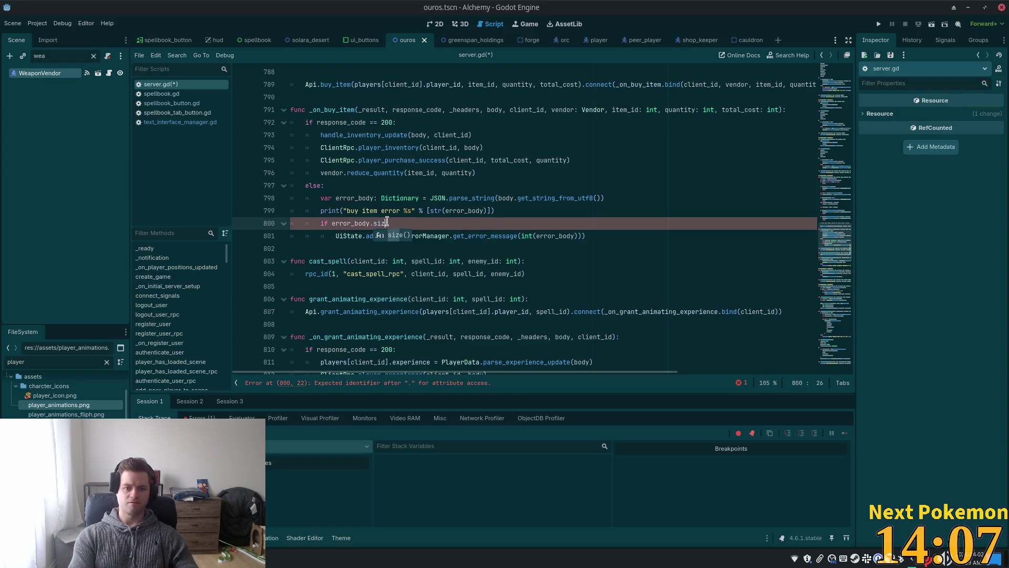
key(Return)
key(ctrl+s)
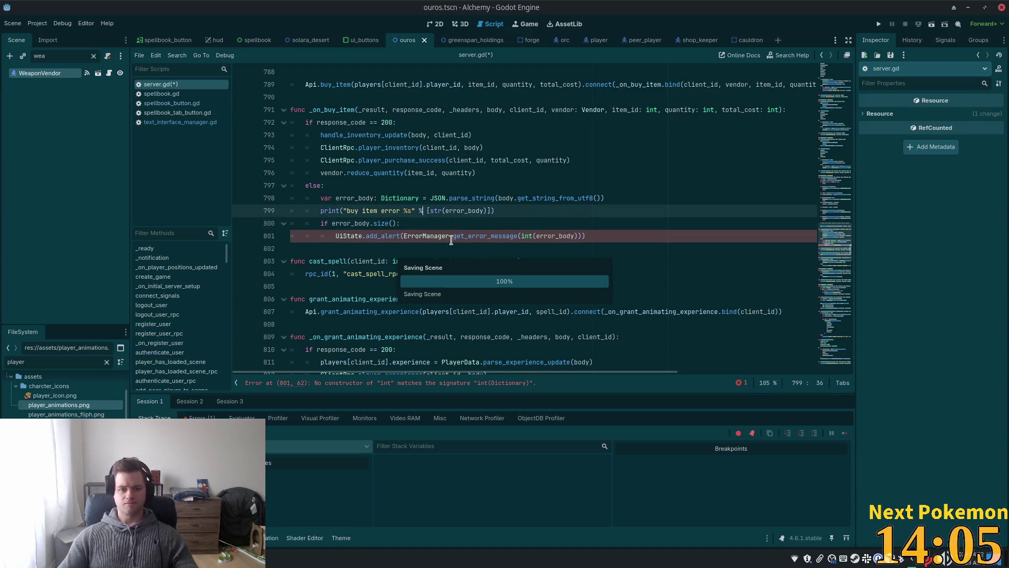
Review the reduce_quantity, add_alert and error print lines around the size() check
click(432, 173)
click(352, 235)
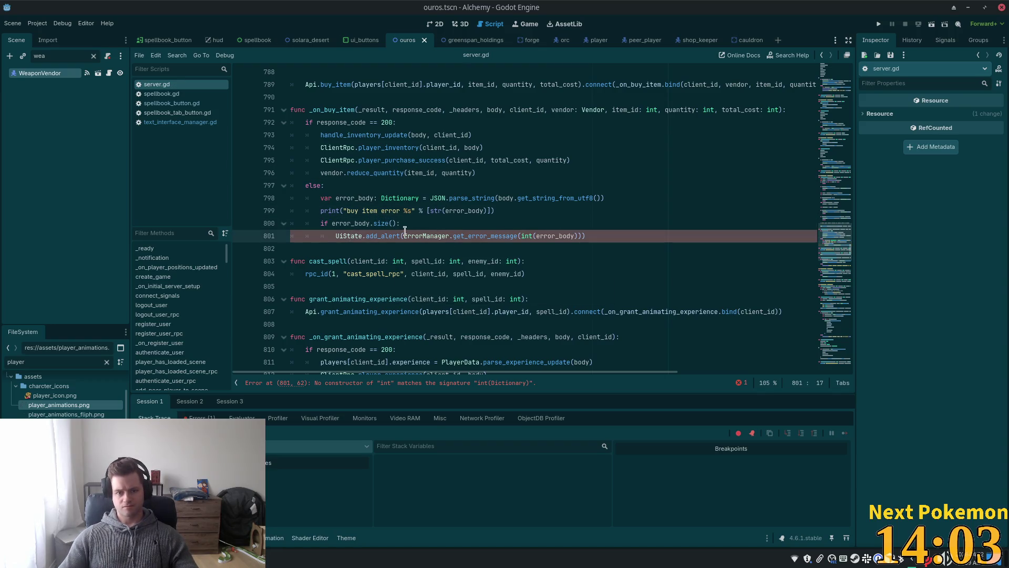
mouse_move(403, 234)
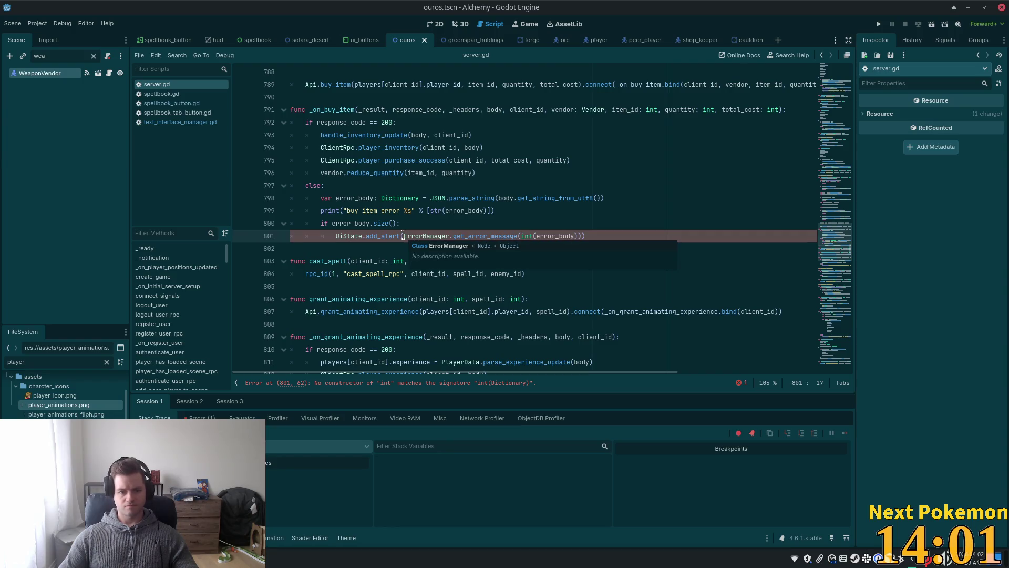
click(581, 228)
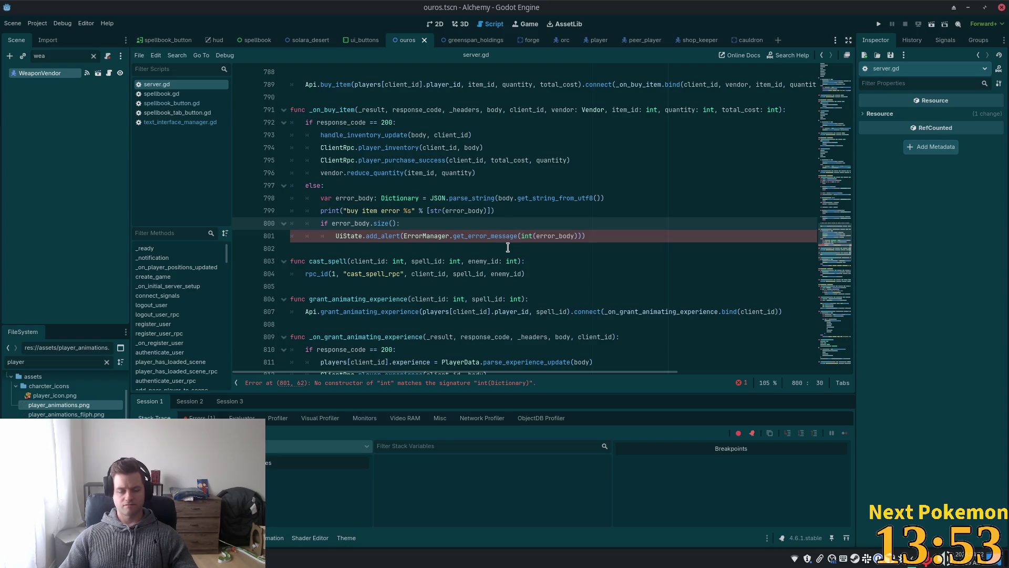
click(419, 211)
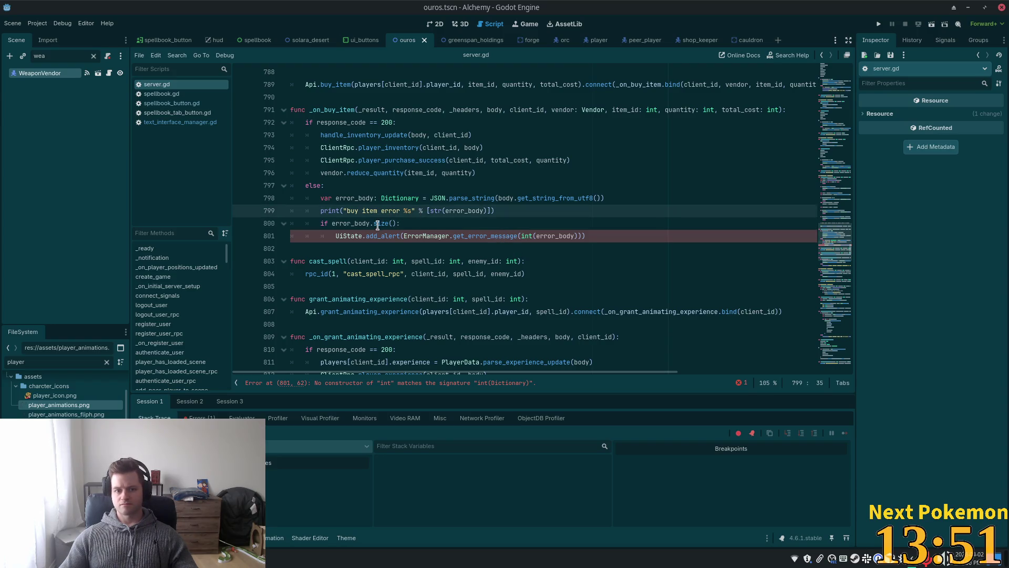
click(395, 223)
click(409, 197)
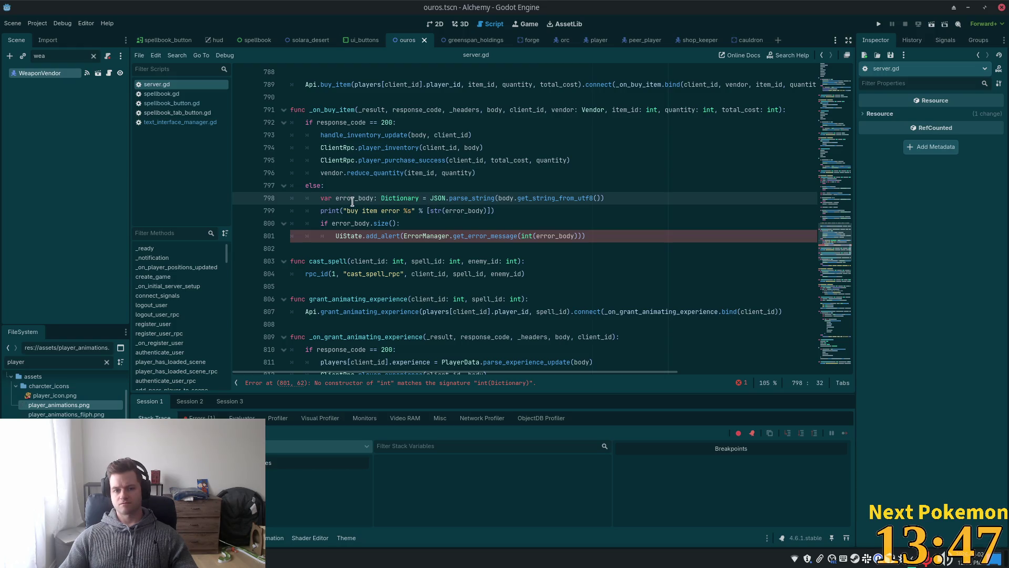
Highlight uses of body and error_body, then select the size check and its alert line
double_click(507, 198)
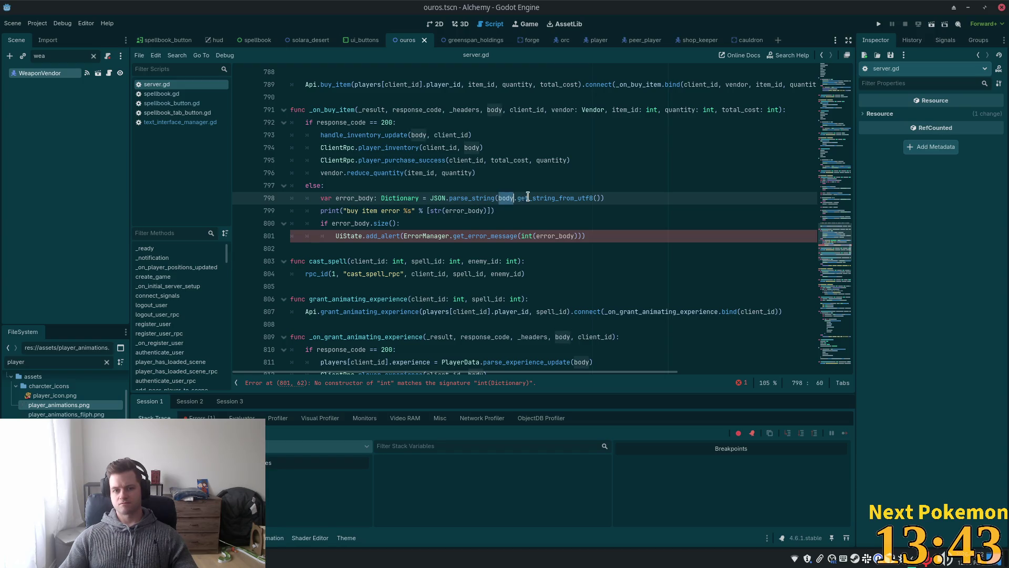
double_click(467, 211)
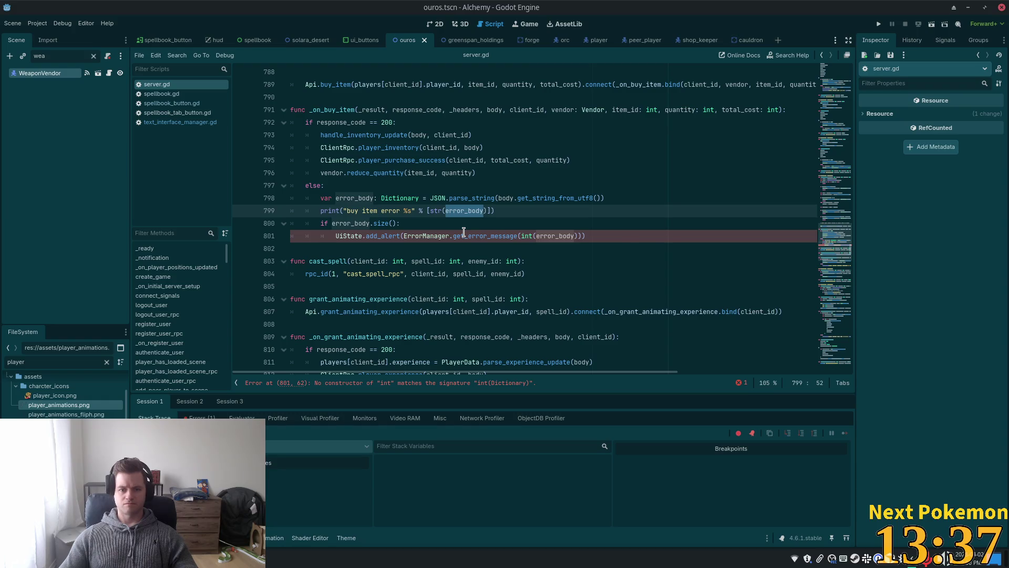
mouse_move(464, 231)
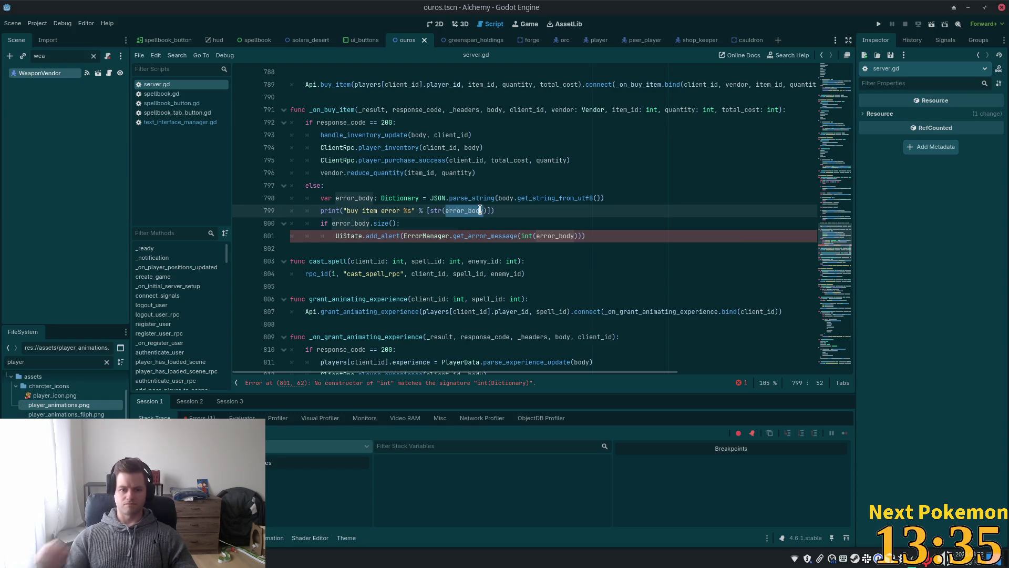
mouse_move(479, 210)
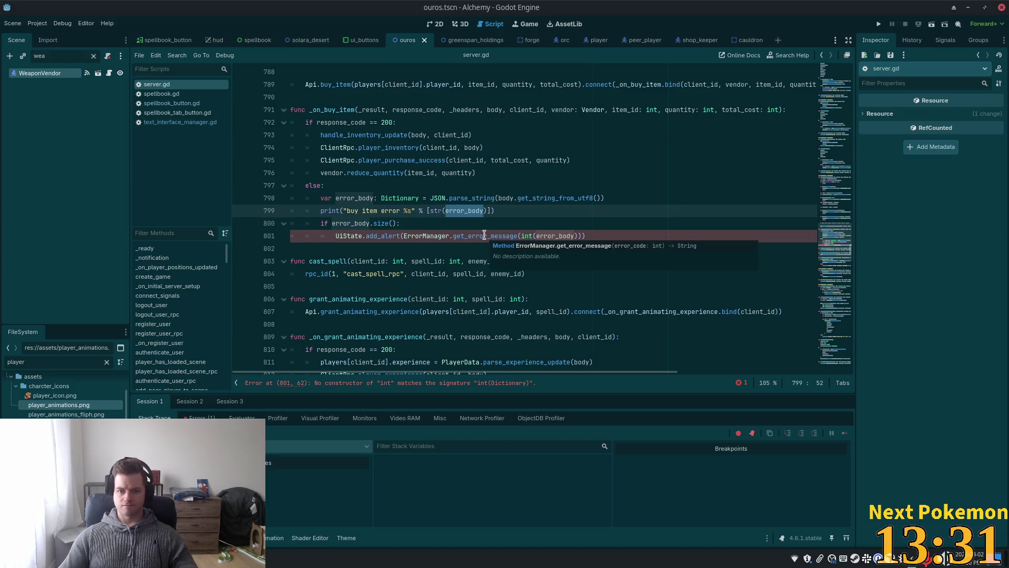
click(624, 234)
drag(624, 234, 289, 217)
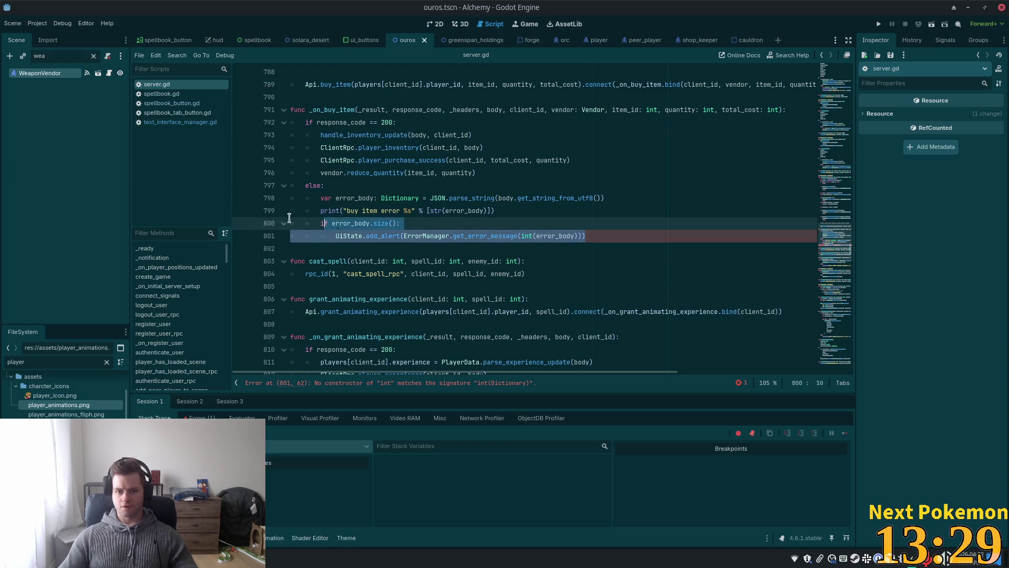
Delete the error_body.size() guard, its alert call and the blank line, then save server.gd
key(BackSpace)
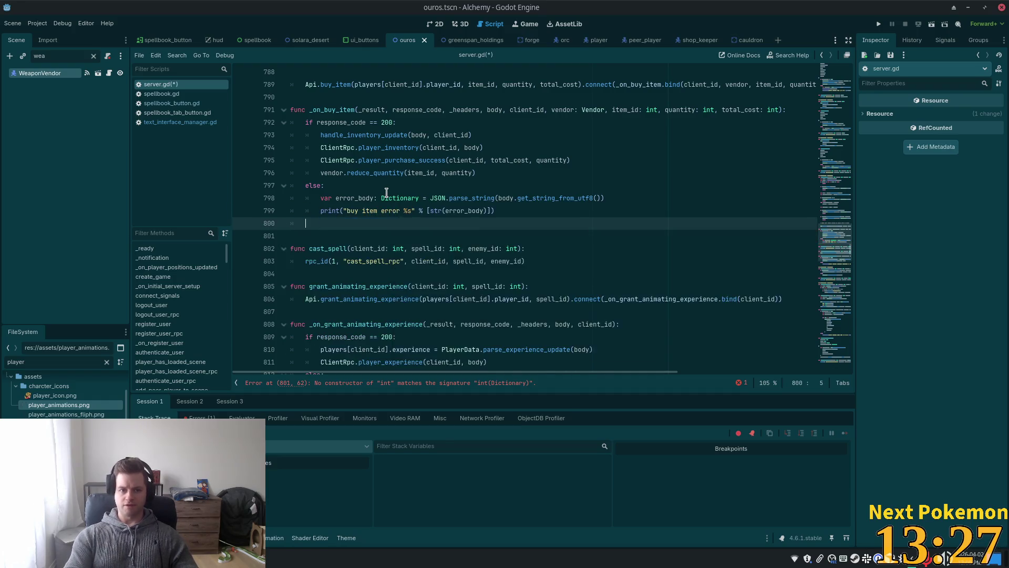
key(BackSpace)
key(BackSpace)
key(ctrl+s)
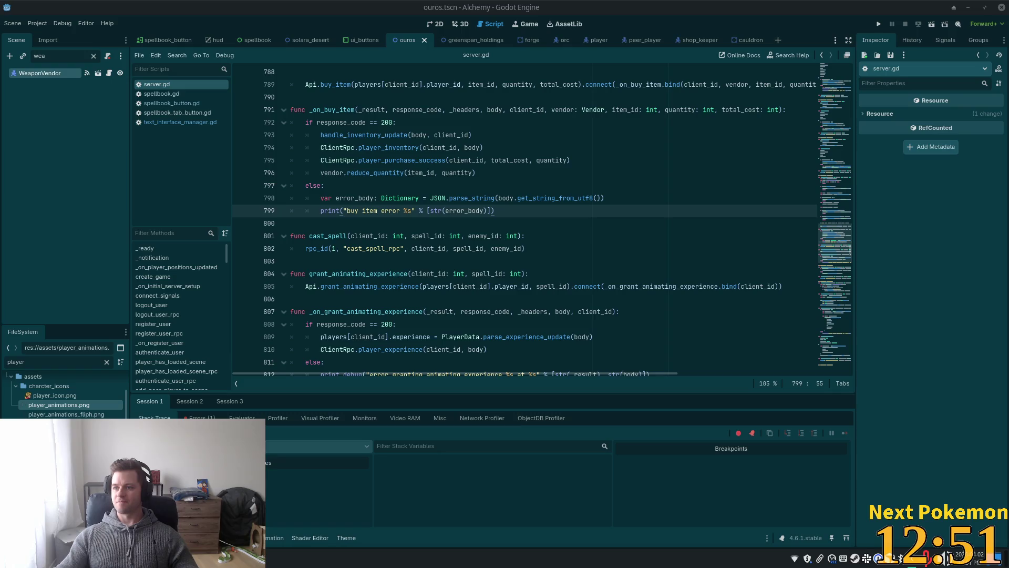
click(472, 197)
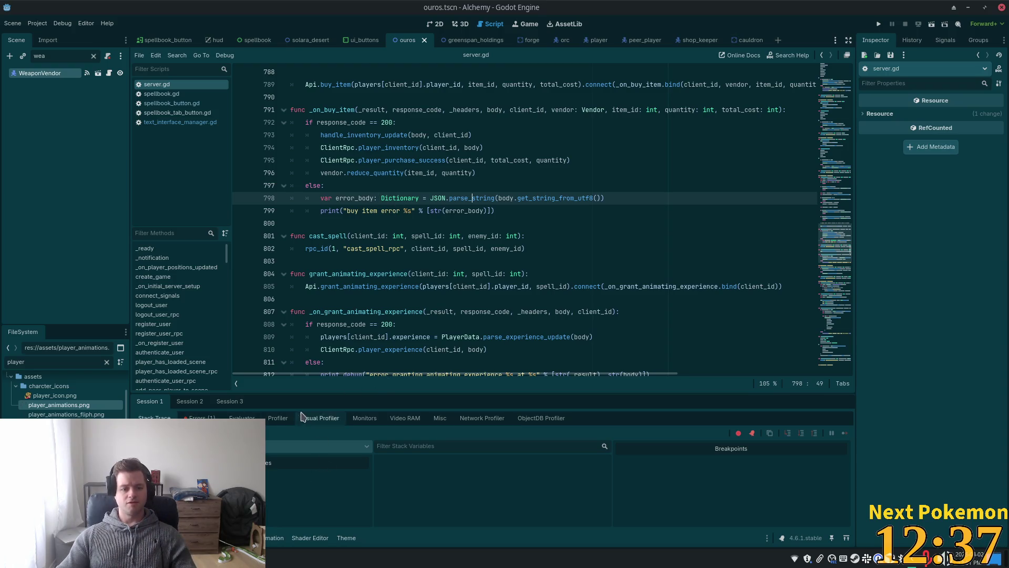
Inspect the size error in the debugger's Errors list and jump to its source line
click(198, 416)
click(363, 450)
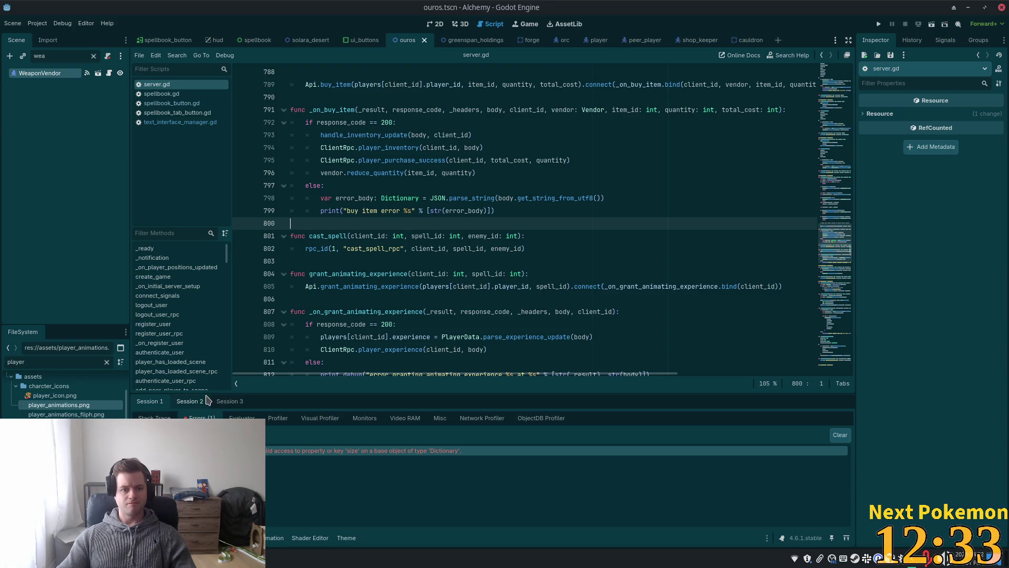
click(154, 416)
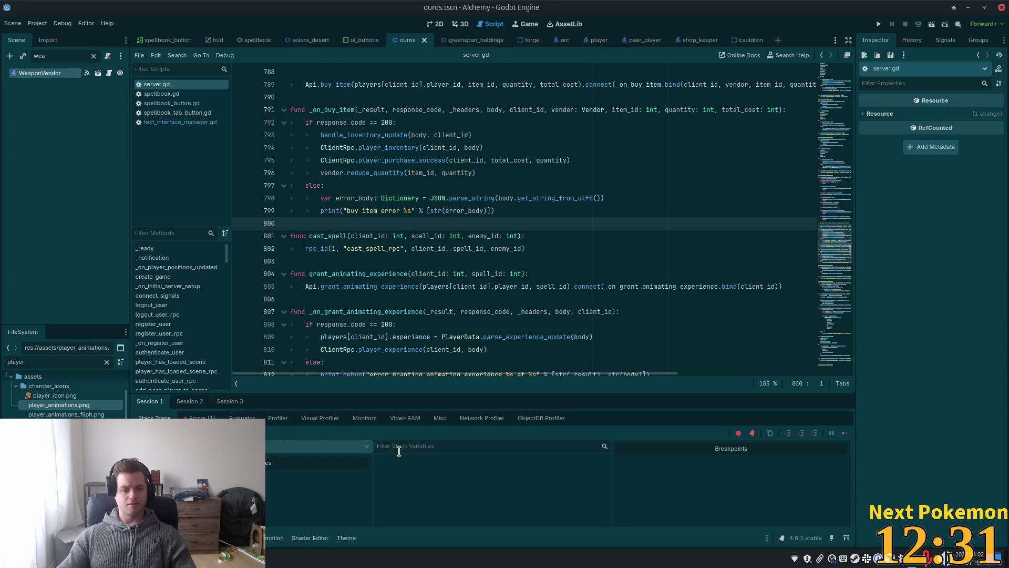
Run the Alchemy project in debug to retest purchases
click(392, 195)
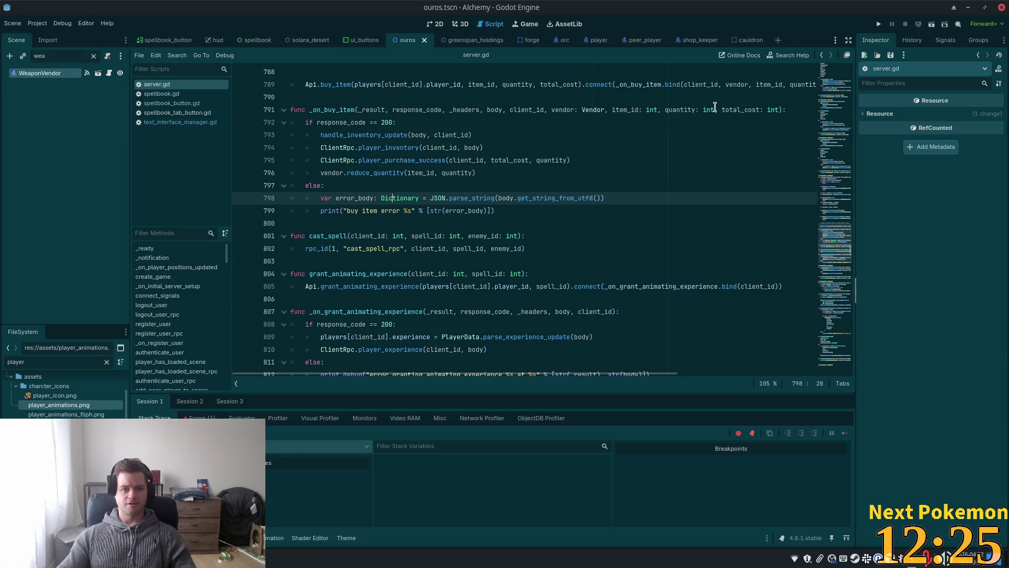
click(529, 210)
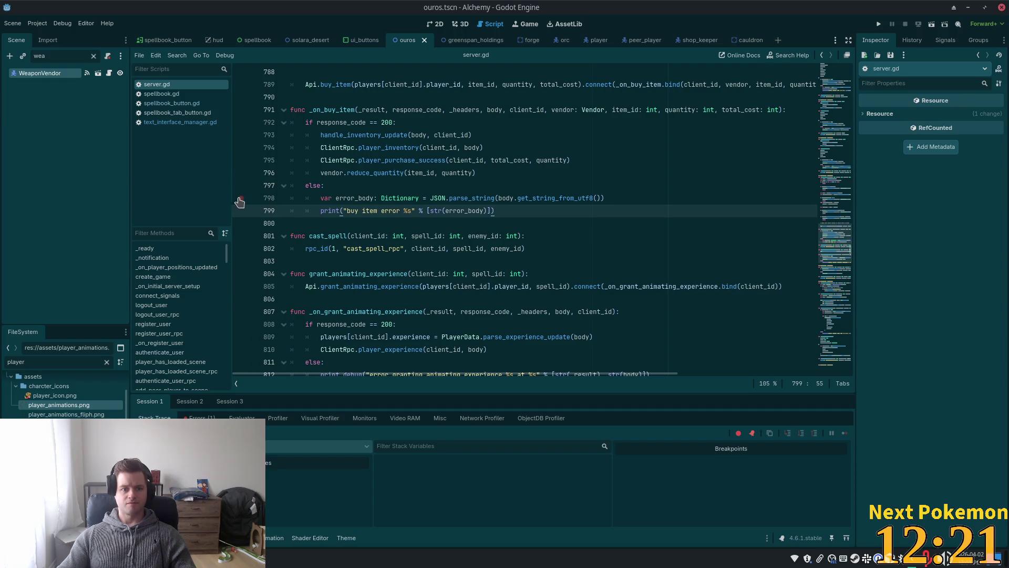
click(878, 24)
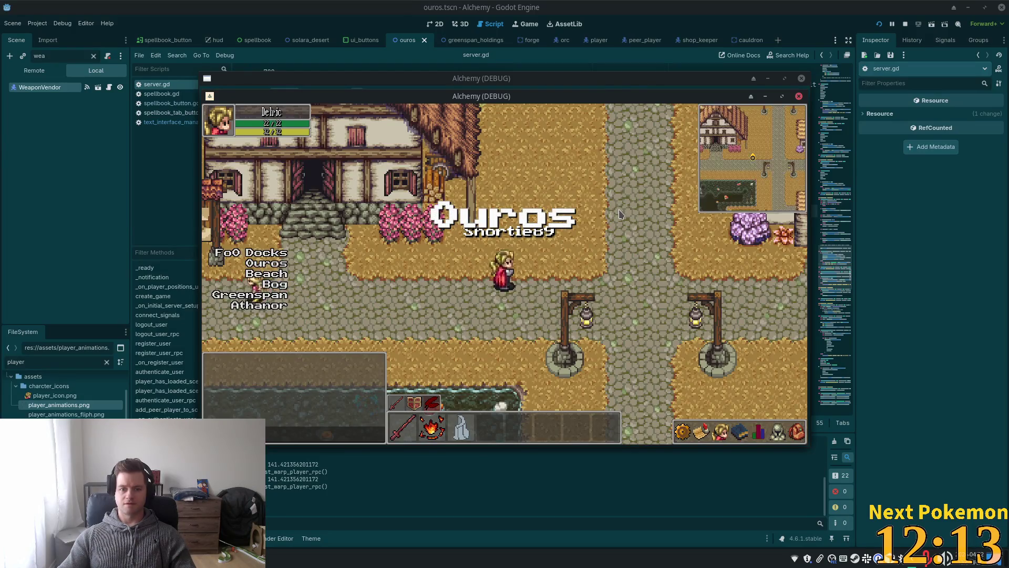
Walk the character through Ouros town into the Weapon Vendor and open the shop
key(Right)
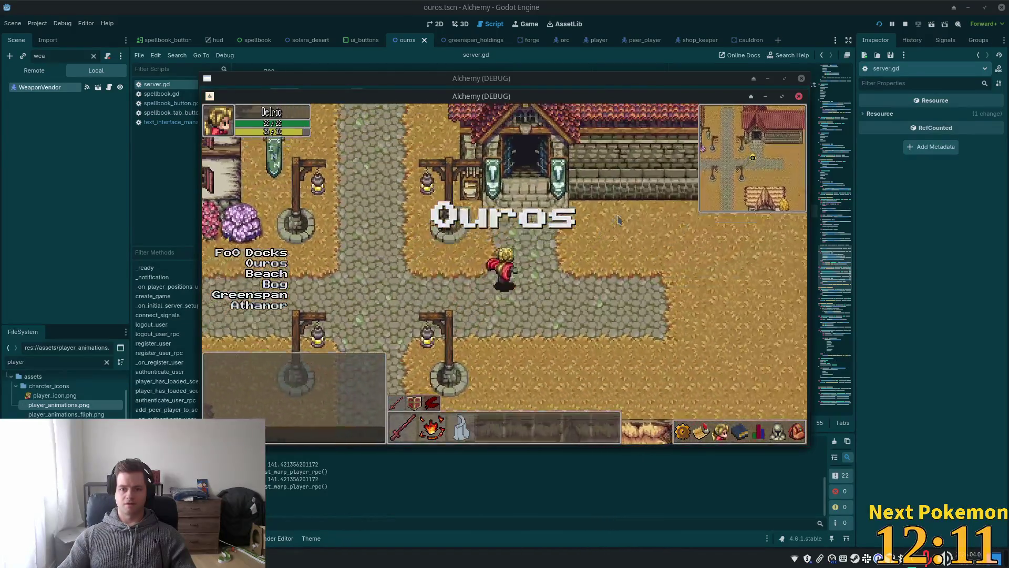
key(Up)
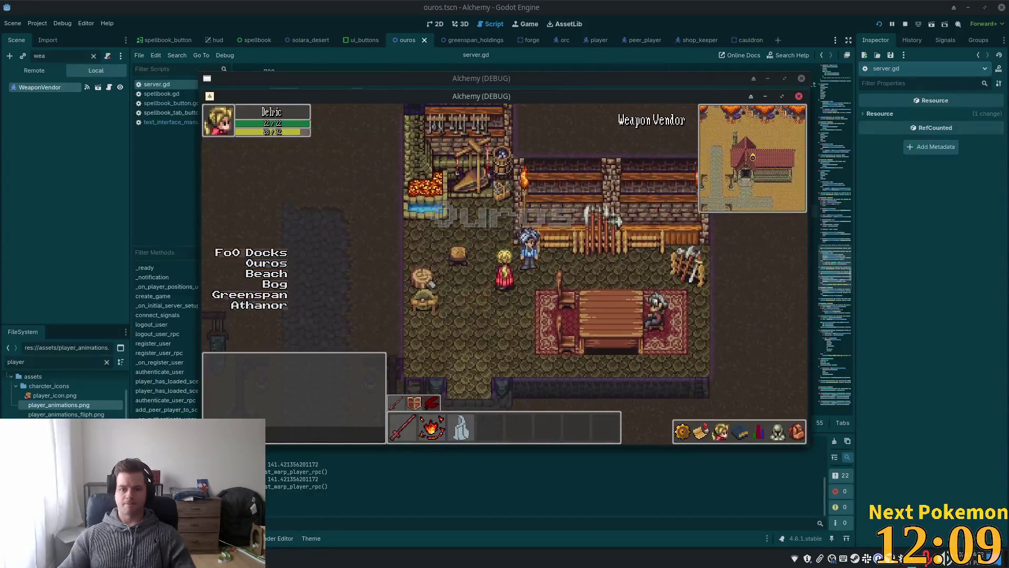
key(e)
Buy a Wooden Arrow and Wooden Daggers until the line 798 breakpoint pauses execution
click(450, 227)
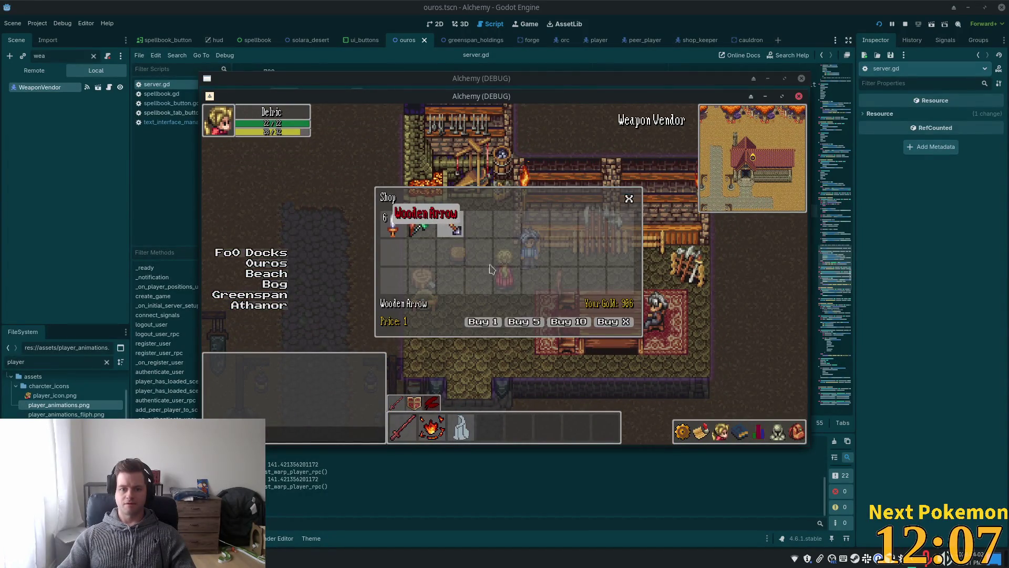
click(482, 322)
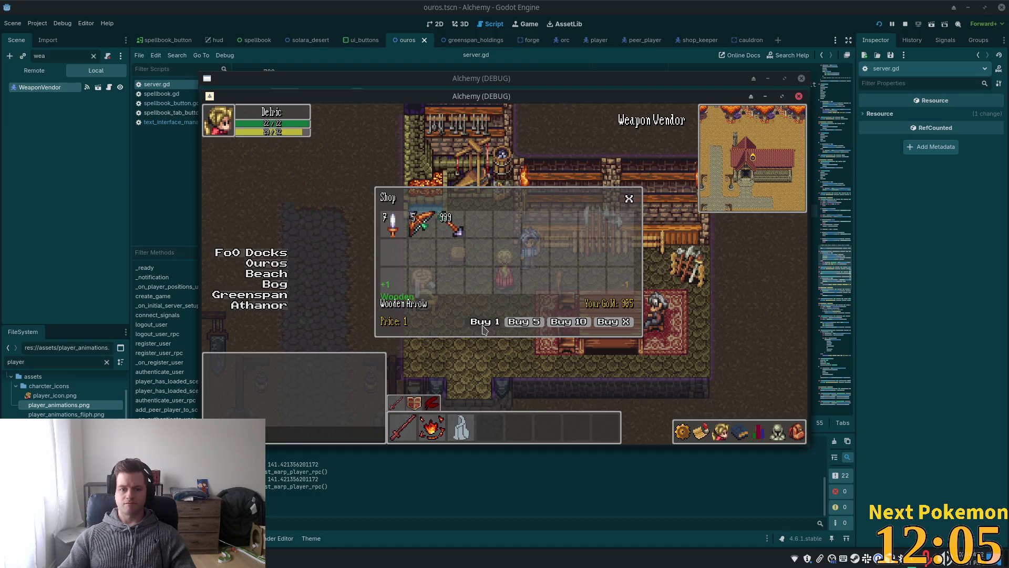
click(398, 230)
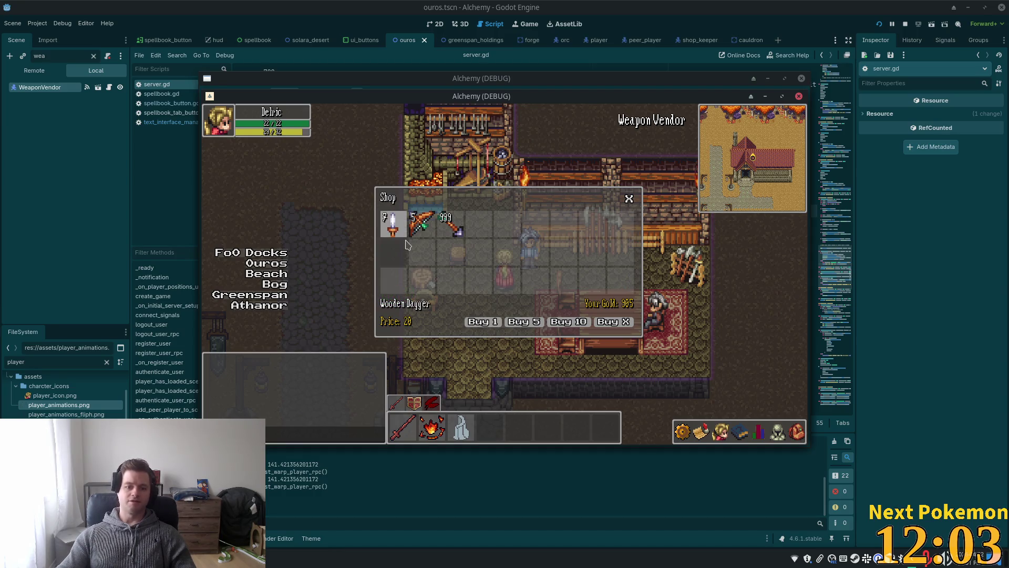
click(476, 323)
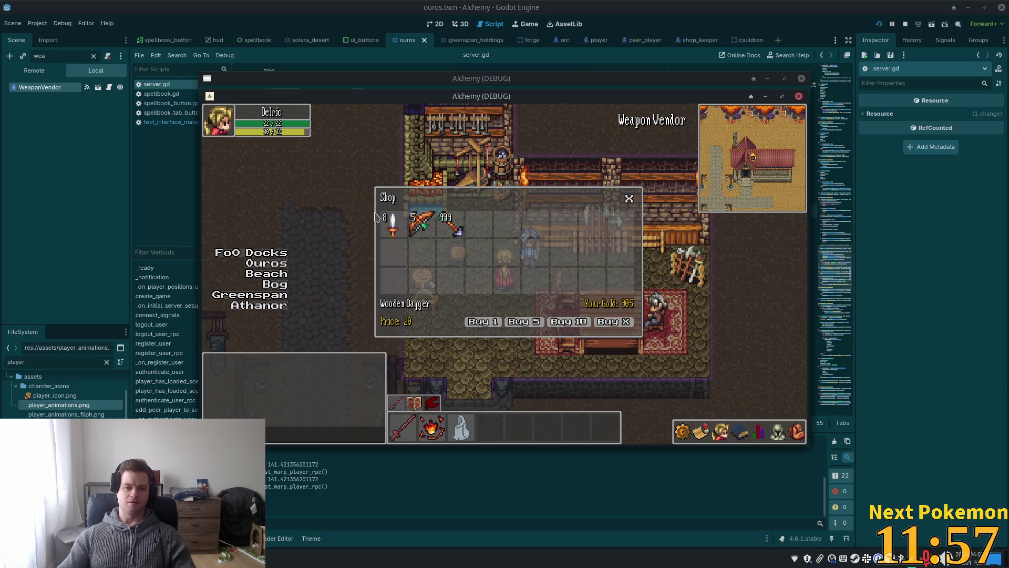
click(392, 223)
click(493, 327)
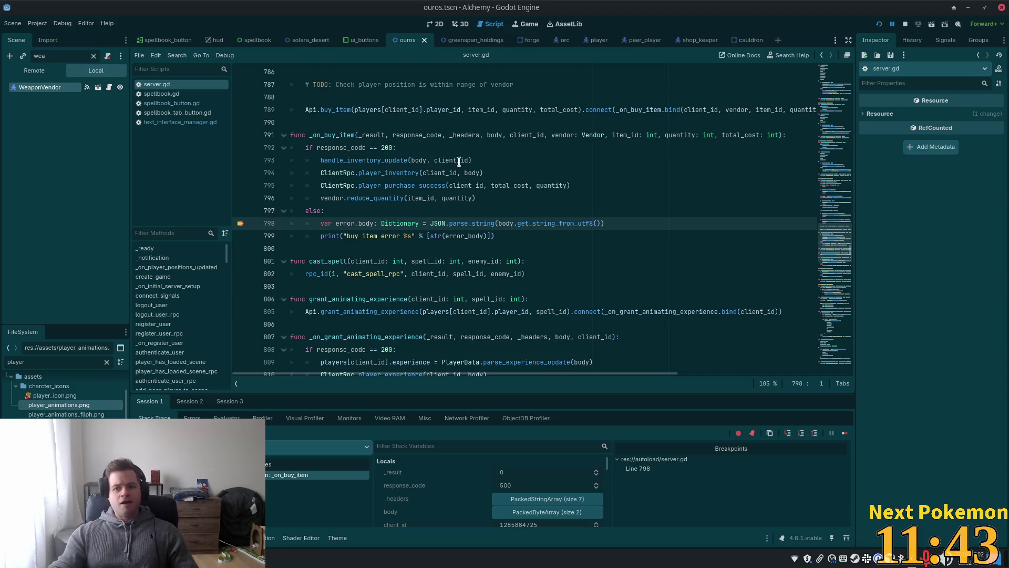
Restart the debug session, log in, and arrange the two test client windows
key(F5)
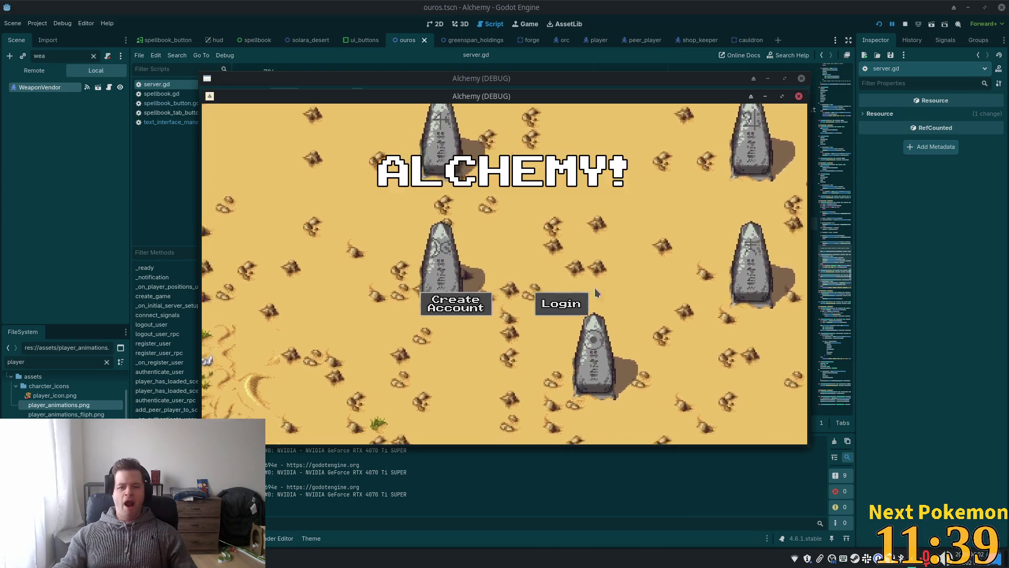
click(578, 300)
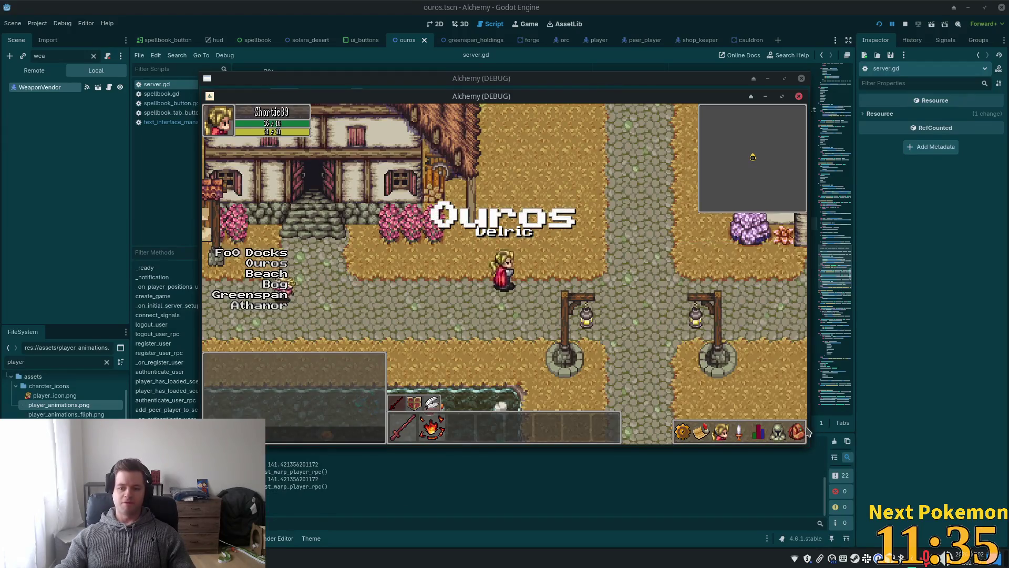
click(796, 432)
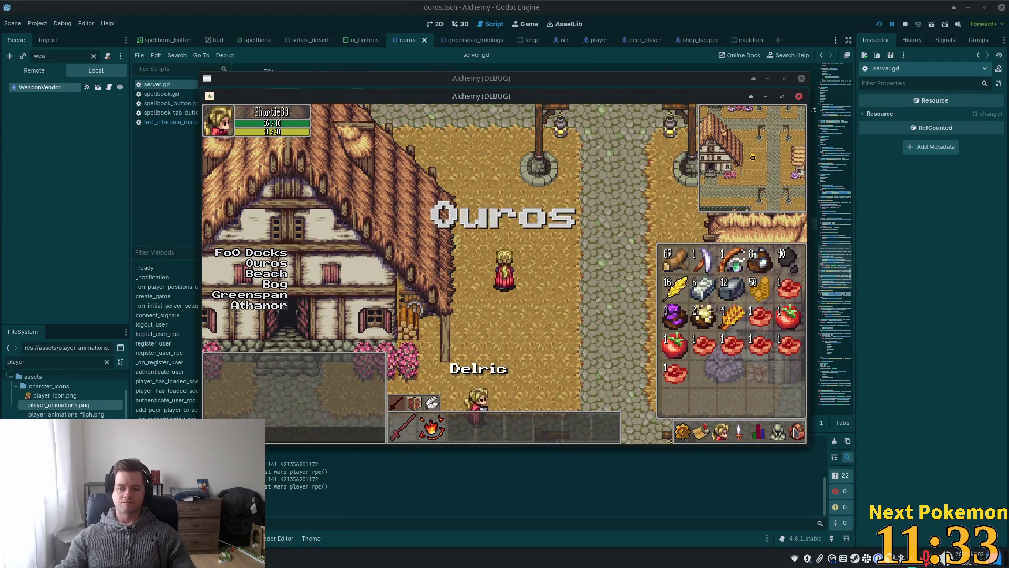
click(776, 432)
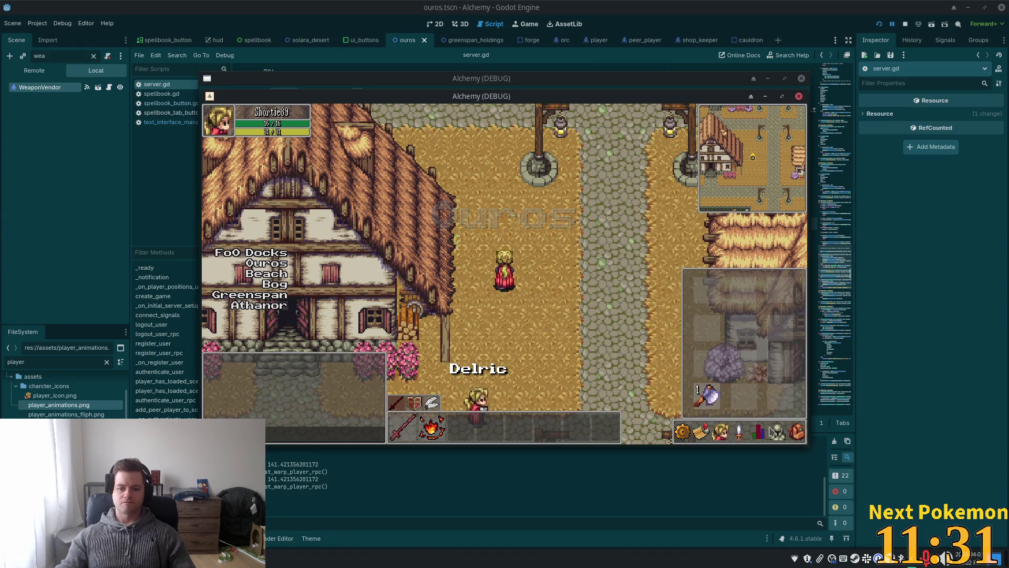
click(771, 432)
drag(265, 96, 157, 173)
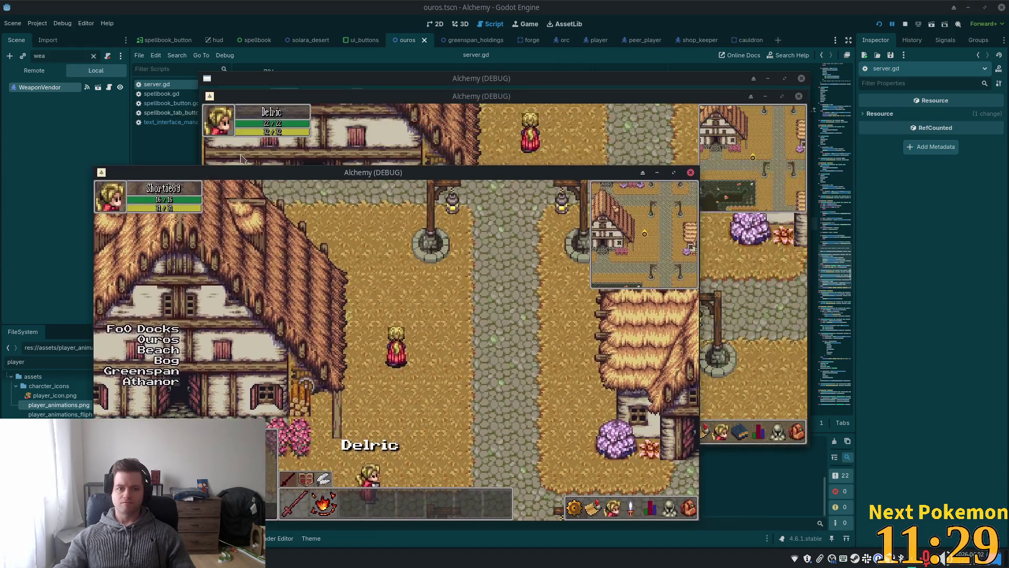
click(797, 431)
Walk the character to the Weapon Vendor and open the shop
key(Up)
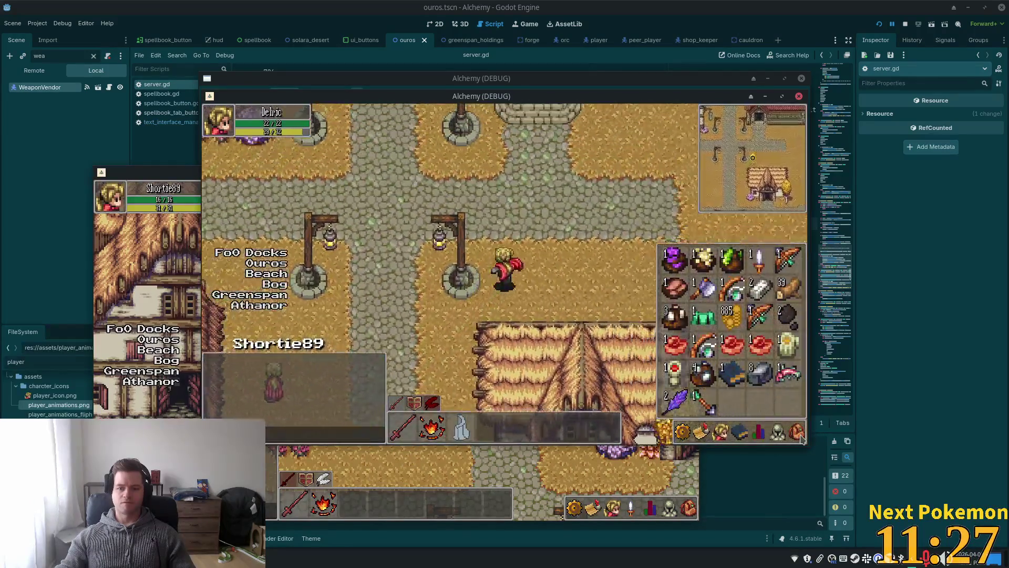
click(778, 431)
click(758, 431)
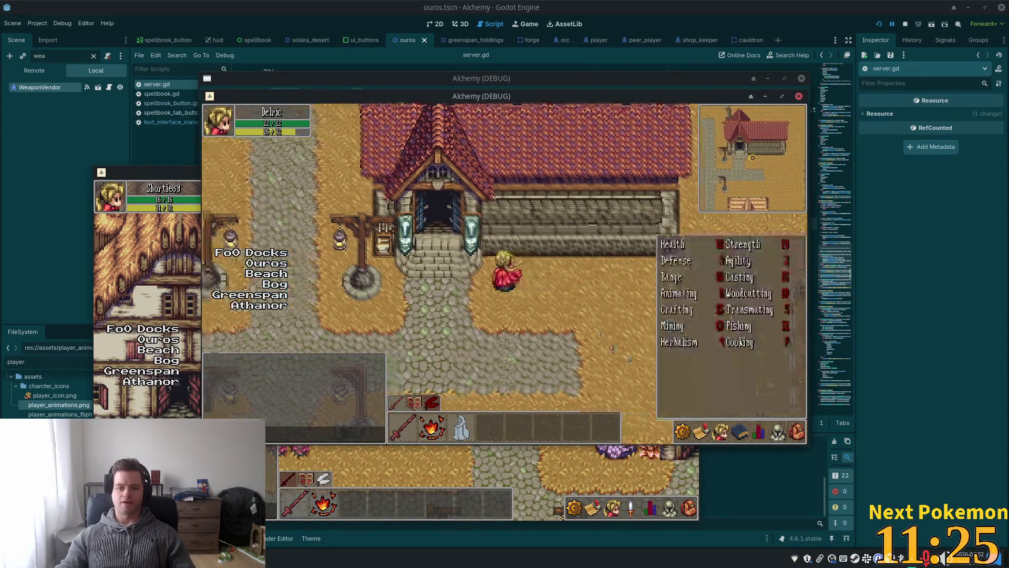
key(Left)
key(Up)
click(547, 241)
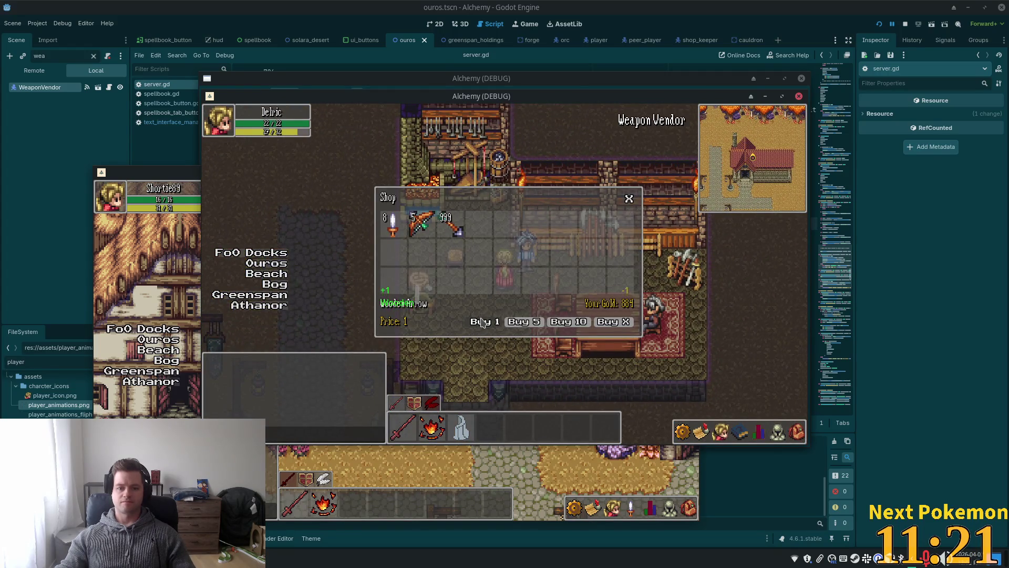
Buy ten Wooden Arrows, then one Wooden Bow, which halts at line 798
click(569, 322)
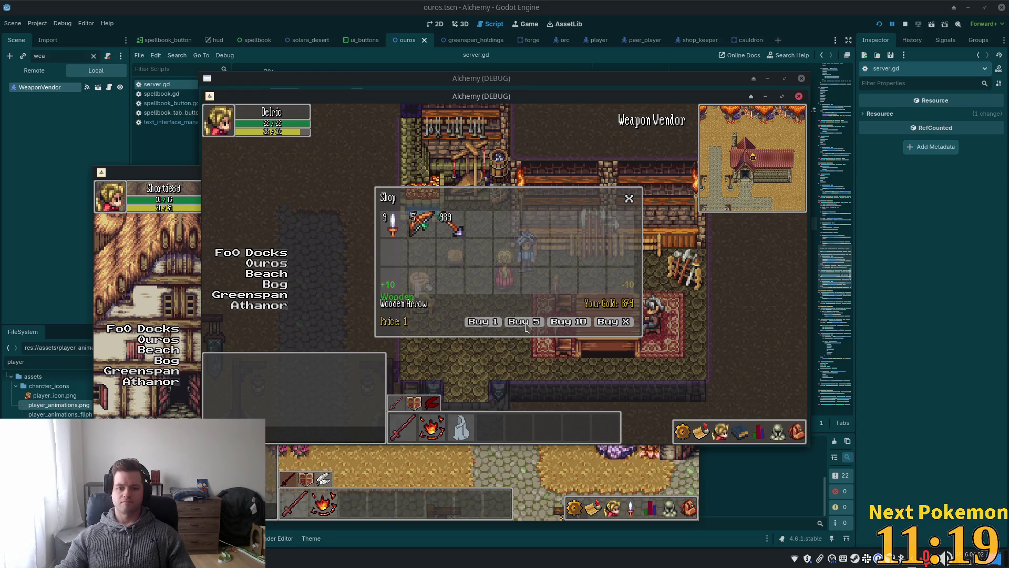
click(422, 223)
click(794, 430)
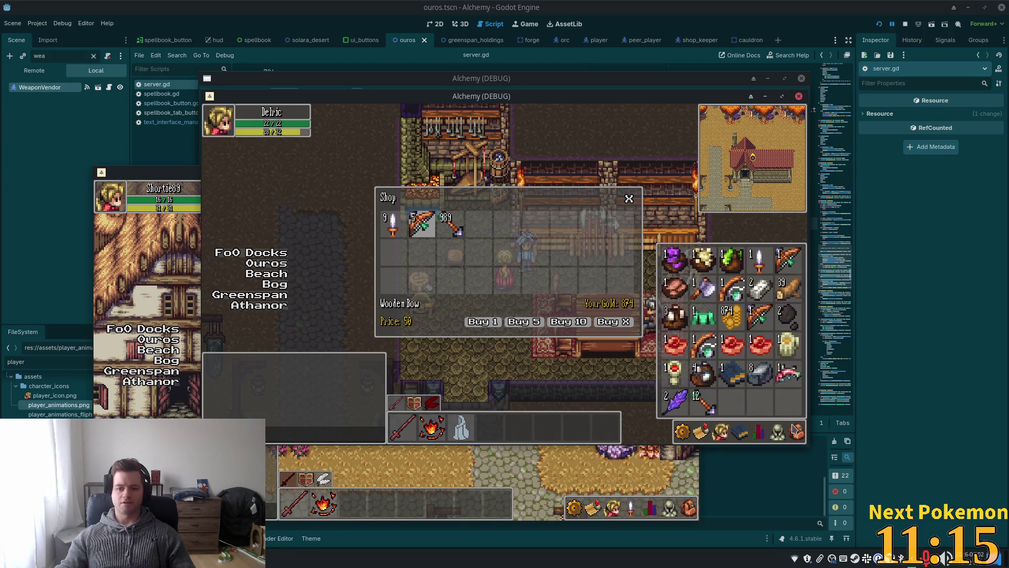
click(794, 430)
click(479, 321)
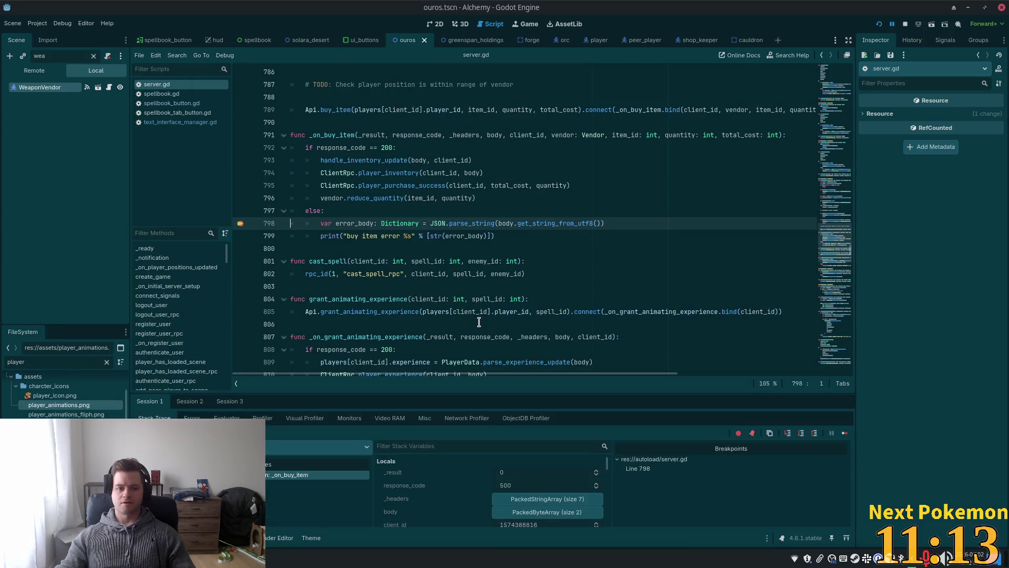